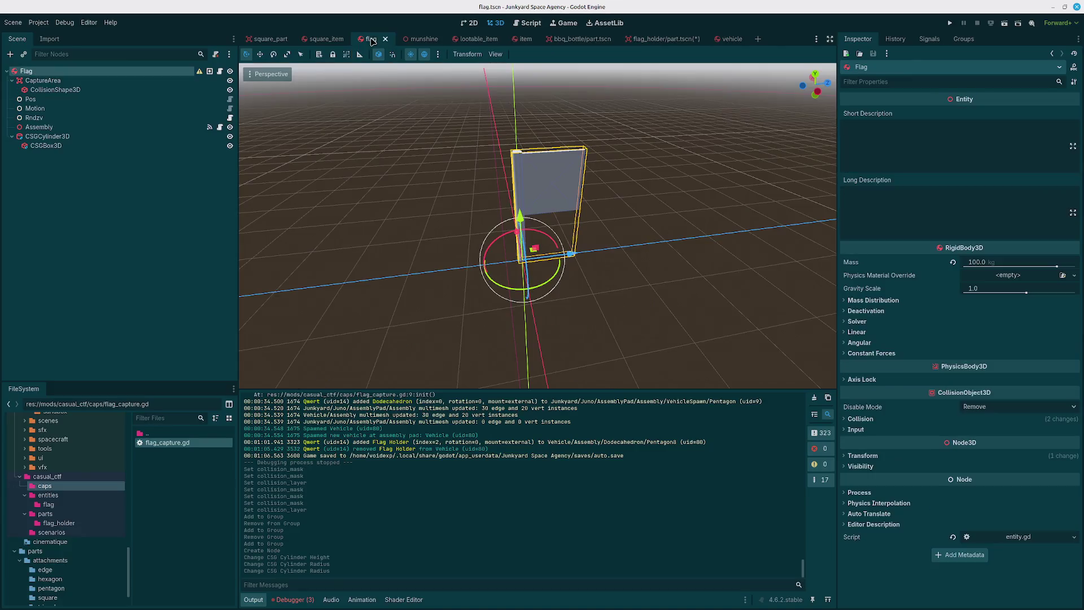
Set the flag pole CSGCylinder3D radius to 0.033
{"action": "left_click", "coordinate": [48, 137]}
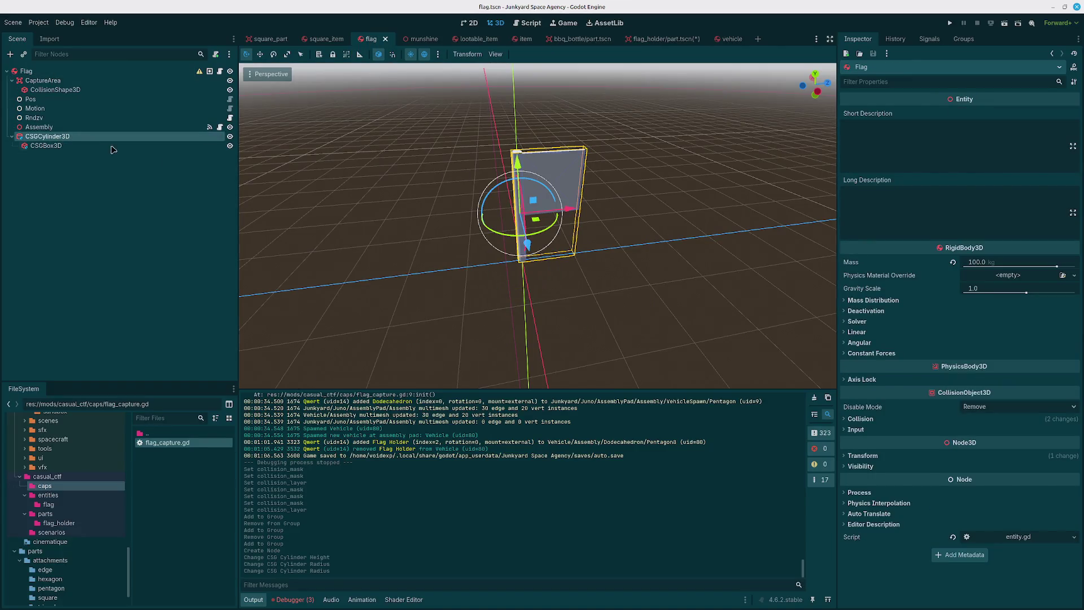
{"action": "left_click", "coordinate": [1040, 118]}
{"action": "type", "text": "0.033"}
{"action": "key", "text": "Return"}
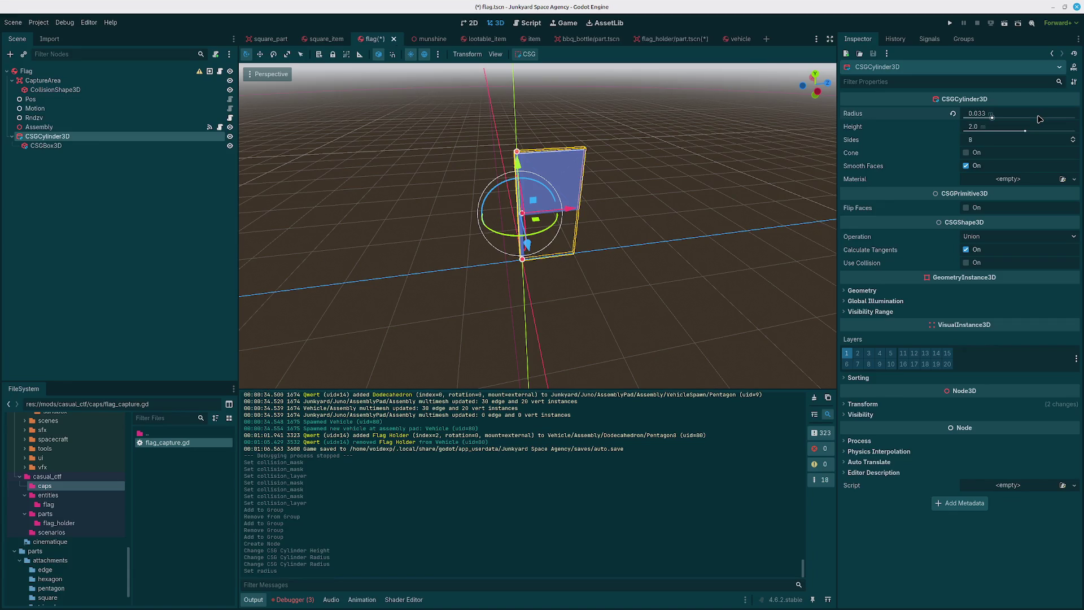
Save the flag scene and switch to the flag_holder/part.tscn scene
{"action": "left_click", "coordinate": [705, 252]}
{"action": "scroll", "coordinate": [663, 271], "scroll_direction": "up", "scroll_amount": 5}
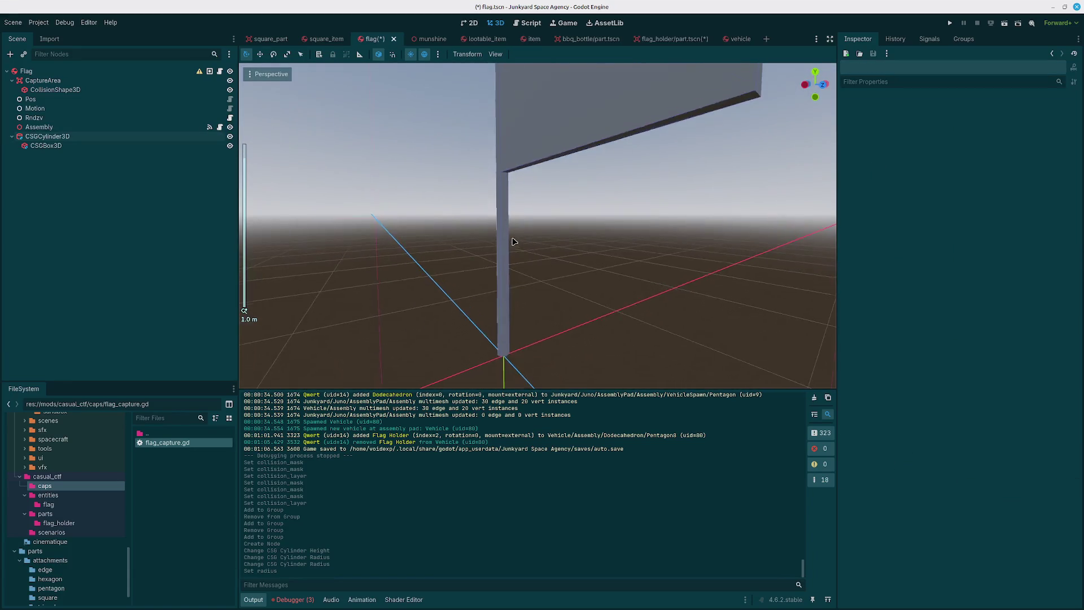
{"action": "mouse_move", "coordinate": [514, 241]}
{"action": "left_mouse_down"}
{"action": "mouse_move", "coordinate": [508, 235]}
{"action": "mouse_move", "coordinate": [554, 264]}
{"action": "left_mouse_up"}
{"action": "key", "text": "ctrl+s"}
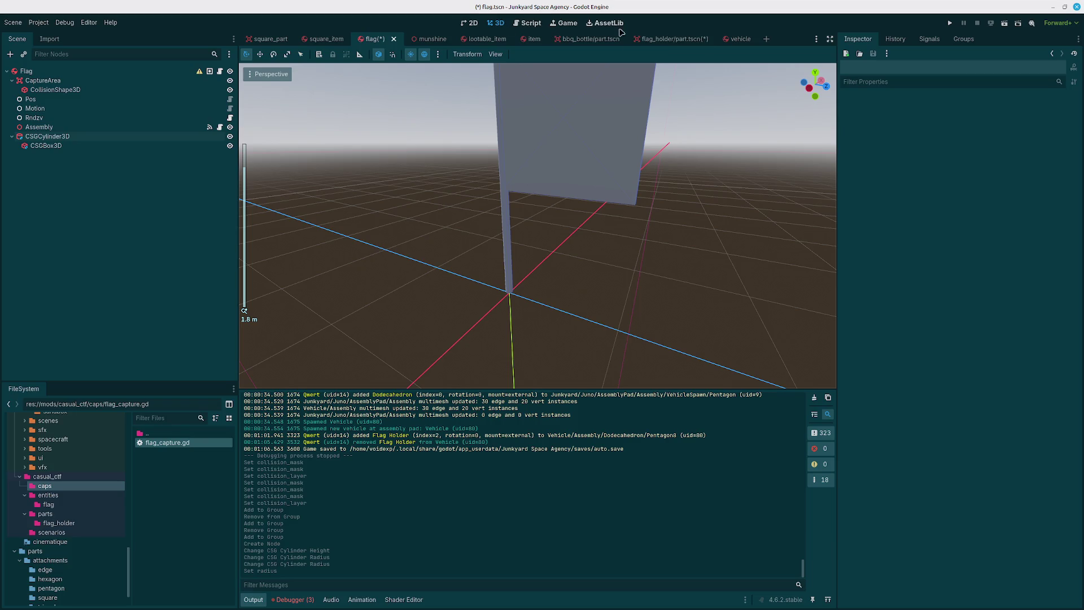
{"action": "left_click", "coordinate": [667, 39]}
{"action": "scroll", "coordinate": [384, 208], "scroll_direction": "down", "scroll_amount": 2}
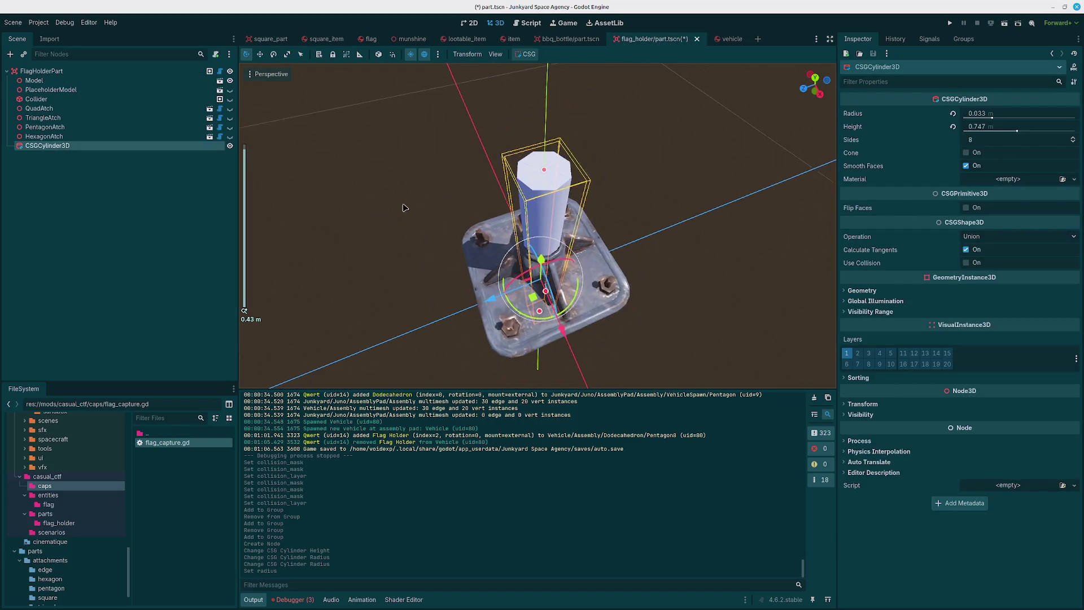
Delete the placeholder CSGCylinder3D from the flag holder part
{"action": "key", "text": "Delete"}
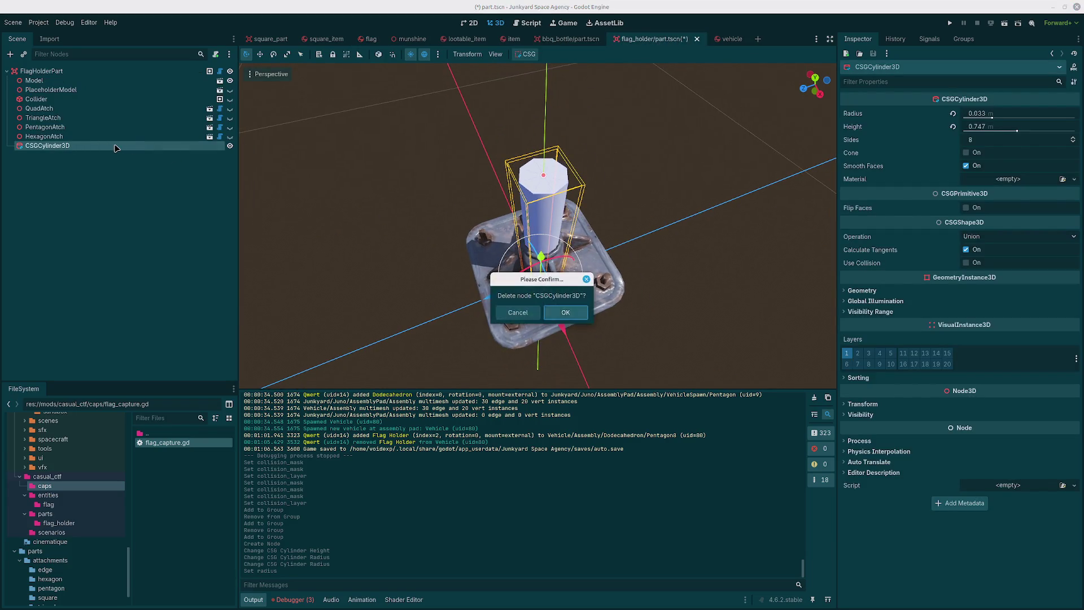
{"action": "key", "text": "Return"}
{"action": "mouse_move", "coordinate": [497, 249]}
{"action": "left_mouse_down"}
{"action": "mouse_move", "coordinate": [508, 243]}
{"action": "mouse_move", "coordinate": [529, 120]}
{"action": "mouse_move", "coordinate": [426, 232]}
{"action": "mouse_move", "coordinate": [433, 218]}
{"action": "mouse_move", "coordinate": [412, 271]}
{"action": "mouse_move", "coordinate": [398, 248]}
{"action": "mouse_move", "coordinate": [556, 167]}
{"action": "mouse_move", "coordinate": [514, 226]}
{"action": "mouse_move", "coordinate": [544, 165]}
{"action": "left_mouse_up"}
Check the flag pole base in the flag scene, then return to the holder part
{"action": "mouse_move", "coordinate": [277, 39]}
{"action": "left_click", "coordinate": [372, 39]}
{"action": "scroll", "coordinate": [519, 300], "scroll_direction": "up", "scroll_amount": 2}
{"action": "mouse_move", "coordinate": [519, 299]}
{"action": "left_mouse_down"}
{"action": "mouse_move", "coordinate": [626, 257]}
{"action": "mouse_move", "coordinate": [635, 228]}
{"action": "mouse_move", "coordinate": [505, 286]}
{"action": "mouse_move", "coordinate": [569, 250]}
{"action": "mouse_move", "coordinate": [547, 210]}
{"action": "mouse_move", "coordinate": [542, 266]}
{"action": "mouse_move", "coordinate": [399, 215]}
{"action": "left_mouse_up"}
{"action": "scroll", "coordinate": [505, 285], "scroll_direction": "up", "scroll_amount": 3}
{"action": "left_click", "coordinate": [666, 38]}
{"action": "scroll", "coordinate": [543, 265], "scroll_direction": "up", "scroll_amount": 3}
{"action": "scroll", "coordinate": [399, 215], "scroll_direction": "up", "scroll_amount": 2}
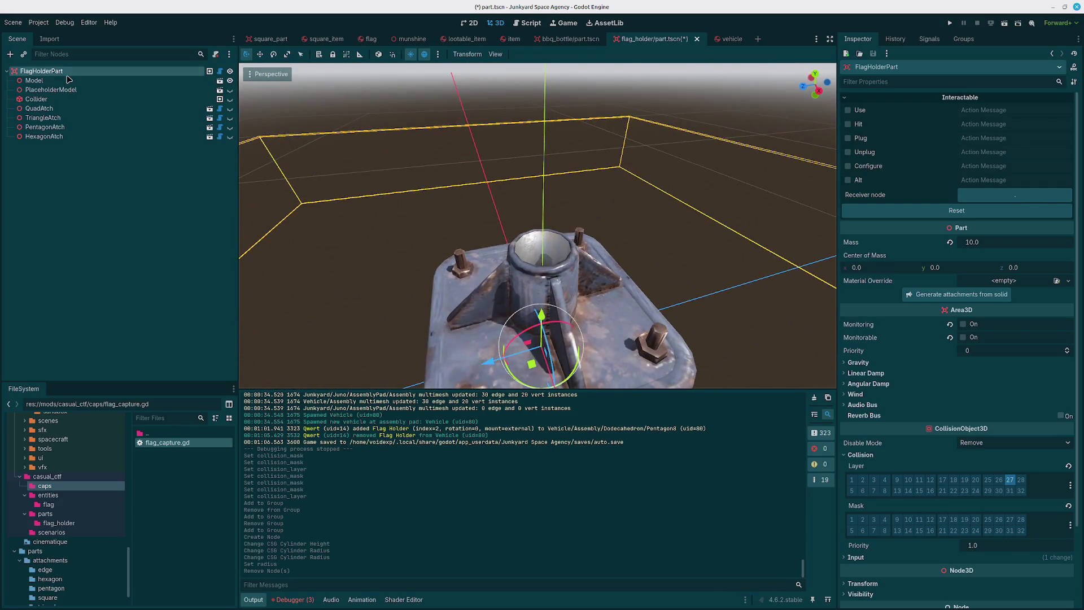
Add a Marker3D node to the holder part and name it FlagAnchor
{"action": "key", "text": "ctrl+a"}
{"action": "type", "text": "mark"}
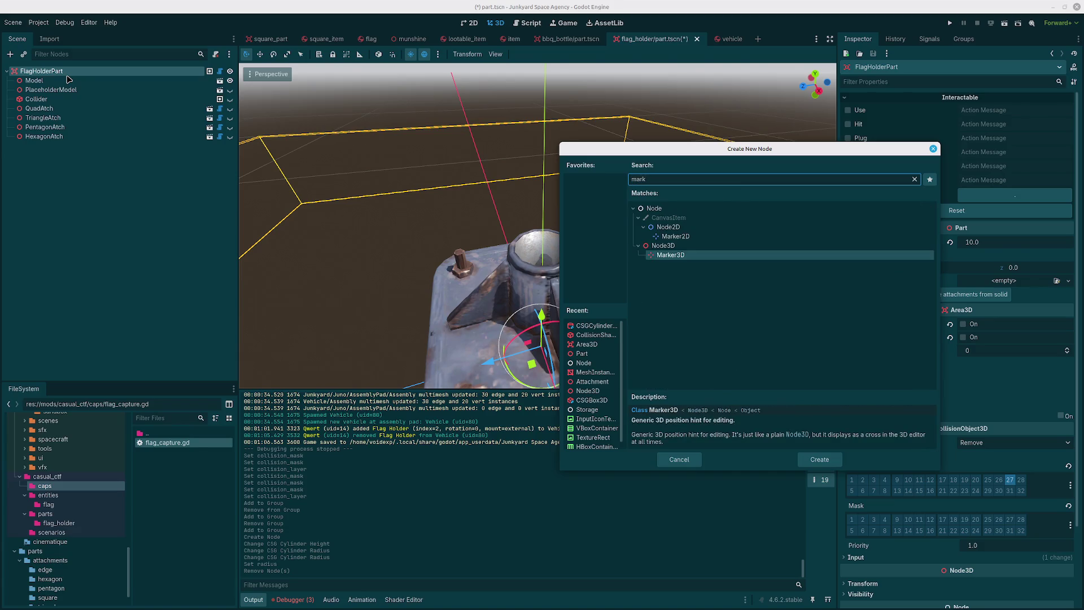
{"action": "key", "text": "Return"}
{"action": "key", "text": "F2"}
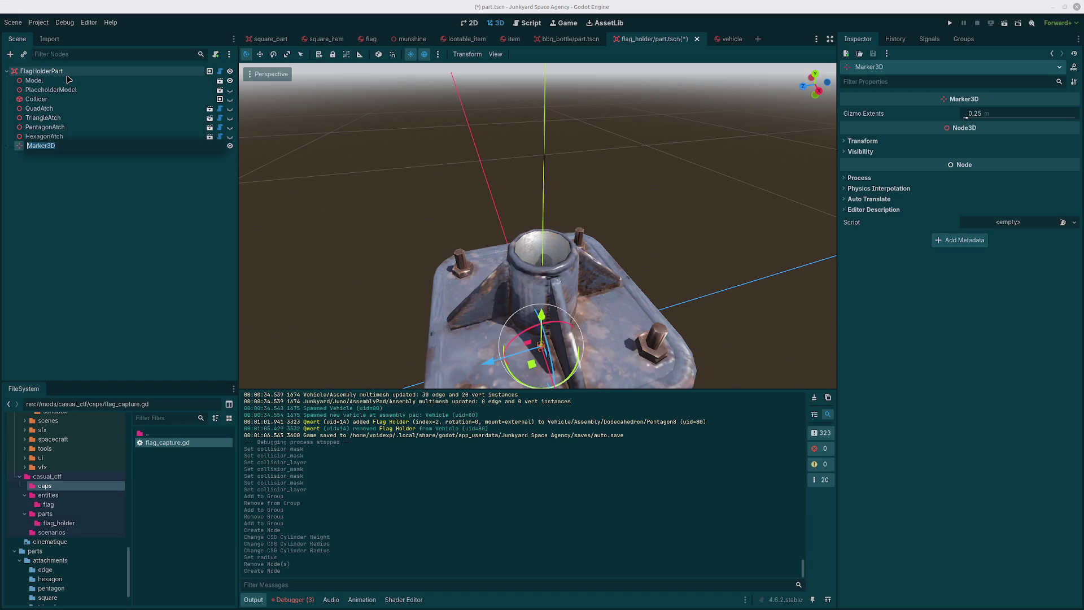
{"action": "type", "text": "FlagAnchor"}
{"action": "key", "text": "Return"}
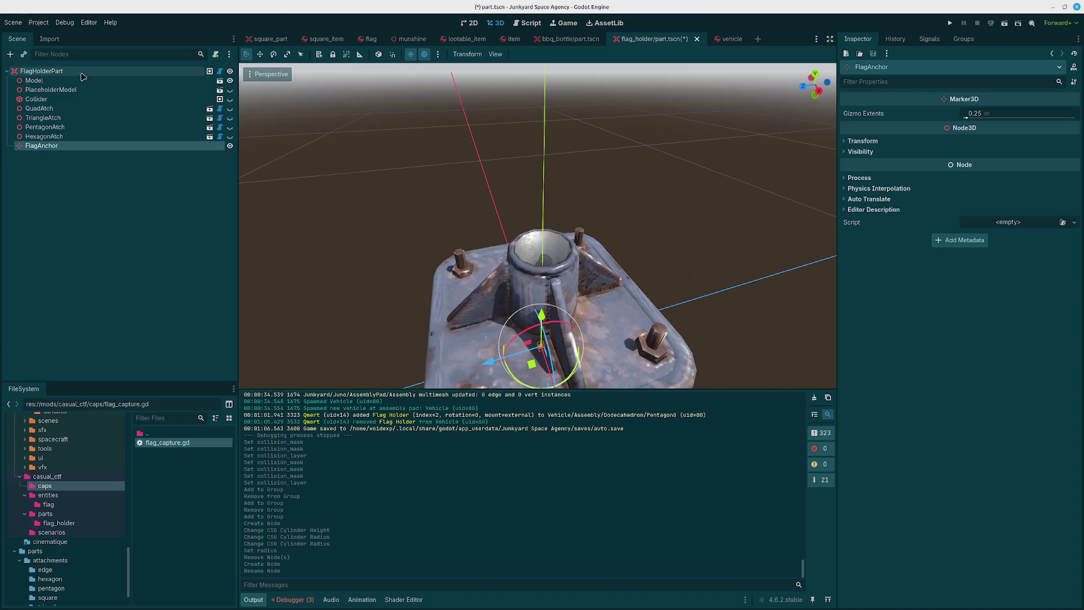
Adjust FlagAnchor's height above the plate along its Y axis
{"action": "mouse_move", "coordinate": [356, 224]}
{"action": "left_mouse_down"}
{"action": "mouse_move", "coordinate": [358, 253]}
{"action": "mouse_move", "coordinate": [400, 254]}
{"action": "mouse_move", "coordinate": [479, 194]}
{"action": "mouse_move", "coordinate": [138, 164]}
{"action": "left_mouse_up"}
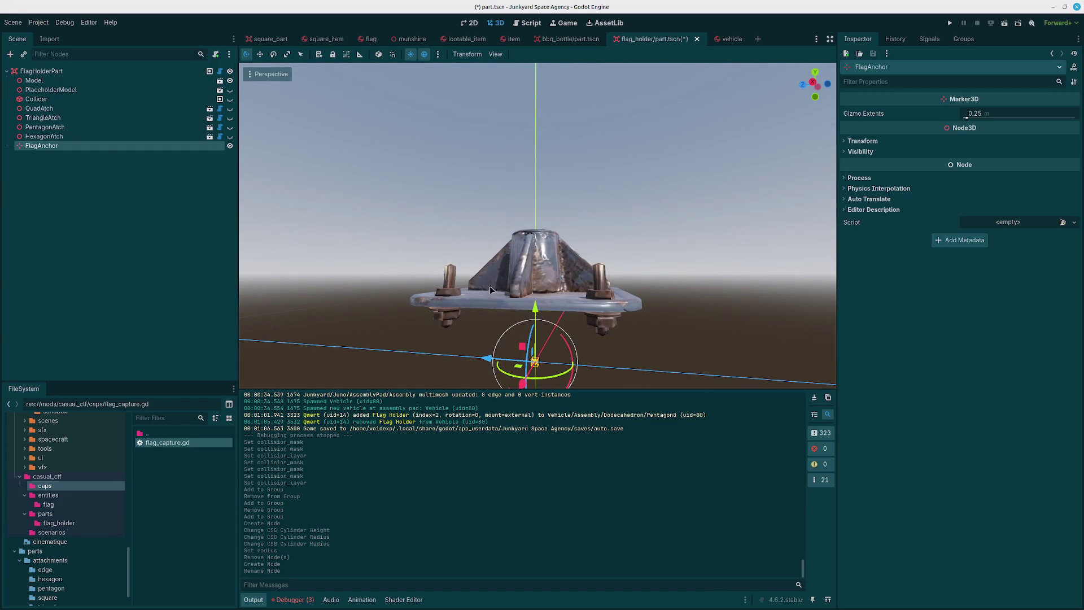
{"action": "scroll", "coordinate": [551, 342], "scroll_direction": "down", "scroll_amount": 1}
{"action": "left_click_drag", "start_coordinate": [552, 342], "coordinate": [552, 379]}
{"action": "left_click_drag", "start_coordinate": [533, 237], "coordinate": [536, 172]}
{"action": "mouse_move", "coordinate": [390, 179]}
{"action": "left_mouse_down"}
{"action": "mouse_move", "coordinate": [430, 215]}
{"action": "mouse_move", "coordinate": [621, 247]}
{"action": "mouse_move", "coordinate": [682, 327]}
{"action": "left_mouse_up"}
{"action": "scroll", "coordinate": [621, 246], "scroll_direction": "up", "scroll_amount": 3}
{"action": "scroll", "coordinate": [683, 326], "scroll_direction": "up", "scroll_amount": 2}
{"action": "left_click_drag", "start_coordinate": [621, 282], "coordinate": [559, 226]}
{"action": "mouse_move", "coordinate": [564, 231]}
{"action": "left_mouse_down"}
{"action": "mouse_move", "coordinate": [673, 235]}
{"action": "mouse_move", "coordinate": [605, 225]}
{"action": "mouse_move", "coordinate": [578, 491]}
{"action": "mouse_move", "coordinate": [610, 334]}
{"action": "mouse_move", "coordinate": [635, 376]}
{"action": "mouse_move", "coordinate": [387, 237]}
{"action": "left_mouse_up"}
{"action": "scroll", "coordinate": [610, 334], "scroll_direction": "down", "scroll_amount": 3}
{"action": "left_click_drag", "start_coordinate": [635, 267], "coordinate": [426, 244]}
{"action": "scroll", "coordinate": [435, 226], "scroll_direction": "down", "scroll_amount": 2}
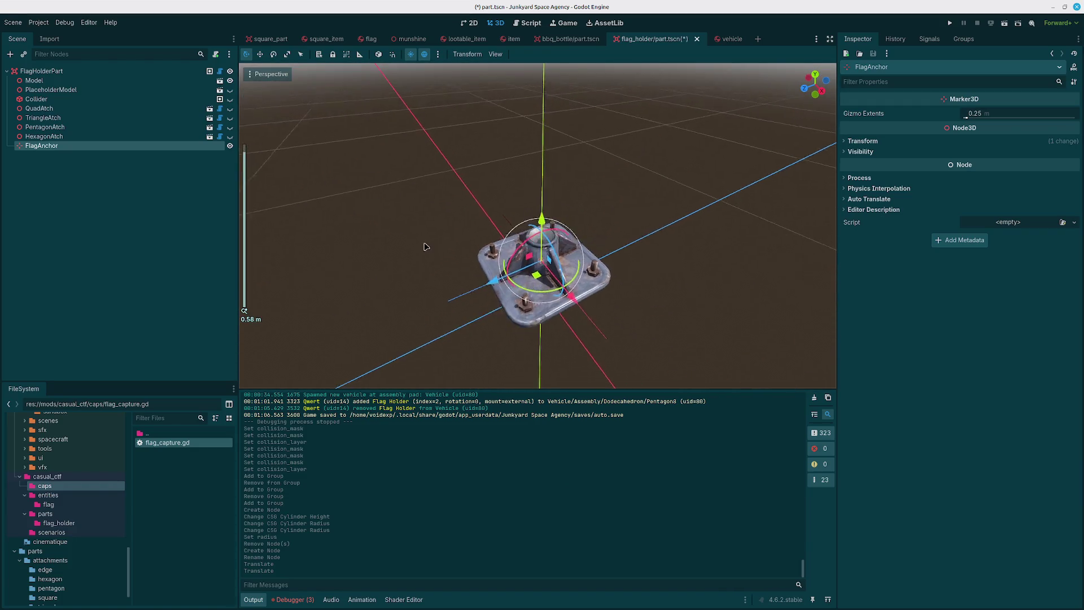
{"action": "left_click_drag", "start_coordinate": [439, 207], "coordinate": [542, 249]}
Save part.tscn and select the FlagHolderPart root node
{"action": "left_click", "coordinate": [379, 55]}
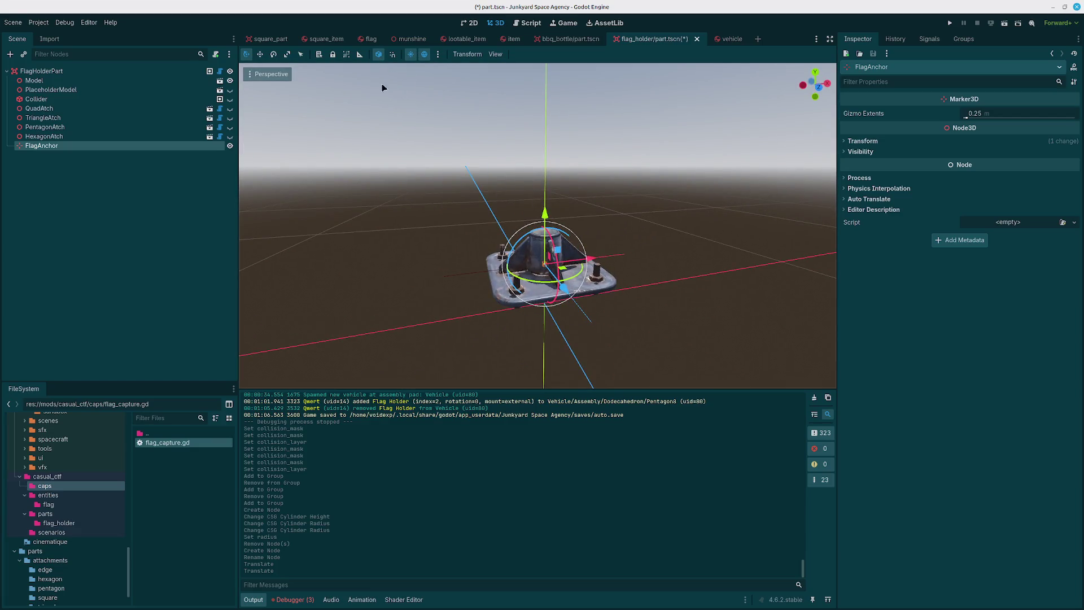
{"action": "left_click", "coordinate": [414, 166]}
{"action": "key", "text": "ctrl+s"}
{"action": "mouse_move", "coordinate": [413, 174]}
{"action": "left_mouse_down"}
{"action": "mouse_move", "coordinate": [521, 179]}
{"action": "mouse_move", "coordinate": [551, 265]}
{"action": "mouse_move", "coordinate": [160, 104]}
{"action": "left_mouse_up"}
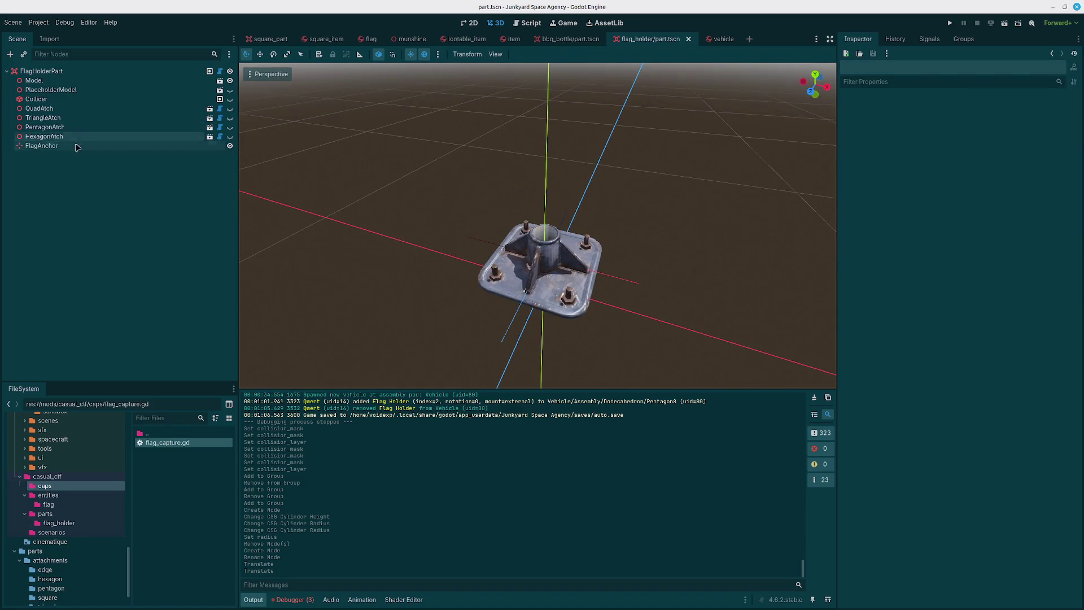
{"action": "left_click", "coordinate": [127, 71]}
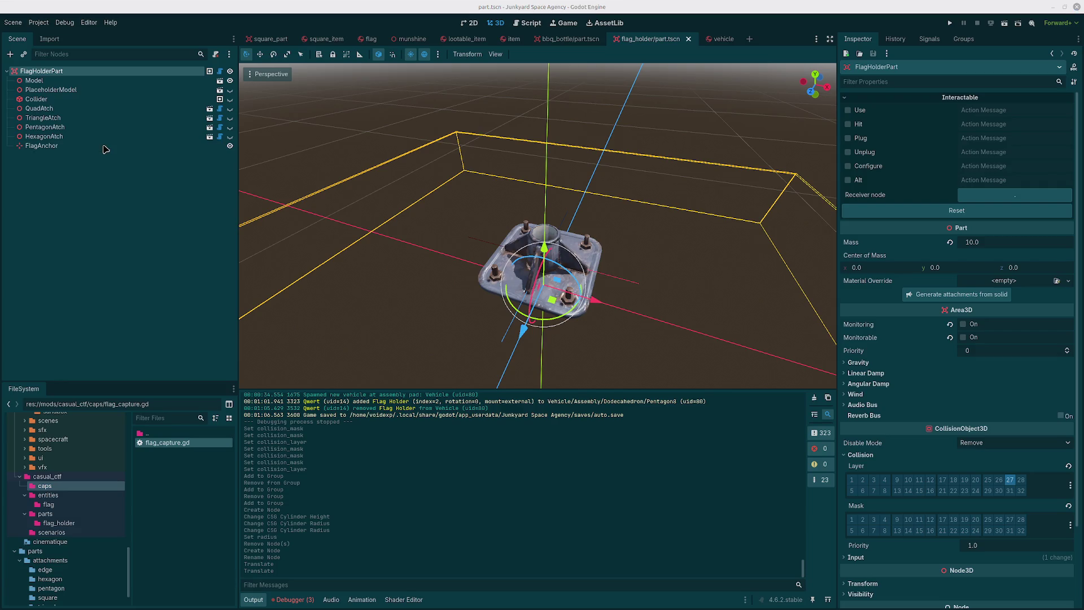
{"action": "key", "text": "alt+Tab"}
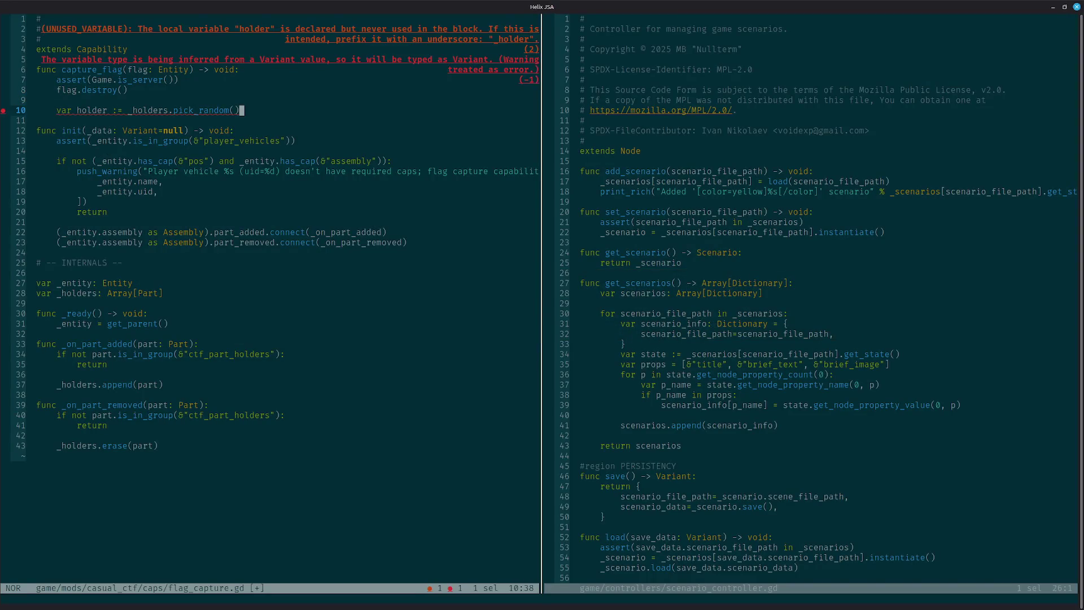
Start a 'var anchor :=' line in capture_flag, then undo it
{"action": "key", "text": "o"}
{"action": "key", "text": "alt+Tab"}
{"action": "key", "text": "alt+Tab"}
{"action": "type", "text": "var anchor :="}
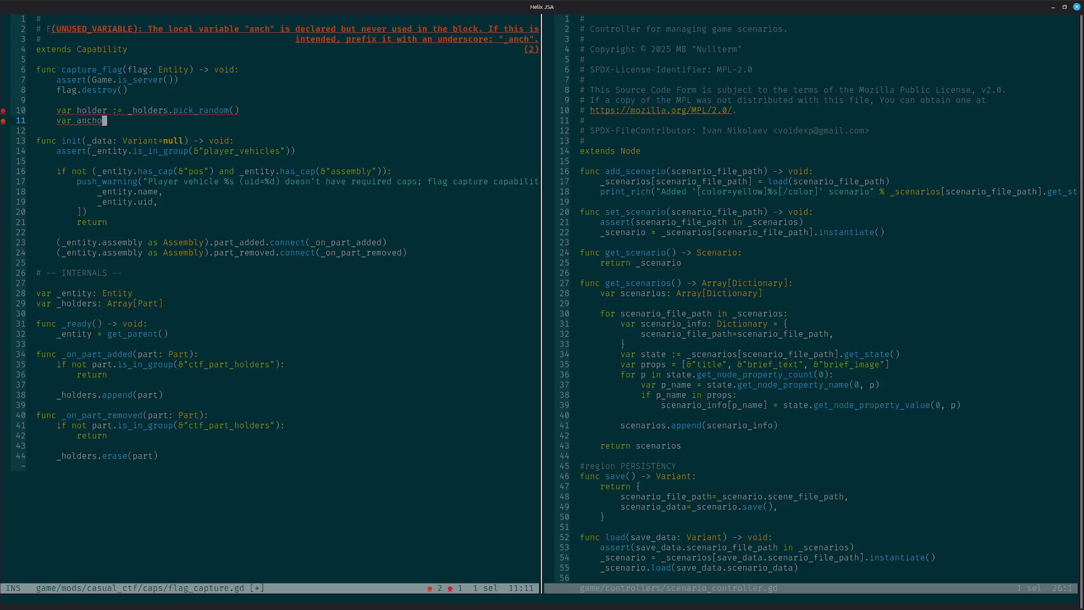
{"action": "key", "text": "Escape"}
{"action": "key", "text": "k"}
{"action": "key", "text": "h"}
{"action": "key", "text": "h"}
{"action": "key", "text": "h"}
{"action": "key", "text": "j"}
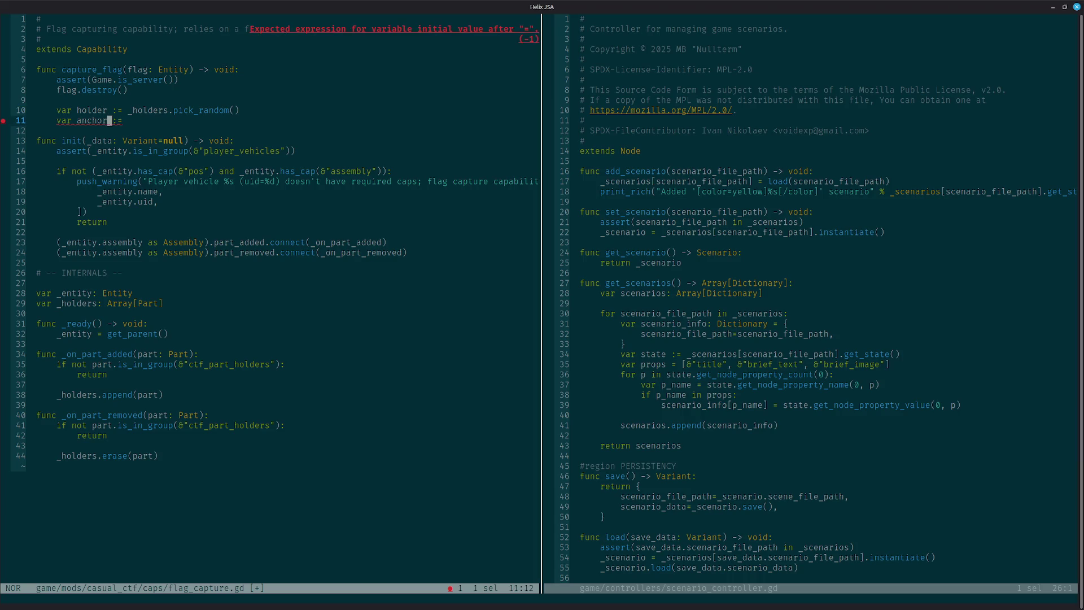
{"action": "key", "text": "u"}
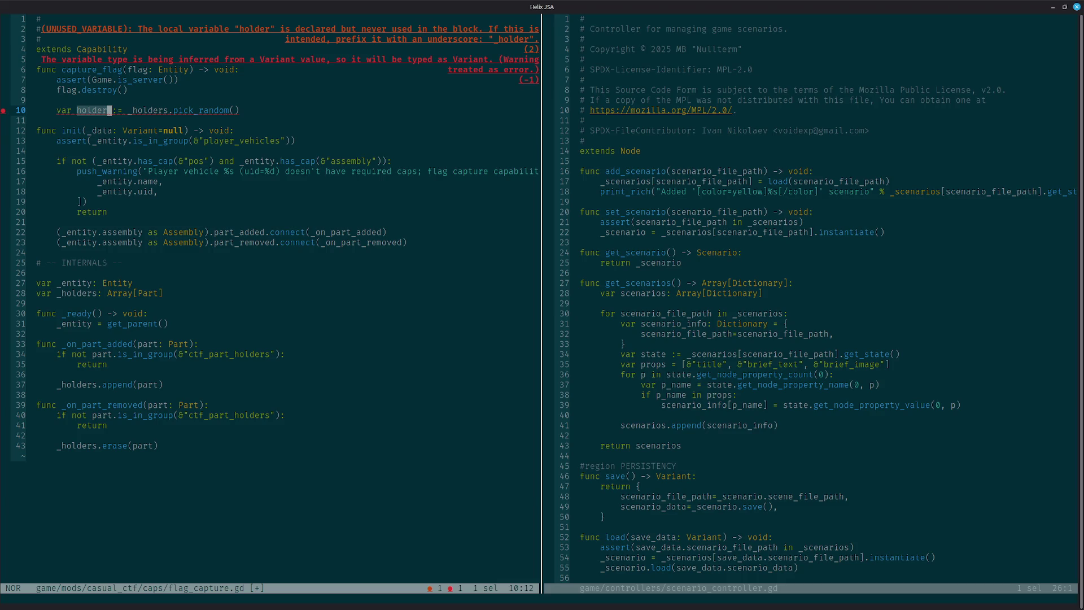
Cast the holder as Part and set anchor to holder.get_node(^"FlagAnchor")
{"action": "type", "text": "A as Part"}
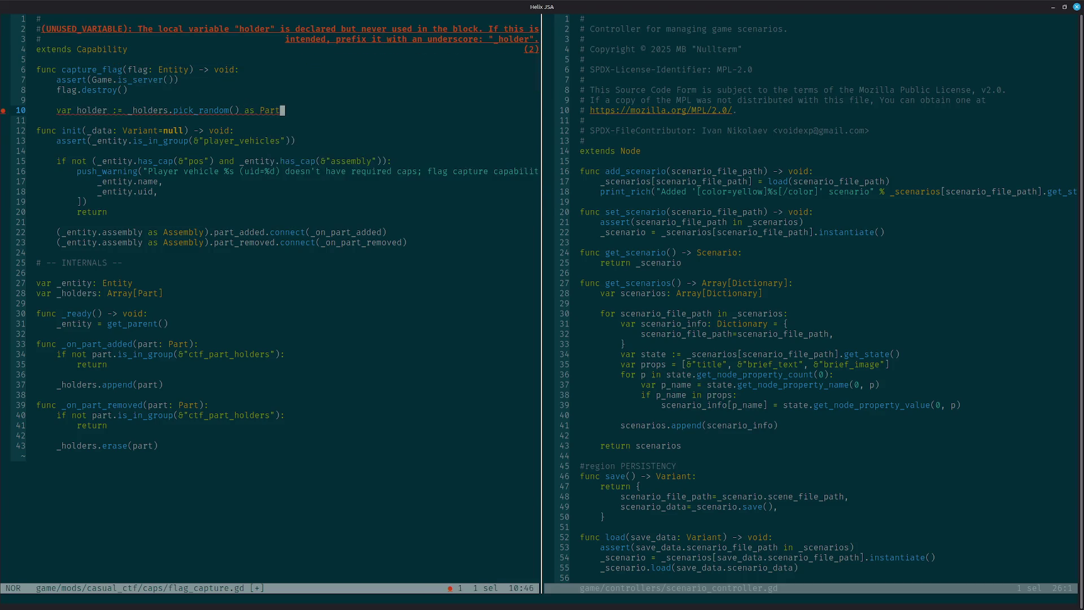
{"action": "key", "text": "Return"}
{"action": "key", "text": "Escape"}
{"action": "key", "text": "P"}
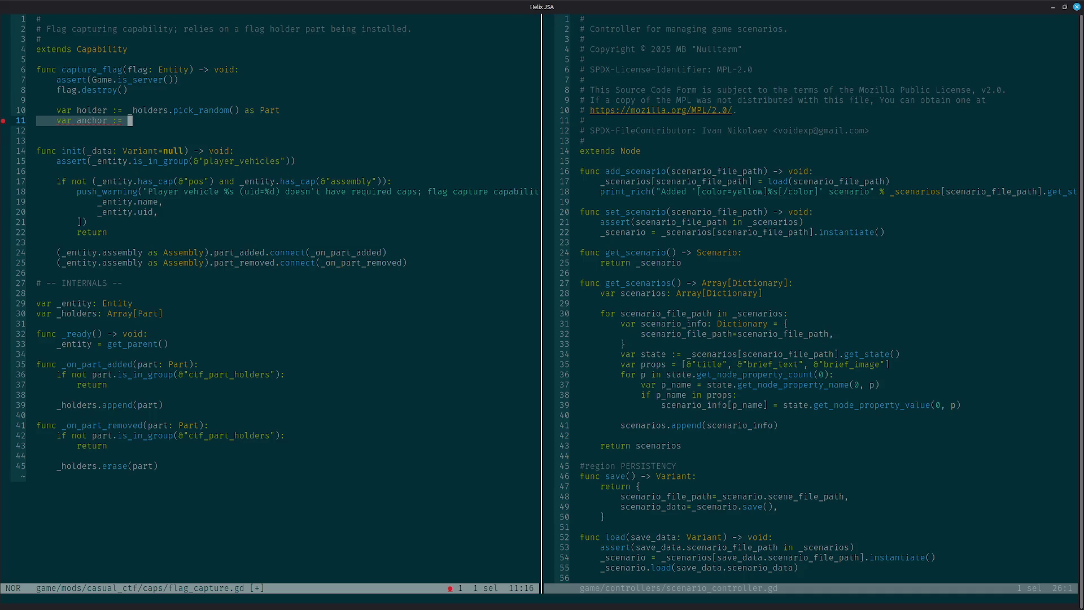
{"action": "type", "text": "Aholder.get_"}
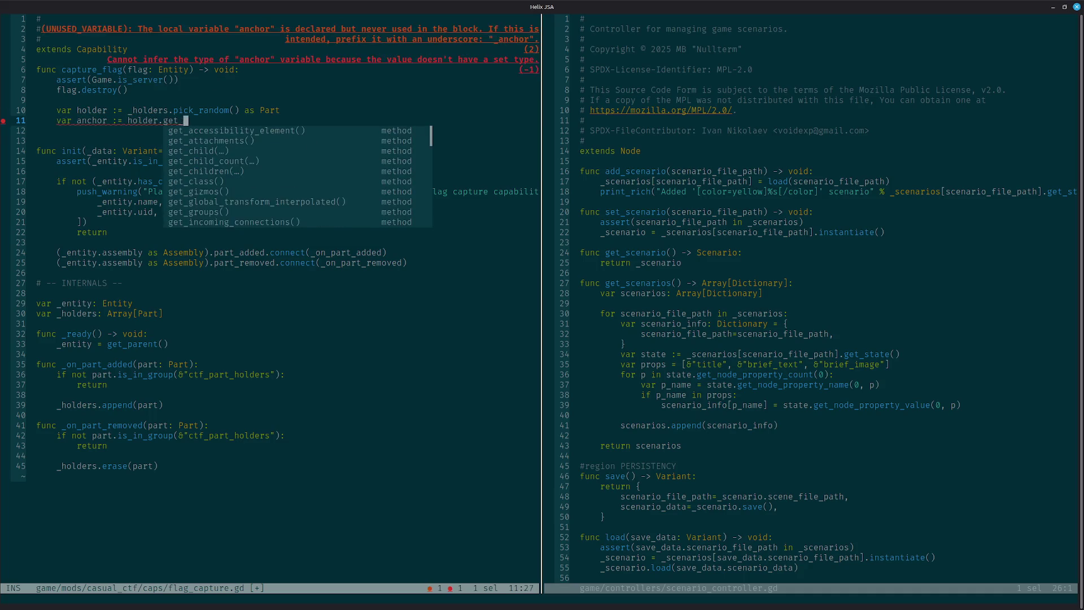
{"action": "type", "text": "part("}
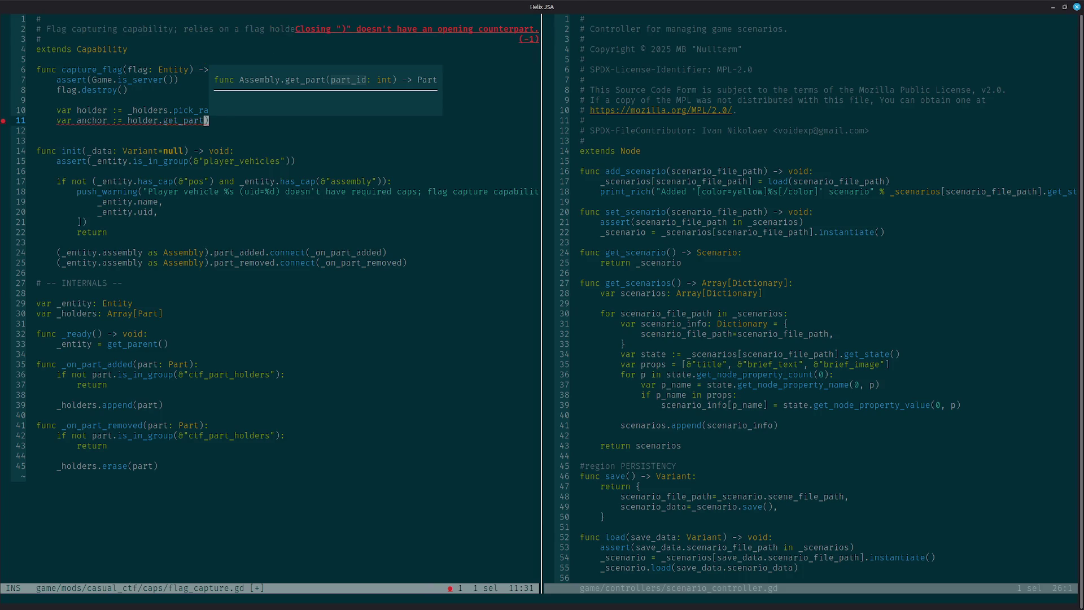
{"action": "key", "text": "BackSpace"}
{"action": "key", "text": "BackSpace"}
{"action": "key", "text": "BackSpace"}
{"action": "type", "text": "node(^"}
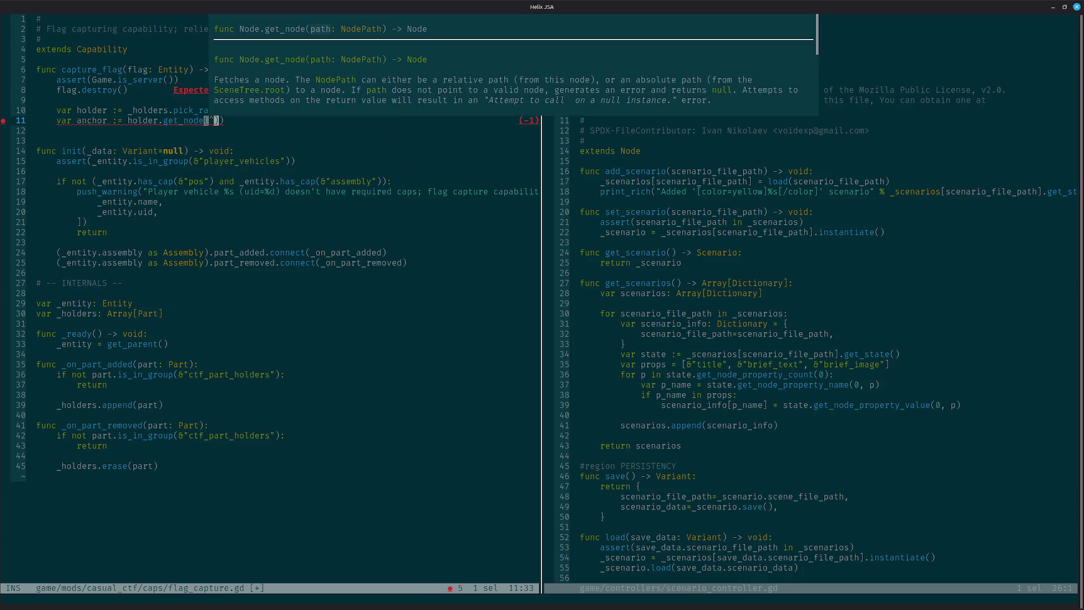
{"action": "type", "text": "\""}
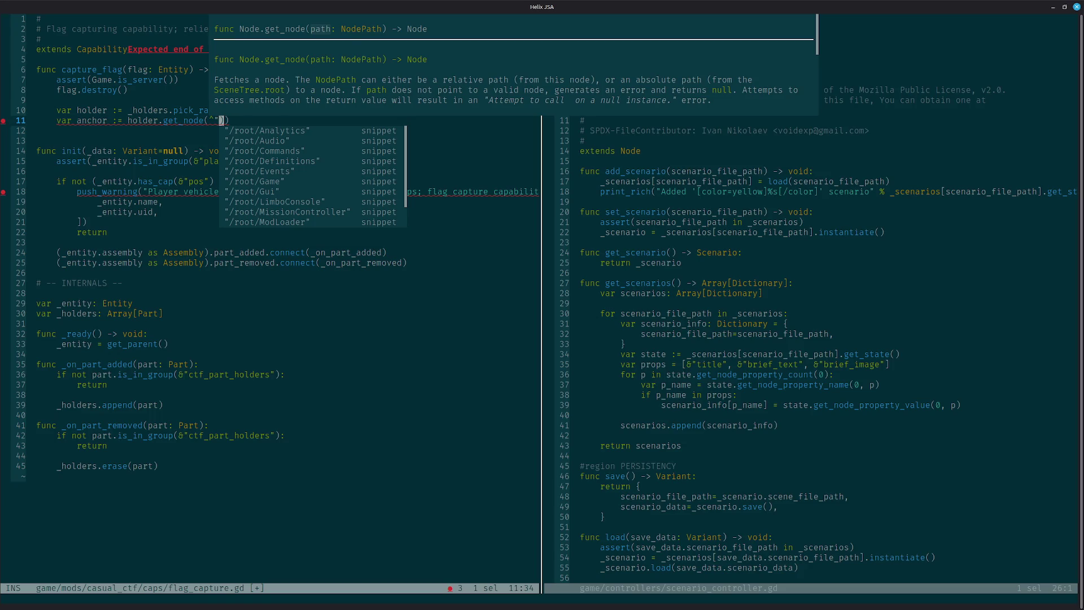
{"action": "type", "text": "FlagAnchor\""}
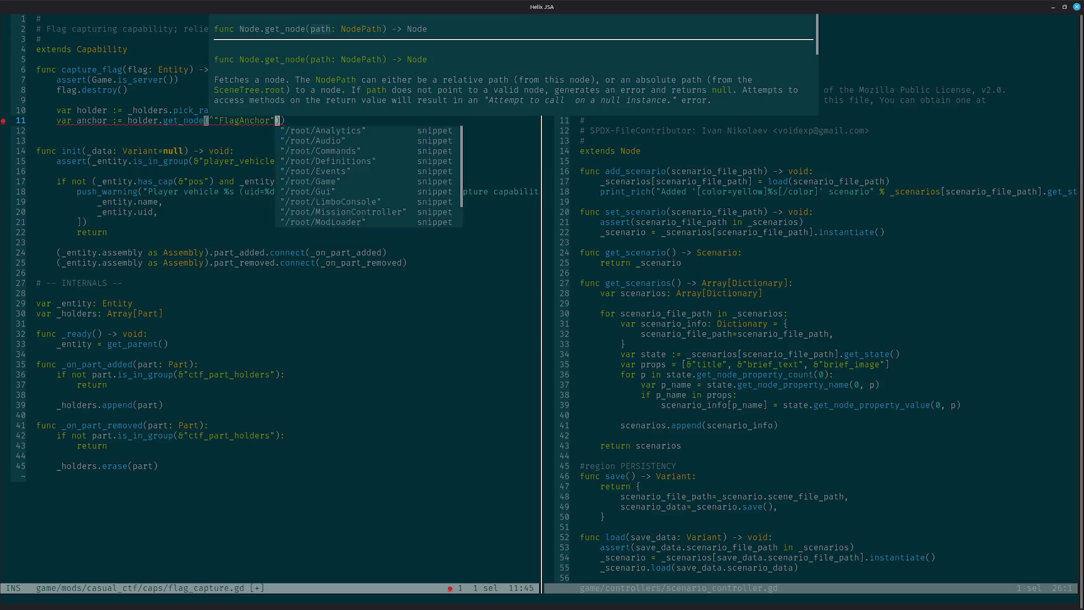
{"action": "key", "text": "Escape"}
View the documentation for get_node in Helix
{"action": "key", "text": "m"}
{"action": "key", "text": "m"}
{"action": "key", "text": "F"}
{"action": "key", "text": "."}
{"action": "key", "text": "l"}
{"action": "key", "text": "l"}
{"action": "key", "text": "l"}
{"action": "key", "text": "space"}
{"action": "key", "text": "k"}
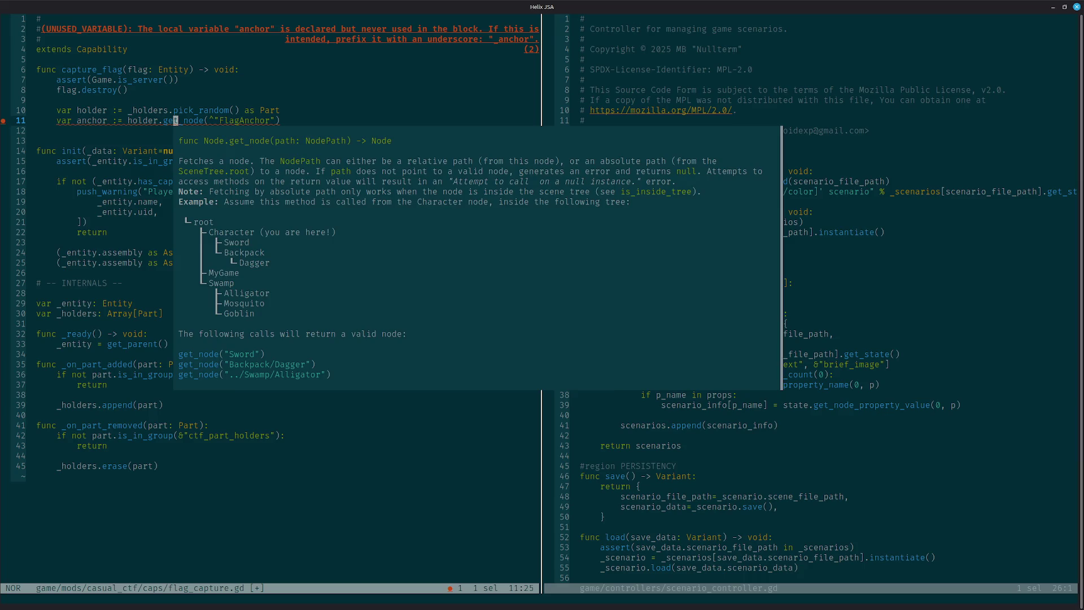
{"action": "key", "text": "Escape"}
Check the FlagAnchor node in the Godot holder scene
{"action": "key", "text": "alt+Tab"}
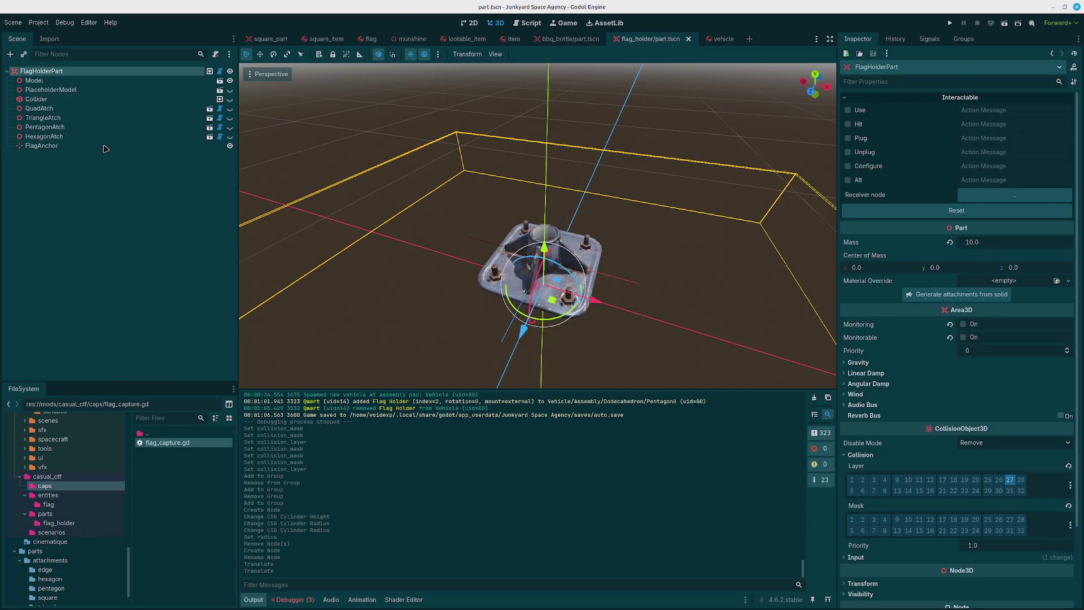
{"action": "left_click", "coordinate": [105, 145]}
{"action": "mouse_move", "coordinate": [327, 235]}
{"action": "left_mouse_down"}
{"action": "mouse_move", "coordinate": [454, 180]}
{"action": "mouse_move", "coordinate": [411, 190]}
{"action": "mouse_move", "coordinate": [372, 232]}
{"action": "mouse_move", "coordinate": [455, 203]}
{"action": "mouse_move", "coordinate": [435, 223]}
{"action": "left_mouse_up"}
{"action": "key", "text": "alt+Tab"}
Review the capture_flag lines, then open the Flag scene in Godot
{"action": "key", "text": "j"}
{"action": "key", "text": "k"}
{"action": "key", "text": "k"}
{"action": "key", "text": "k"}
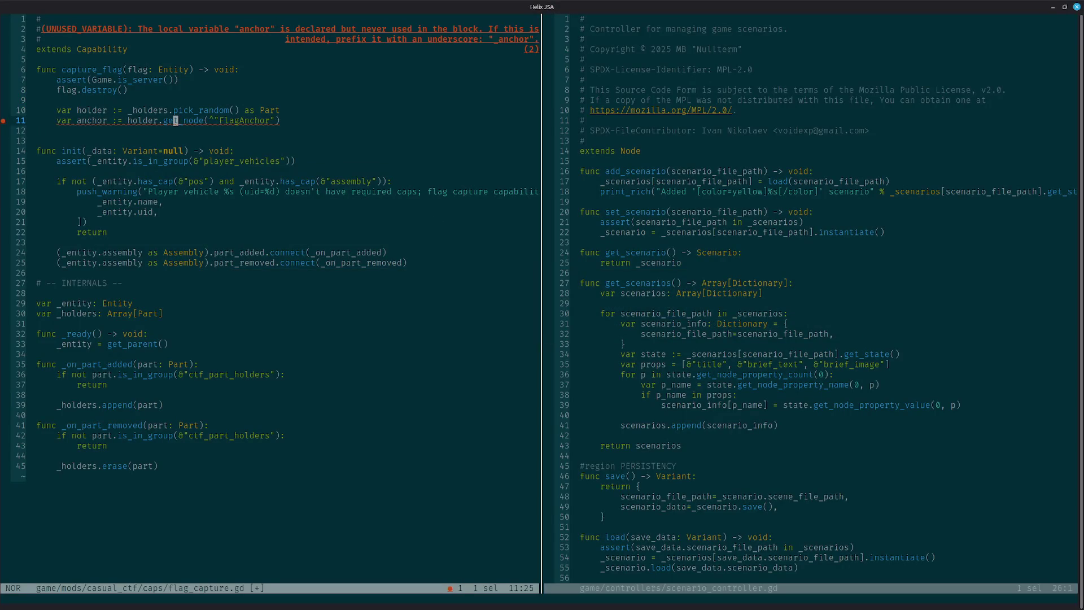
{"action": "key", "text": "g"}
{"action": "key", "text": "s"}
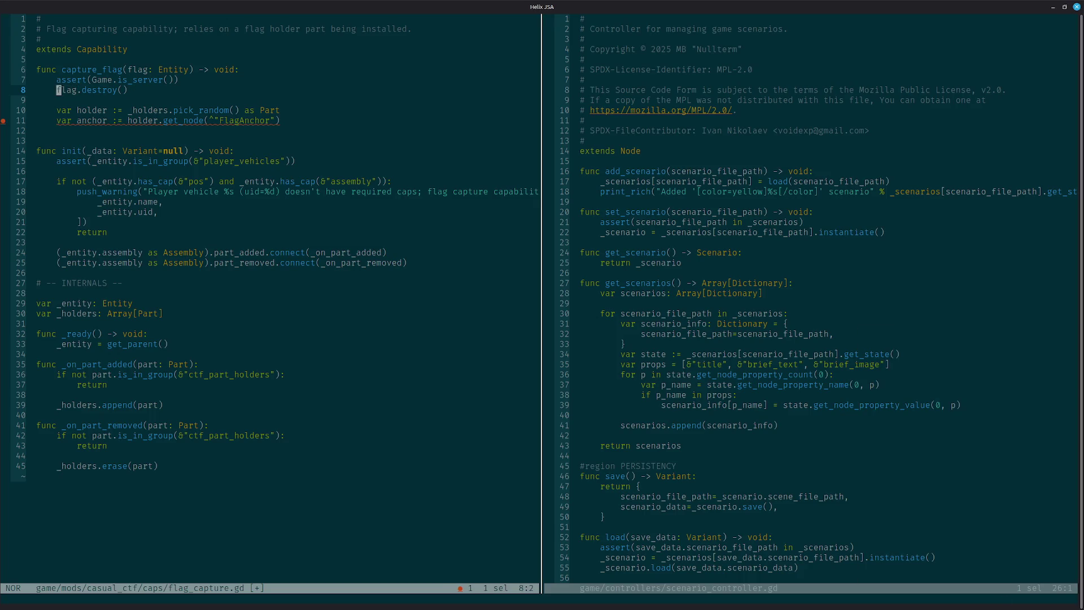
{"action": "key", "text": "j"}
{"action": "key", "text": "j"}
{"action": "key", "text": "j"}
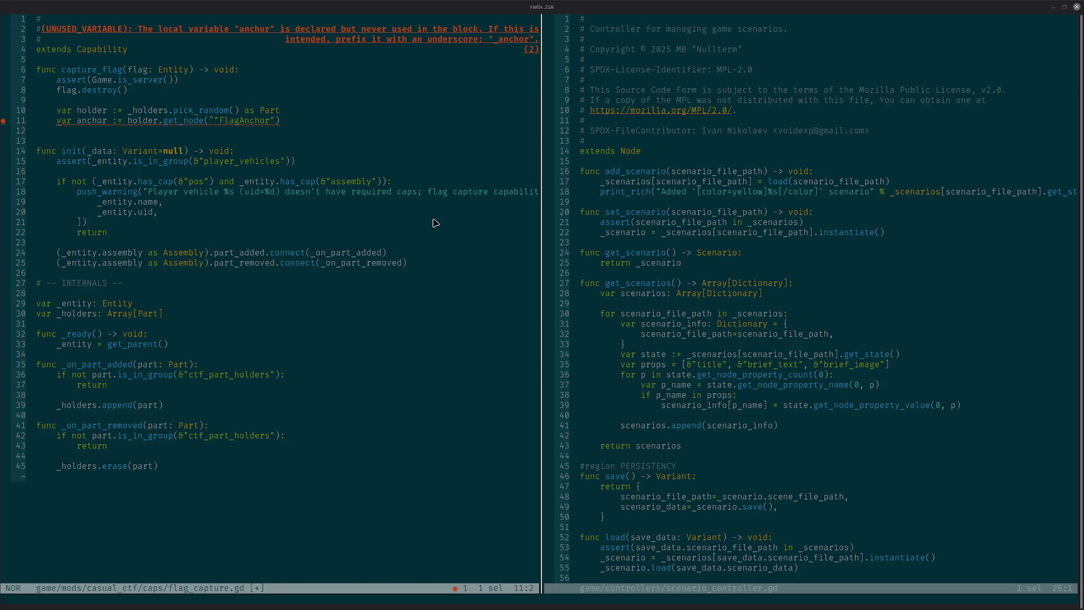
{"action": "key", "text": "alt+Tab"}
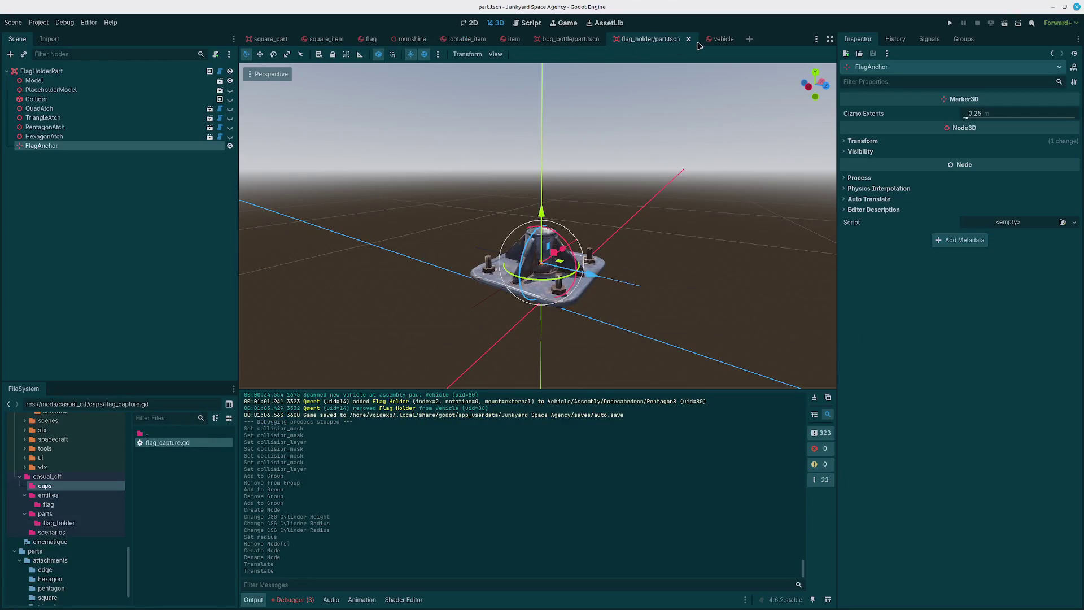
{"action": "left_click", "coordinate": [370, 40]}
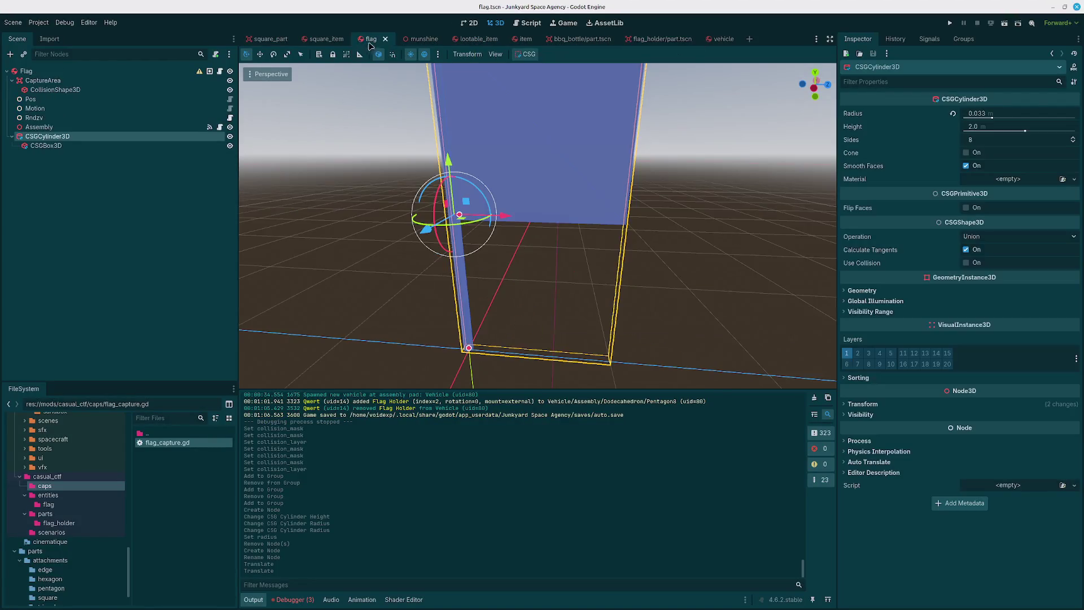
Rename the flag's CSGCylinder3D node to Model and save the Flag scene
{"action": "scroll", "coordinate": [326, 162], "scroll_direction": "down", "scroll_amount": 5}
{"action": "mouse_move", "coordinate": [286, 176]}
{"action": "left_mouse_down"}
{"action": "mouse_move", "coordinate": [377, 126]}
{"action": "mouse_move", "coordinate": [496, 155]}
{"action": "mouse_move", "coordinate": [485, 228]}
{"action": "mouse_move", "coordinate": [358, 223]}
{"action": "mouse_move", "coordinate": [300, 165]}
{"action": "mouse_move", "coordinate": [352, 187]}
{"action": "mouse_move", "coordinate": [382, 151]}
{"action": "mouse_move", "coordinate": [338, 204]}
{"action": "left_mouse_up"}
{"action": "double_click", "coordinate": [77, 137]}
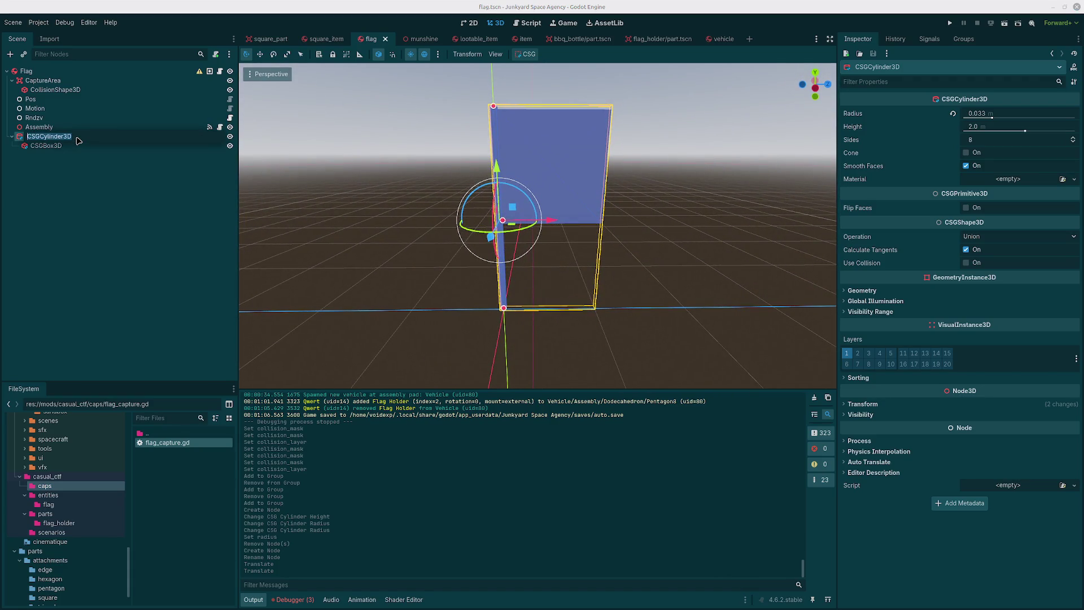
{"action": "type", "text": "Model"}
{"action": "key", "text": "Return"}
{"action": "key", "text": "ctrl+s"}
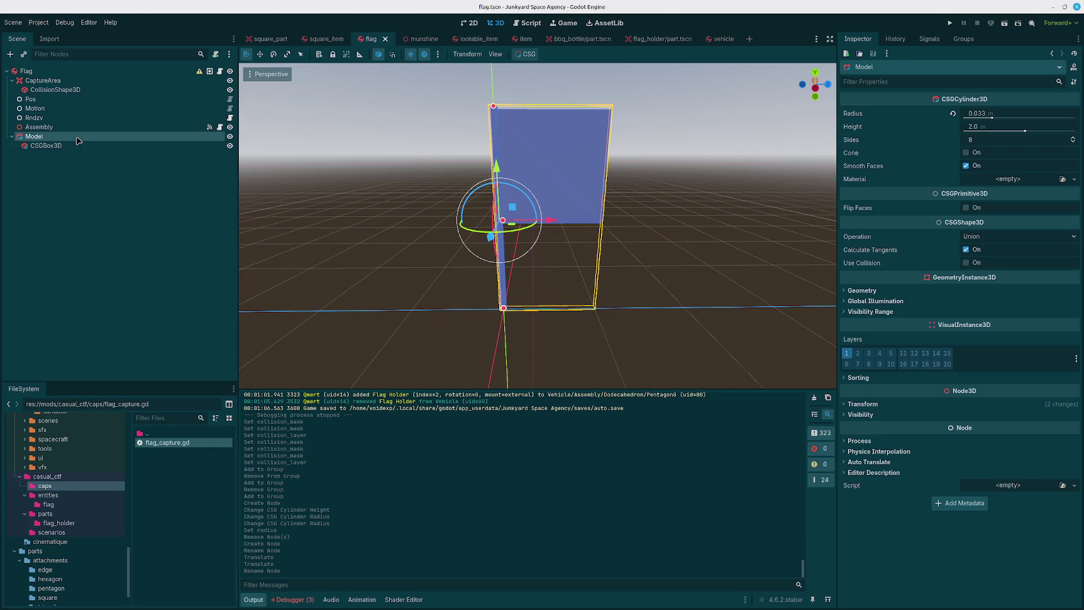
{"action": "key", "text": "alt+Tab"}
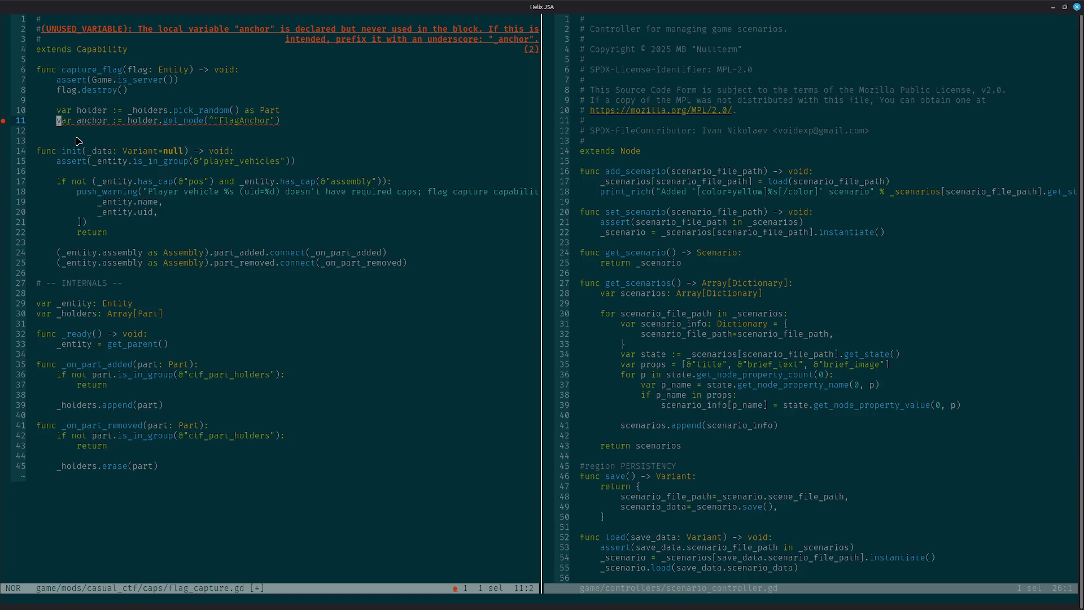
Move flag.destroy() down and open an empty line above it
{"action": "key", "text": "o"}
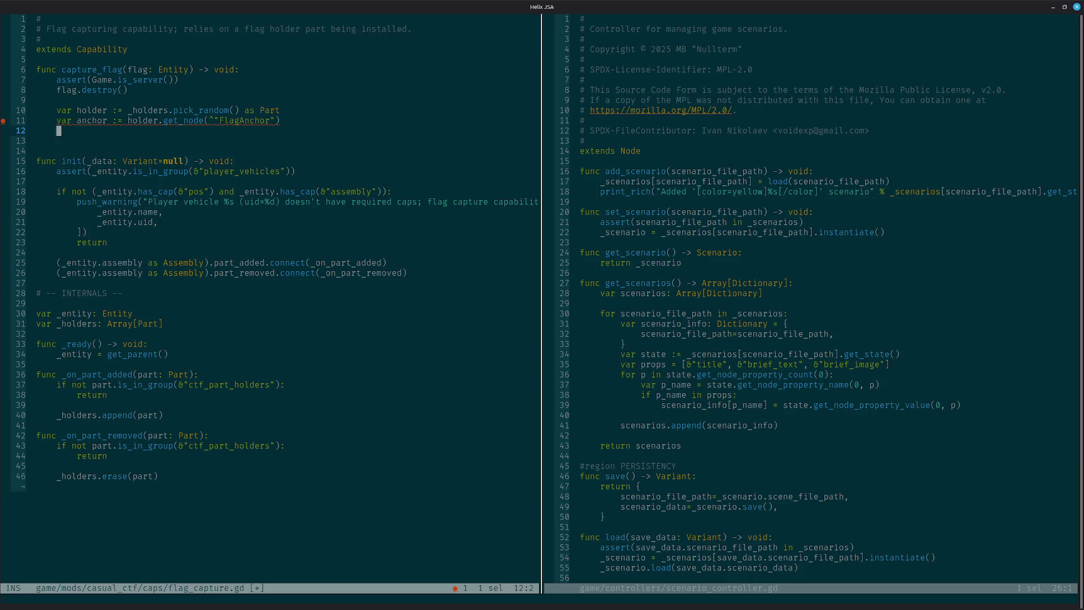
{"action": "key", "text": "Escape"}
{"action": "key", "text": "k"}
{"action": "key", "text": "k"}
{"action": "key", "text": "k"}
{"action": "key", "text": "x"}
{"action": "key", "text": "d"}
{"action": "key", "text": "j"}
{"action": "key", "text": "j"}
{"action": "key", "text": "p"}
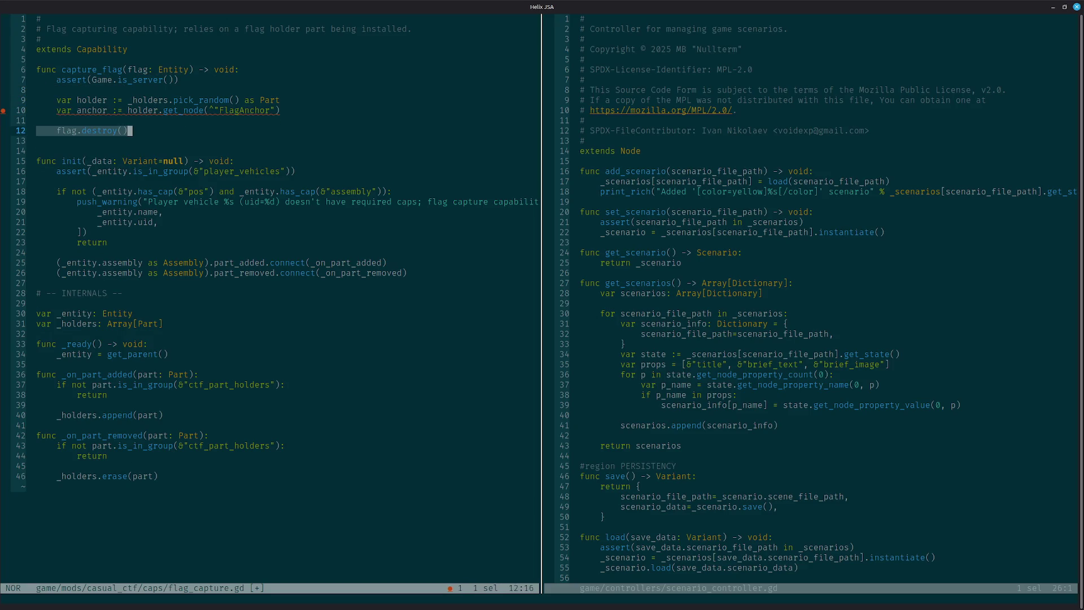
{"action": "key", "text": "x"}
{"action": "key", "text": "d"}
{"action": "key", "text": "o"}
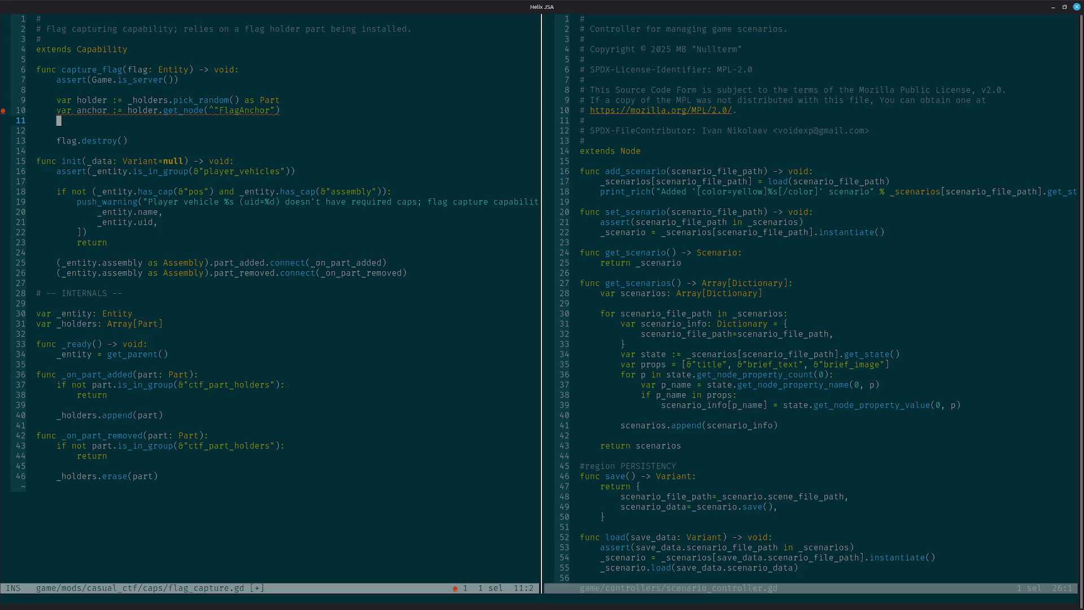
Insert flag.get_node(^"Model").reparent(anchor, false) above flag.destroy()
{"action": "type", "text": "flag.get_node("}
{"action": "type", "text": "^\""}
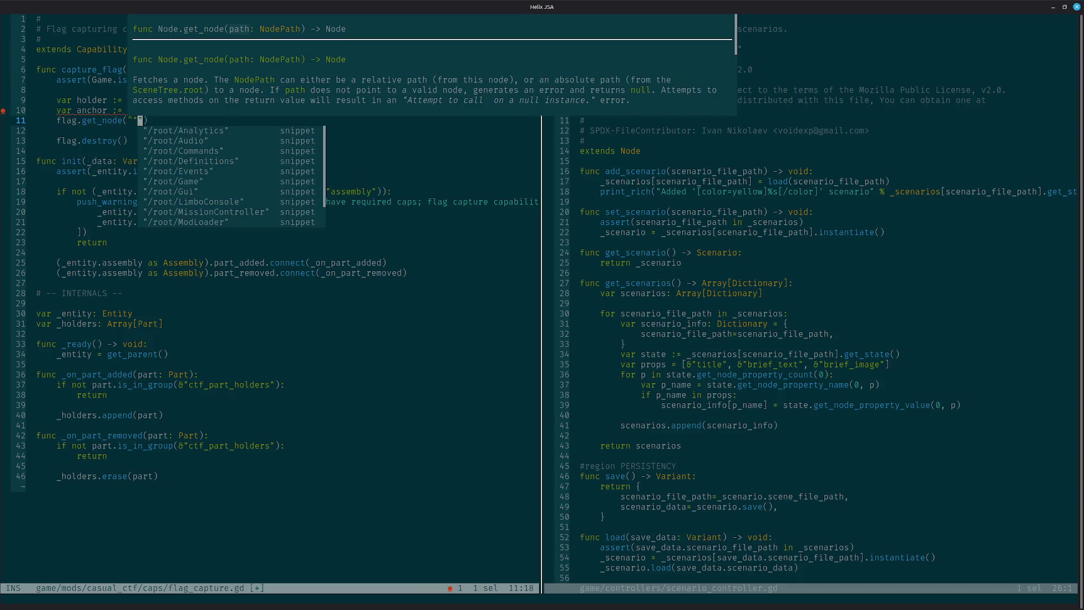
{"action": "type", "text": "Model\""}
{"action": "key", "text": "Escape"}
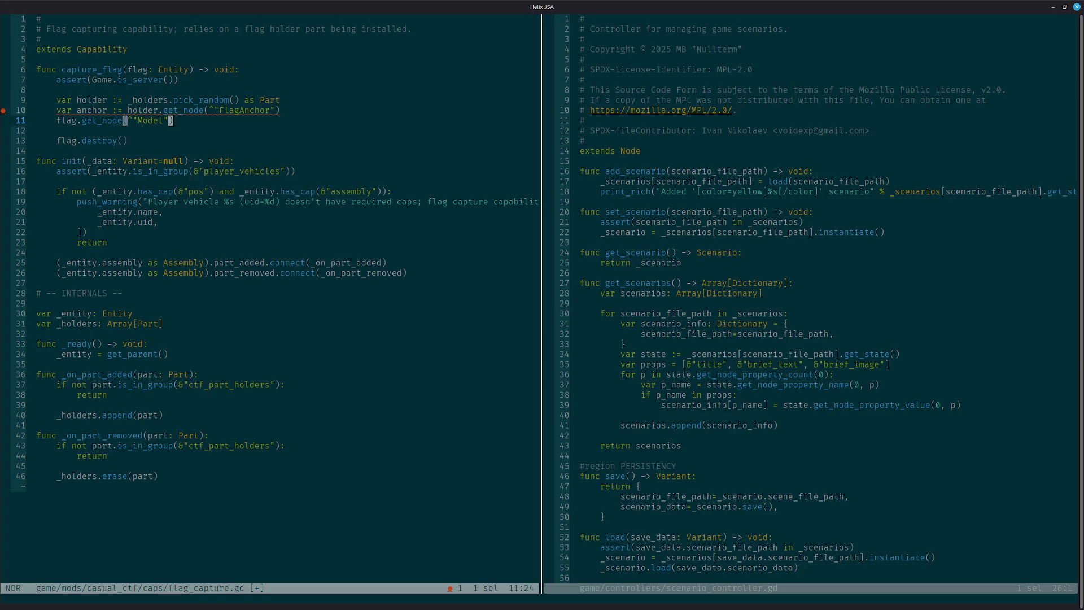
{"action": "type", "text": "a.reparent(a"}
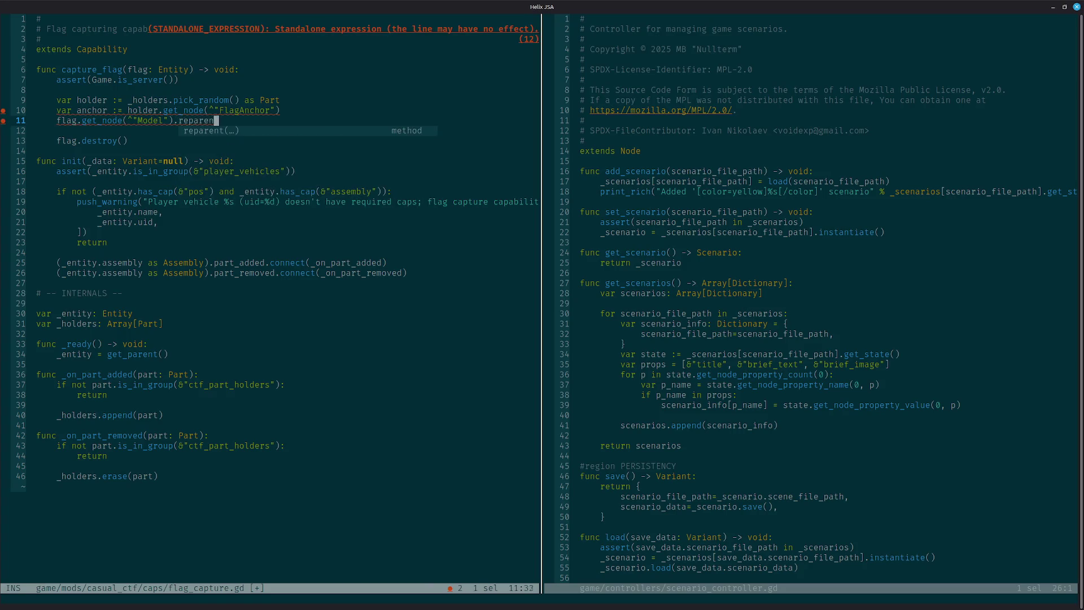
{"action": "type", "text": "nchor)"}
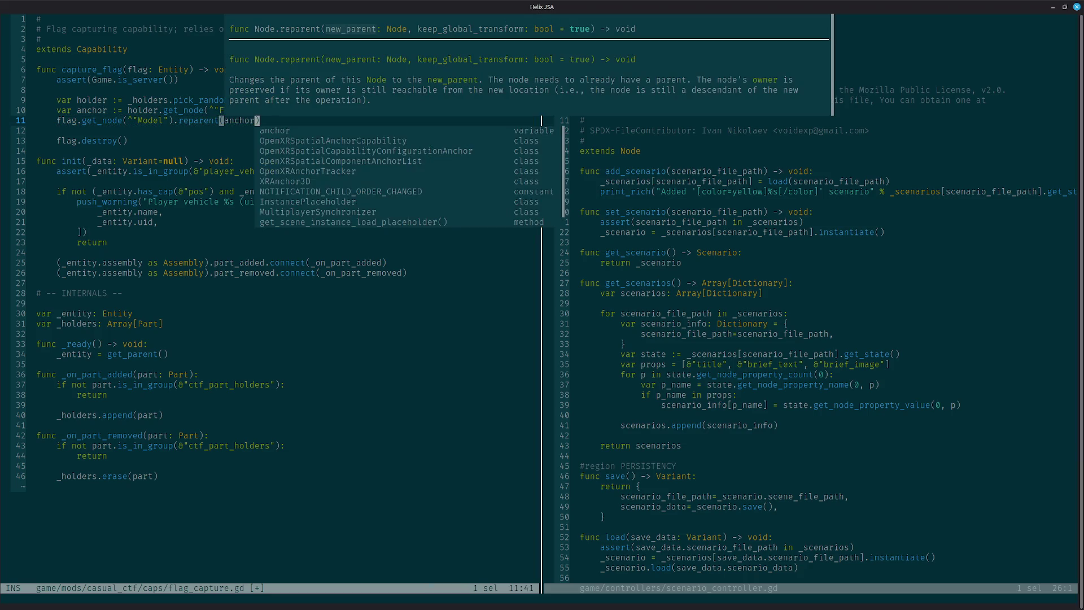
{"action": "key", "text": "Escape"}
{"action": "key", "text": "b"}
{"action": "key", "text": "b"}
{"action": "key", "text": "h"}
{"action": "key", "text": "space"}
{"action": "key", "text": "k"}
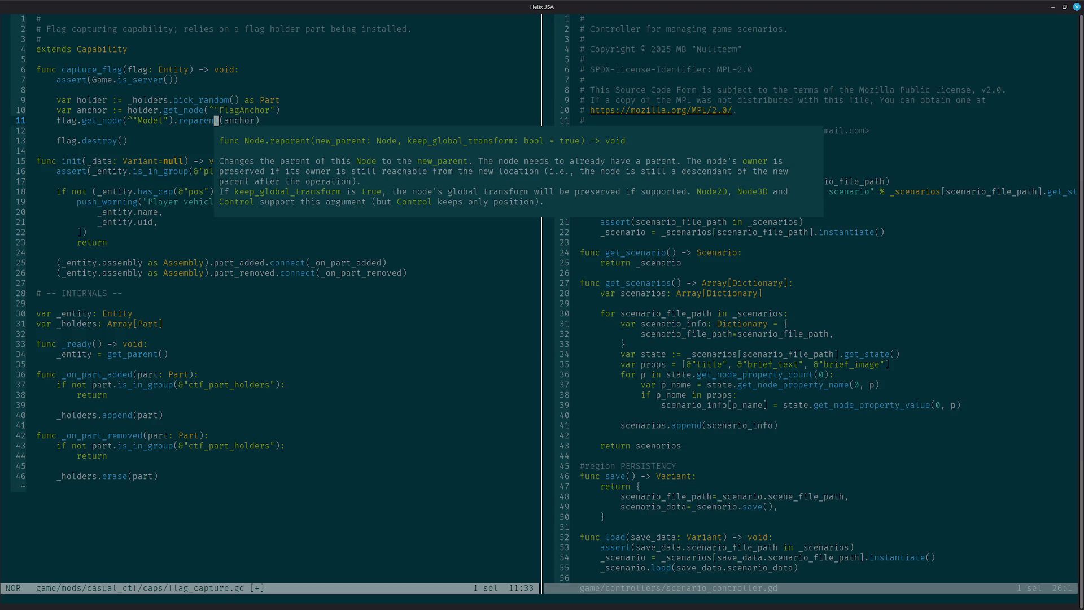
{"action": "type", "text": "gl"}
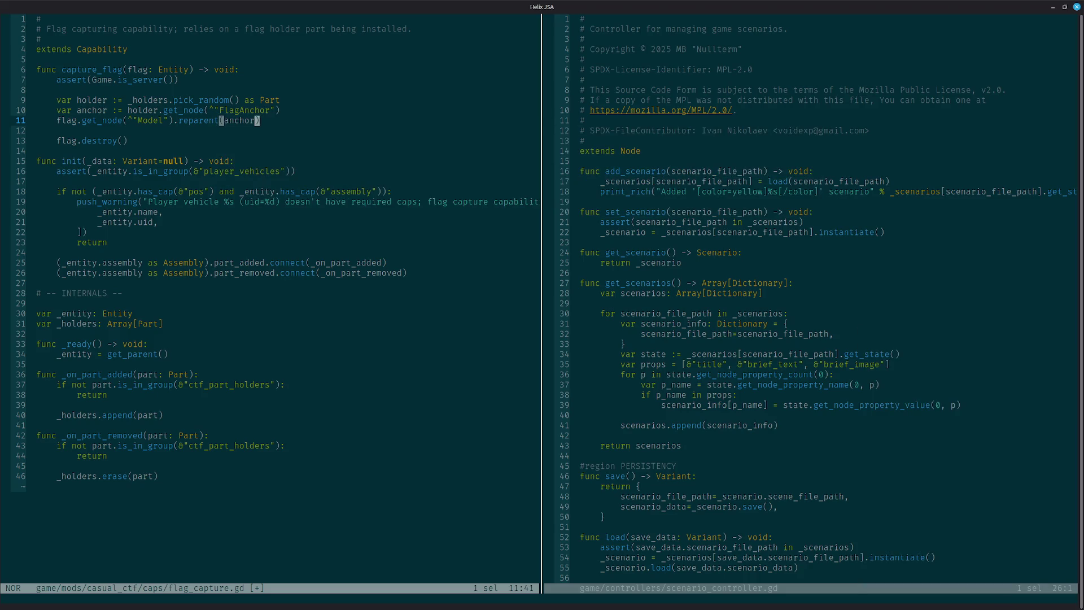
{"action": "type", "text": "i, false"}
{"action": "key", "text": "Escape"}
{"action": "key", "text": "j"}
Review the new reparent code and briefly check the Godot editor
{"action": "key", "text": "k"}
{"action": "key", "text": "k"}
{"action": "key", "text": "j"}
{"action": "key", "text": "j"}
{"action": "key", "text": "j"}
{"action": "key", "text": "k"}
{"action": "key", "text": "alt+Tab"}
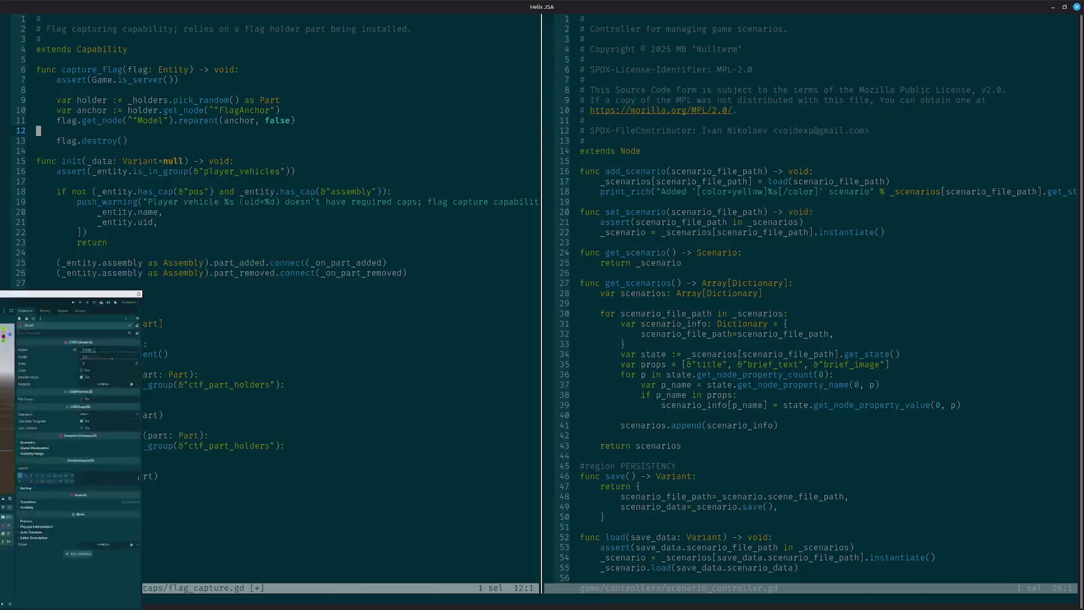
{"action": "key", "text": "alt+Tab"}
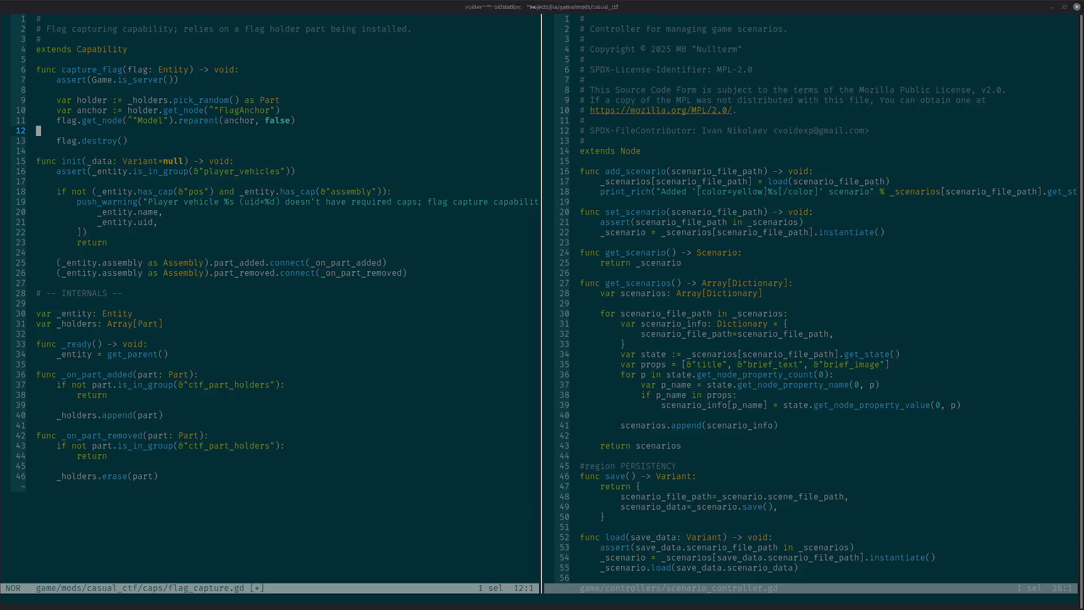
{"action": "key", "text": "alt+Tab"}
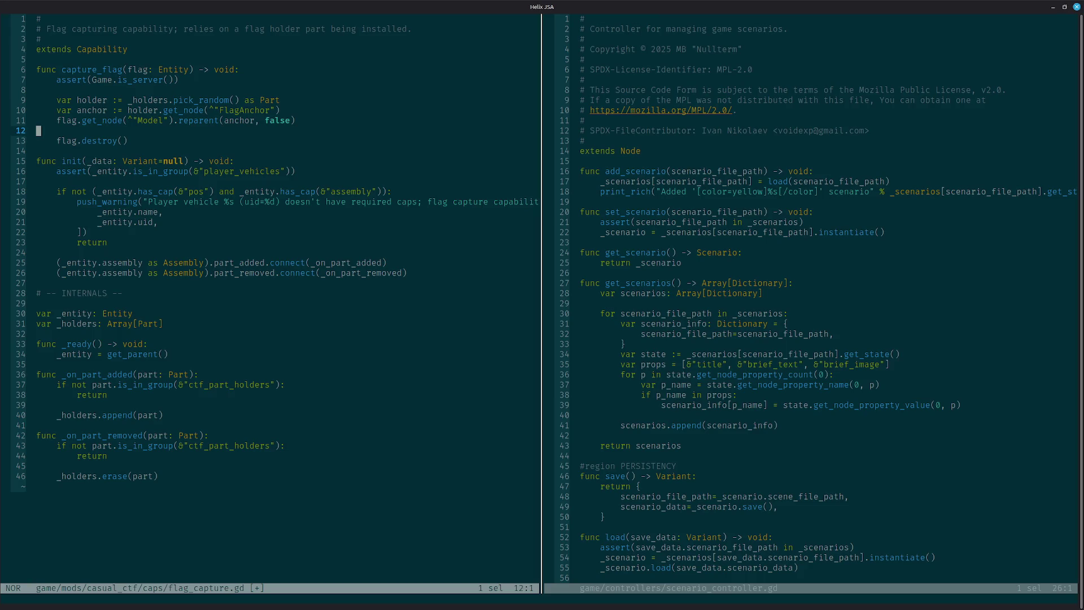
{"action": "key", "text": "alt+Tab"}
{"action": "key", "text": "alt+Tab"}
Write flag_capture.gd and all other buffers to disk with :wa
{"action": "key", "text": "k"}
{"action": "type", "text": "j:wa"}
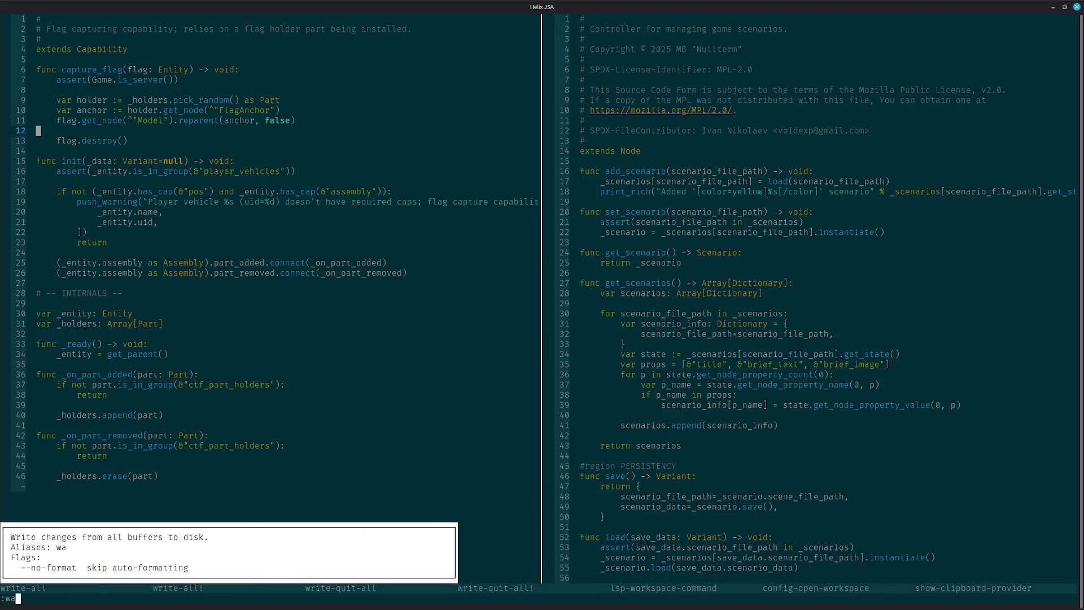
{"action": "key", "text": "Return"}
{"action": "key", "text": "Escape"}
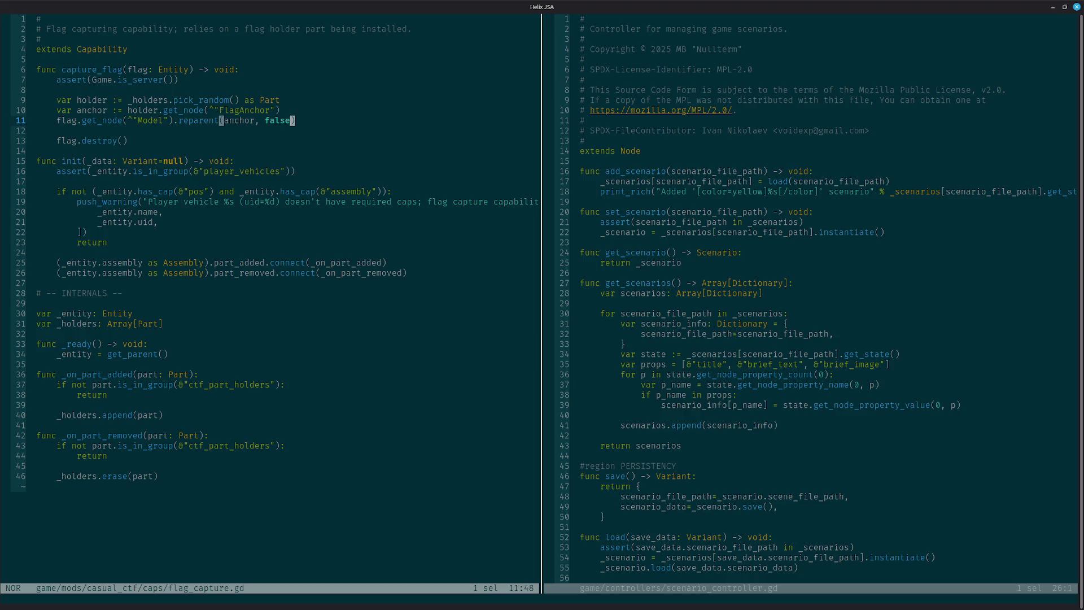
{"action": "type", "text": ":wa"}
{"action": "key", "text": "Return"}
Glance at the Godot viewport and orbit the view around the flag
{"action": "key", "text": "j"}
{"action": "key", "text": "j"}
{"action": "key", "text": "alt+Tab"}
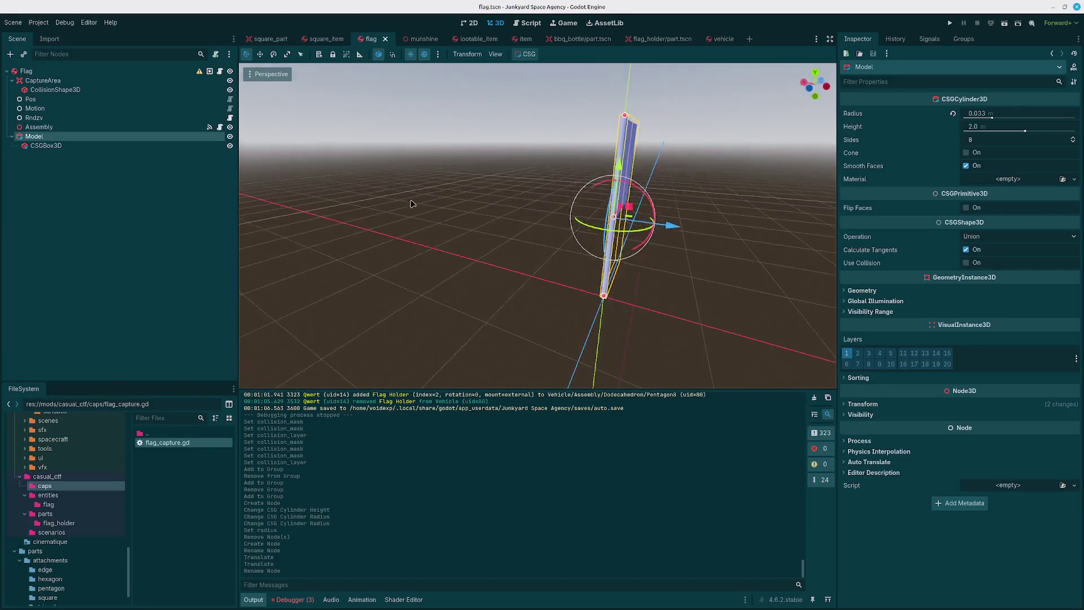
{"action": "mouse_move", "coordinate": [324, 242]}
{"action": "left_mouse_down"}
{"action": "mouse_move", "coordinate": [290, 235]}
{"action": "mouse_move", "coordinate": [277, 258]}
{"action": "mouse_move", "coordinate": [293, 204]}
{"action": "left_mouse_up"}
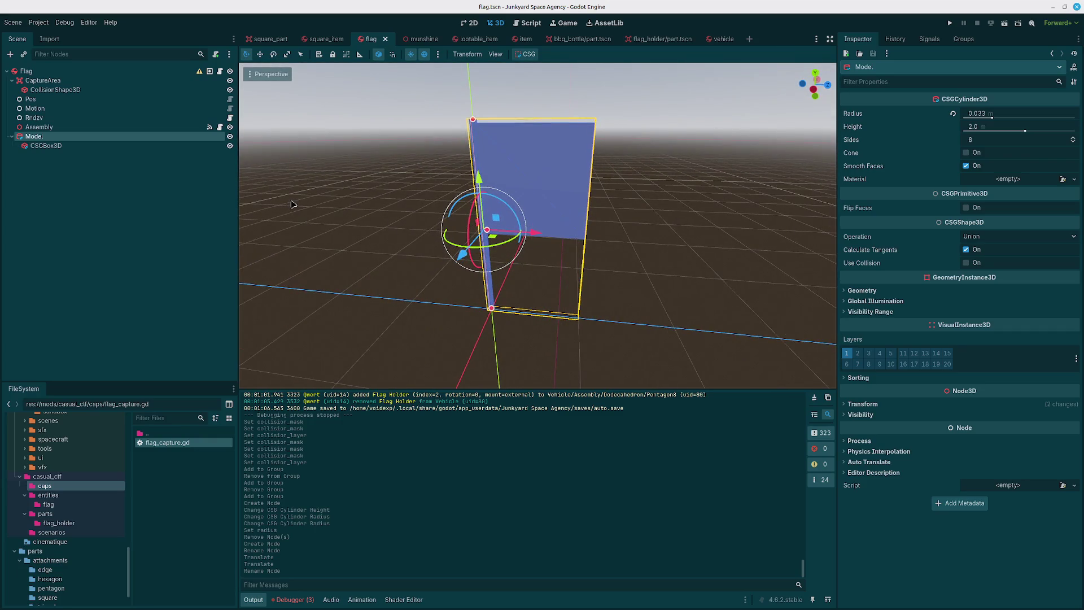
In Helix, try renaming capture_flag to capture_me, then undo the rename
{"action": "key", "text": "alt+Tab"}
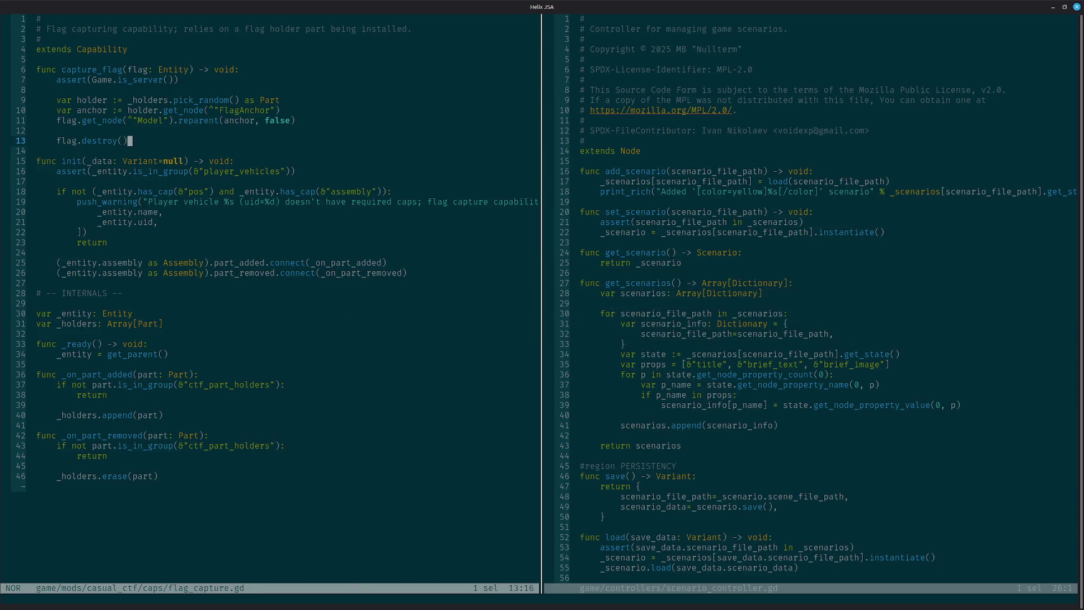
{"action": "key", "text": "k"}
{"action": "key", "text": "k"}
{"action": "key", "text": "k"}
{"action": "key", "text": "g"}
{"action": "key", "text": "h"}
{"action": "key", "text": "w"}
{"action": "key", "text": "w"}
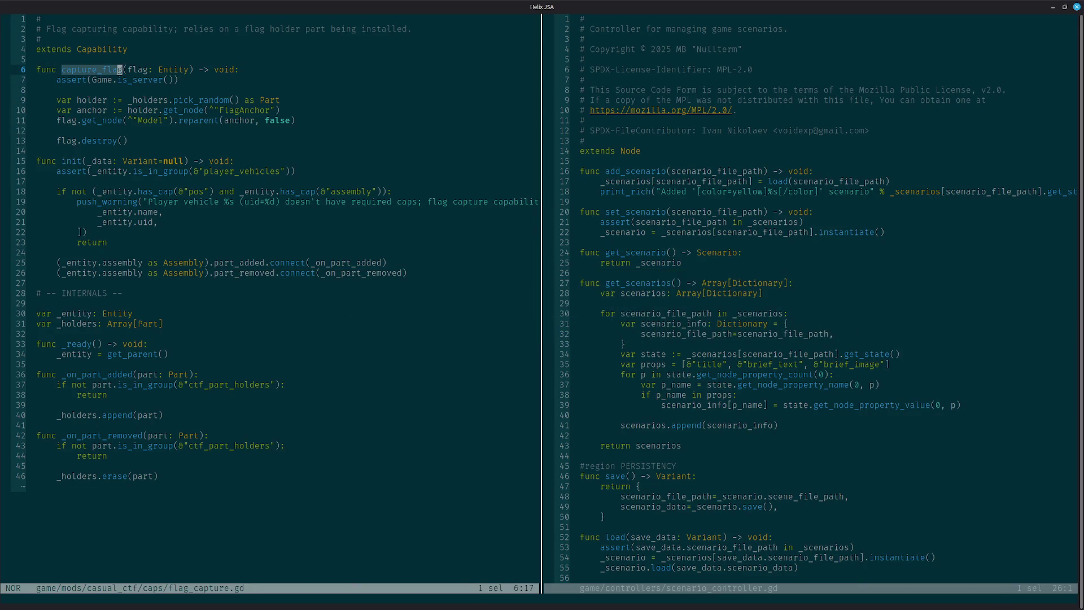
{"action": "key", "text": "j"}
{"action": "key", "text": "j"}
{"action": "key", "text": "j"}
{"action": "key", "text": "k"}
{"action": "key", "text": "k"}
{"action": "key", "text": "k"}
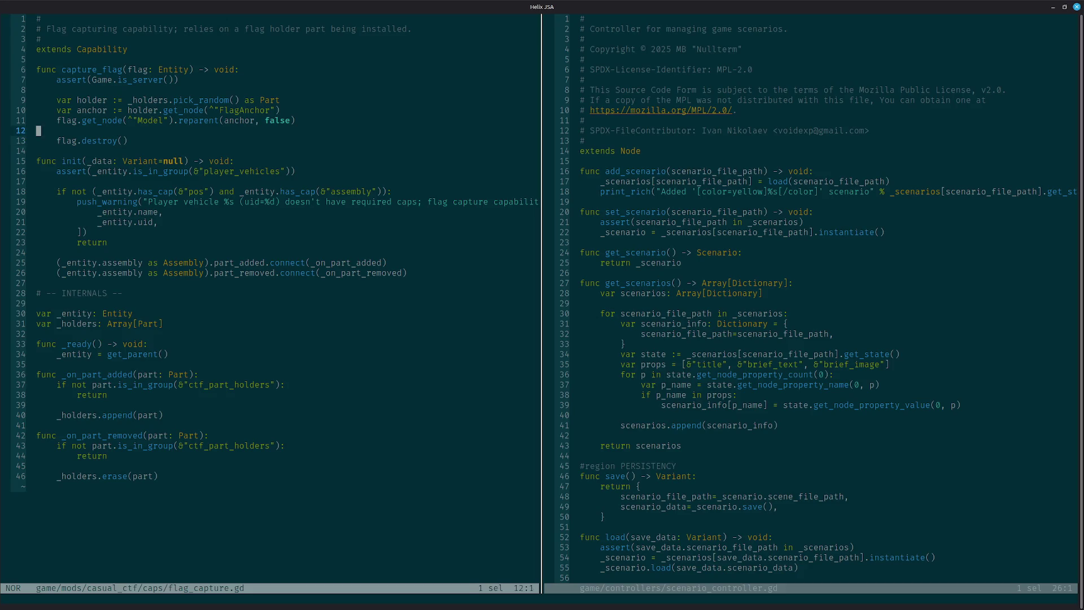
{"action": "key", "text": "k"}
{"action": "key", "text": "k"}
{"action": "key", "text": "k"}
{"action": "key", "text": "g"}
{"action": "key", "text": "h"}
{"action": "key", "text": "w"}
{"action": "key", "text": "w"}
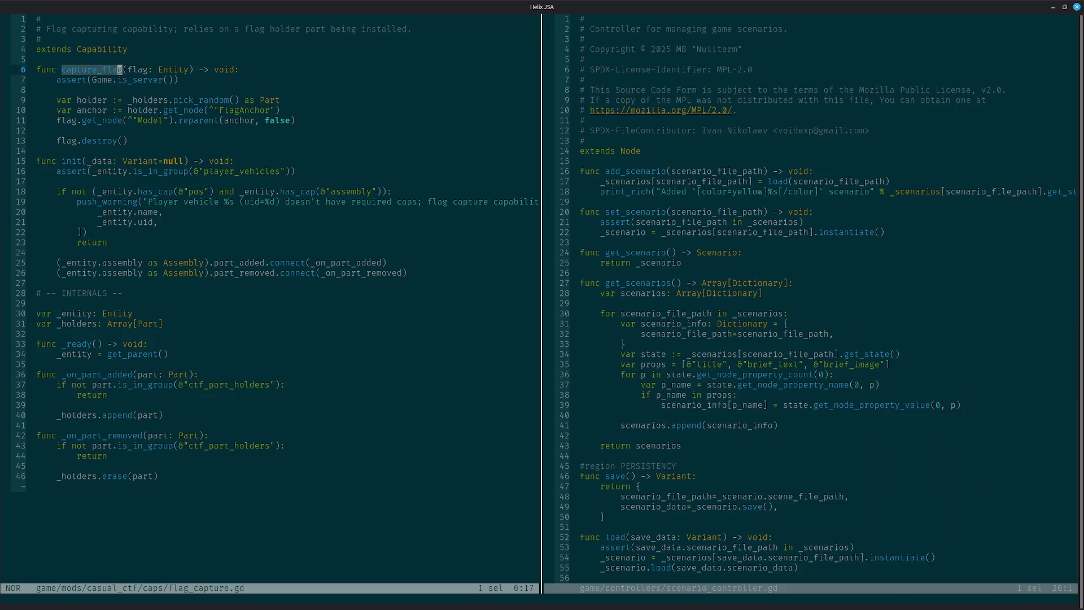
{"action": "type", "text": "c capture_me"}
{"action": "key", "text": "Escape"}
{"action": "key", "text": "u"}
{"action": "key", "text": "j"}
{"action": "key", "text": "j"}
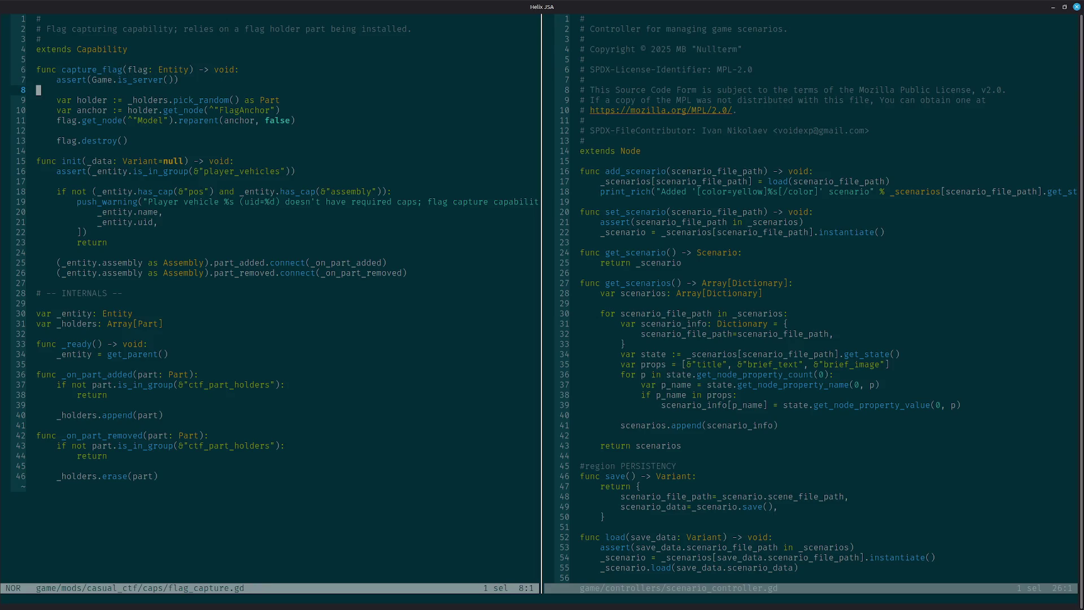
Return to Godot and open the vehicle scene
{"action": "type", "text": ":"}
{"action": "key", "text": "Escape"}
{"action": "key", "text": "alt+Tab"}
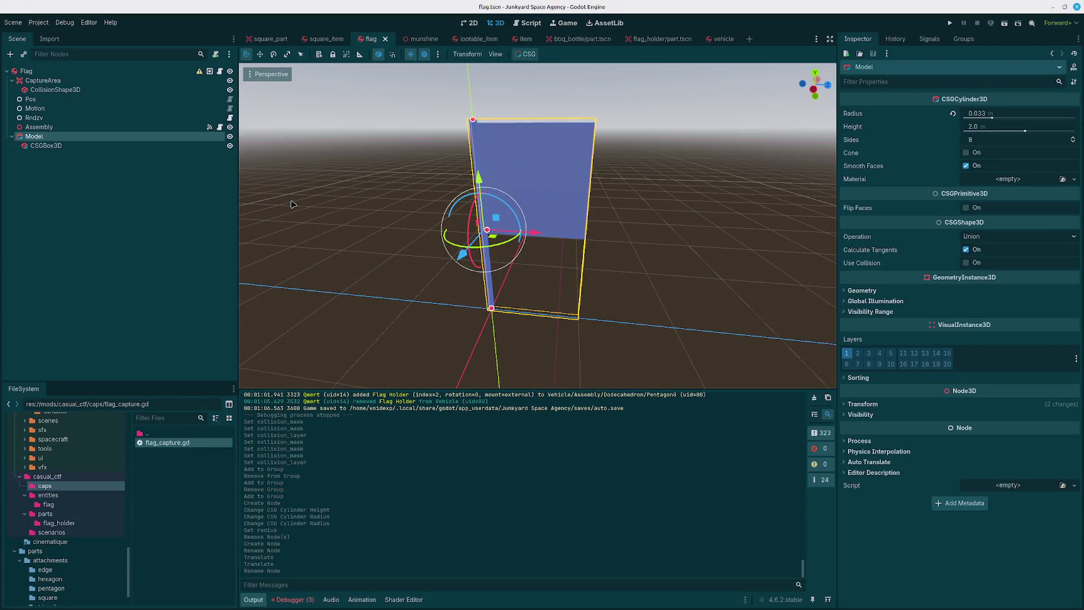
{"action": "left_click", "coordinate": [716, 40]}
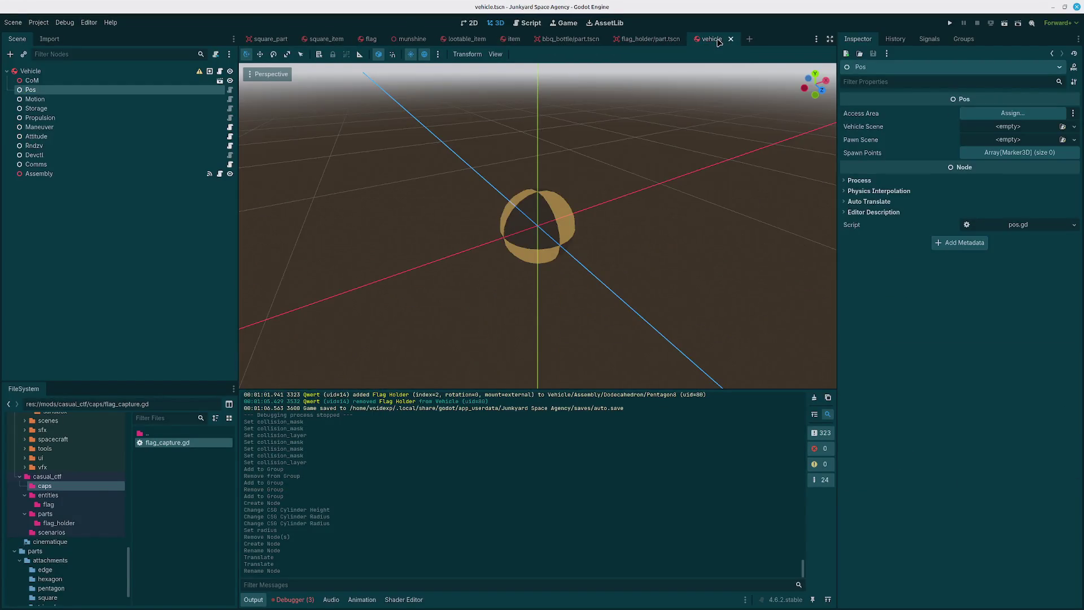
{"action": "left_click", "coordinate": [658, 43]}
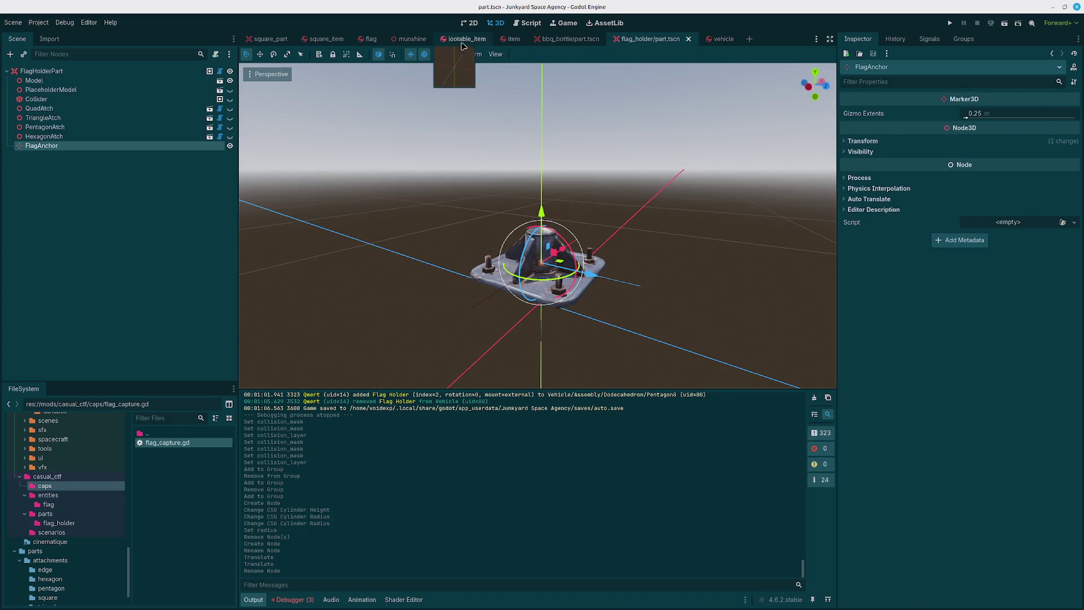
{"action": "left_click", "coordinate": [370, 40]}
{"action": "left_click_drag", "start_coordinate": [298, 121], "coordinate": [339, 131]}
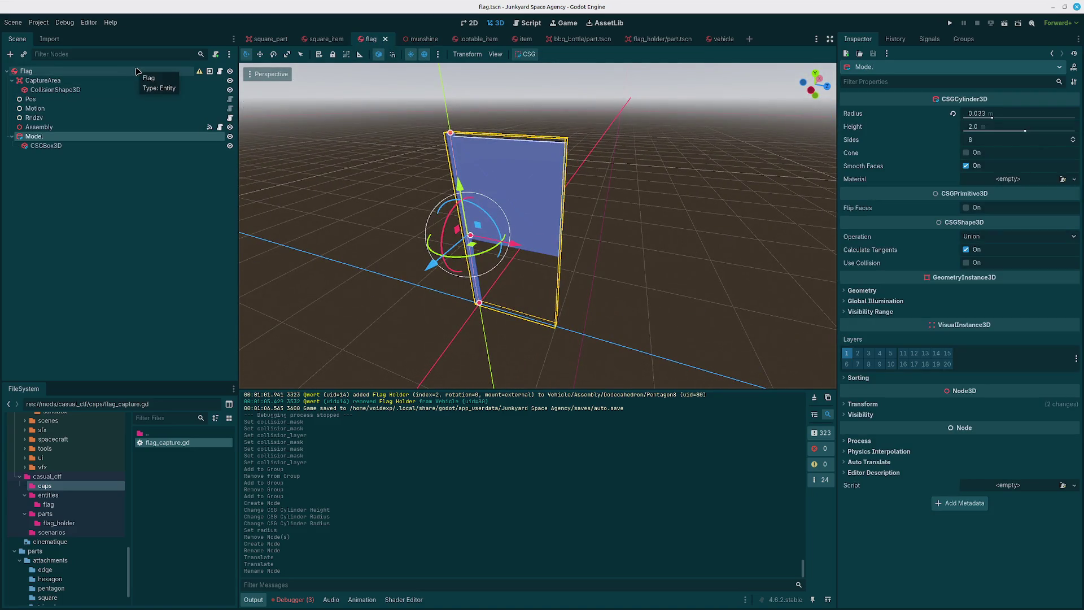
{"action": "left_click", "coordinate": [81, 217]}
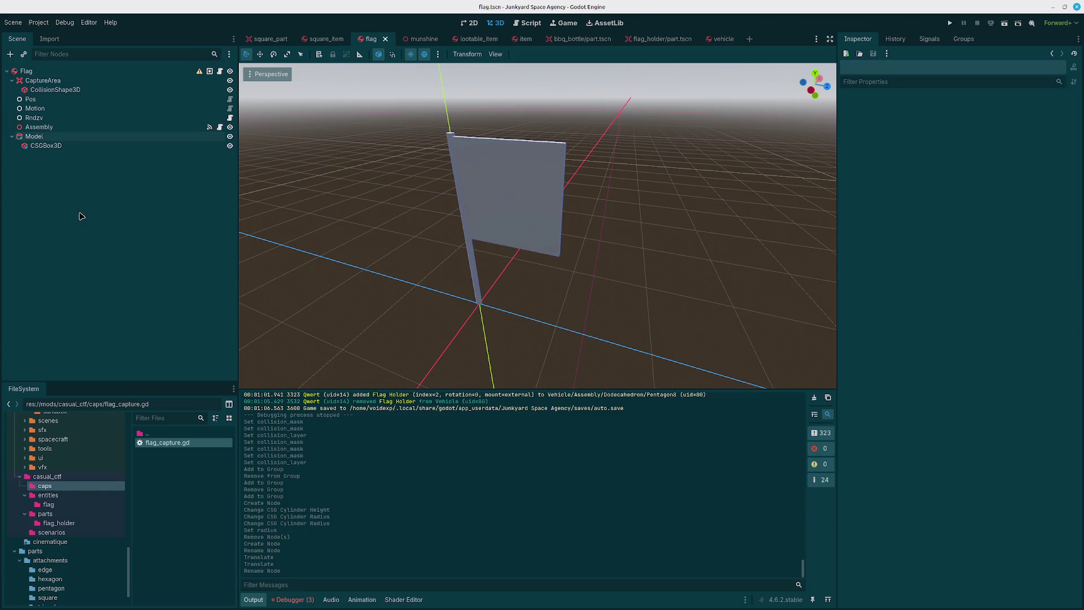
{"action": "left_click", "coordinate": [82, 72]}
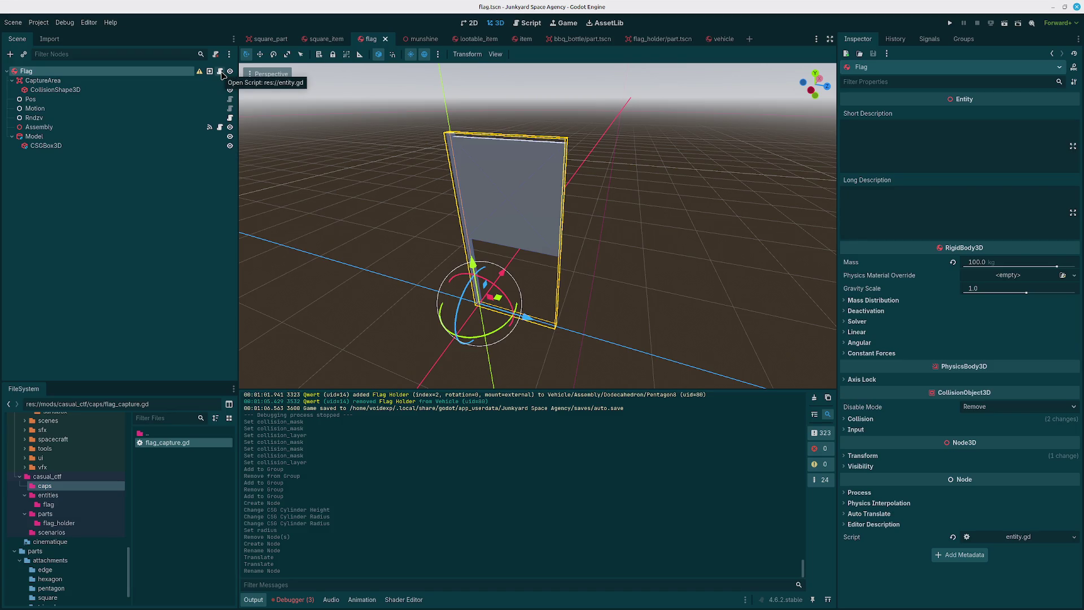
{"action": "right_click", "coordinate": [154, 68]}
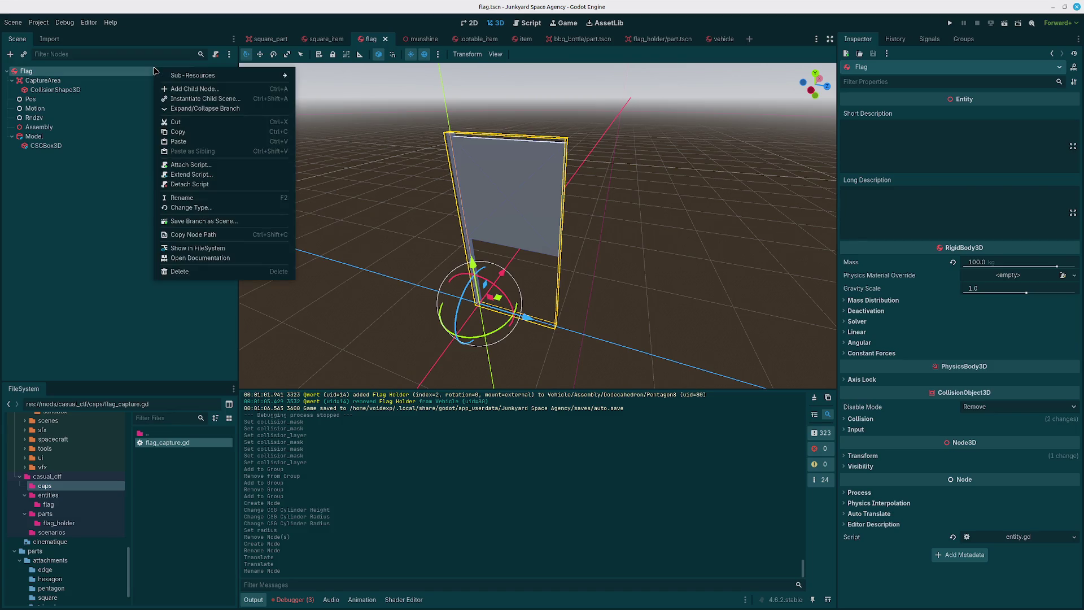
Abandon a first Extend Script attempt and inspect the Pos and Motion child nodes
{"action": "right_click", "coordinate": [144, 68]}
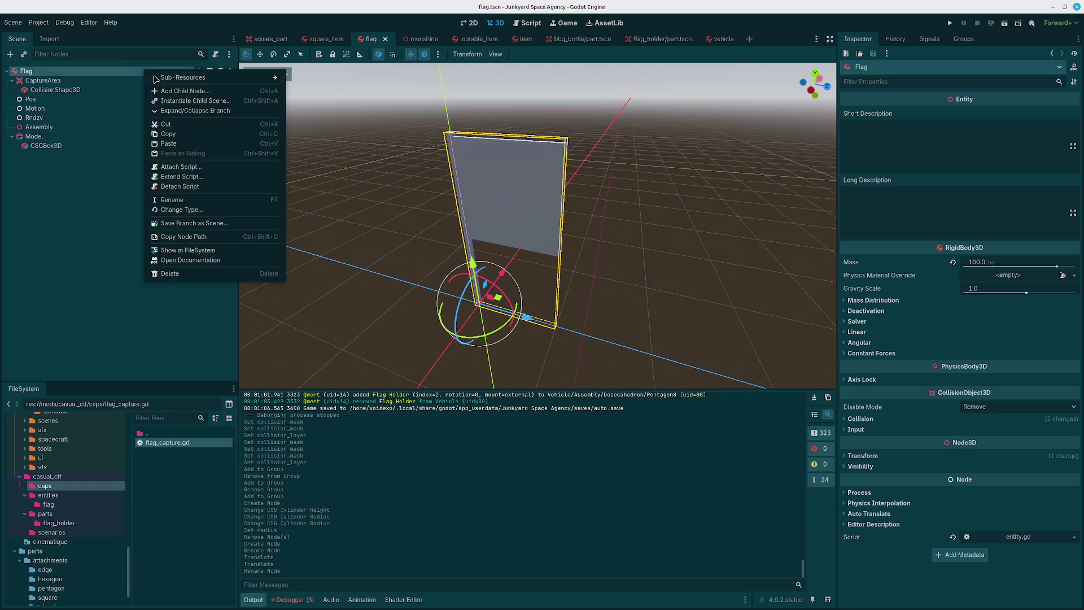
{"action": "left_click", "coordinate": [233, 177]}
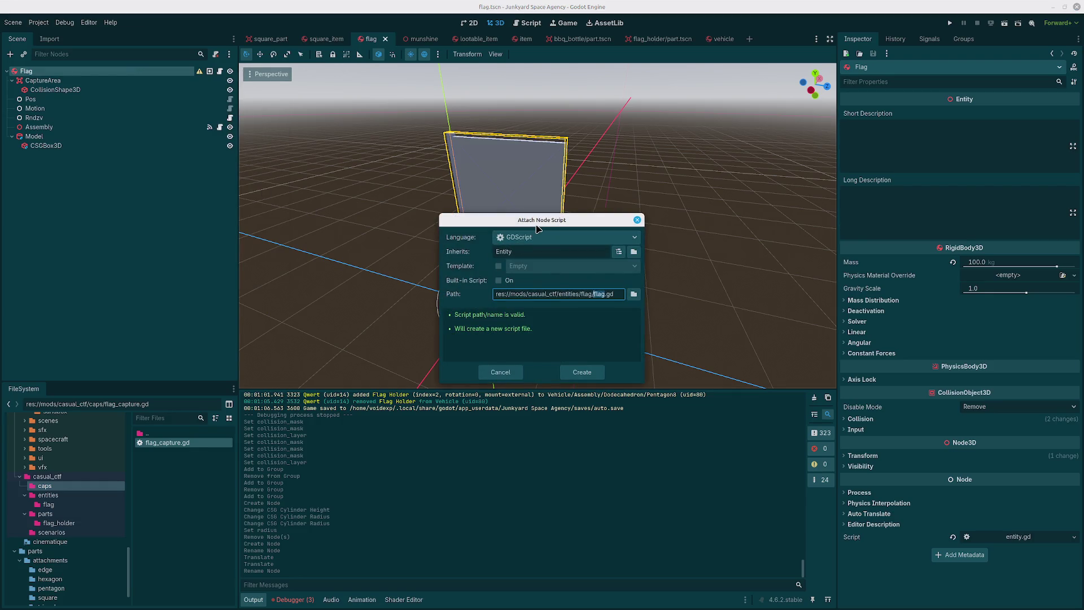
{"action": "key", "text": "Escape"}
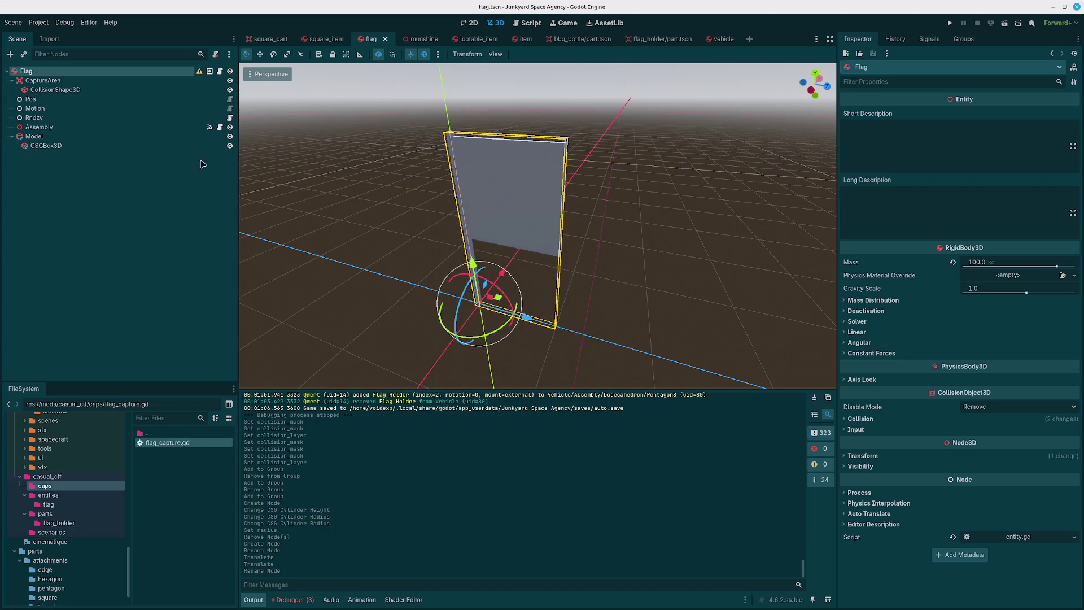
{"action": "left_click", "coordinate": [56, 108]}
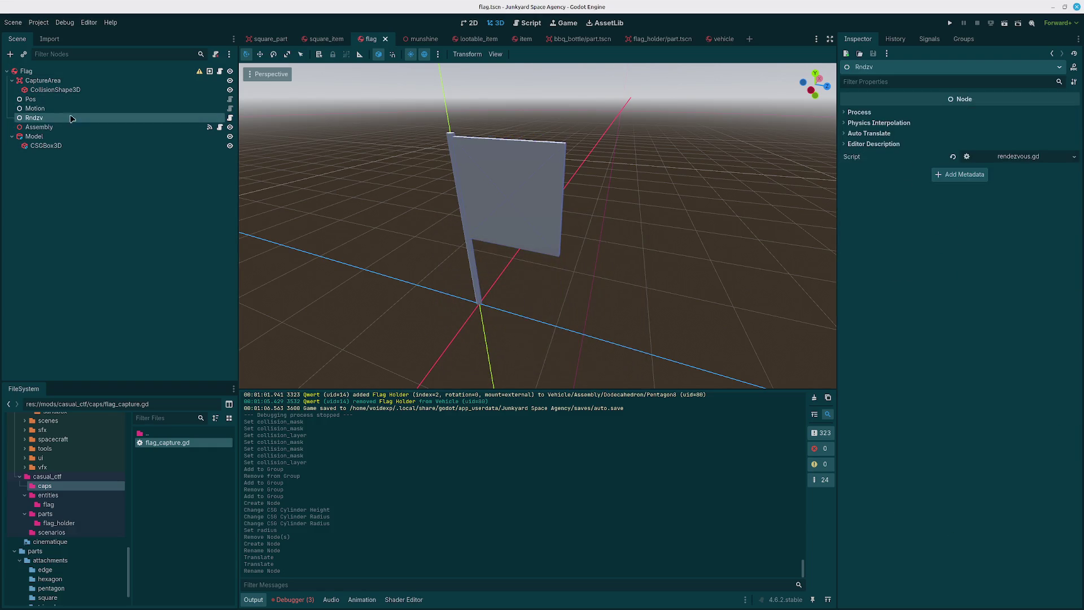
{"action": "left_click", "coordinate": [78, 100]}
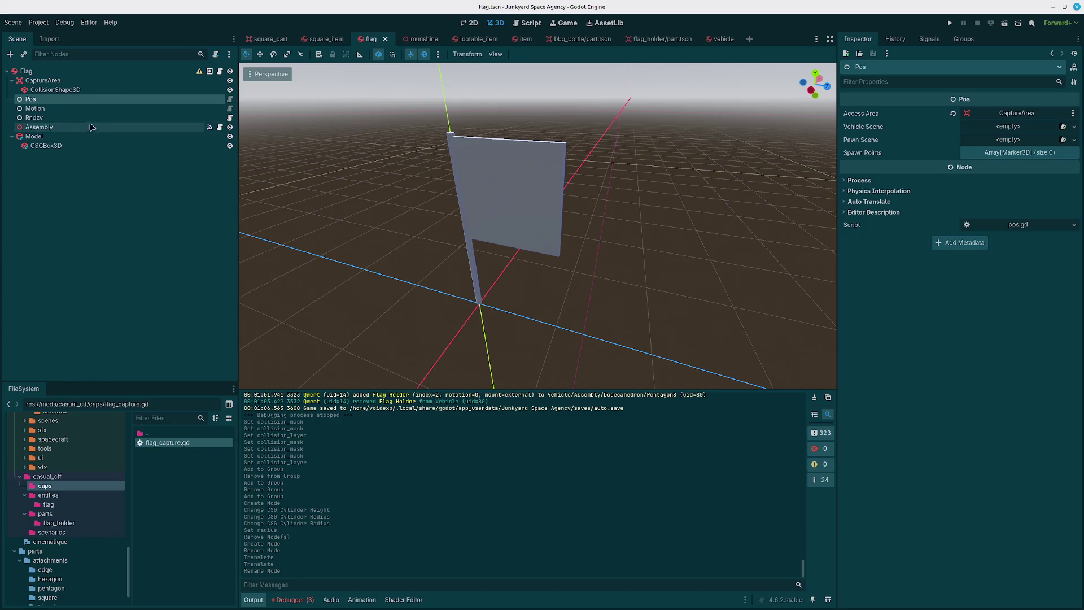
{"action": "left_click", "coordinate": [80, 108]}
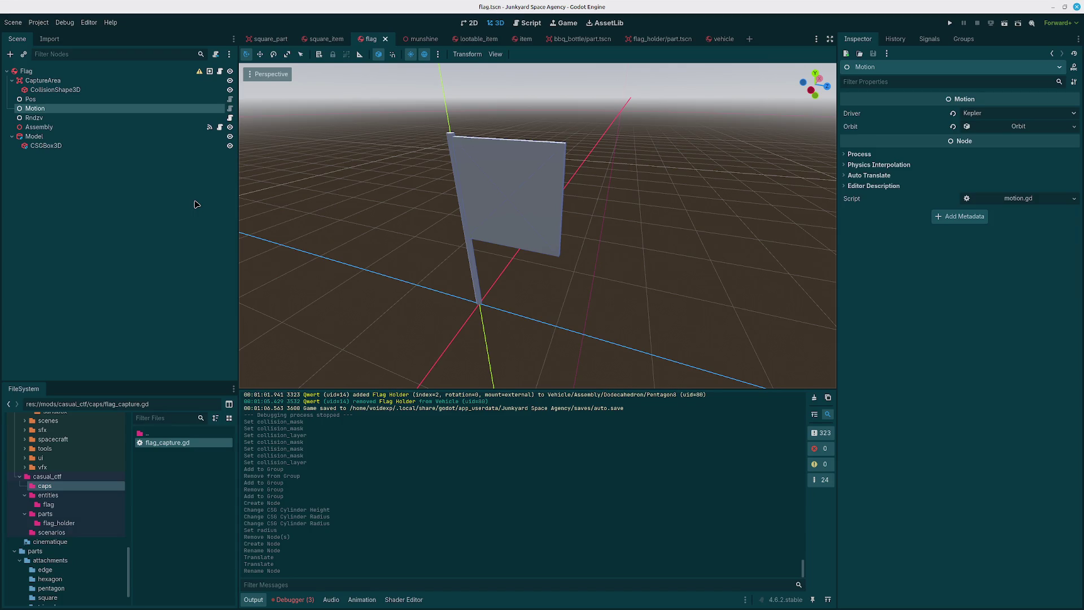
Extend the Flag node's script as flag.gd extending Entity, and save the scene
{"action": "right_click", "coordinate": [173, 71]}
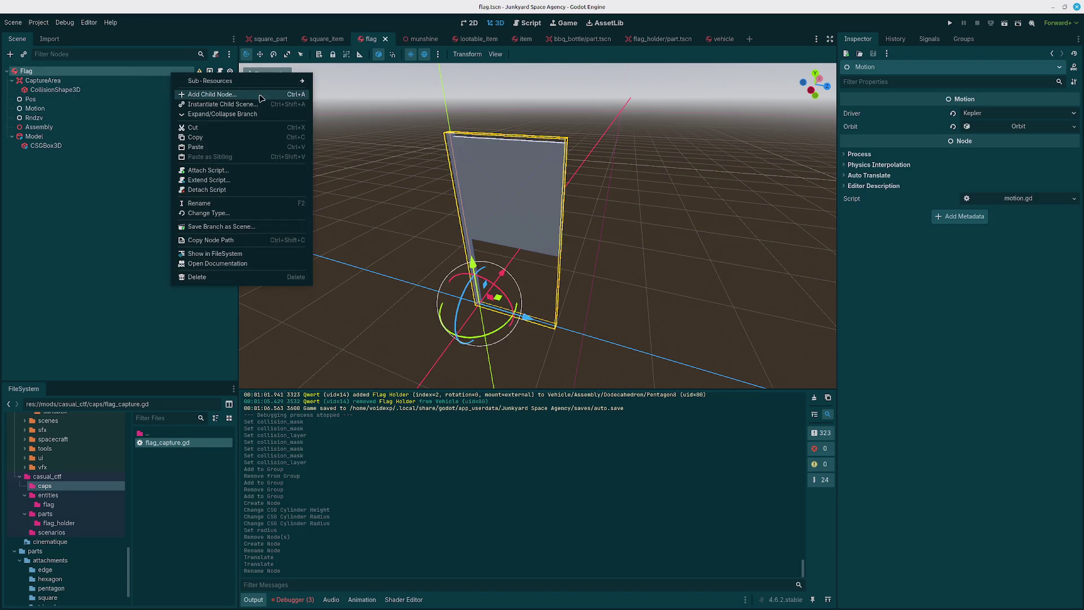
{"action": "left_click", "coordinate": [252, 181]}
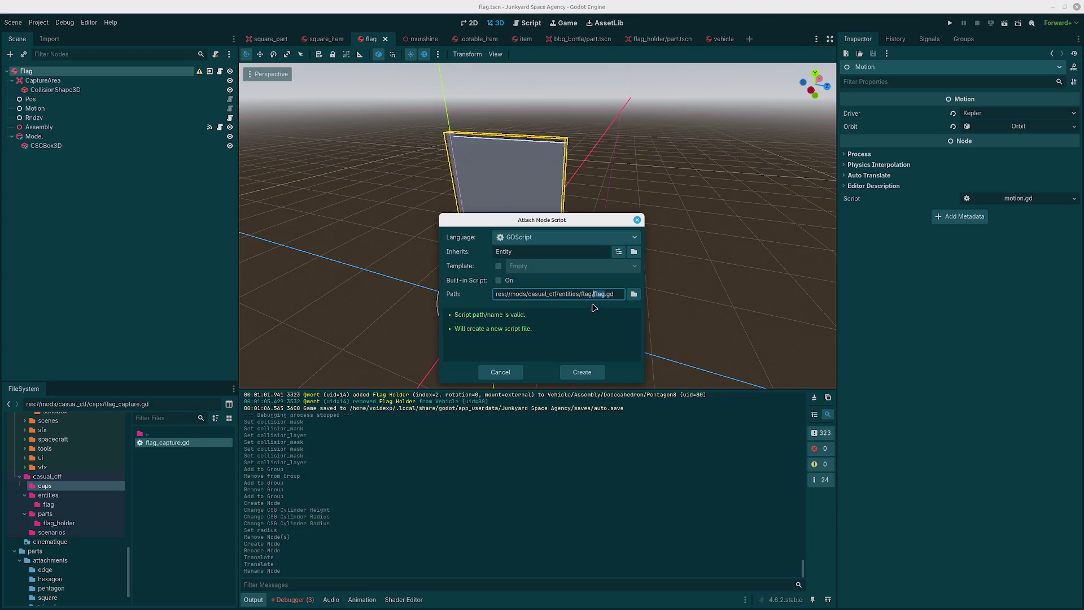
{"action": "left_click", "coordinate": [588, 371]}
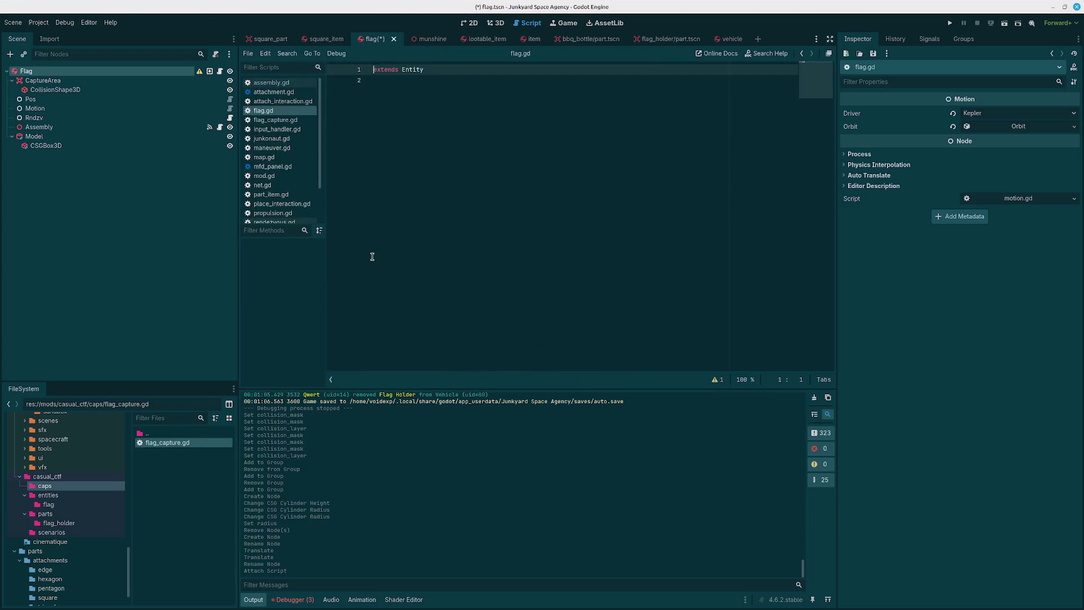
{"action": "left_click", "coordinate": [566, 237]}
{"action": "key", "text": "ctrl+s"}
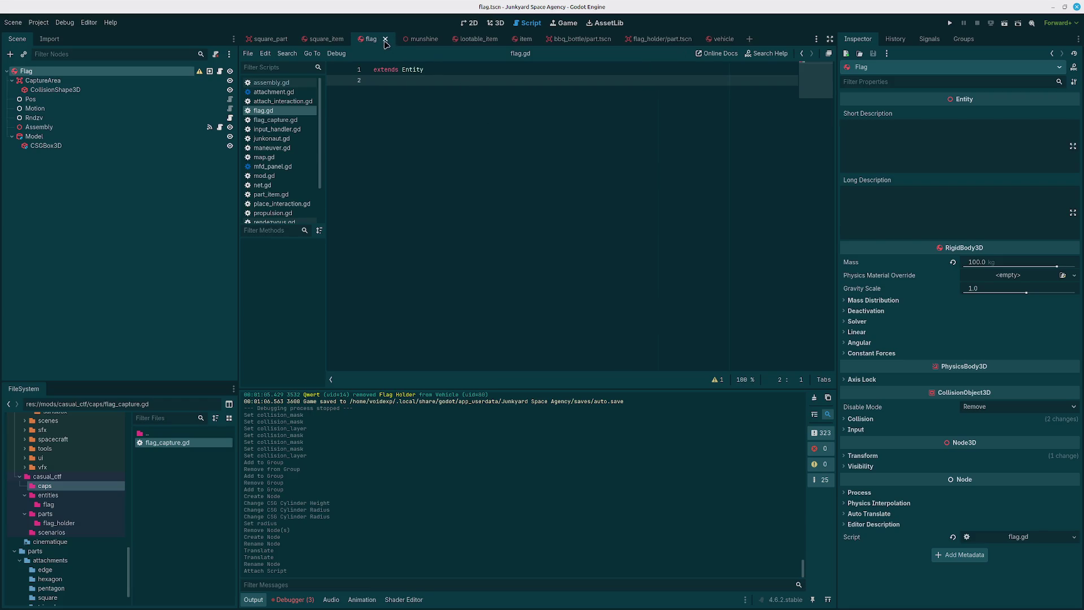
In Helix, open flag.gd from the flag entity folder with the file finder
{"action": "key", "text": "alt+Tab"}
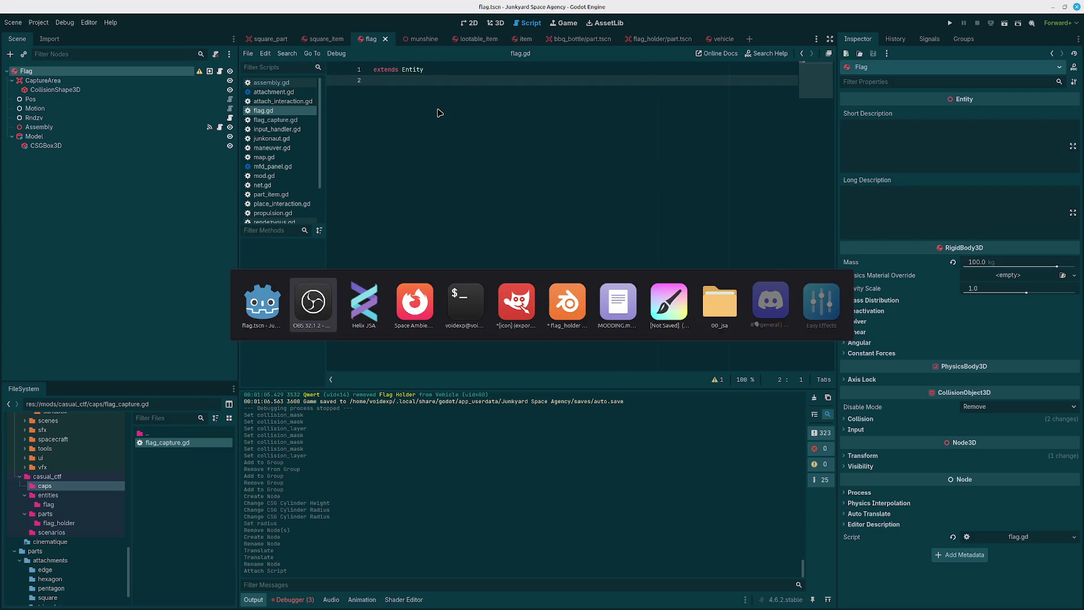
{"action": "key", "text": "alt+Tab"}
{"action": "key", "text": "space"}
{"action": "type", "text": "fflagen"}
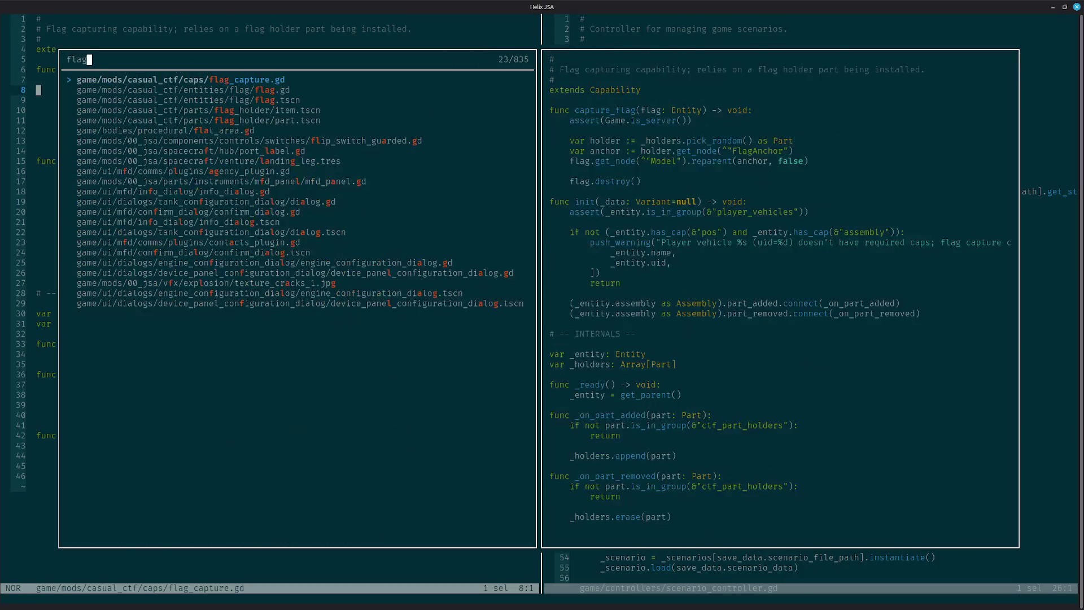
{"action": "key", "text": "BackSpace"}
{"action": "key", "text": "BackSpace"}
{"action": "key", "text": "BackSpace"}
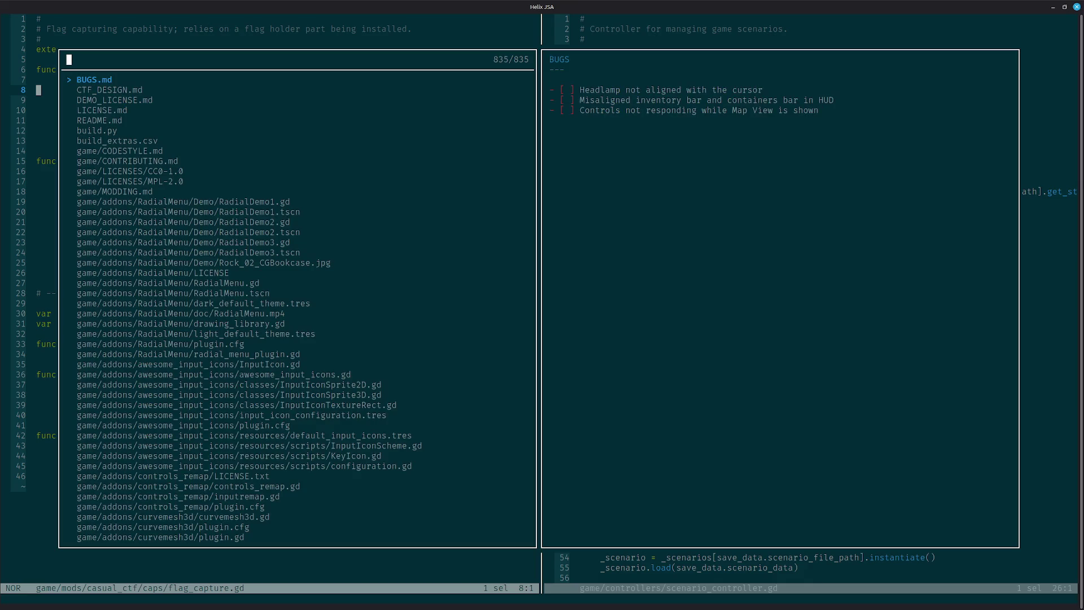
{"action": "type", "text": "entflag"}
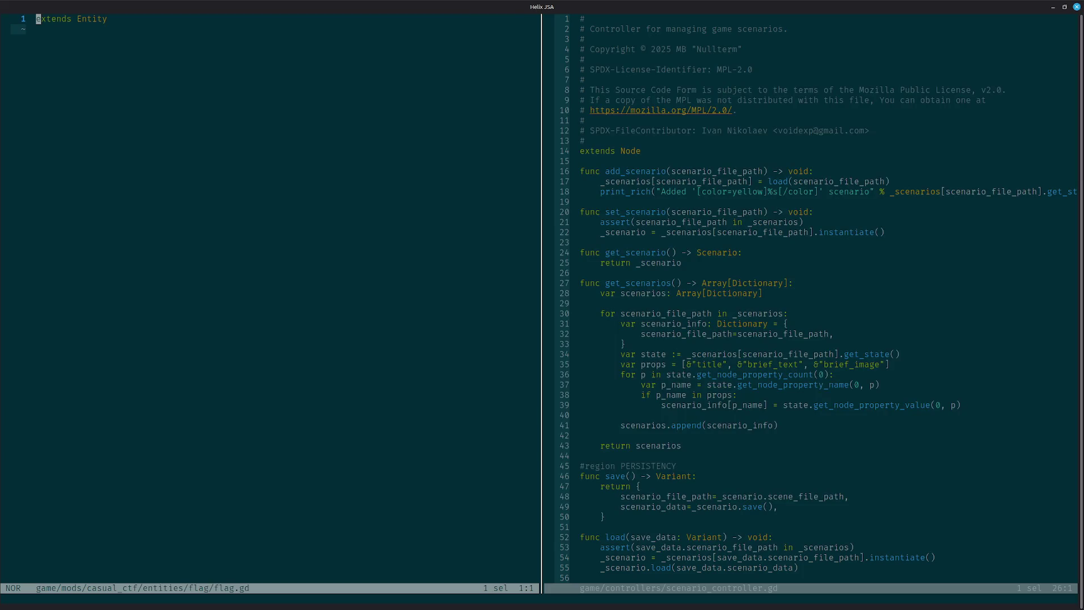
Insert '#', '# The Flag!', '#' comment lines above extends Entity, then return to Godot
{"action": "type", "text": "O#"}
{"action": "key", "text": "Return"}
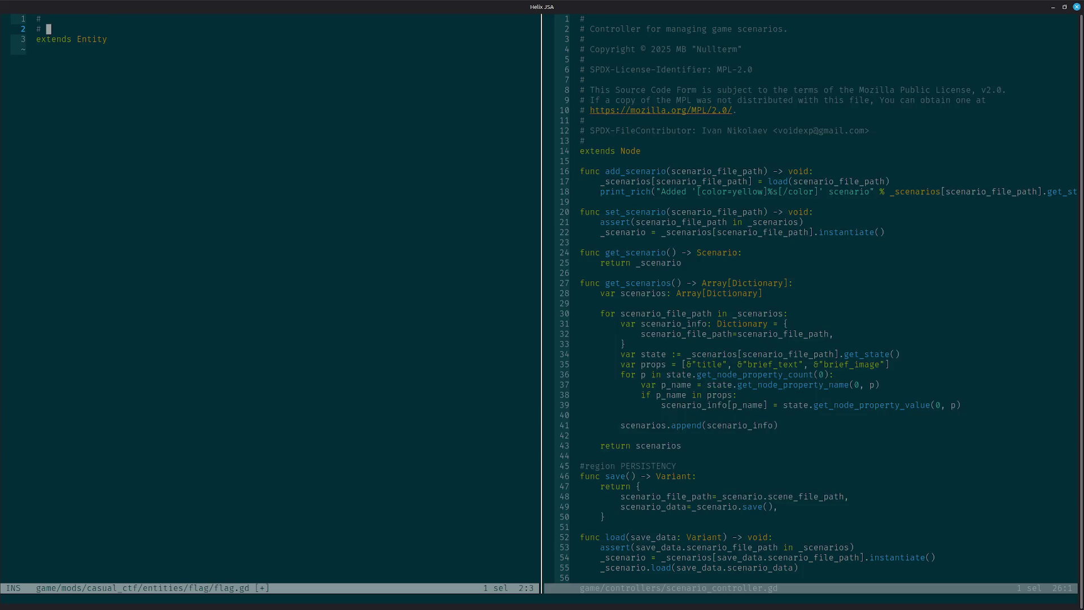
{"action": "type", "text": "The Flag!"}
{"action": "key", "text": "Return"}
{"action": "key", "text": "Escape"}
{"action": "key", "text": "j"}
{"action": "key", "text": "o"}
{"action": "key", "text": "Return"}
{"action": "key", "text": "alt+Tab"}
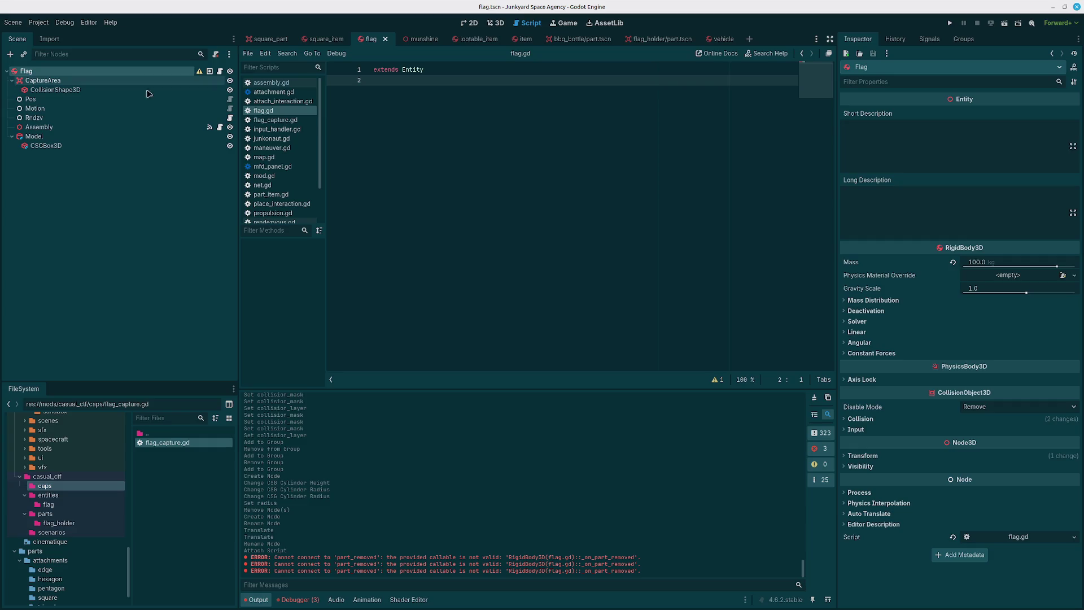
Select the Pos node and save flag.gd in Helix with :w
{"action": "left_click", "coordinate": [116, 100]}
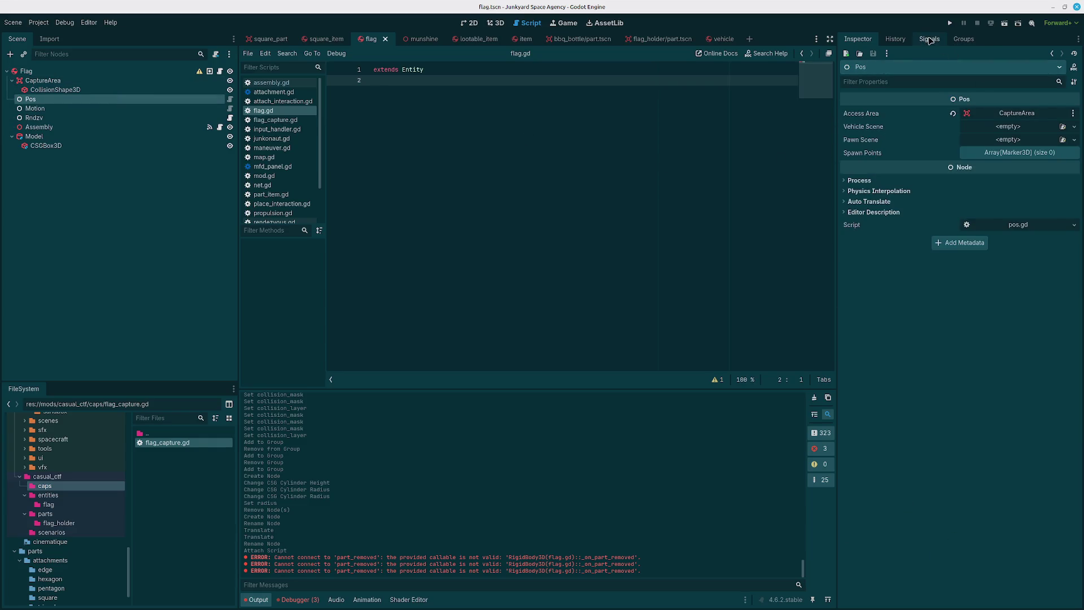
{"action": "key", "text": "alt+Tab"}
{"action": "type", "text": ":w"}
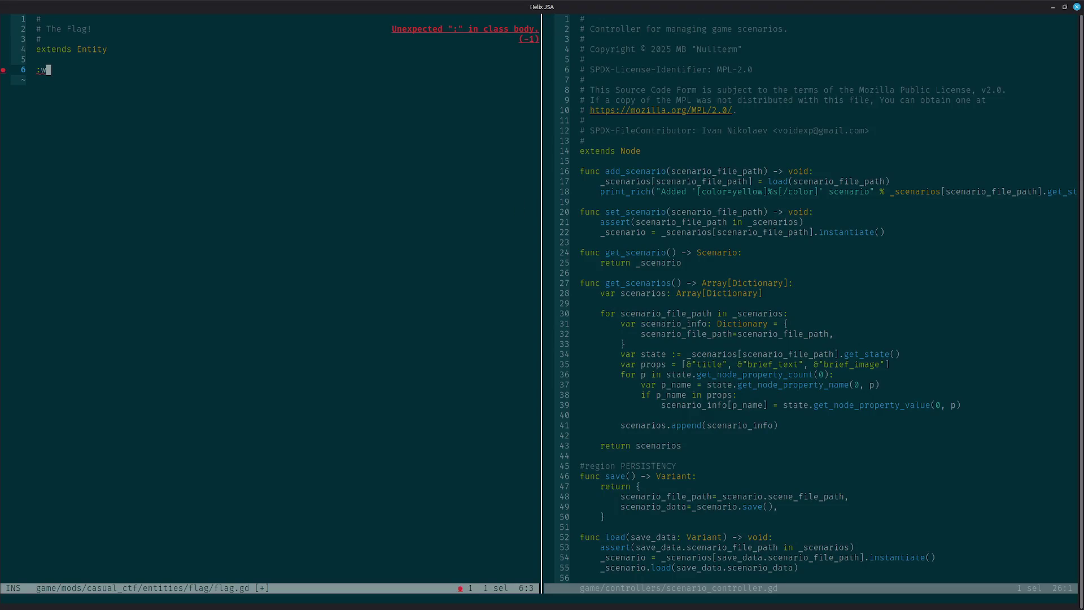
{"action": "type", "text": "u:w"}
{"action": "key", "text": "Return"}
{"action": "key", "text": "alt+Tab"}
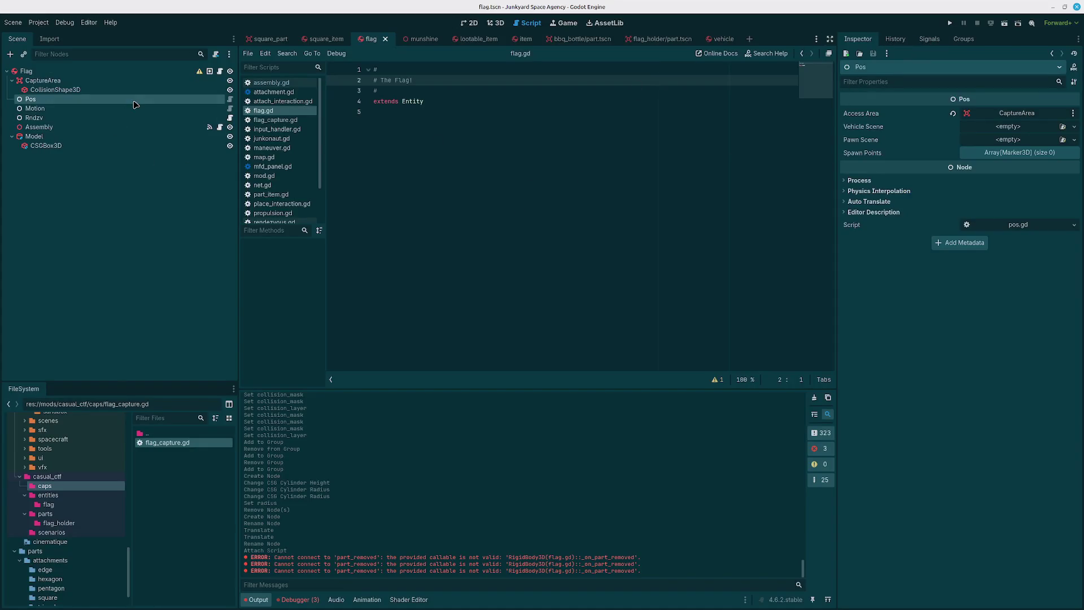
Open Pos's Signals list and begin connecting player_entered_access_area
{"action": "key", "text": "F2"}
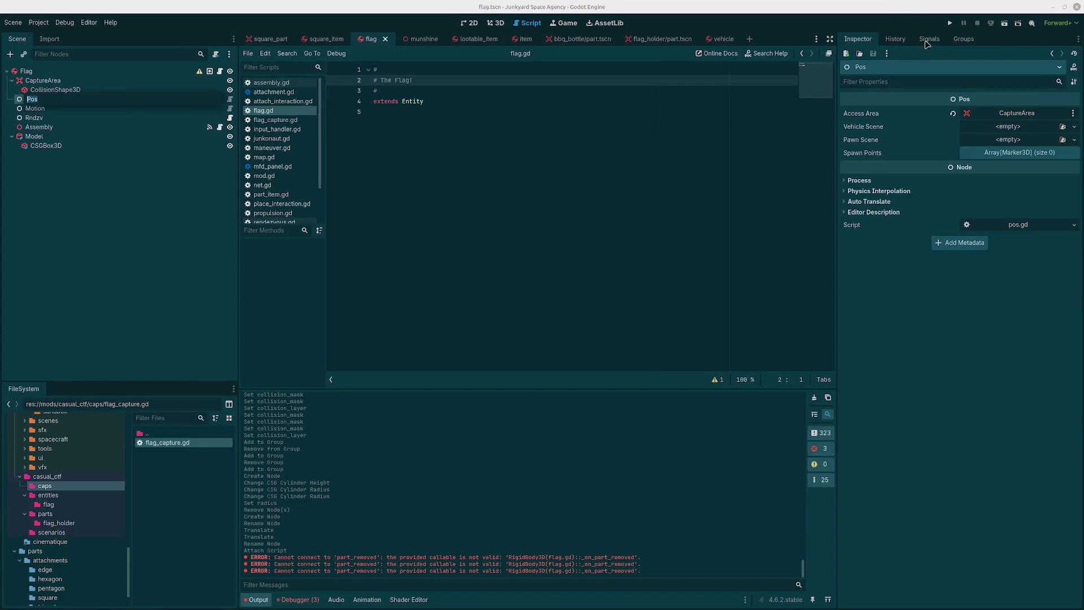
{"action": "left_click", "coordinate": [929, 39]}
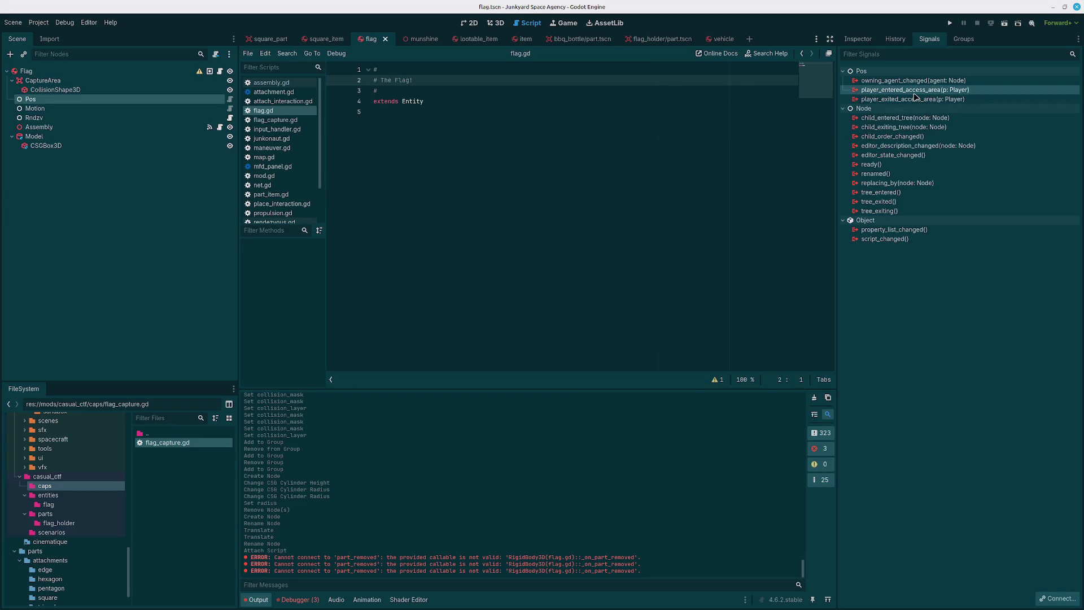
{"action": "double_click", "coordinate": [915, 93]}
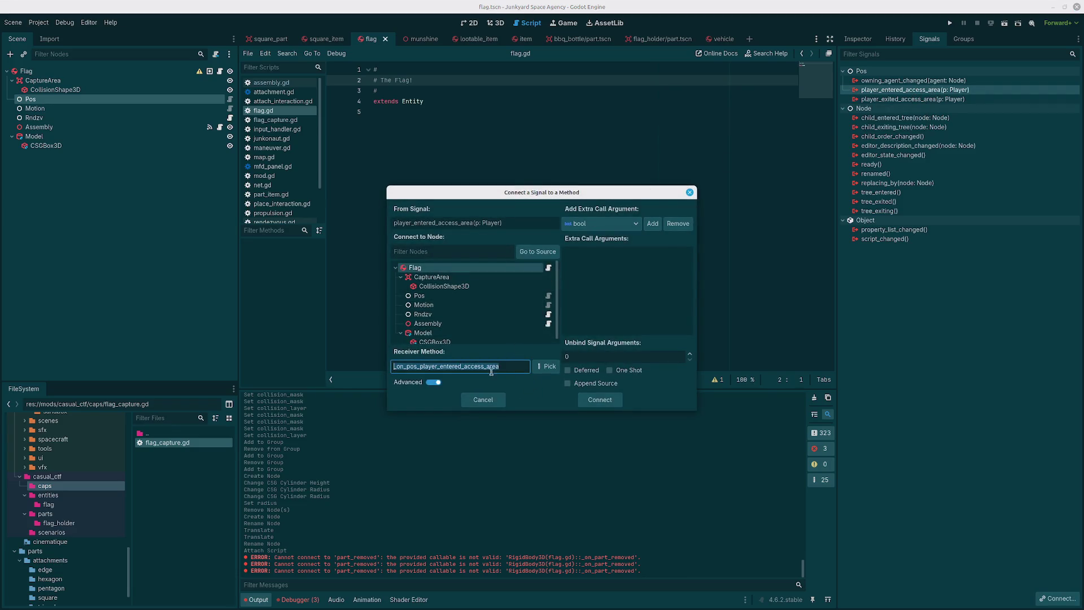
Remove 'pos_' from the receiver method name, then cancel the connection
{"action": "left_click", "coordinate": [405, 366]}
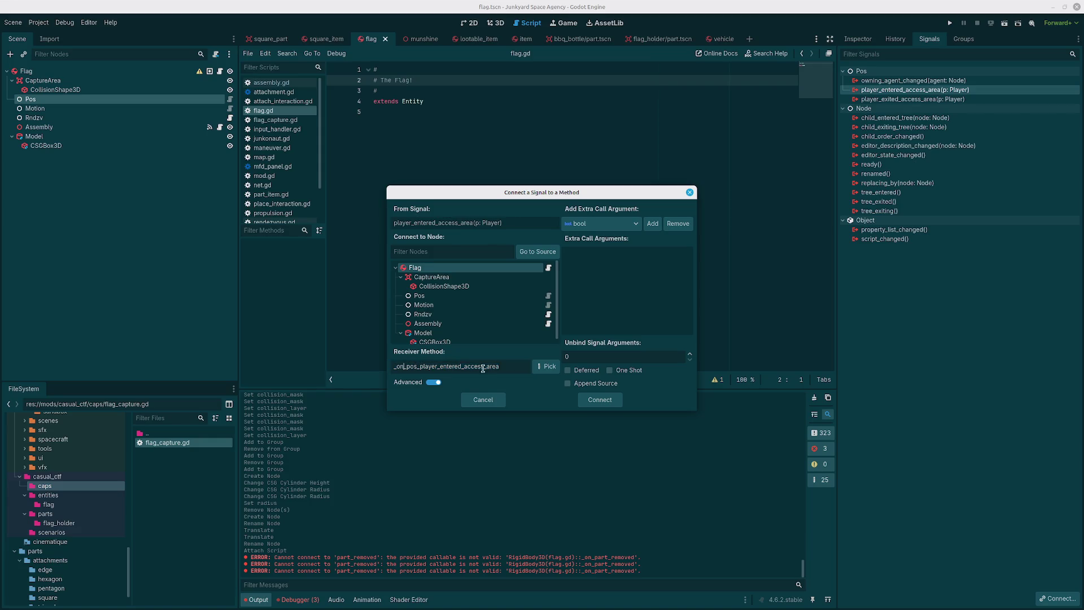
{"action": "key", "text": "shift+End"}
{"action": "key", "text": "ctrl+shift+Left"}
{"action": "key", "text": "ctrl+shift+Left"}
{"action": "key", "text": "ctrl+shift+Left"}
{"action": "key", "text": "BackSpace"}
{"action": "left_click", "coordinate": [485, 402]}
Reload flag.gd from disk in Helix with :rl
{"action": "key", "text": "alt+Tab"}
{"action": "type", "text": ":rl"}
{"action": "key", "text": "Return"}
{"action": "key", "text": "alt+Tab"}
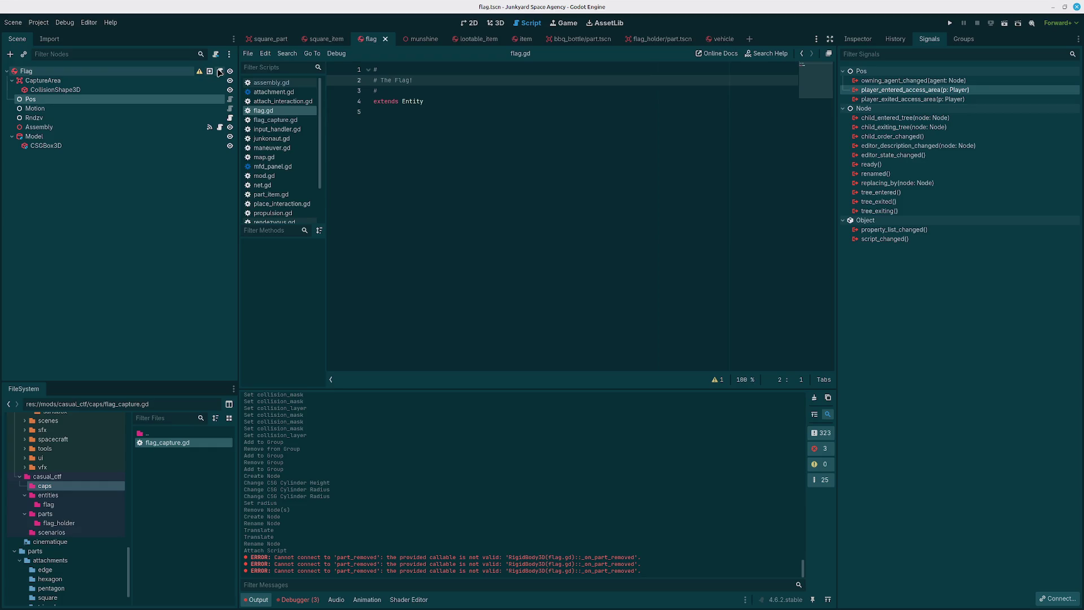
Connect player_entered_access_area to _on_player_entered_access_area with 'pos_' removed from the name
{"action": "right_click", "coordinate": [906, 90]}
{"action": "left_click", "coordinate": [937, 99]}
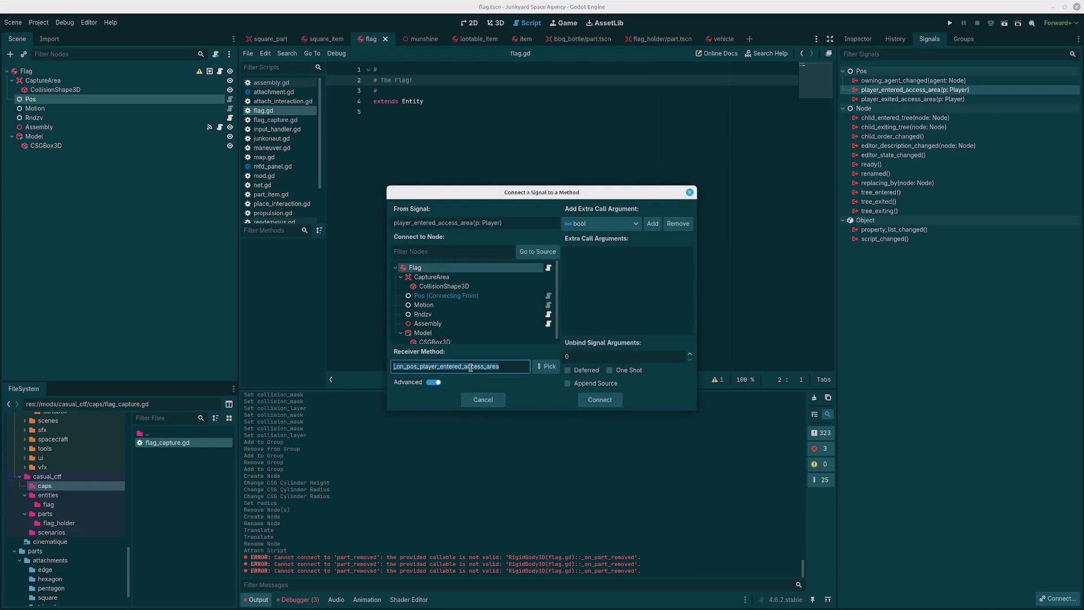
{"action": "left_click", "coordinate": [407, 368]}
{"action": "left_click", "coordinate": [507, 369], "text": "shift"}
{"action": "key", "text": "shift+Left"}
{"action": "key", "text": "shift+Left"}
{"action": "key", "text": "shift+Left"}
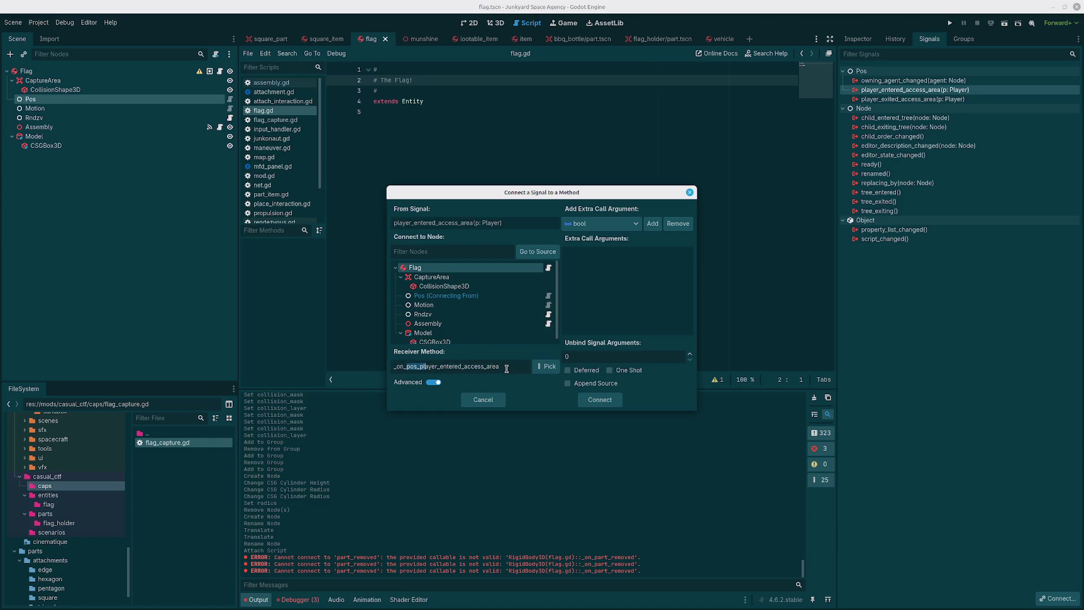
{"action": "key", "text": "BackSpace"}
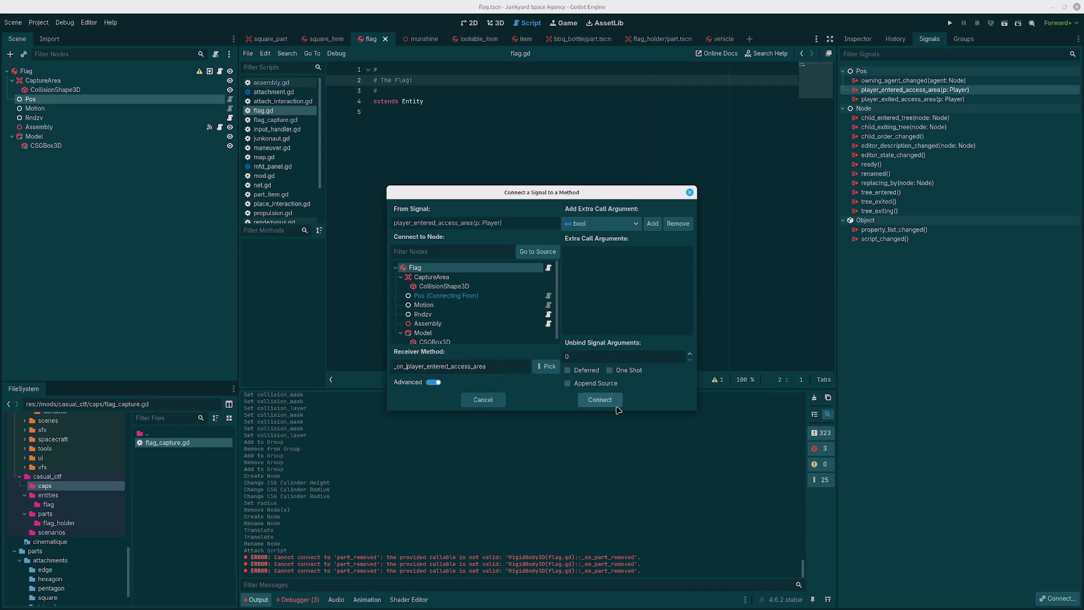
{"action": "left_click", "coordinate": [615, 404]}
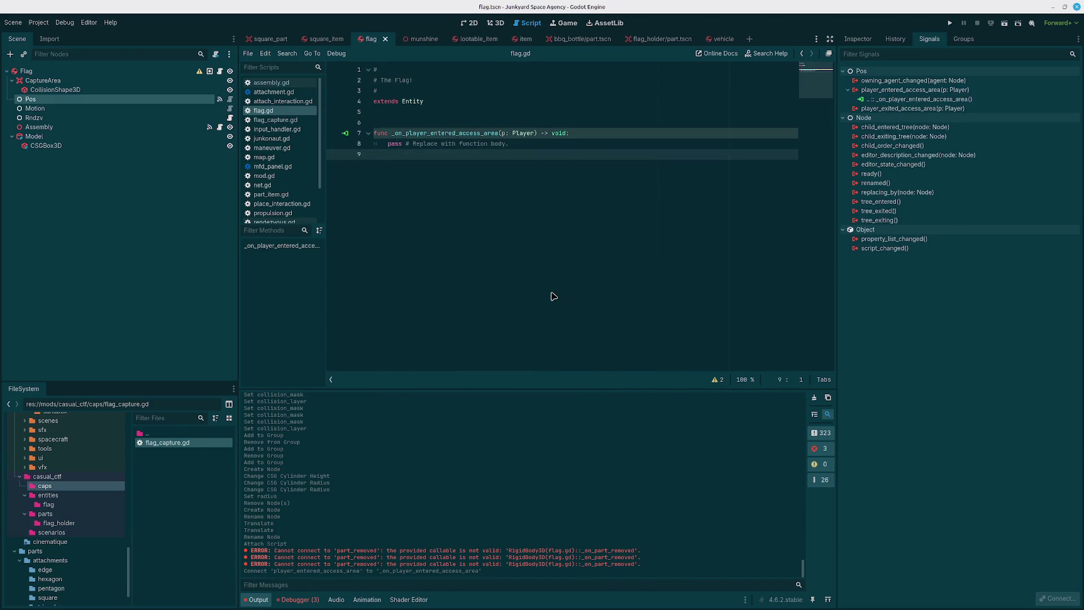
Reload flag.gd in Helix and delete the extra blank line above the new function
{"action": "key", "text": "alt+Tab"}
{"action": "type", "text": ":rl"}
{"action": "key", "text": "Return"}
{"action": "key", "text": "k"}
{"action": "key", "text": "k"}
{"action": "key", "text": "d"}
Replace the pass placeholder with 'if not p.pawn:' followed by return
{"action": "key", "text": "w"}
{"action": "key", "text": "w"}
{"action": "key", "text": "w"}
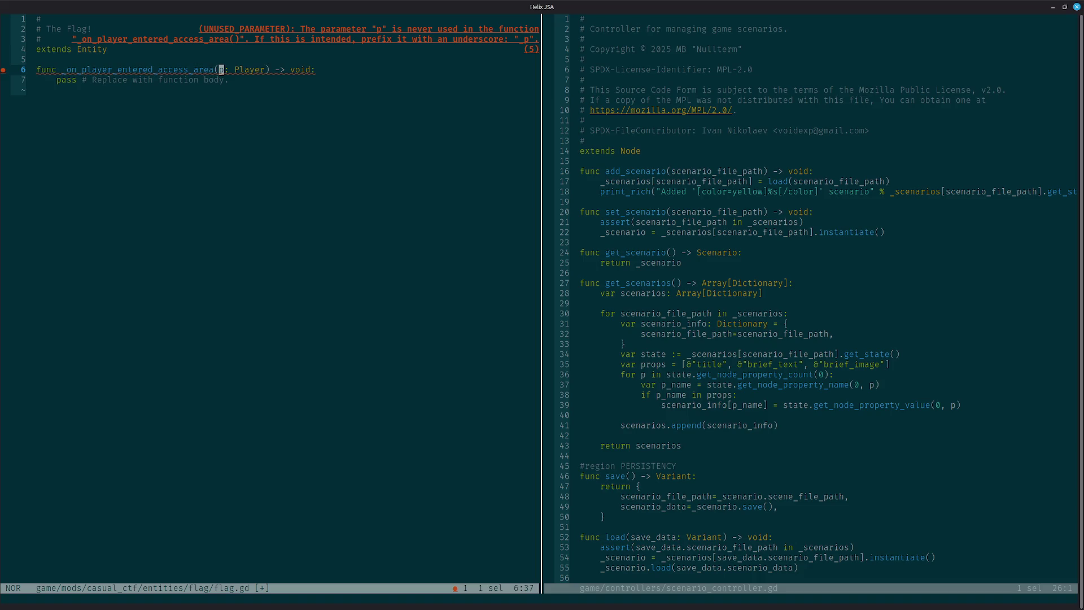
{"action": "key", "text": "j"}
{"action": "key", "text": "x"}
{"action": "key", "text": "c"}
{"action": "key", "text": "Tab"}
{"action": "type", "text": "var"}
{"action": "key", "text": "BackSpace"}
{"action": "key", "text": "BackSpace"}
{"action": "key", "text": "BackSpace"}
{"action": "type", "text": "if not "}
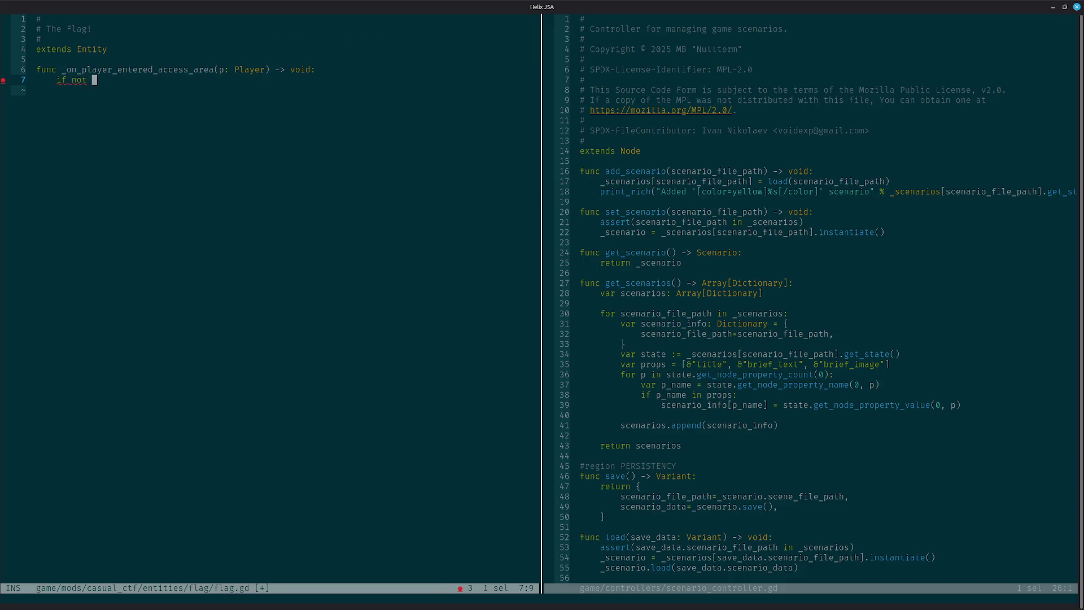
{"action": "type", "text": "p."}
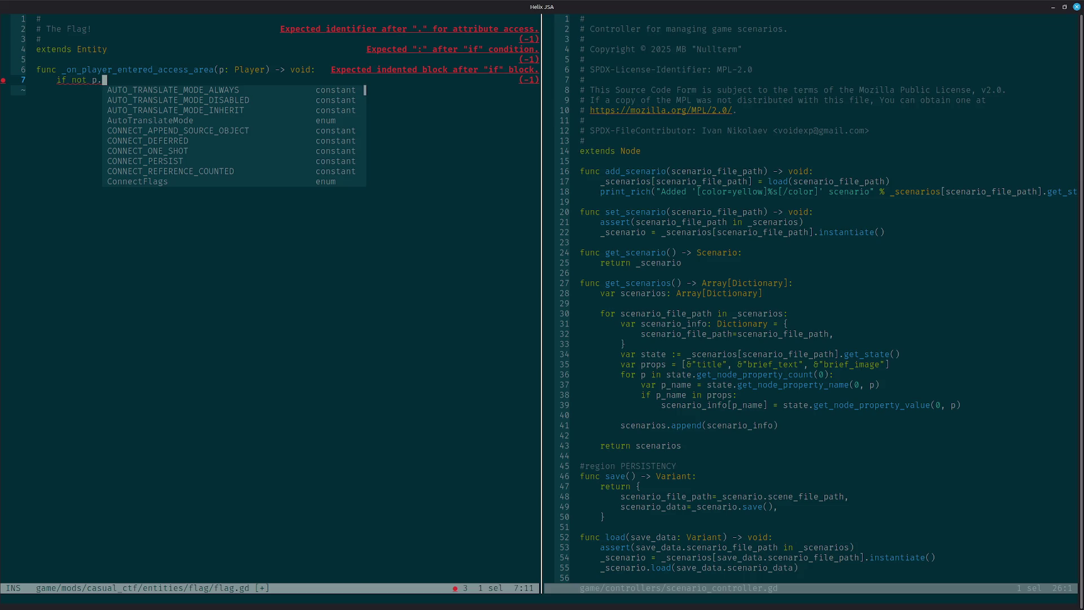
{"action": "type", "text": "pawn:"}
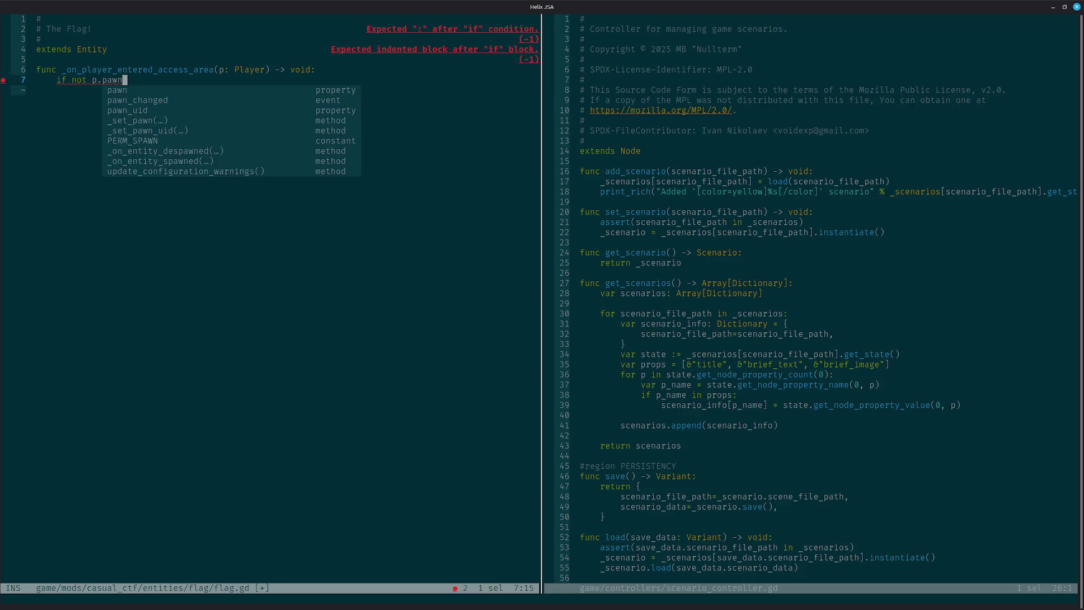
{"action": "key", "text": "Return"}
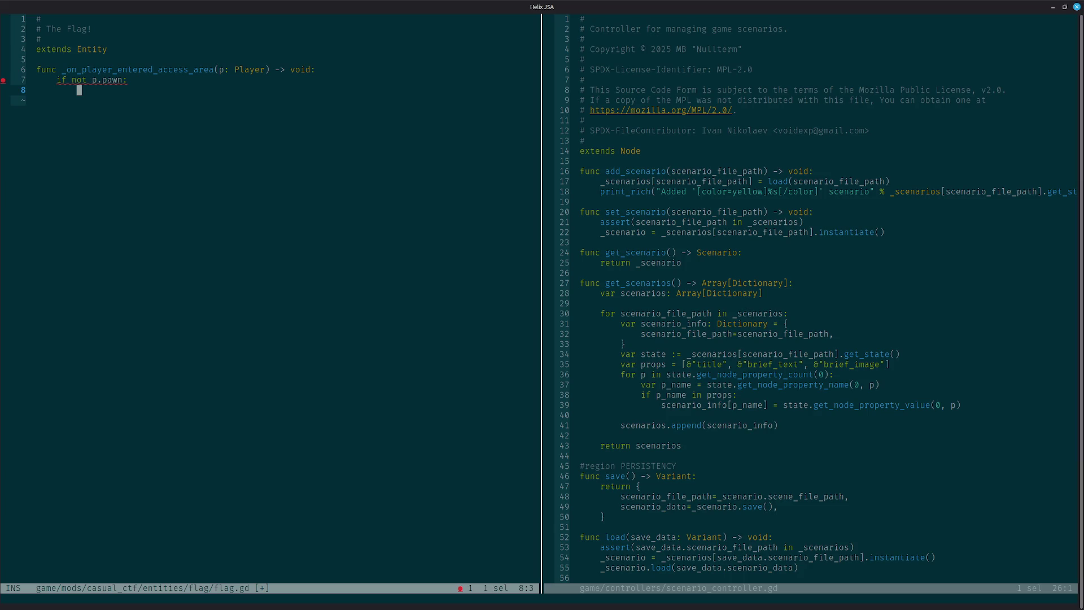
{"action": "type", "text": "return"}
{"action": "key", "text": "Escape"}
Rewrite the pawn check as an unfinished 'if p.pawn.v' line
{"action": "key", "text": "k"}
{"action": "key", "text": "x"}
{"action": "key", "text": "x"}
{"action": "type", "text": "dovar"}
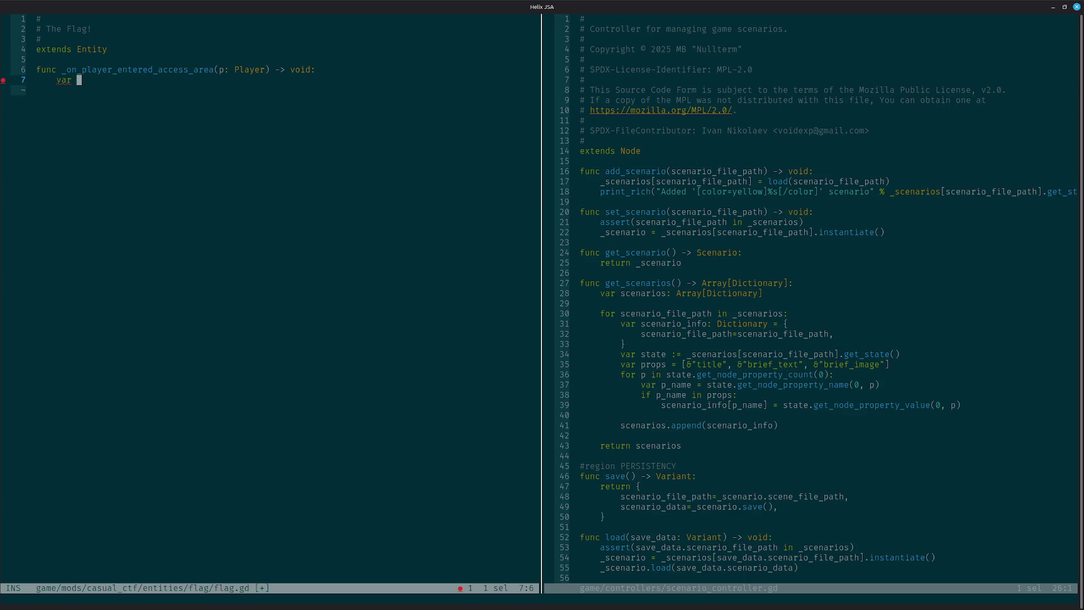
{"action": "key", "text": "alt+Tab"}
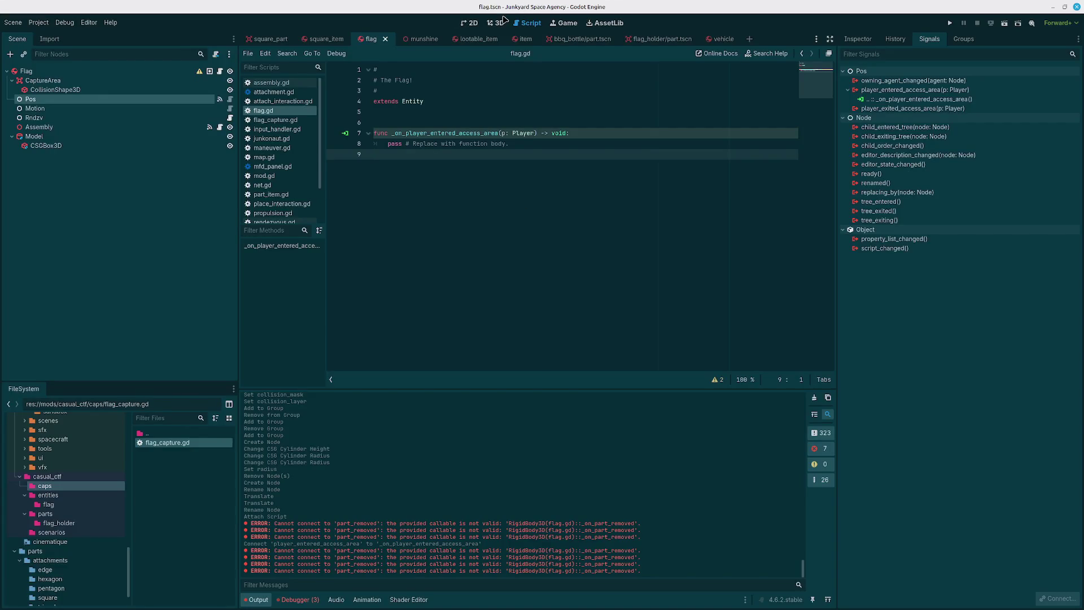
{"action": "key", "text": "alt+Tab"}
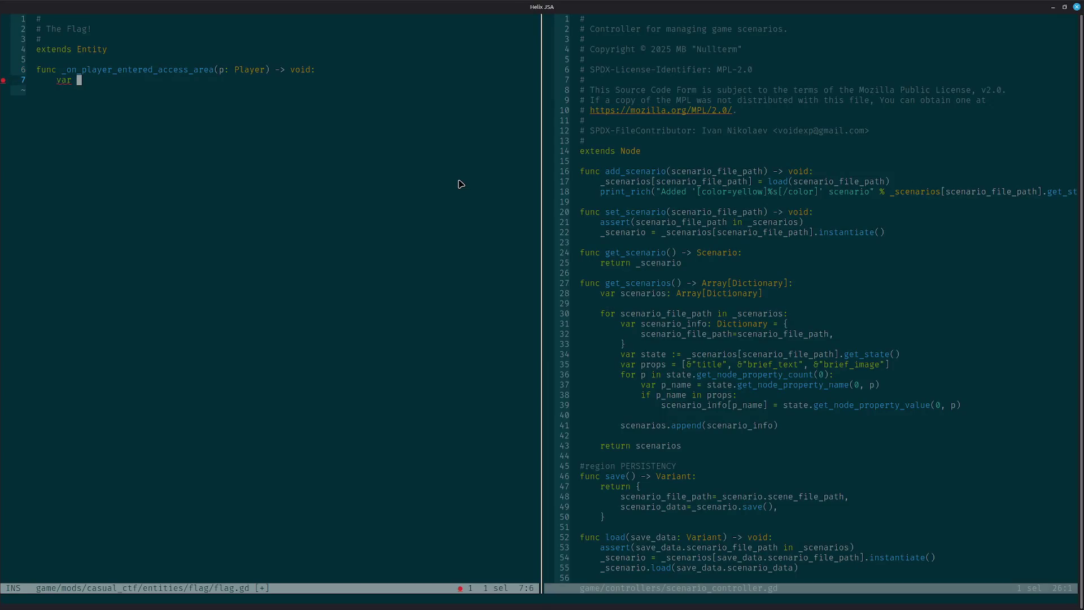
{"action": "type", "text": "pawn :"}
{"action": "key", "text": "BackSpace"}
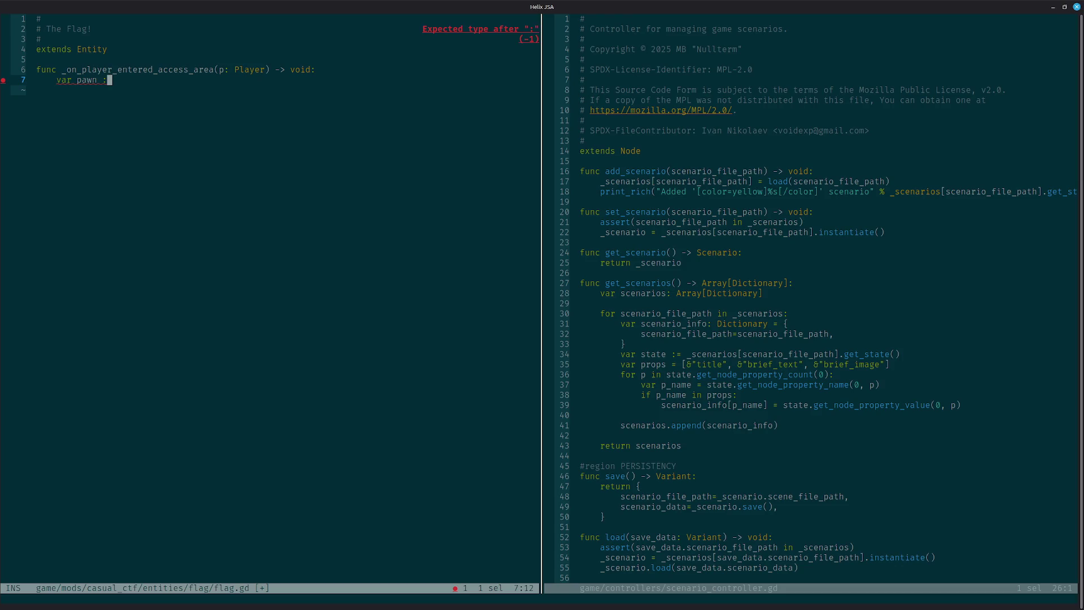
{"action": "key", "text": "BackSpace"}
{"action": "key", "text": "BackSpace"}
{"action": "key", "text": "BackSpace"}
{"action": "type", "text": "if "}
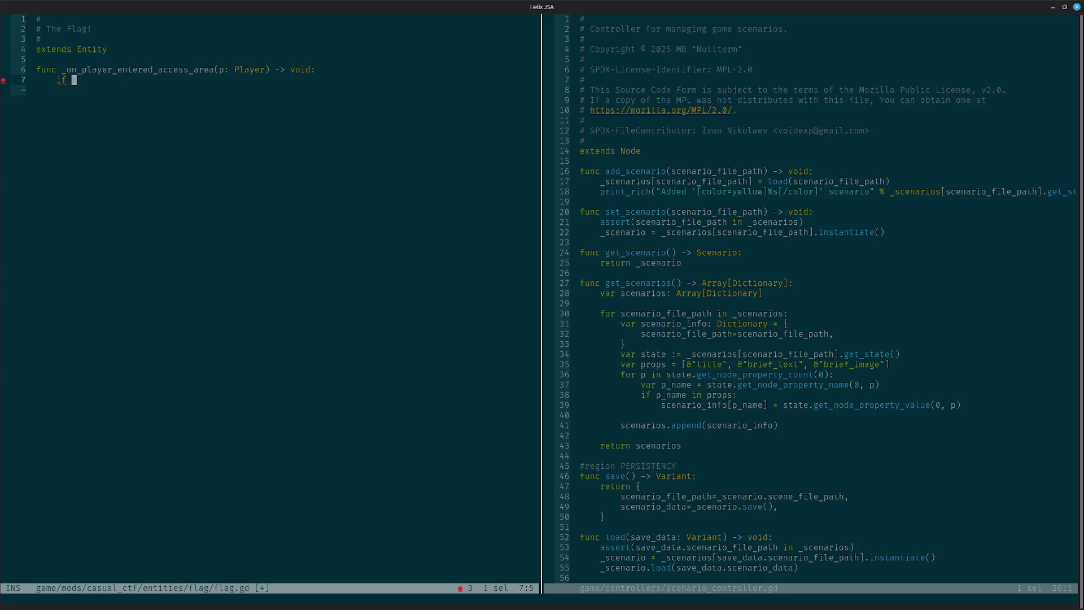
{"action": "type", "text": "p.pawn.vhei"}
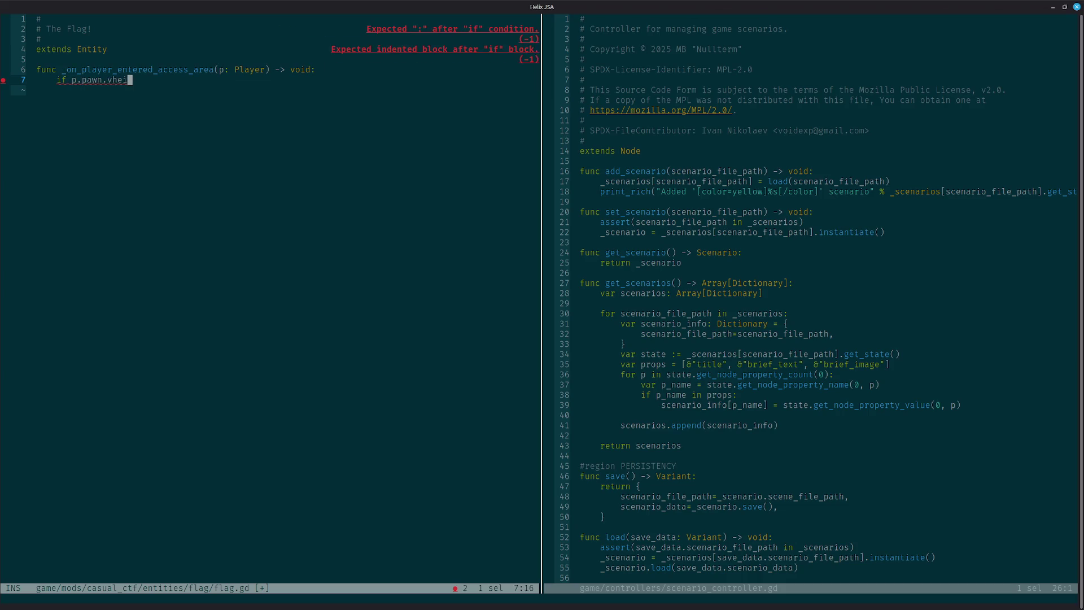
{"action": "key", "text": "BackSpace"}
{"action": "key", "text": "BackSpace"}
{"action": "key", "text": "alt+Tab"}
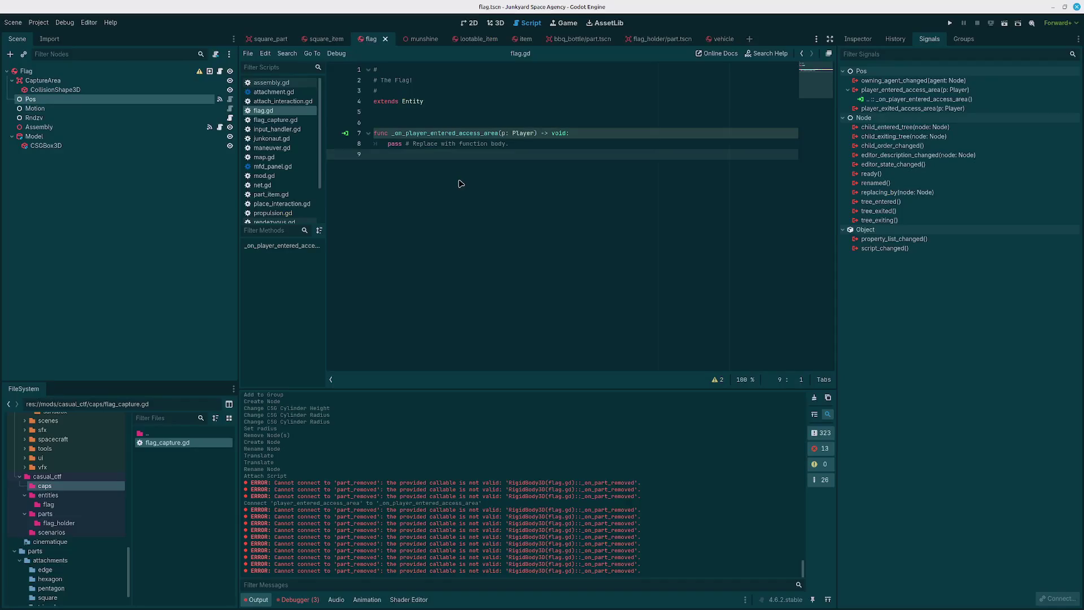
Switch the flag scene to the 3D view, orbit around the flag, and return to Helix
{"action": "left_click", "coordinate": [497, 23]}
{"action": "mouse_move", "coordinate": [515, 102]}
{"action": "left_mouse_down"}
{"action": "mouse_move", "coordinate": [659, 164]}
{"action": "mouse_move", "coordinate": [633, 195]}
{"action": "mouse_move", "coordinate": [581, 174]}
{"action": "mouse_move", "coordinate": [476, 172]}
{"action": "left_mouse_up"}
{"action": "mouse_move", "coordinate": [570, 176]}
{"action": "left_mouse_down"}
{"action": "mouse_move", "coordinate": [530, 175]}
{"action": "mouse_move", "coordinate": [537, 192]}
{"action": "mouse_move", "coordinate": [503, 211]}
{"action": "mouse_move", "coordinate": [480, 208]}
{"action": "mouse_move", "coordinate": [479, 219]}
{"action": "left_mouse_up"}
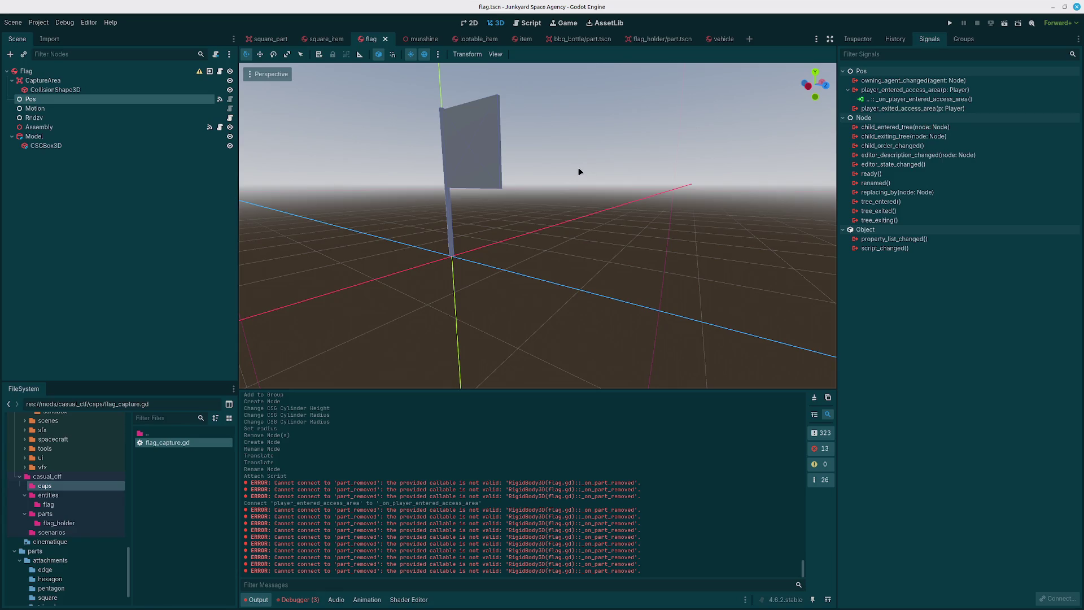
{"action": "key", "text": "alt+Tab"}
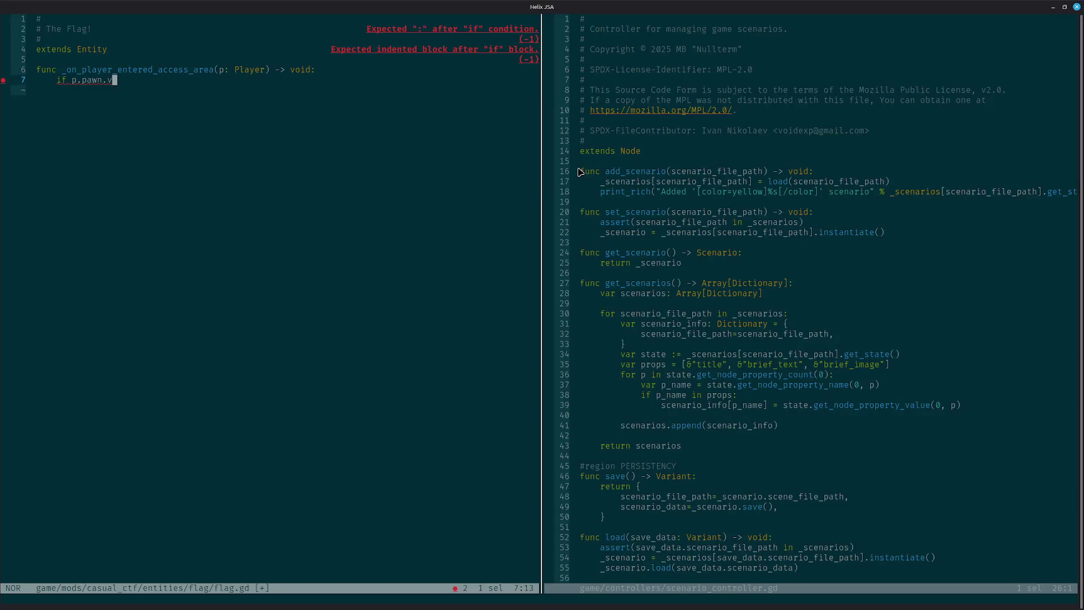
Negate the line 7 pawn condition with 'not' and end it with 'vehicle:'
{"action": "key", "text": "alt+Tab"}
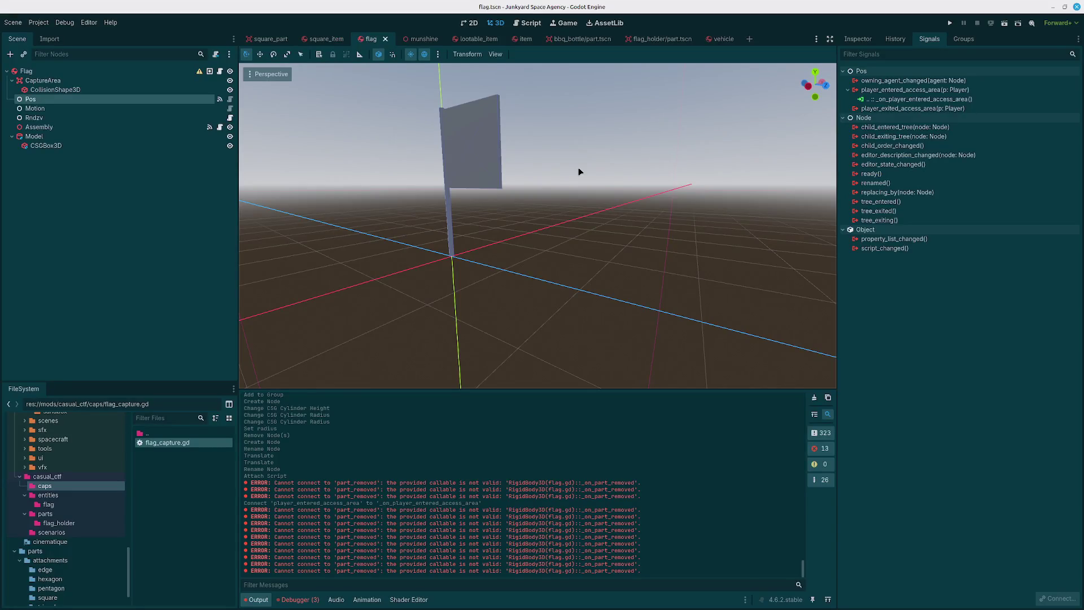
{"action": "key", "text": "alt+Tab"}
{"action": "key", "text": "b"}
{"action": "key", "text": "b"}
{"action": "key", "text": "b"}
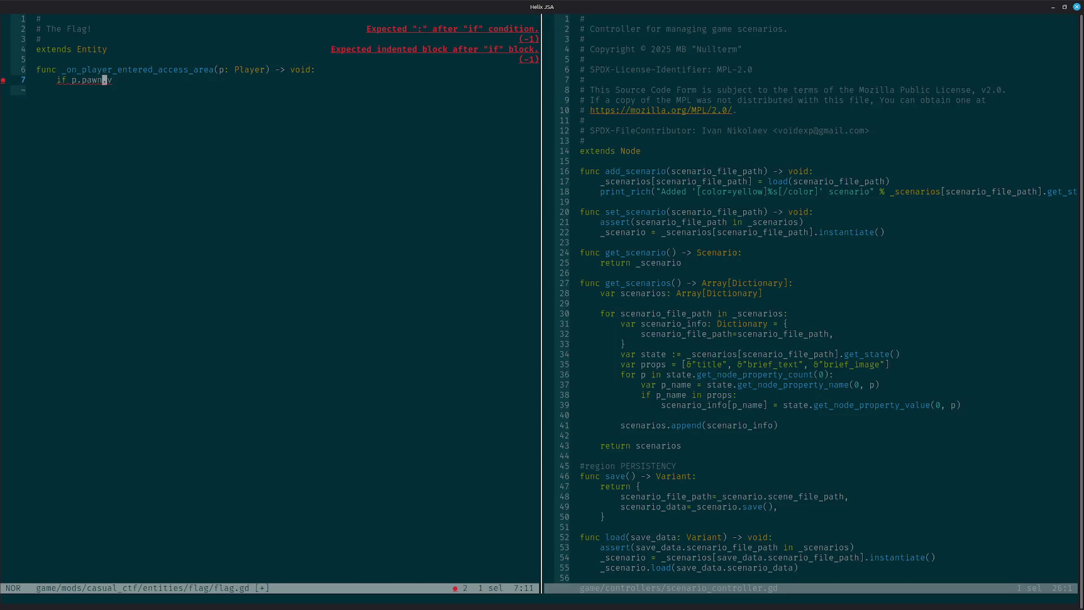
{"action": "type", "text": "binot"}
{"action": "key", "text": "Escape"}
{"action": "type", "text": "Aehicle:"}
{"action": "key", "text": "Return"}
Insert 'avatar.' into the condition and add a 'return' line beneath it
{"action": "key", "text": "k"}
{"action": "key", "text": "w"}
{"action": "key", "text": "w"}
{"action": "key", "text": "w"}
{"action": "type", "text": "iv"}
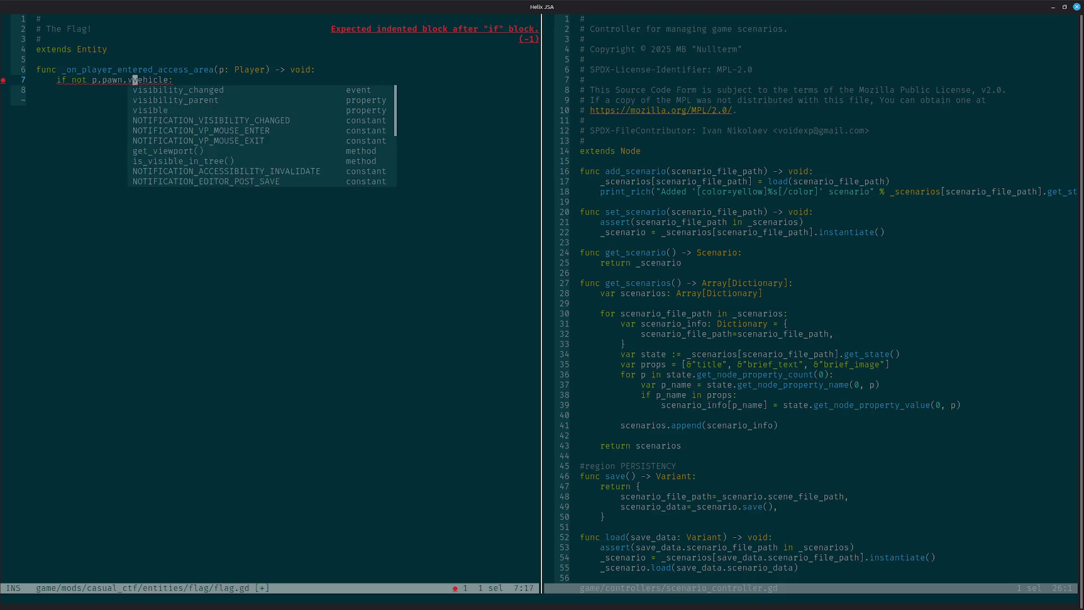
{"action": "key", "text": "BackSpace"}
{"action": "type", "text": "avatar."}
{"action": "key", "text": "Escape"}
{"action": "type", "text": "oreturn"}
{"action": "key", "text": "Return"}
{"action": "key", "text": "Return"}
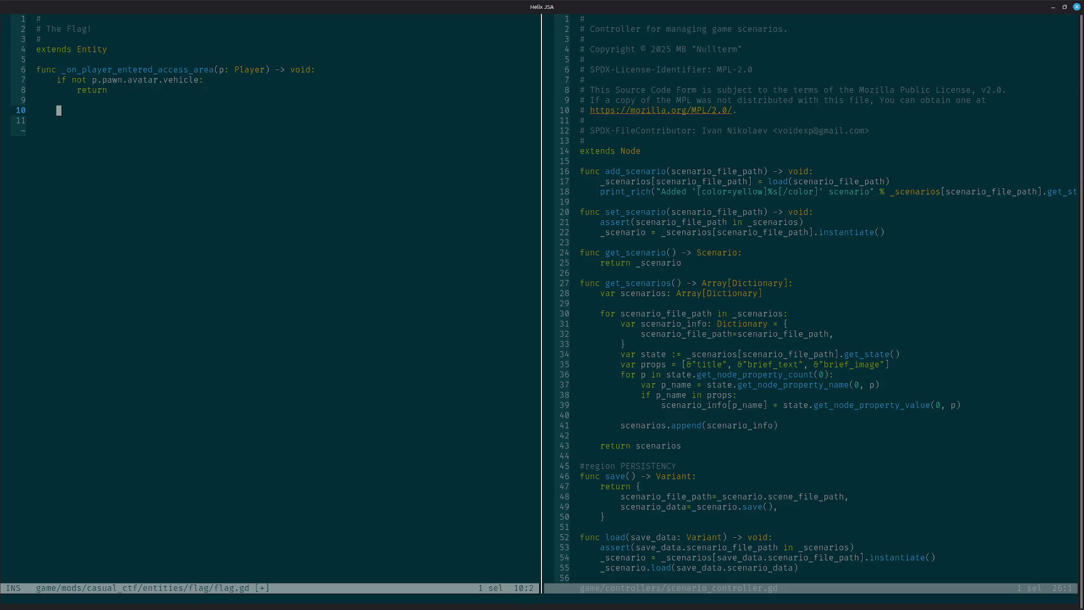
Declare 'var vehicle := p.pawn.avatar.vehicle' using the condition's expression
{"action": "type", "text": "var vehicle "}
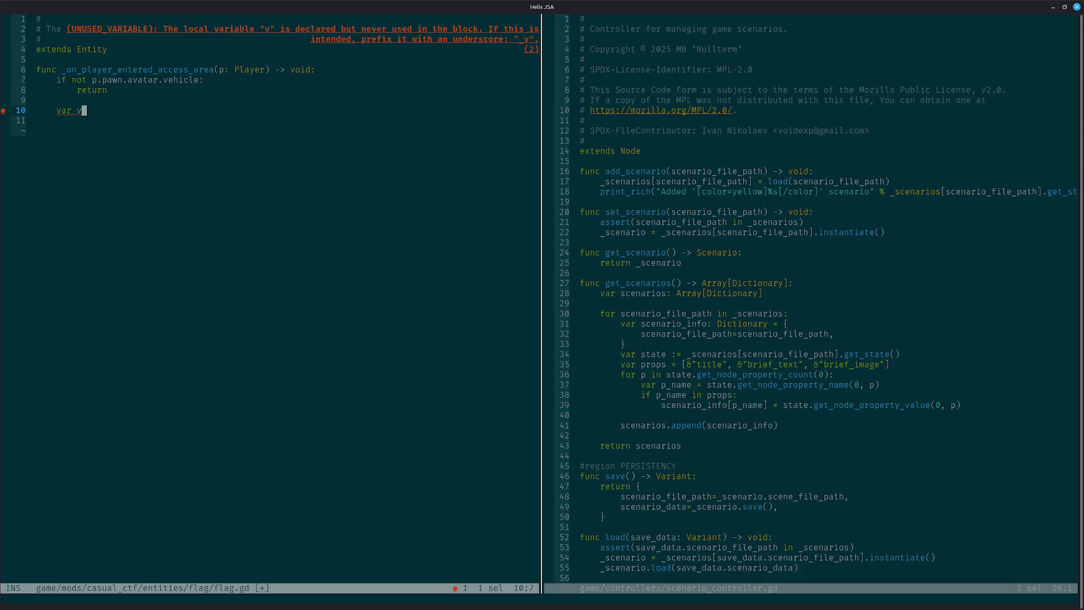
{"action": "type", "text": ":= p.paw"}
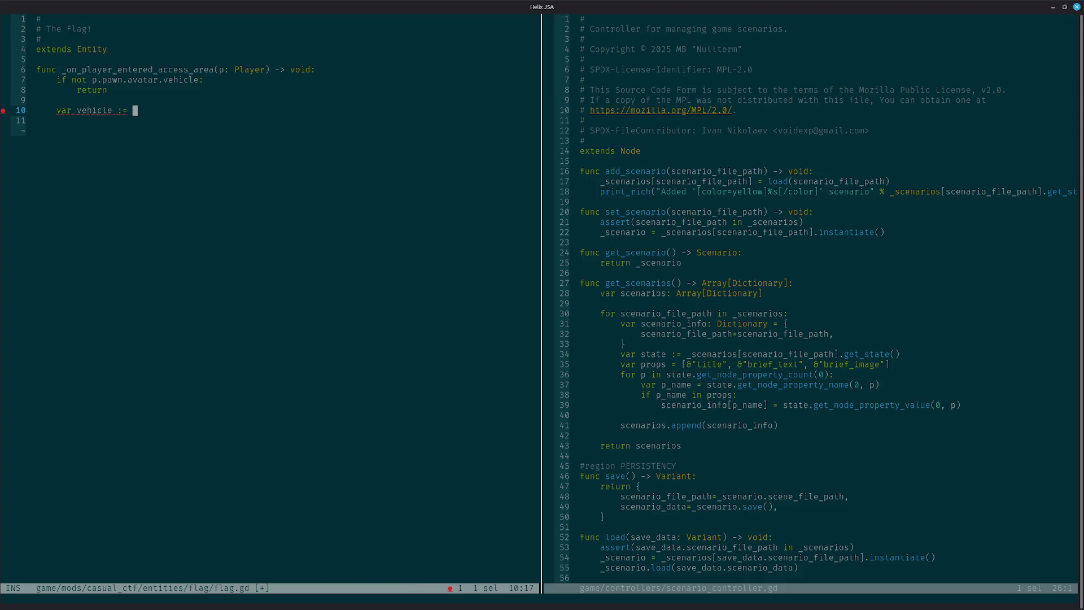
{"action": "key", "text": "Escape"}
{"action": "left_click", "coordinate": [95, 79]}
{"action": "key", "text": "v"}
{"action": "key", "text": "Escape"}
{"action": "key", "text": "t"}
{"action": "key", "text": "colon"}
{"action": "type", "text": "yOv"}
{"action": "key", "text": "Escape"}
{"action": "key", "text": "j"}
{"action": "key", "text": "j"}
{"action": "key", "text": "j"}
{"action": "key", "text": "j"}
{"action": "key", "text": "End"}
{"action": "key", "text": "h"}
{"action": "key", "text": "h"}
{"action": "key", "text": "h"}
{"action": "key", "text": "v"}
{"action": "key", "text": "l"}
{"action": "key", "text": "l"}
{"action": "key", "text": "l"}
{"action": "key", "text": "R"}
Move the vehicle declaration above the condition and make the condition test 'vehicle'
{"action": "key", "text": "x"}
{"action": "key", "text": "d"}
{"action": "key", "text": "k"}
{"action": "key", "text": "k"}
{"action": "key", "text": "k"}
{"action": "key", "text": "x"}
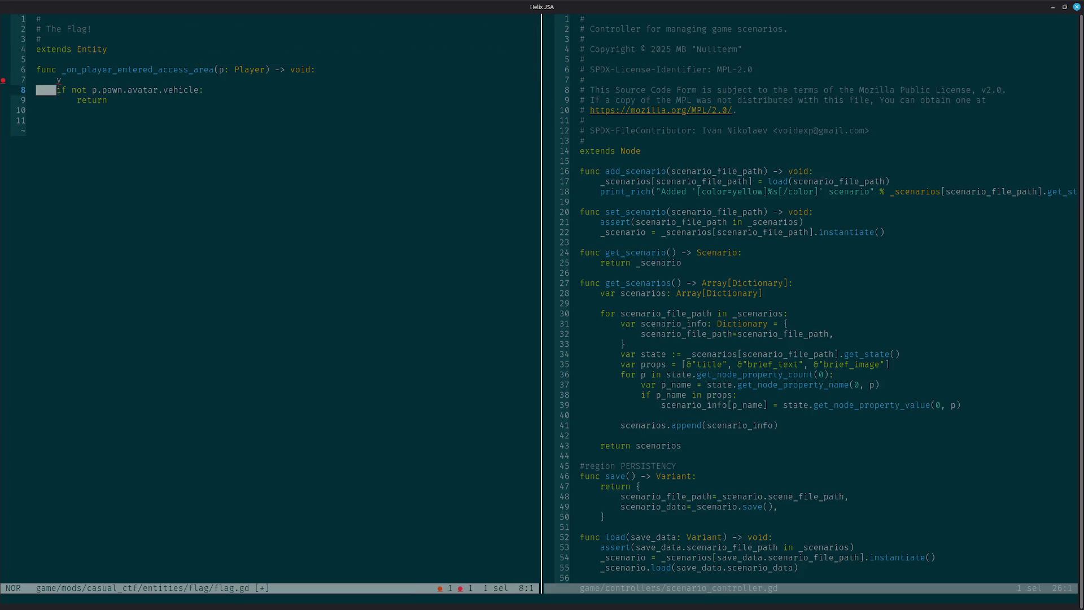
{"action": "key", "text": "R"}
{"action": "key", "text": "o"}
{"action": "key", "text": "Escape"}
{"action": "key", "text": "j"}
{"action": "key", "text": "w"}
{"action": "key", "text": "w"}
{"action": "type", "text": "vglcvehicle:"}
{"action": "key", "text": "Escape"}
{"action": "key", "text": "k"}
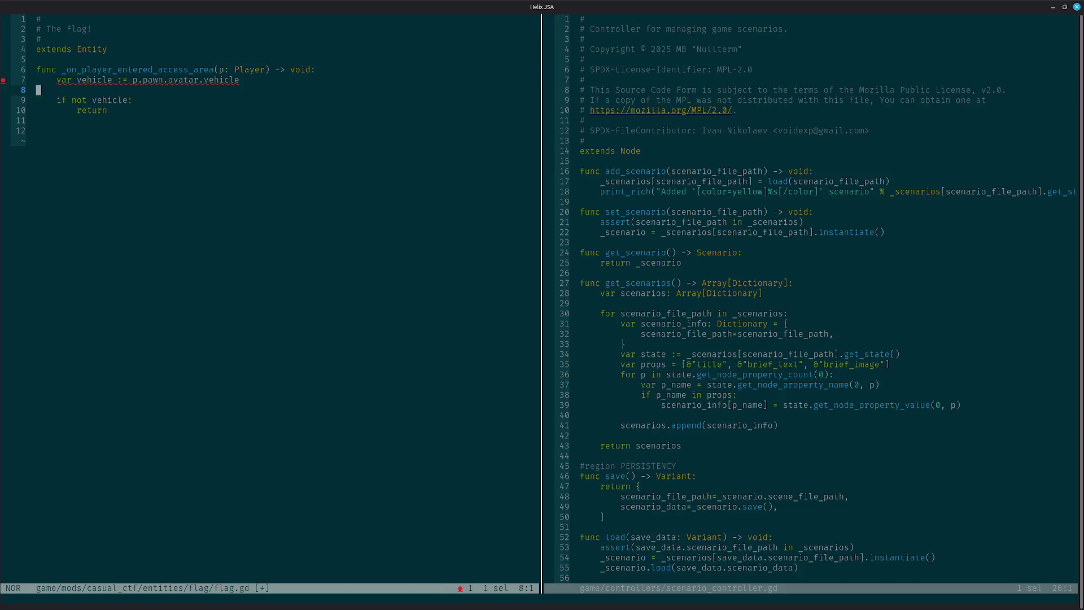
{"action": "key", "text": "x"}
{"action": "key", "text": "d"}
{"action": "key", "text": "k"}
{"action": "key", "text": "w"}
{"action": "key", "text": "w"}
{"action": "key", "text": "w"}
Cast the declaration 'as Entity' and tidy up the blank lines in the handler
{"action": "type", "text": "A as Entity"}
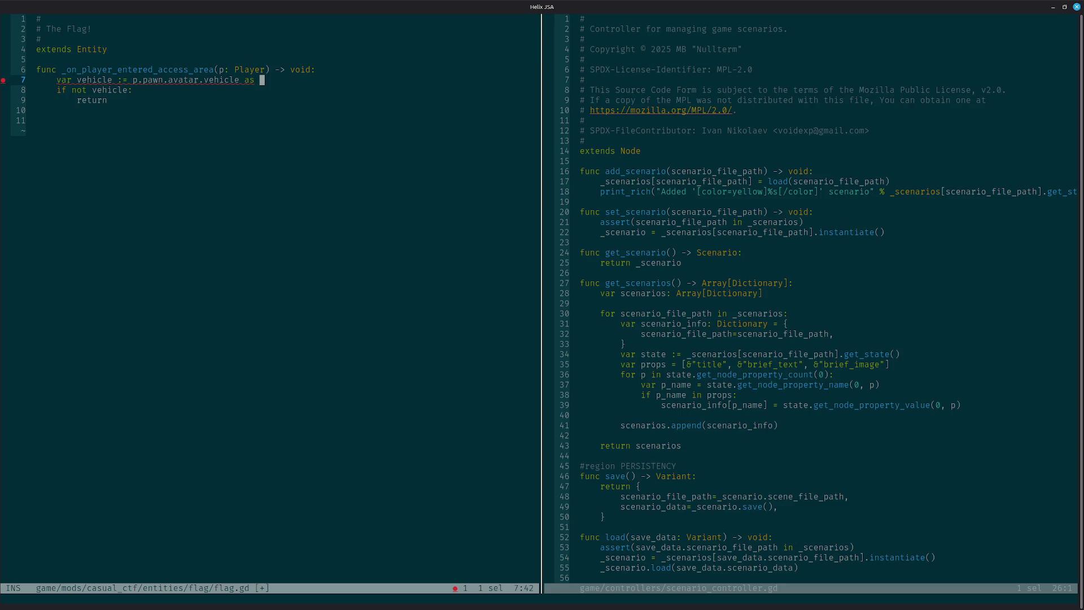
{"action": "key", "text": "Escape"}
{"action": "key", "text": "j"}
{"action": "key", "text": "j"}
{"action": "key", "text": "j"}
{"action": "key", "text": "o"}
{"action": "key", "text": "Return"}
{"action": "key", "text": "Tab"}
{"action": "key", "text": "k"}
{"action": "key", "text": "x"}
{"action": "key", "text": "d"}
{"action": "key", "text": "x"}
{"action": "key", "text": "d"}
{"action": "key", "text": "x"}
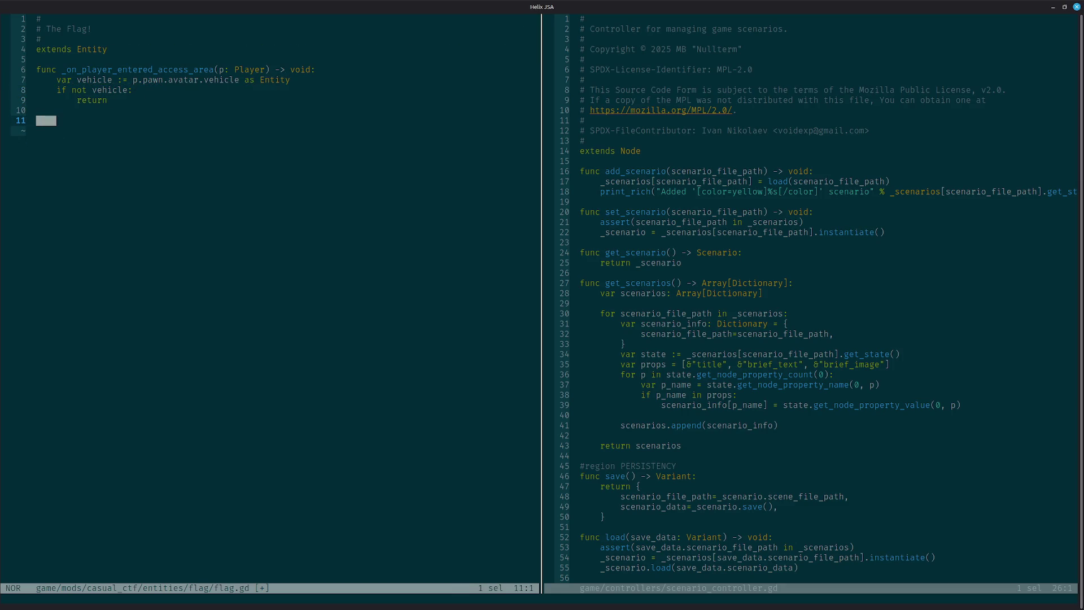
Change the condition to 'not (vehicle and vehicle.has_cap(&"flag_capture"))'
{"action": "key", "text": "k"}
{"action": "key", "text": "k"}
{"action": "key", "text": "k"}
{"action": "type", "text": "gli and"}
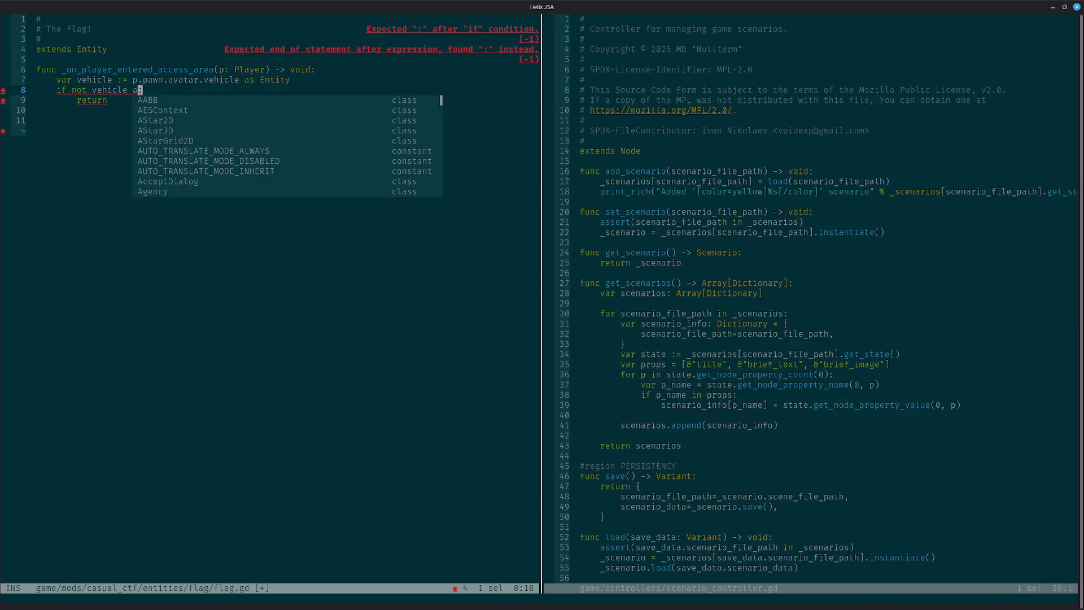
{"action": "key", "text": "Escape"}
{"action": "key", "text": "b"}
{"action": "key", "text": "b"}
{"action": "key", "text": "b"}
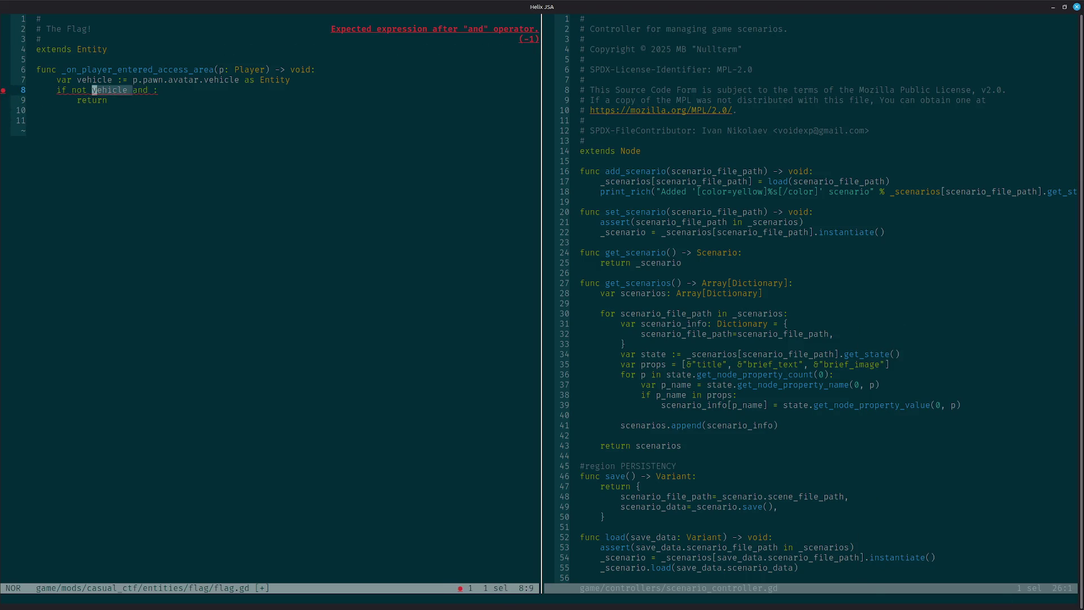
{"action": "type", "text": "a("}
{"action": "key", "text": "Escape"}
{"action": "key", "text": "g"}
{"action": "key", "text": "l"}
{"action": "key", "text": "i"}
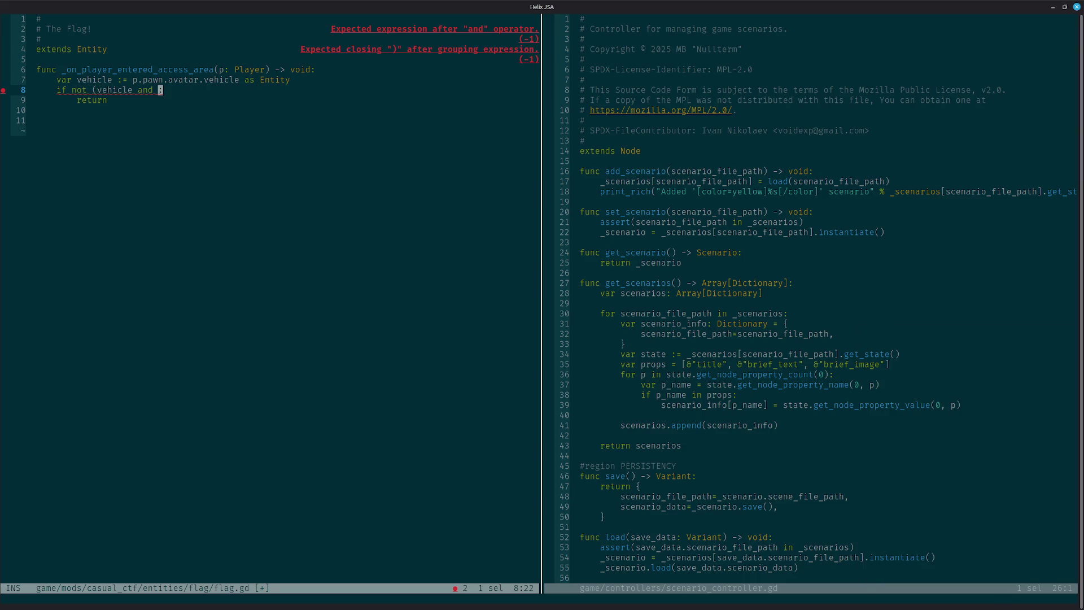
{"action": "type", "text": "vehicle.has_cap(&*"}
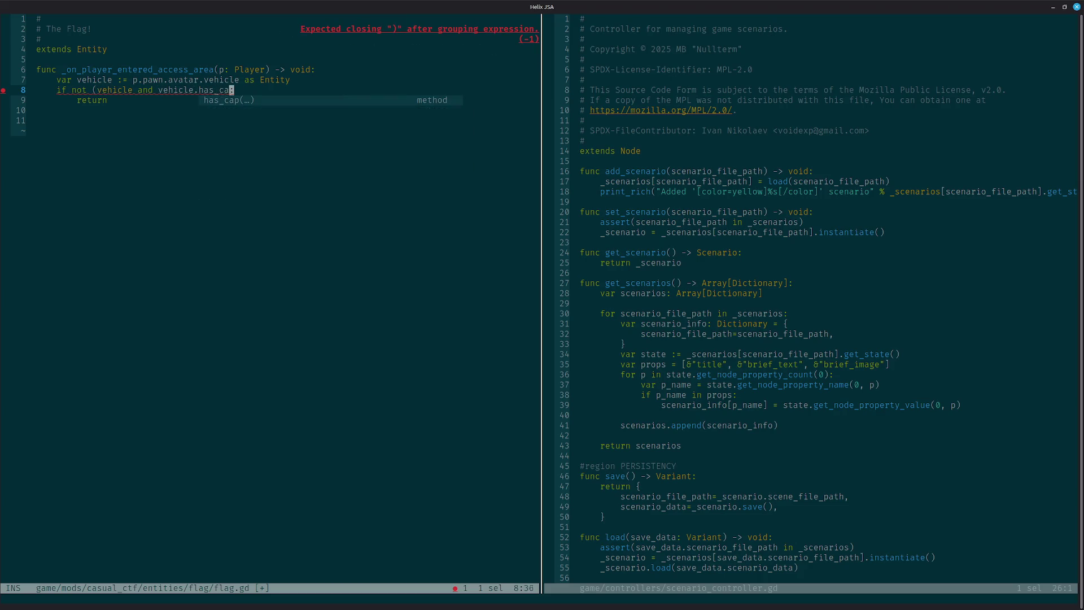
{"action": "key", "text": "BackSpace"}
{"action": "type", "text": "\"\"):"}
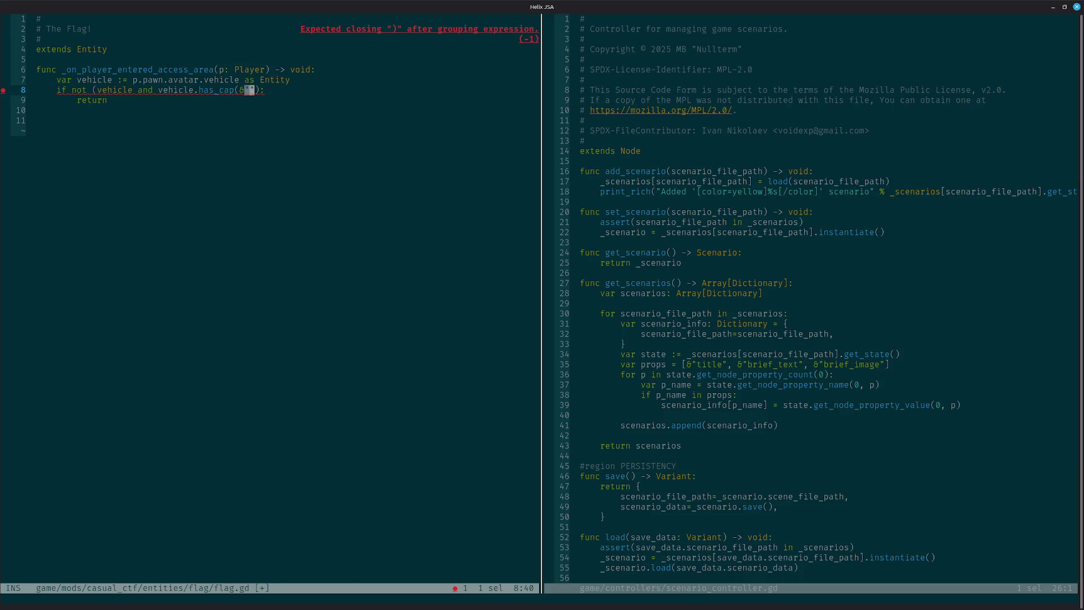
{"action": "type", "text": "flag"}
{"action": "type", "text": "_c"}
{"action": "type", "text": "apture"}
{"action": "type", "text": "lli)"}
Save flag.gd with :w and go back to Godot
{"action": "key", "text": "Escape"}
{"action": "key", "text": "j"}
{"action": "key", "text": "j"}
{"action": "type", "text": ":w"}
{"action": "key", "text": "Return"}
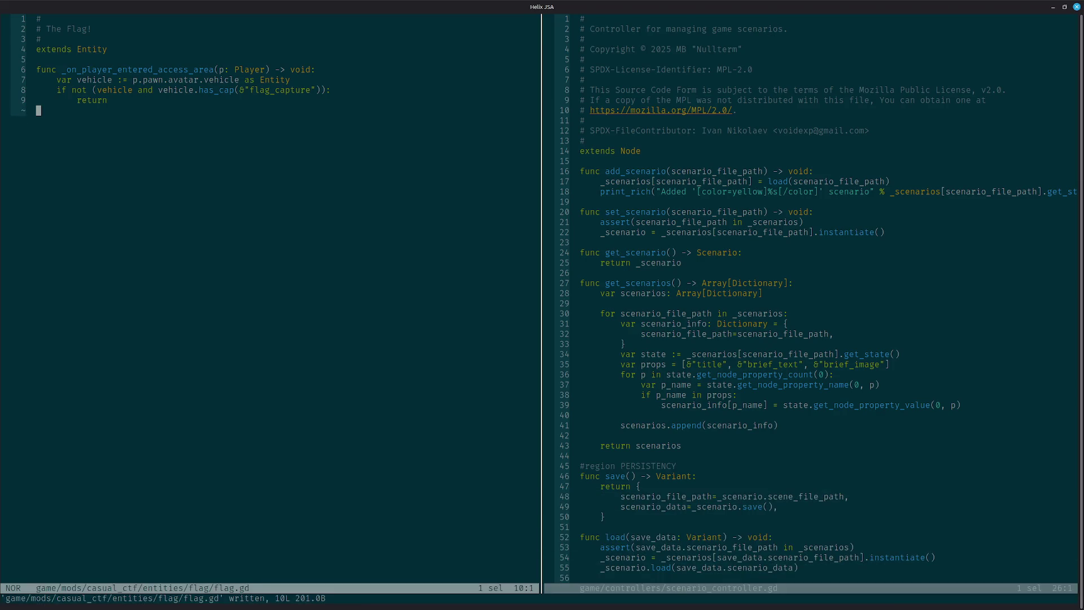
{"action": "key", "text": "alt+Tab"}
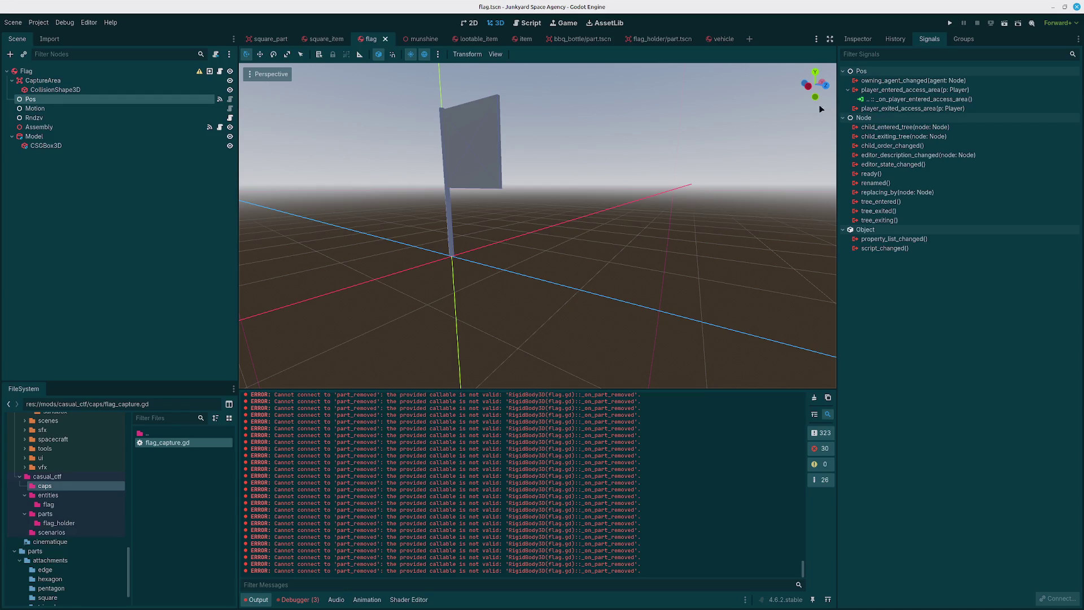
Inspect the access-area signal connection and briefly toggle Helix's file picker
{"action": "left_click", "coordinate": [941, 100]}
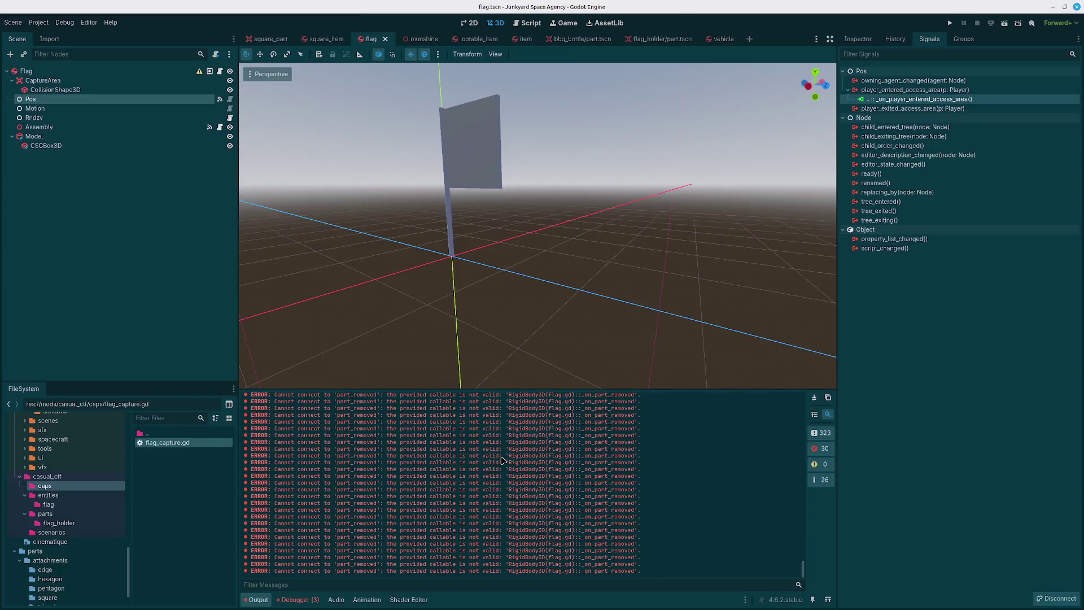
{"action": "key", "text": "alt+Tab"}
{"action": "key", "text": "space"}
{"action": "key", "text": "f"}
{"action": "key", "text": "Escape"}
{"action": "key", "text": "space"}
{"action": "key", "text": "f"}
{"action": "key", "text": "Escape"}
{"action": "key", "text": "alt+Tab"}
Disconnect Assembly's part_removed from _on_part_removed, save, then view the vehicle scene's Assembly signals
{"action": "left_click", "coordinate": [210, 127]}
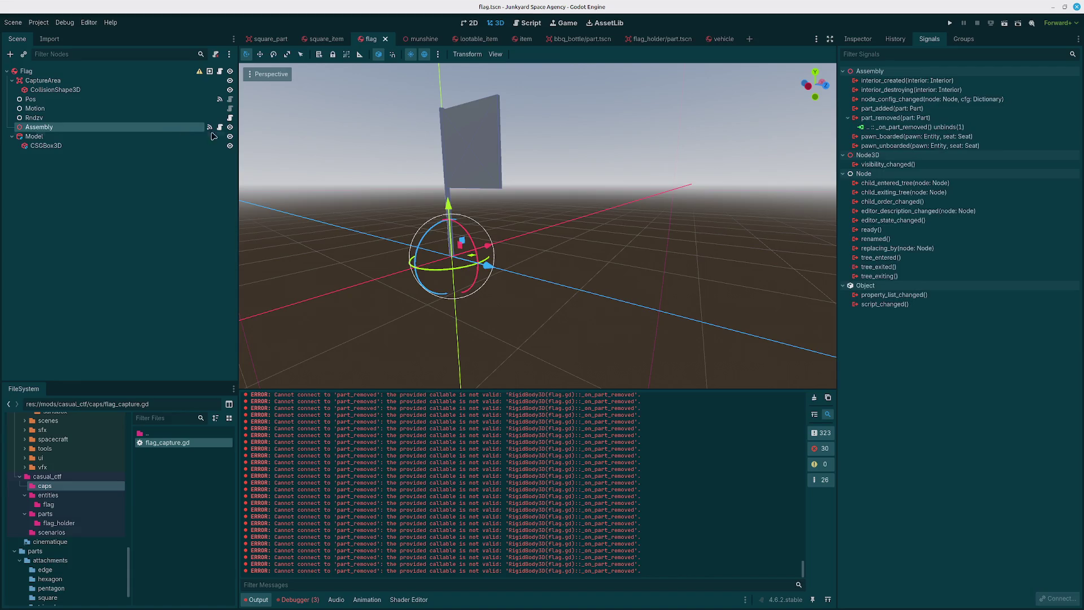
{"action": "right_click", "coordinate": [902, 128]}
{"action": "left_click", "coordinate": [933, 154]}
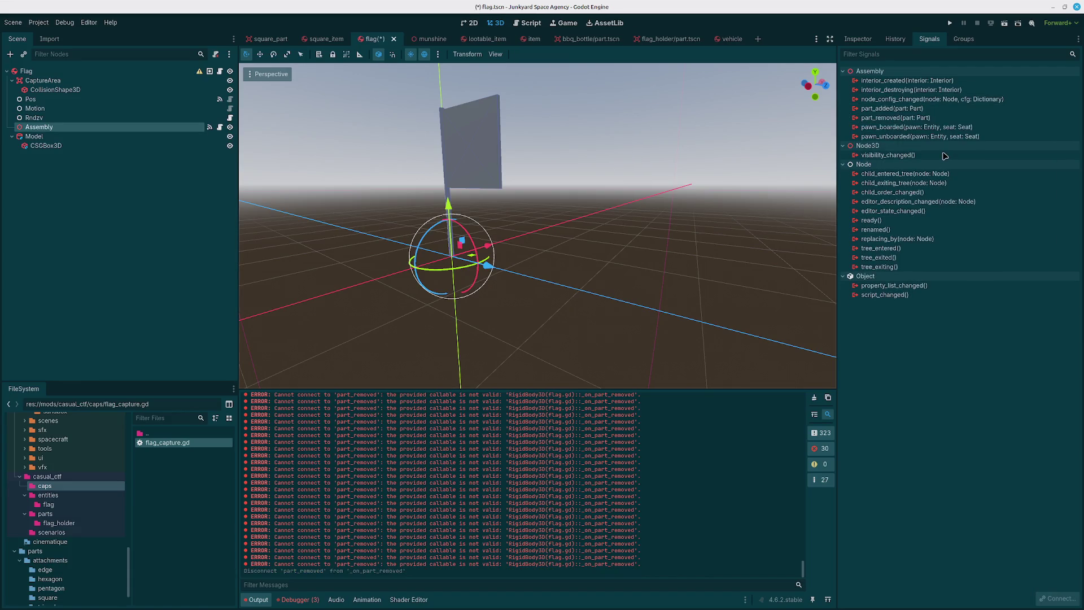
{"action": "key", "text": "ctrl+s"}
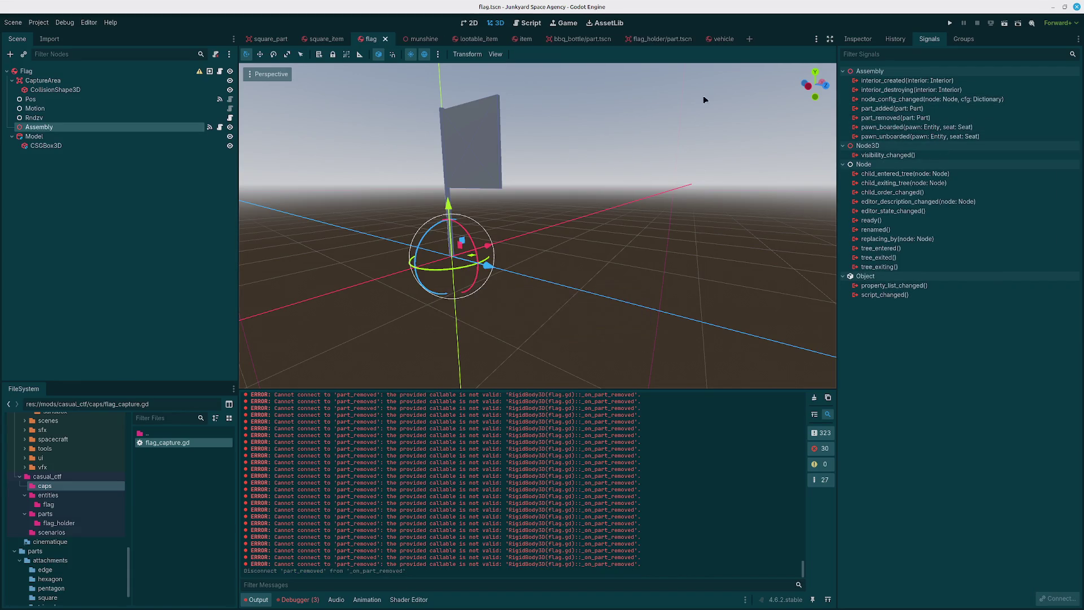
{"action": "left_click", "coordinate": [711, 39]}
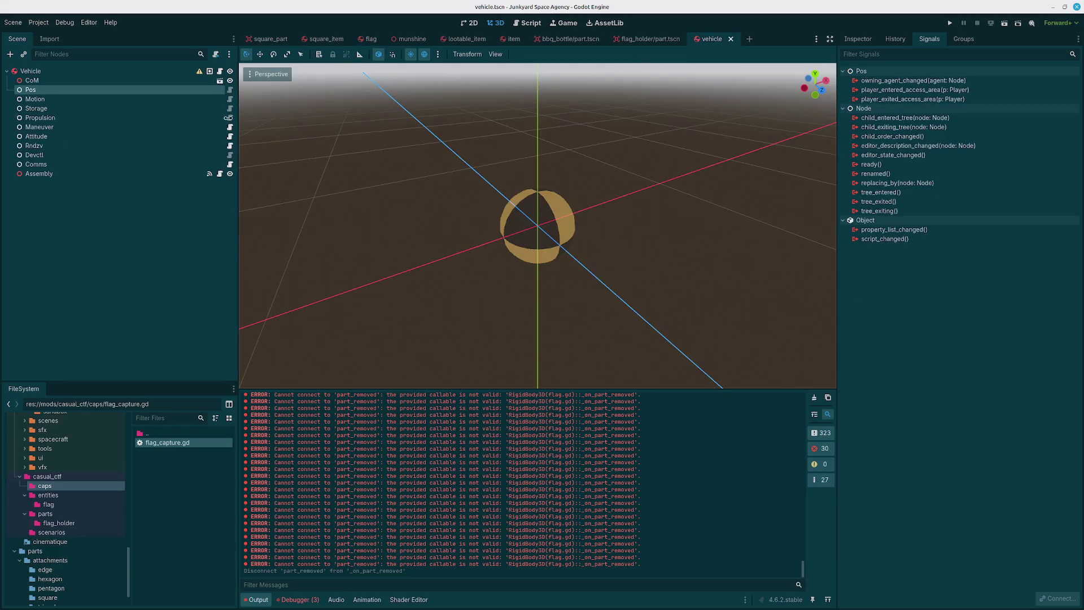
{"action": "left_click", "coordinate": [64, 175]}
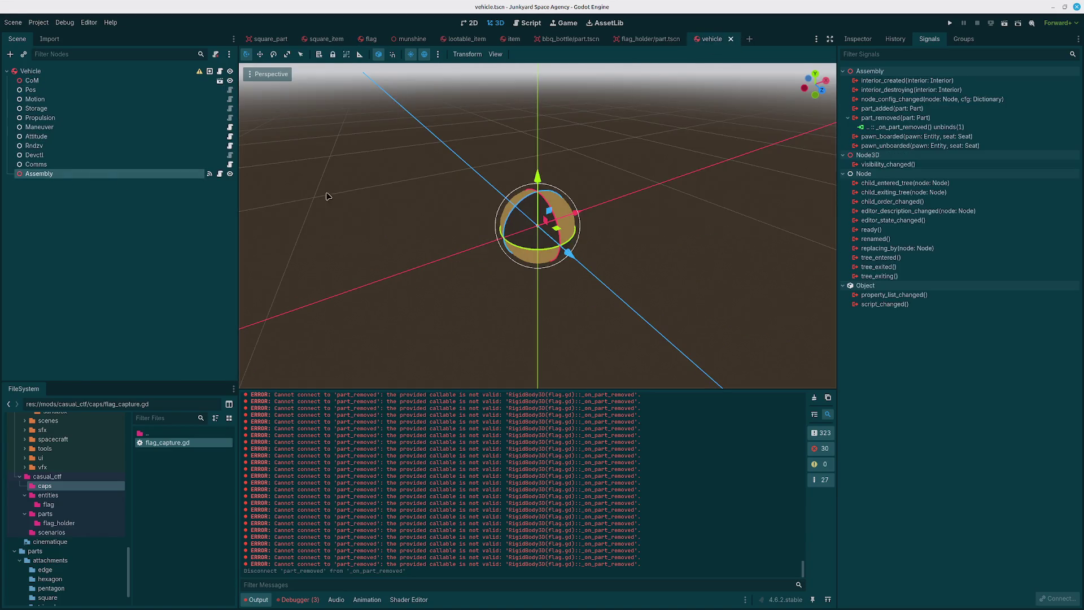
{"action": "right_click", "coordinate": [953, 133]}
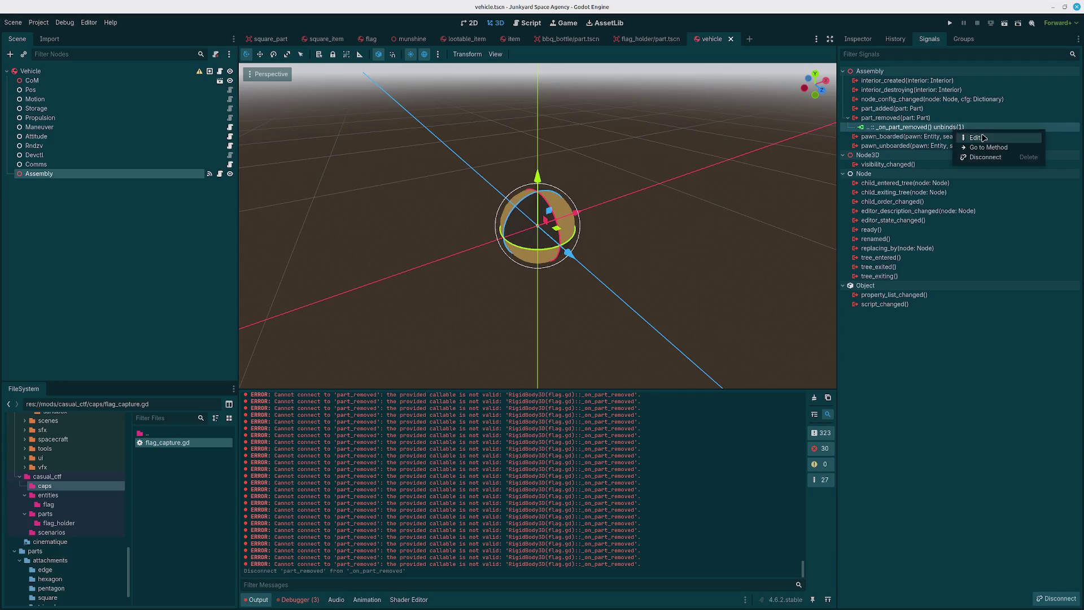
{"action": "left_click", "coordinate": [967, 138]}
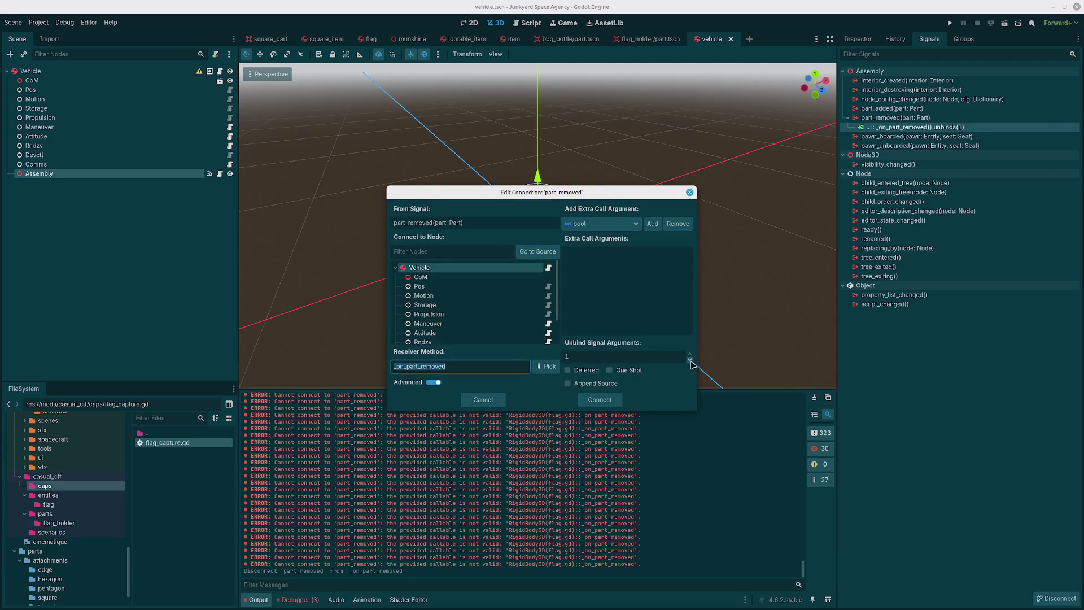
{"action": "left_click", "coordinate": [689, 360]}
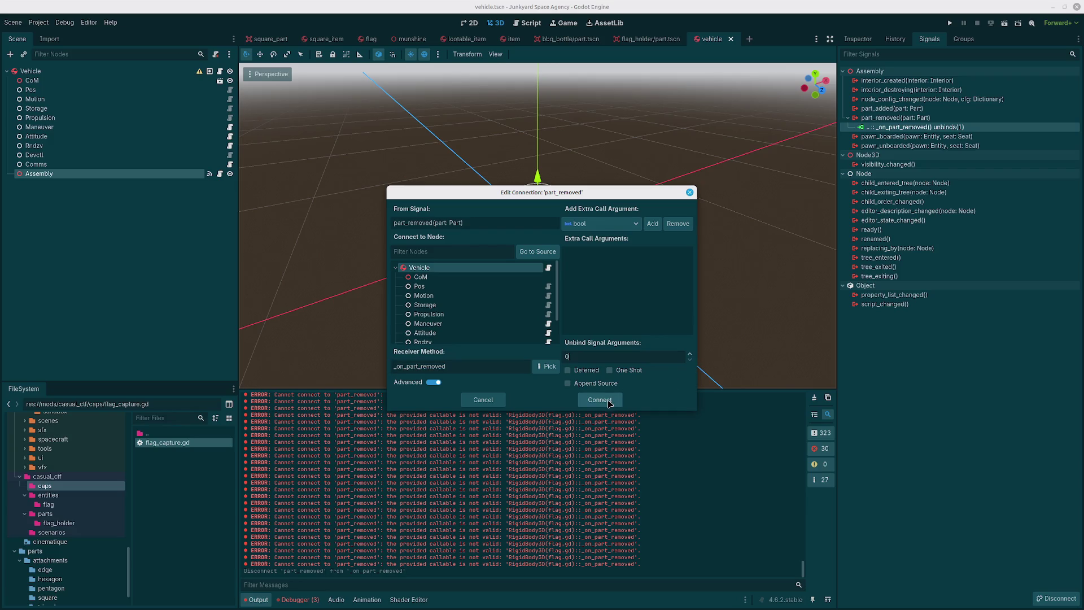
{"action": "left_click", "coordinate": [493, 404]}
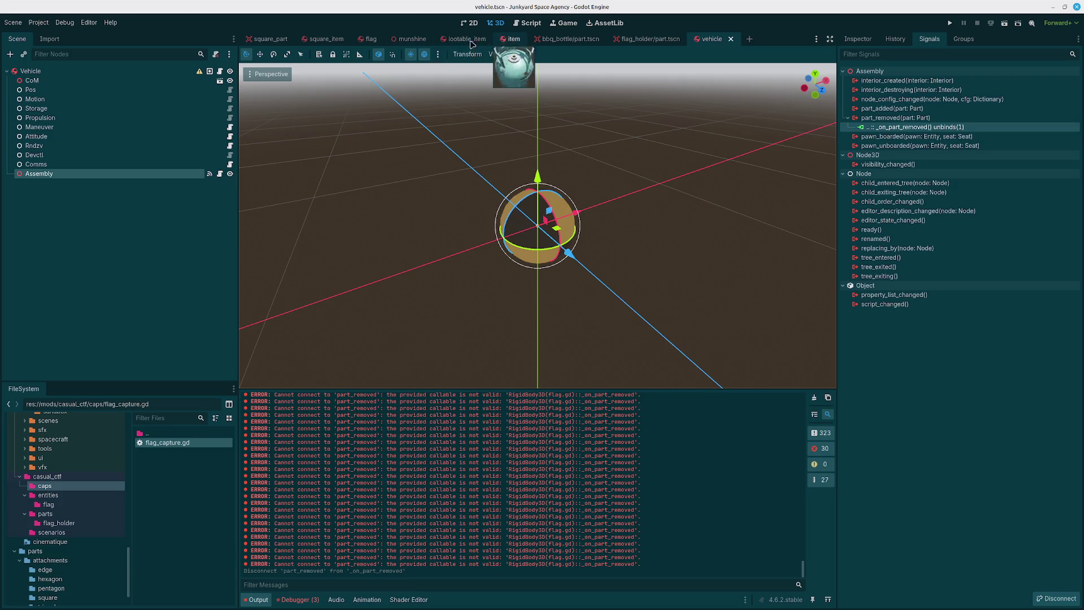
{"action": "left_click", "coordinate": [370, 39]}
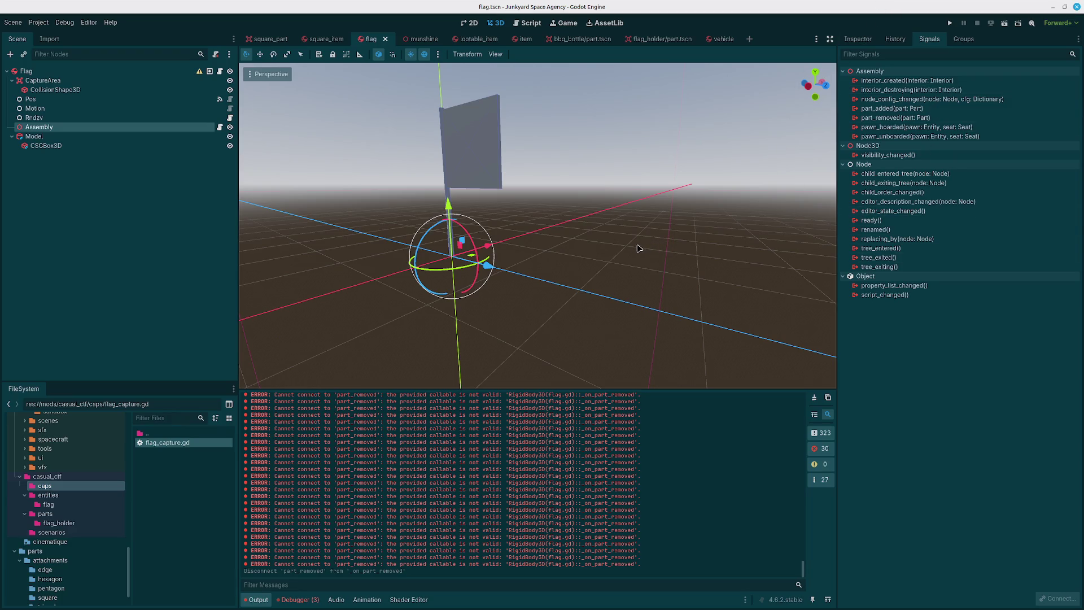
Check the flag's CollisionShape3D, Assembly and Pos signals, then open a new line after return in flag.gd
{"action": "left_click_drag", "start_coordinate": [638, 248], "coordinate": [629, 243]}
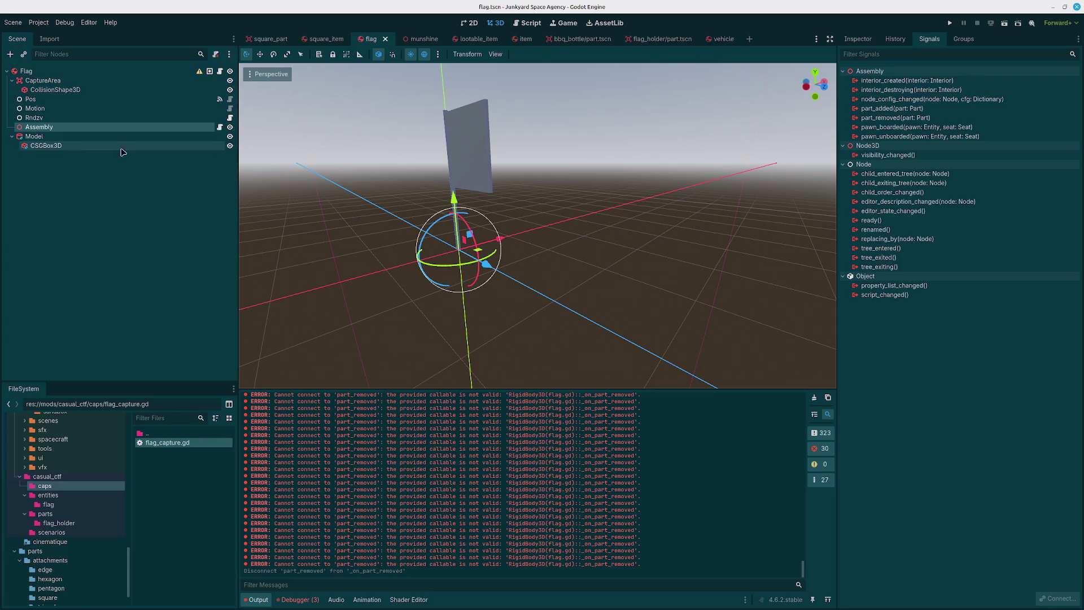
{"action": "mouse_move", "coordinate": [626, 44]}
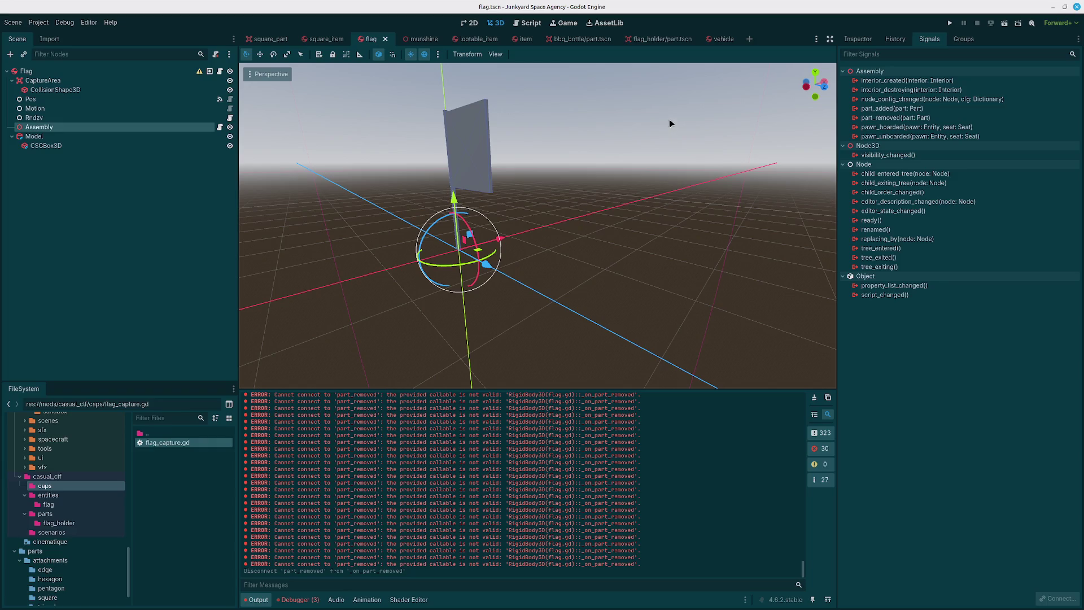
{"action": "mouse_move", "coordinate": [720, 43]}
{"action": "left_click", "coordinate": [358, 170]}
{"action": "mouse_move", "coordinate": [381, 171]}
{"action": "left_mouse_down"}
{"action": "mouse_move", "coordinate": [601, 148]}
{"action": "mouse_move", "coordinate": [492, 198]}
{"action": "mouse_move", "coordinate": [524, 176]}
{"action": "mouse_move", "coordinate": [487, 181]}
{"action": "left_mouse_up"}
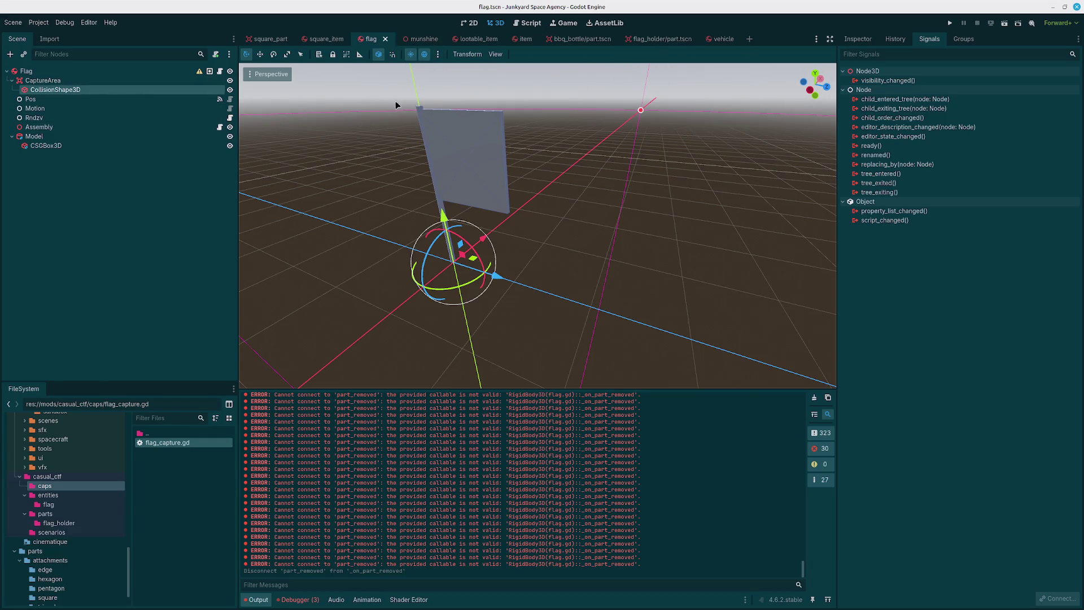
{"action": "left_click", "coordinate": [126, 128]}
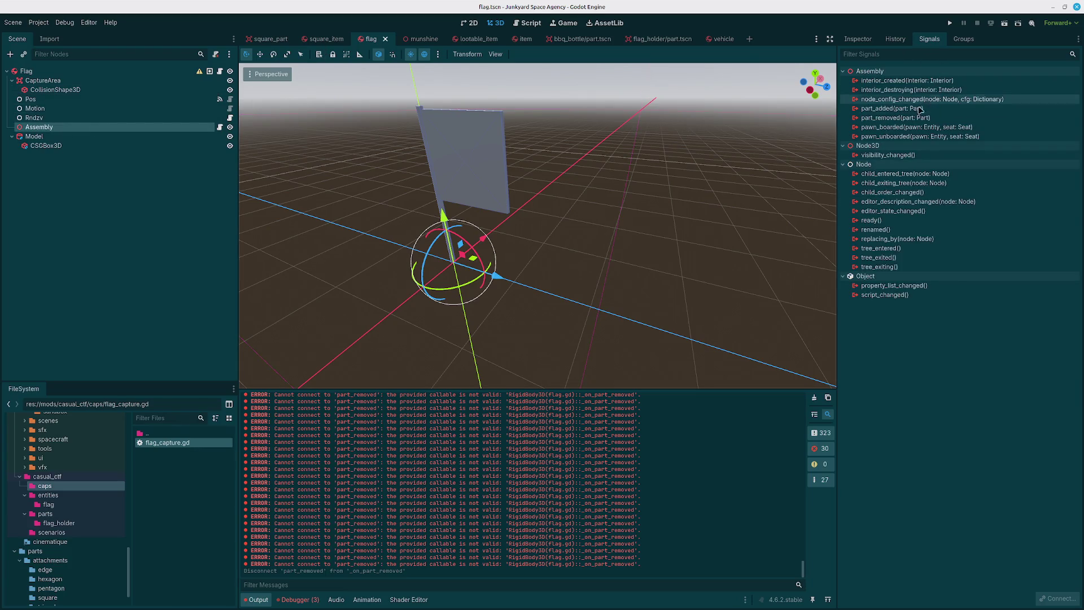
{"action": "left_click", "coordinate": [92, 100]}
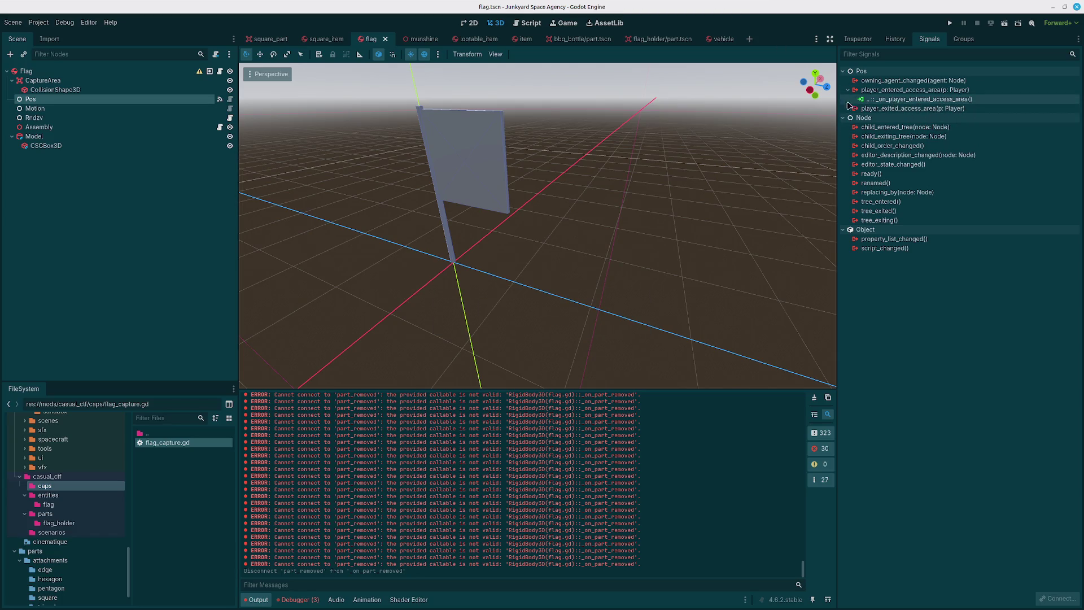
{"action": "key", "text": "alt+Tab"}
{"action": "key", "text": "o"}
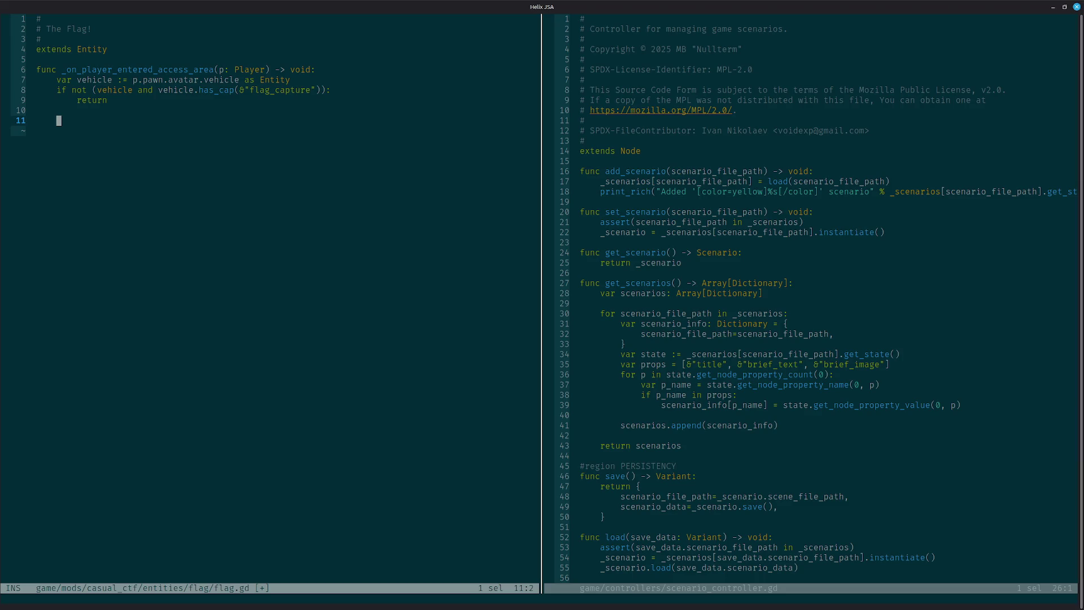
Review the has_cap condition on line 8 and move to empty line 11
{"action": "key", "text": "Escape"}
{"action": "key", "text": "k"}
{"action": "key", "text": "k"}
{"action": "key", "text": "k"}
{"action": "key", "text": "j"}
{"action": "key", "text": "w"}
{"action": "key", "text": "w"}
{"action": "key", "text": "w"}
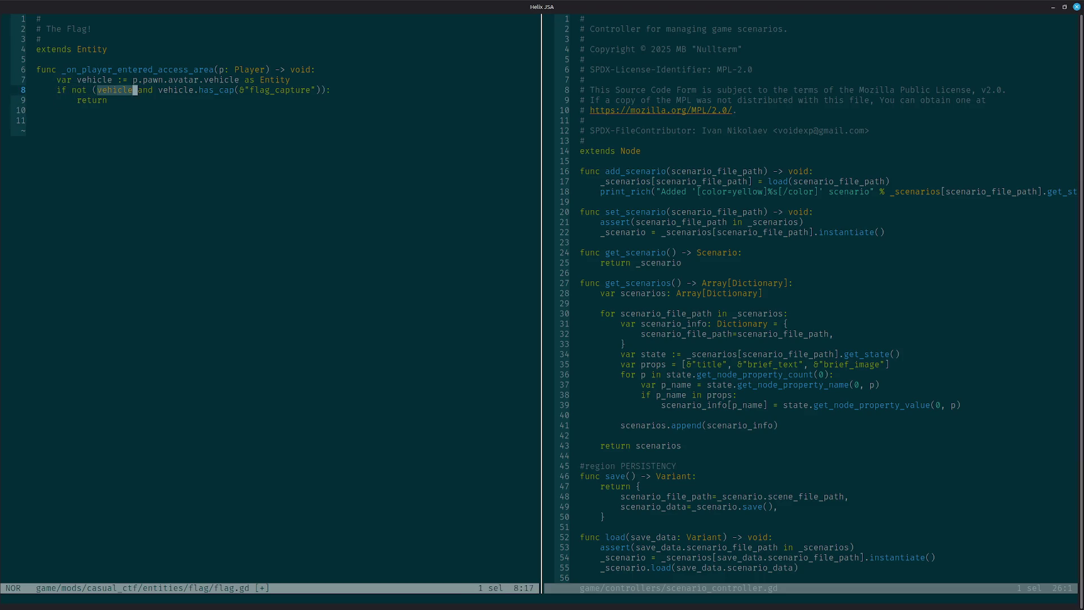
{"action": "key", "text": "w"}
{"action": "key", "text": "w"}
{"action": "key", "text": "w"}
{"action": "key", "text": "b"}
{"action": "key", "text": "b"}
{"action": "key", "text": "b"}
{"action": "key", "text": "w"}
{"action": "key", "text": "w"}
{"action": "key", "text": "j"}
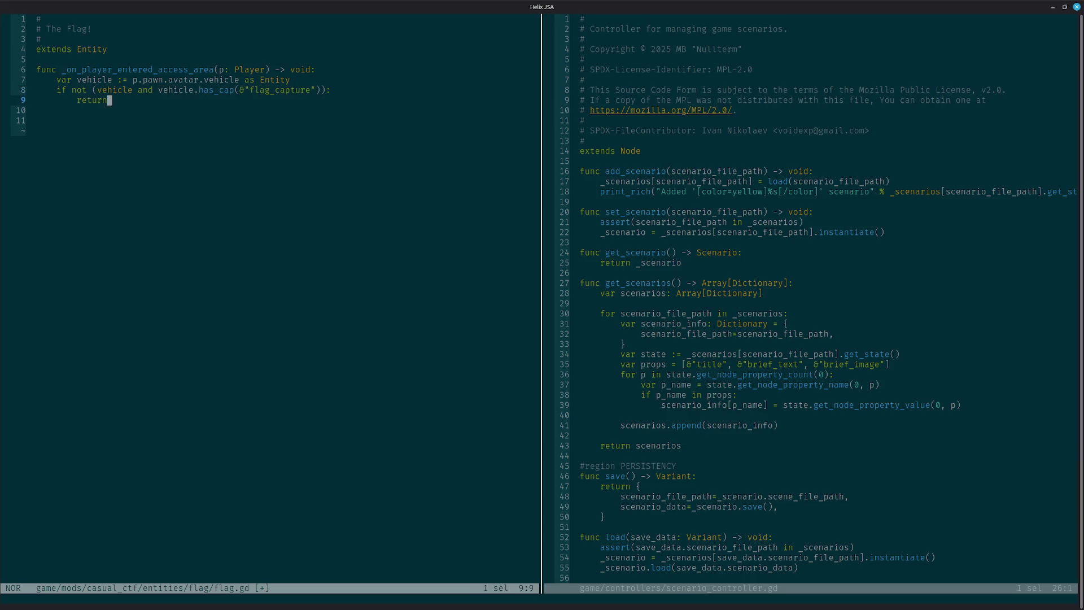
{"action": "key", "text": "j"}
{"action": "key", "text": "j"}
Add 'vehicle.flag_capture.capture_flag(self)' on line 11 and save flag.gd
{"action": "type", "text": "vehicle.flag_cap"}
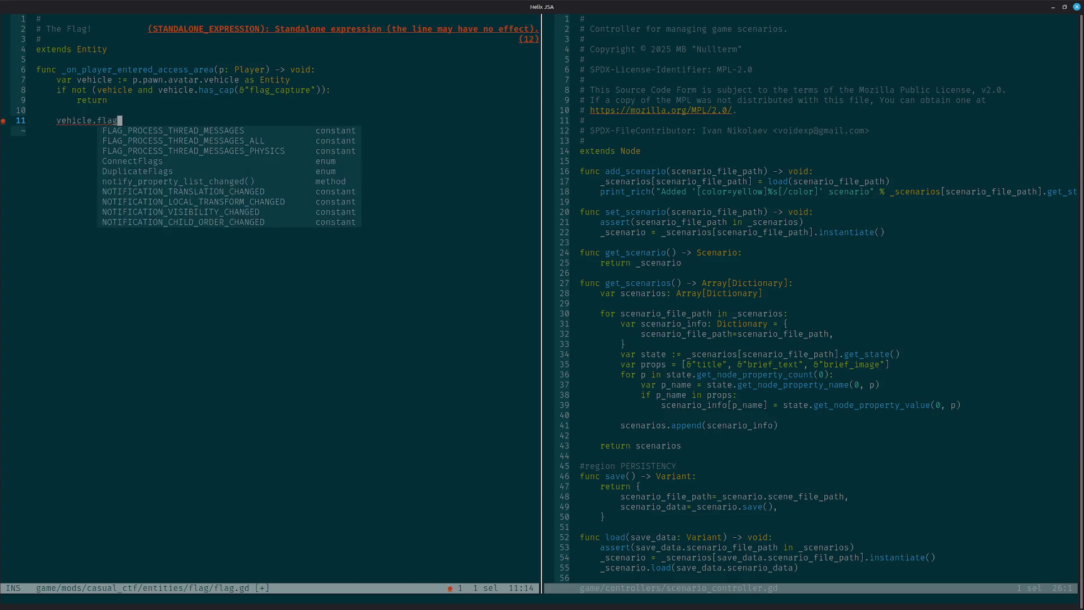
{"action": "type", "text": "ture."}
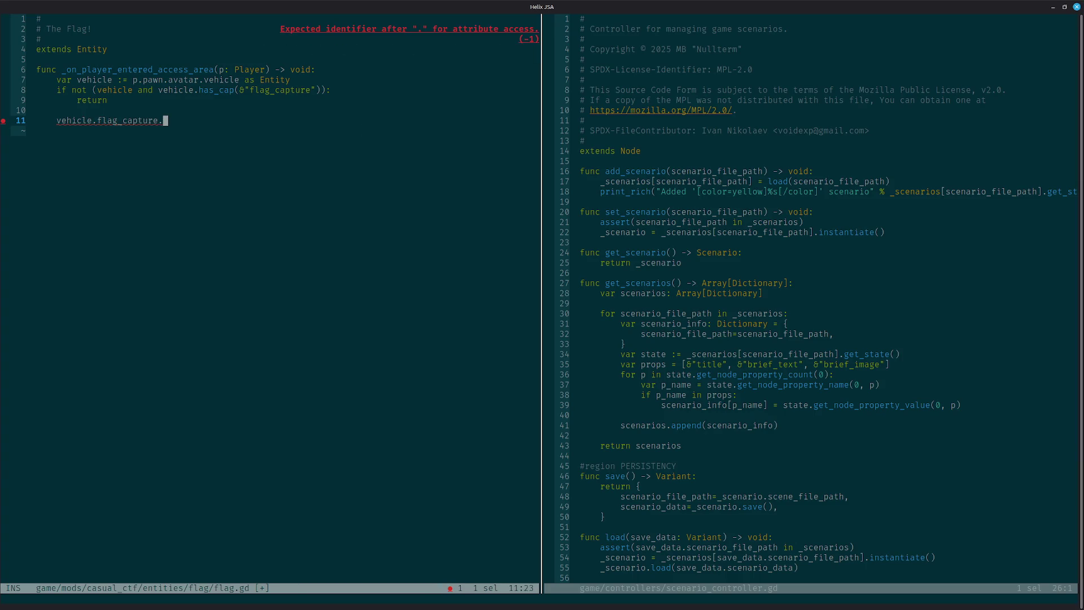
{"action": "type", "text": "capture"}
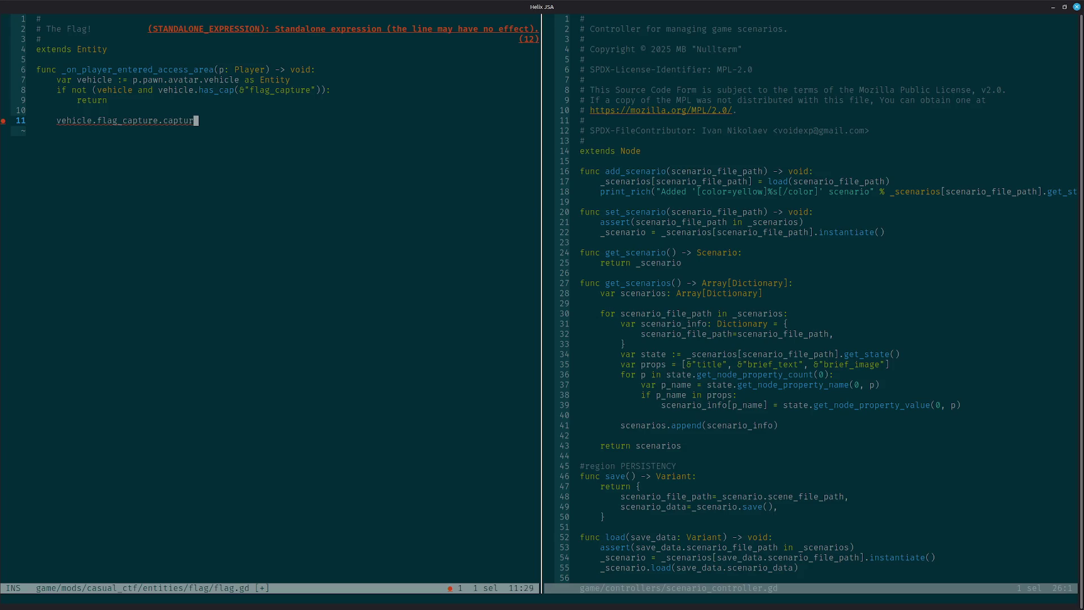
{"action": "type", "text": "_flag("}
{"action": "type", "text": "self"}
{"action": "key", "text": "Escape"}
{"action": "left_click", "coordinate": [39, 131]}
{"action": "type", "text": ":w"}
{"action": "key", "text": "Return"}
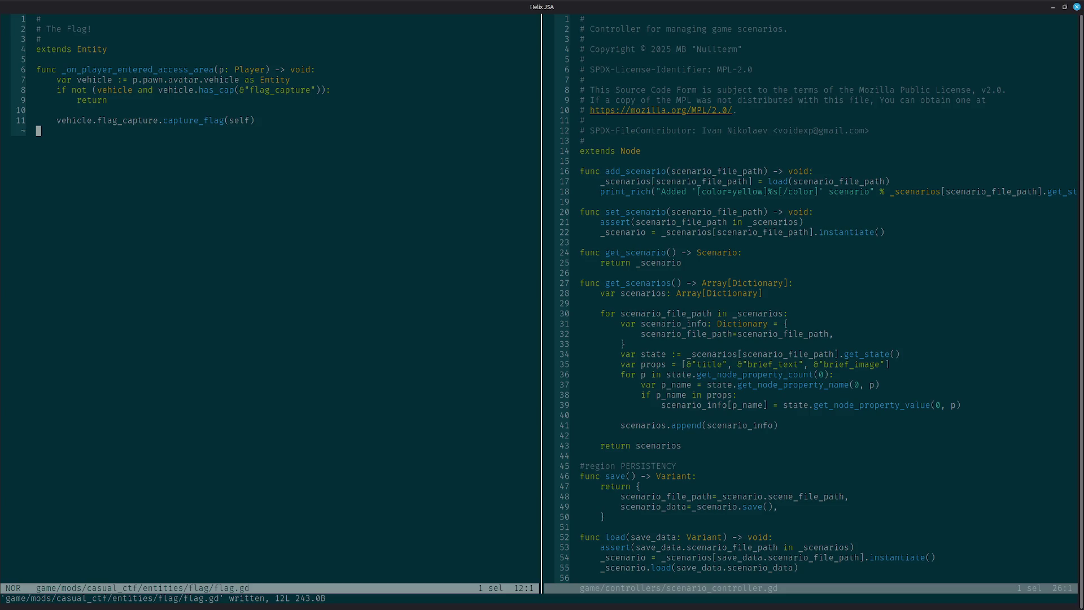
{"action": "key", "text": "alt+Tab"}
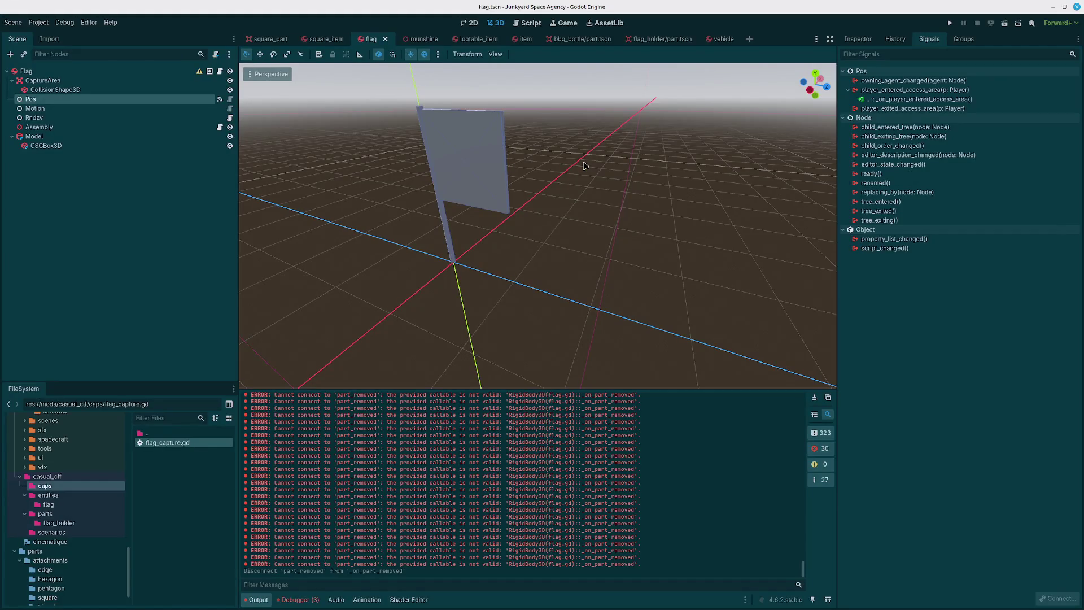
Deselect the Pos node and run the project with F5
{"action": "left_click", "coordinate": [586, 166]}
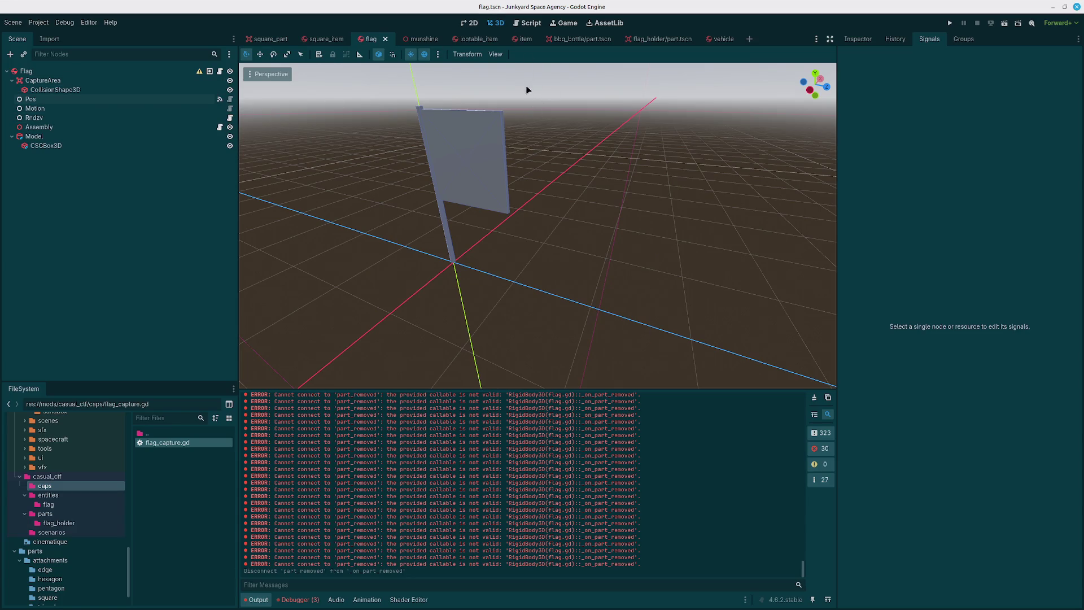
{"action": "key", "text": "F5"}
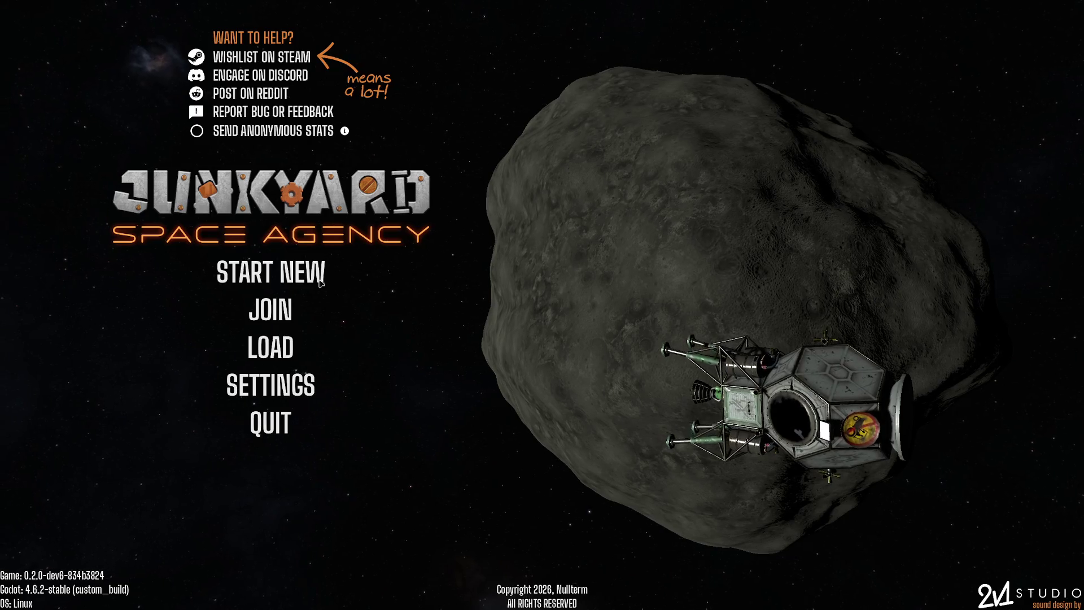
Start the Capture the Flag scenario and check Godot's debugger errors and output log
{"action": "left_click", "coordinate": [301, 300]}
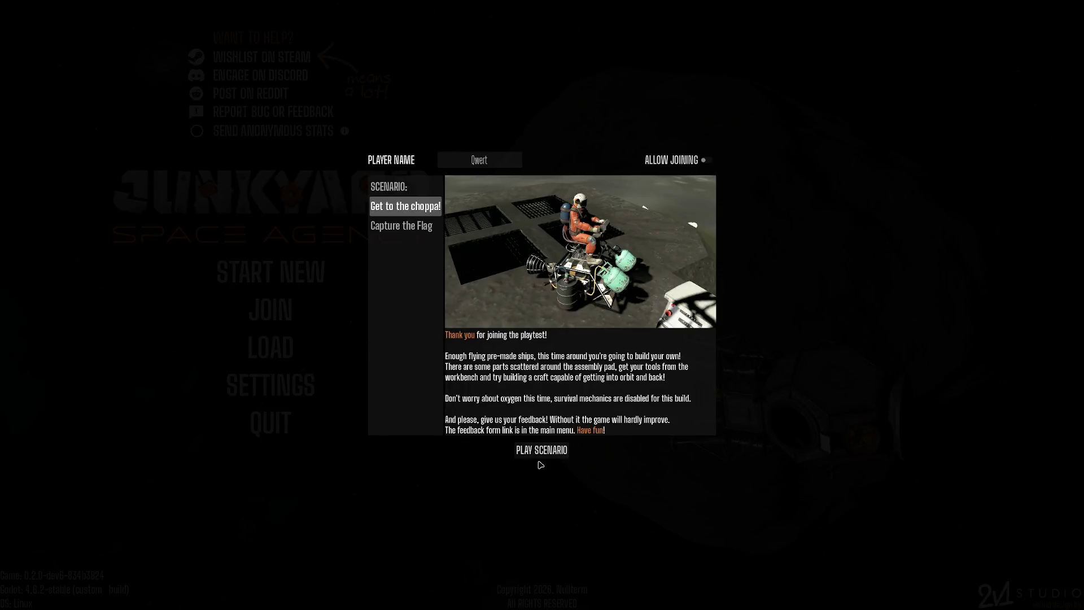
{"action": "left_click", "coordinate": [422, 234]}
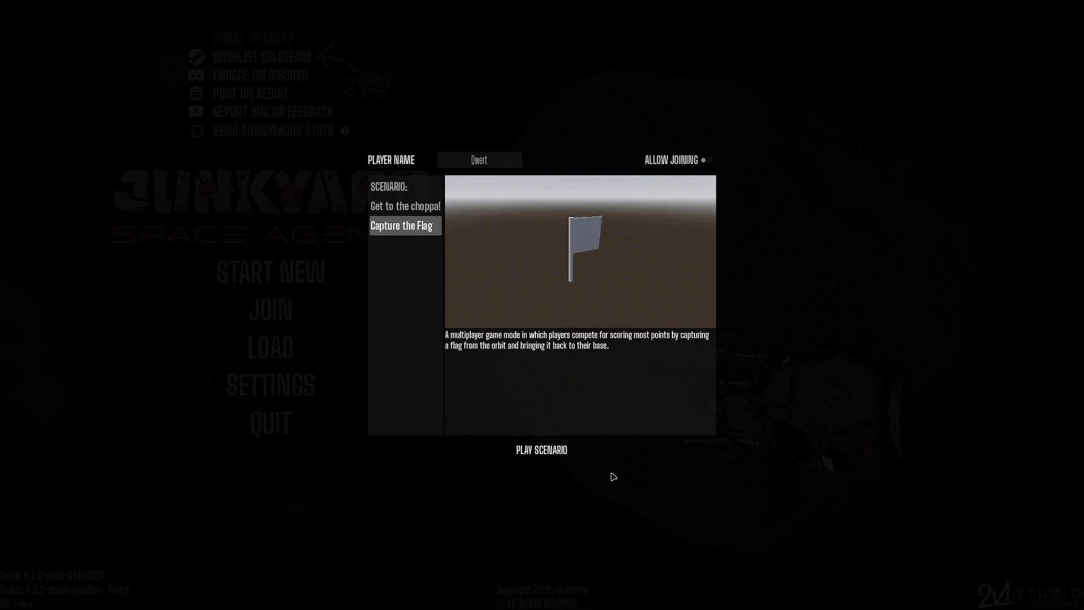
{"action": "left_click", "coordinate": [542, 450]}
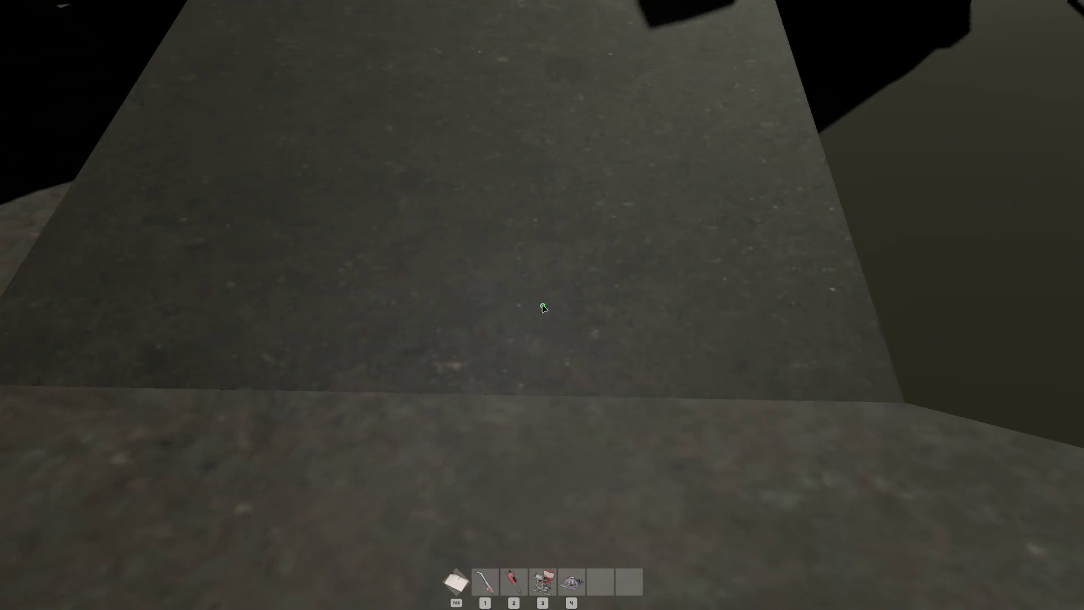
{"action": "key", "text": "alt+Tab"}
{"action": "key", "text": "alt+Tab"}
{"action": "key", "text": "alt+shift+Tab"}
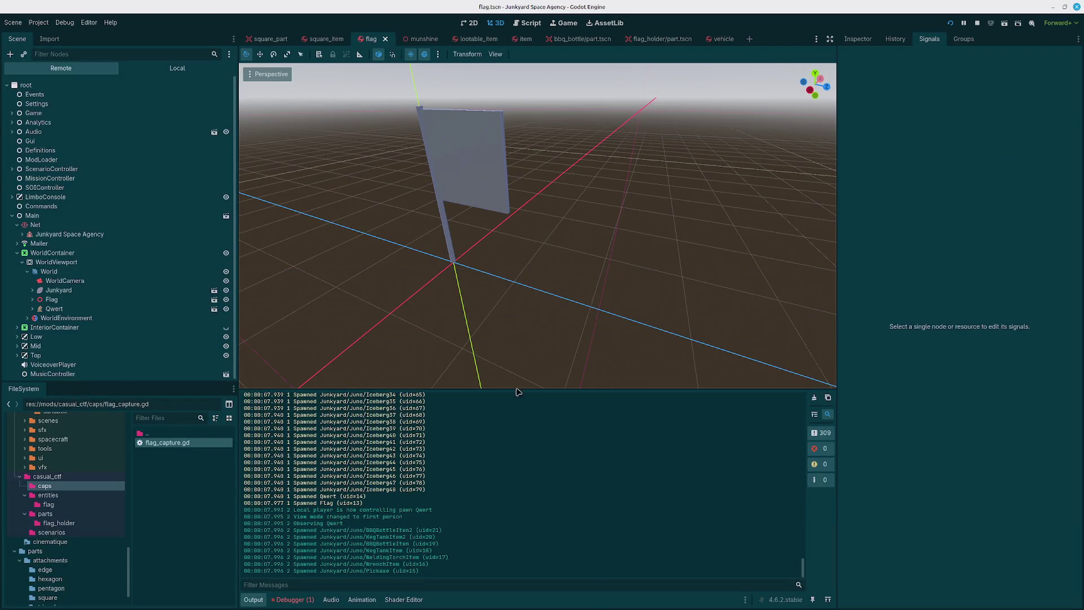
{"action": "left_click", "coordinate": [313, 598]}
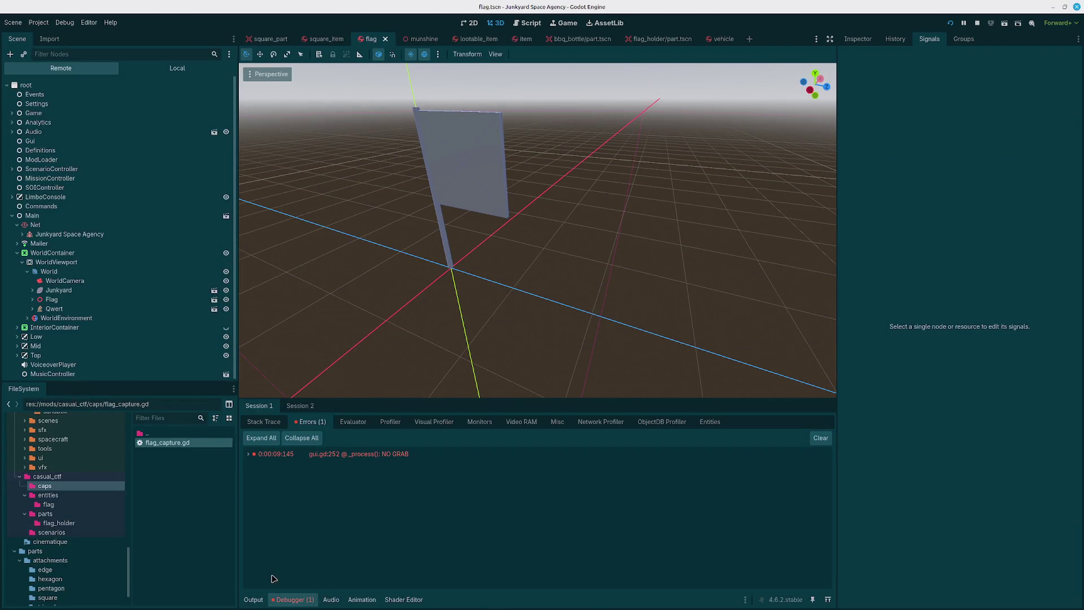
{"action": "left_click", "coordinate": [253, 599]}
{"action": "key", "text": "alt+Tab"}
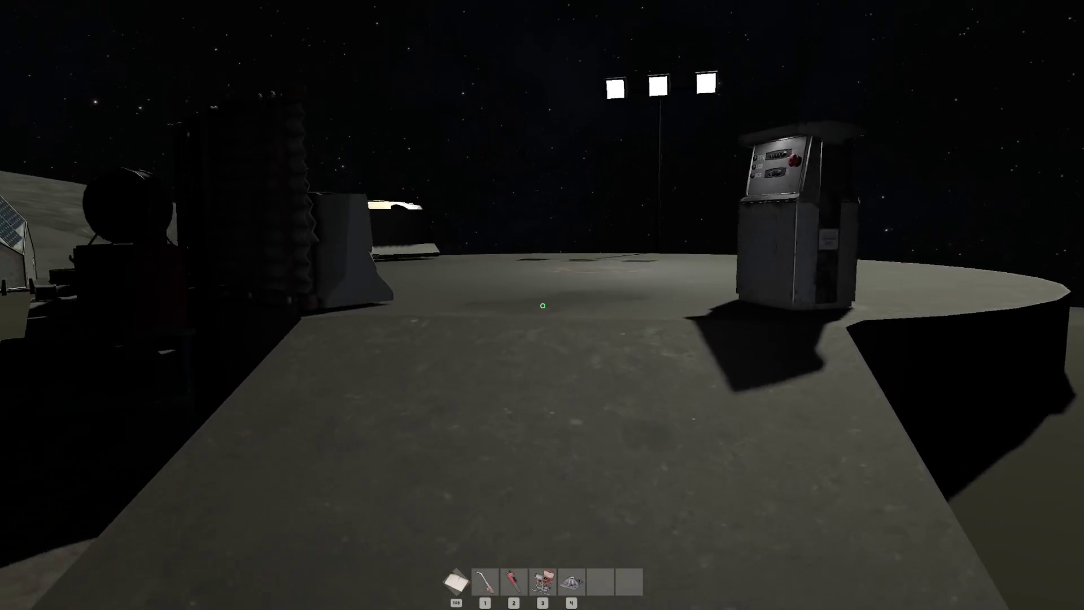
Walk to the hexagon pad and build a cube frame with the tape tool
{"action": "key", "text": "w"}
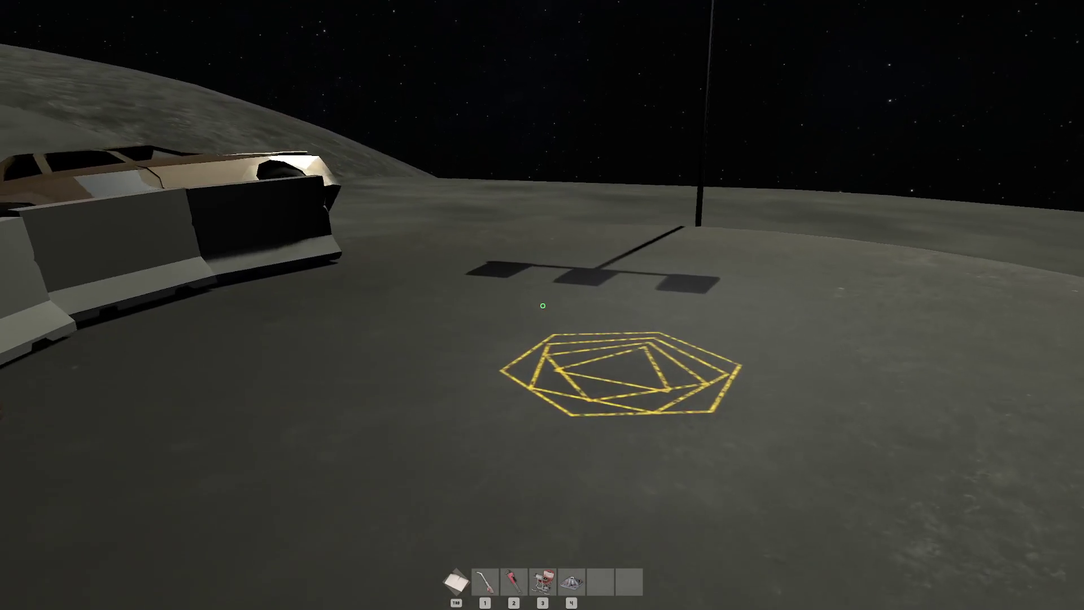
{"action": "key", "text": "1"}
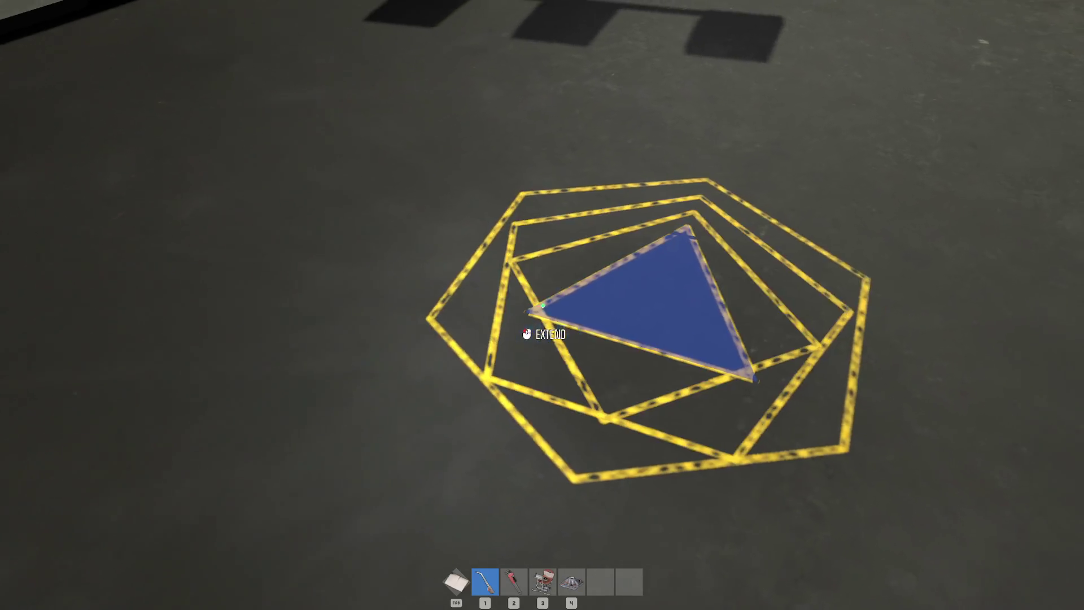
{"action": "left_click", "coordinate": [520, 362]}
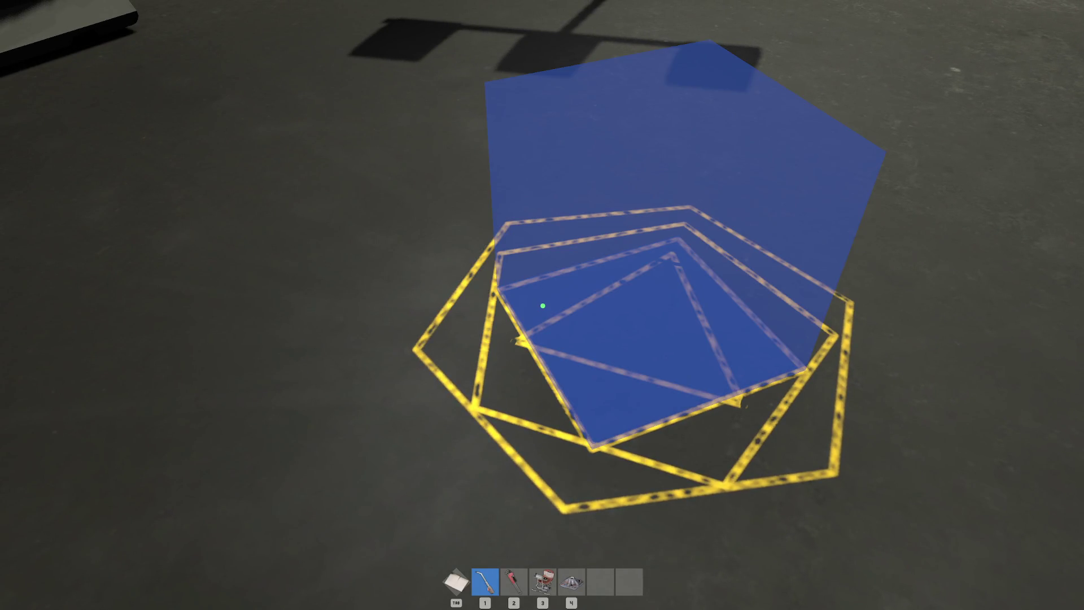
{"action": "left_click", "coordinate": [542, 306]}
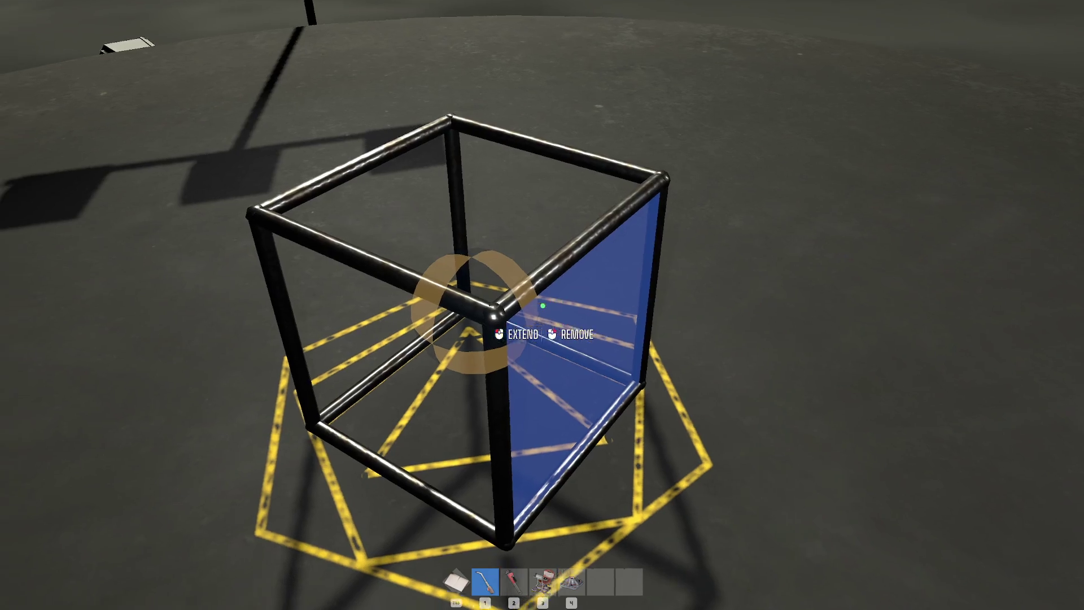
Mount the seat on the cube's top and the bracket on its side, then board the seat
{"action": "key", "text": "4"}
{"action": "key", "text": "3"}
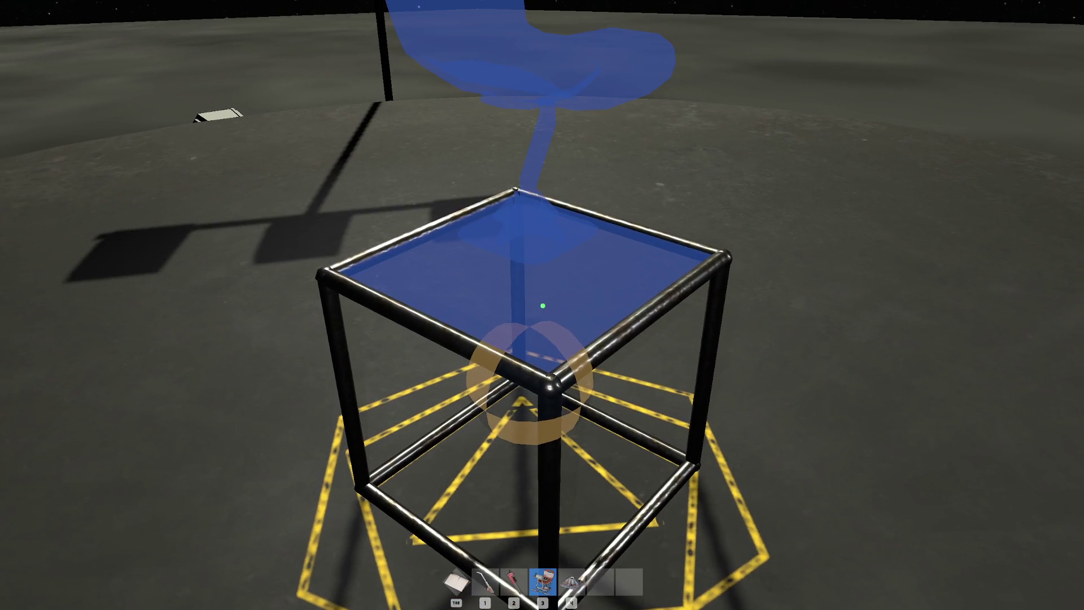
{"action": "left_click", "coordinate": [543, 305]}
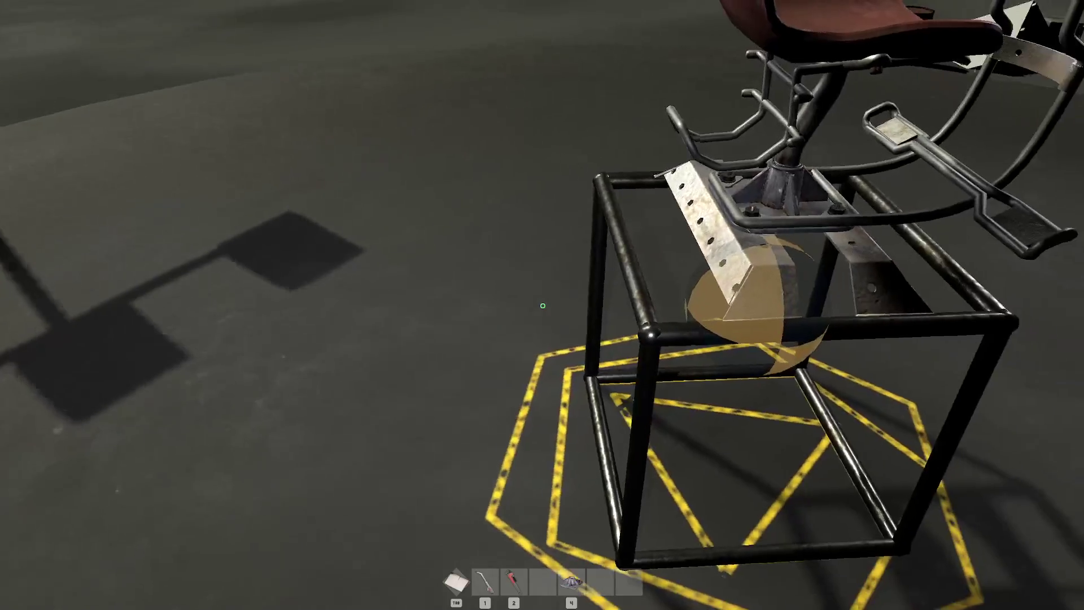
{"action": "key", "text": "4"}
{"action": "left_click", "coordinate": [543, 305]}
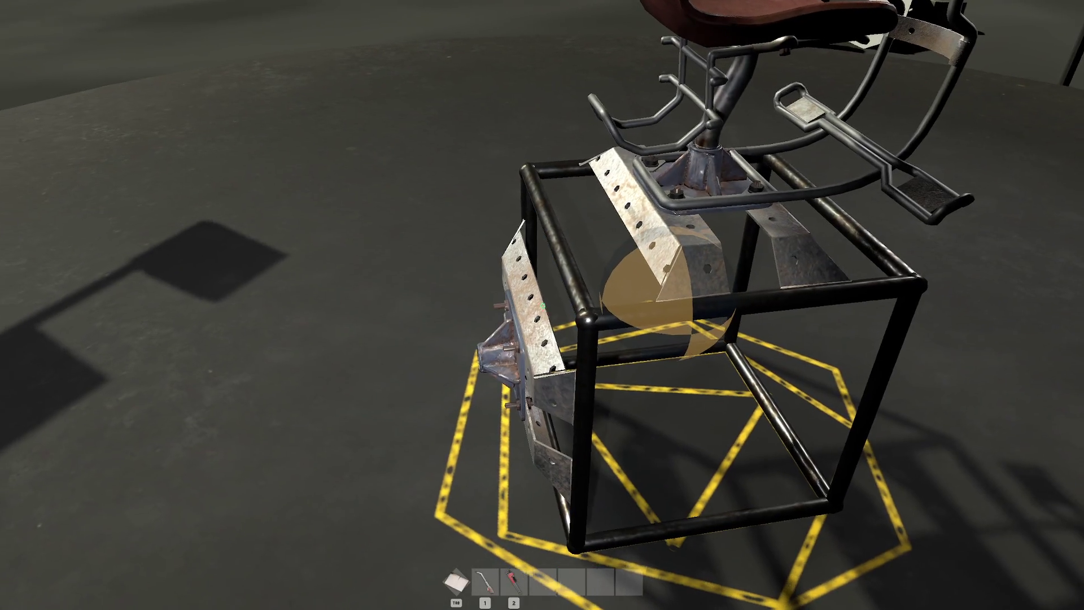
{"action": "key", "text": "w"}
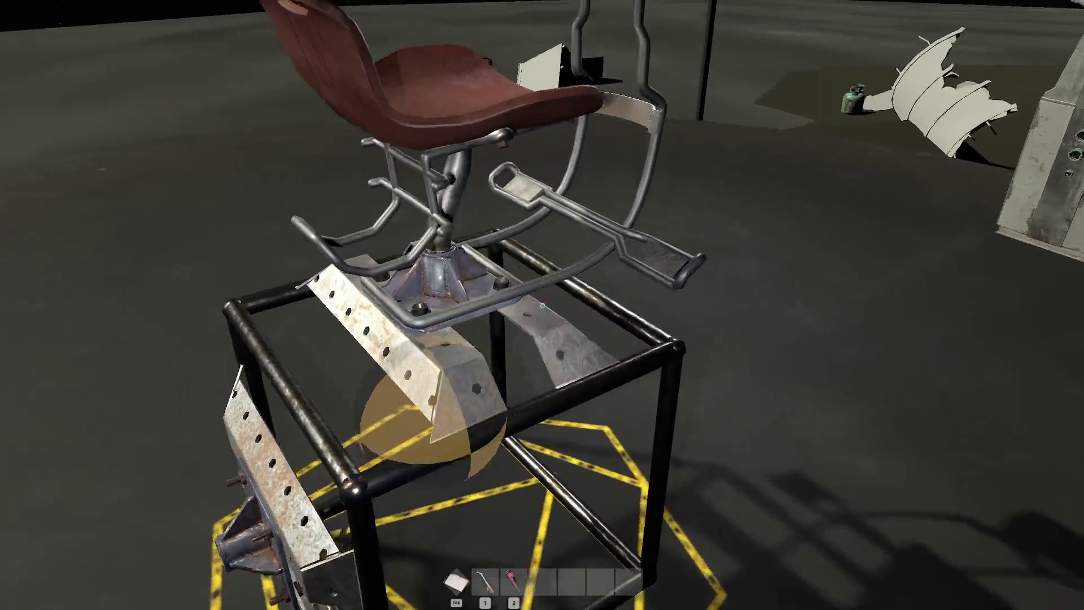
{"action": "left_click", "coordinate": [542, 306]}
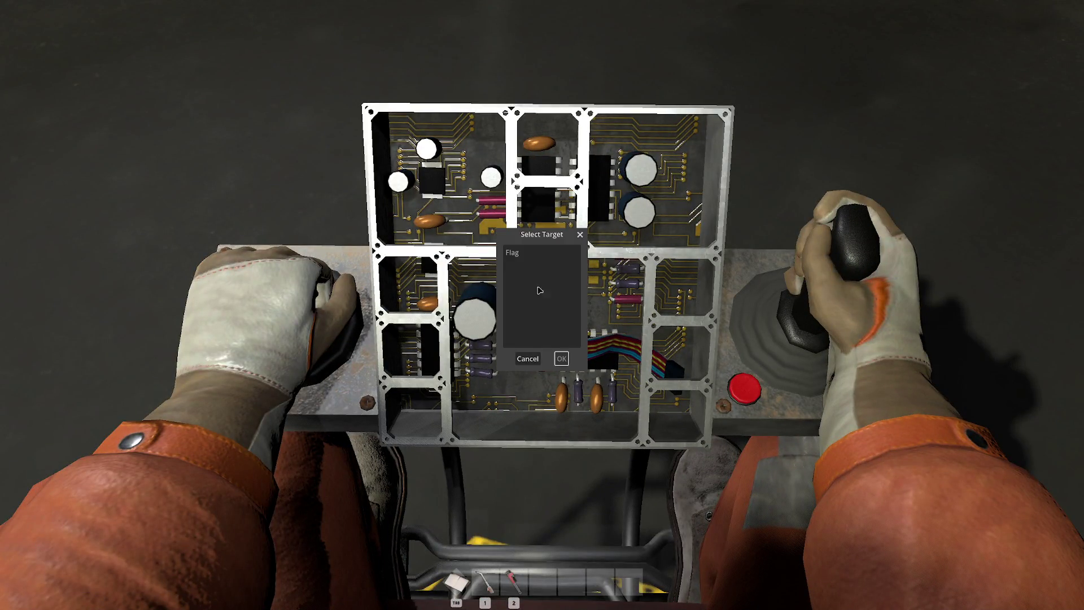
Confirm Flag as the target, check the asteroid orbit on the map, and view the vehicle from outside
{"action": "left_click", "coordinate": [561, 359]}
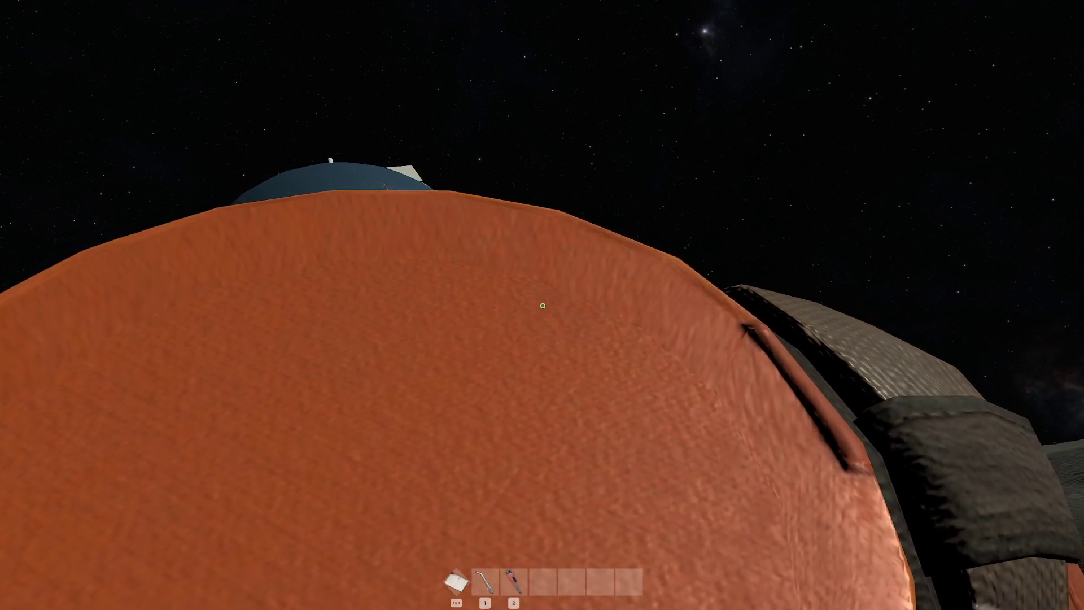
{"action": "key", "text": "m"}
{"action": "key", "text": "m"}
{"action": "key", "text": "m"}
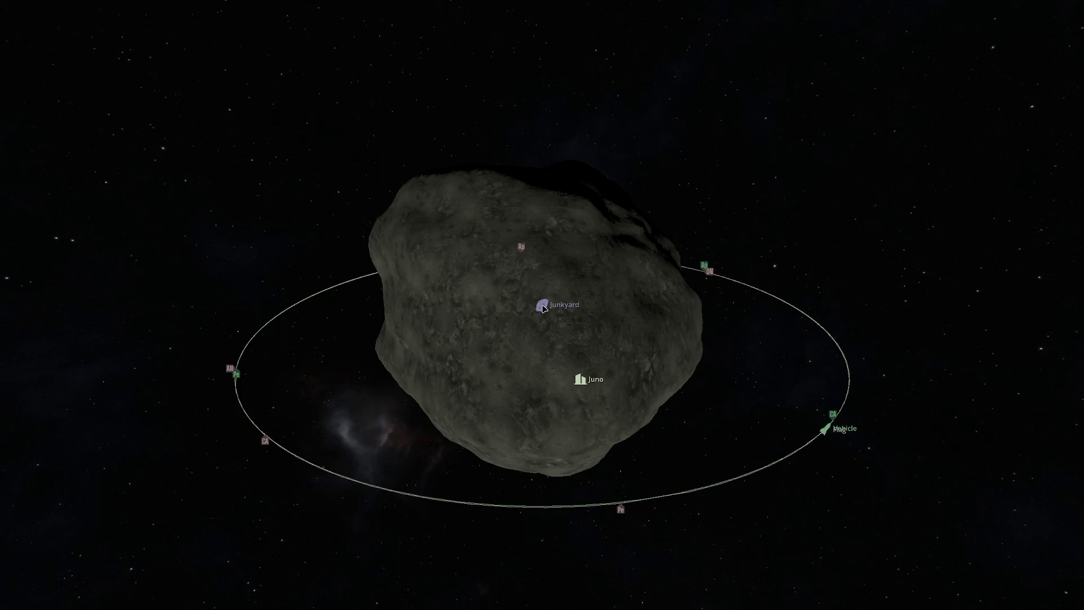
{"action": "key", "text": "m"}
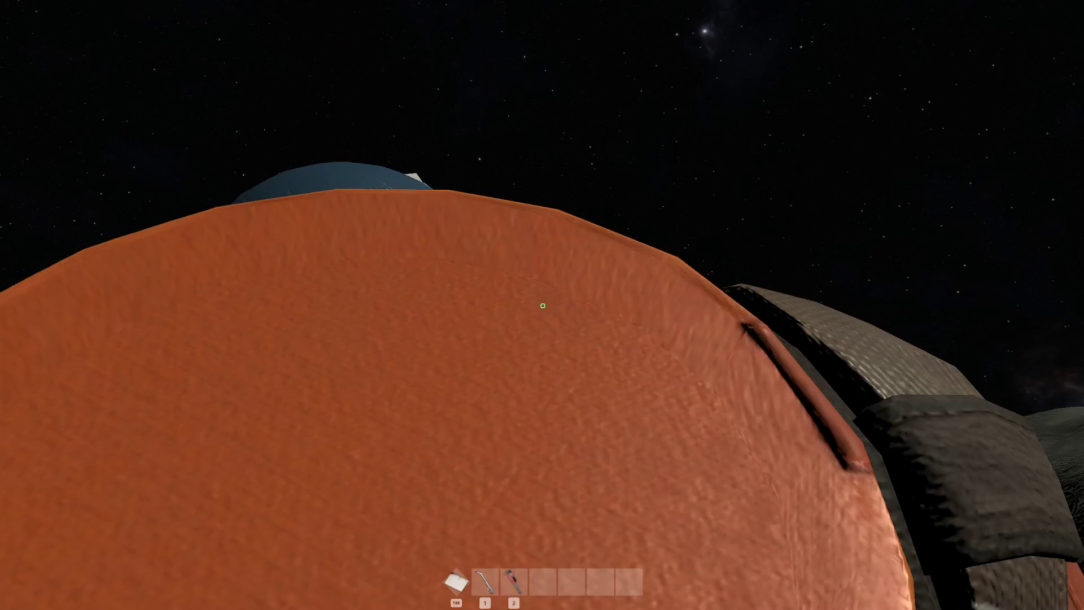
{"action": "key", "text": "c"}
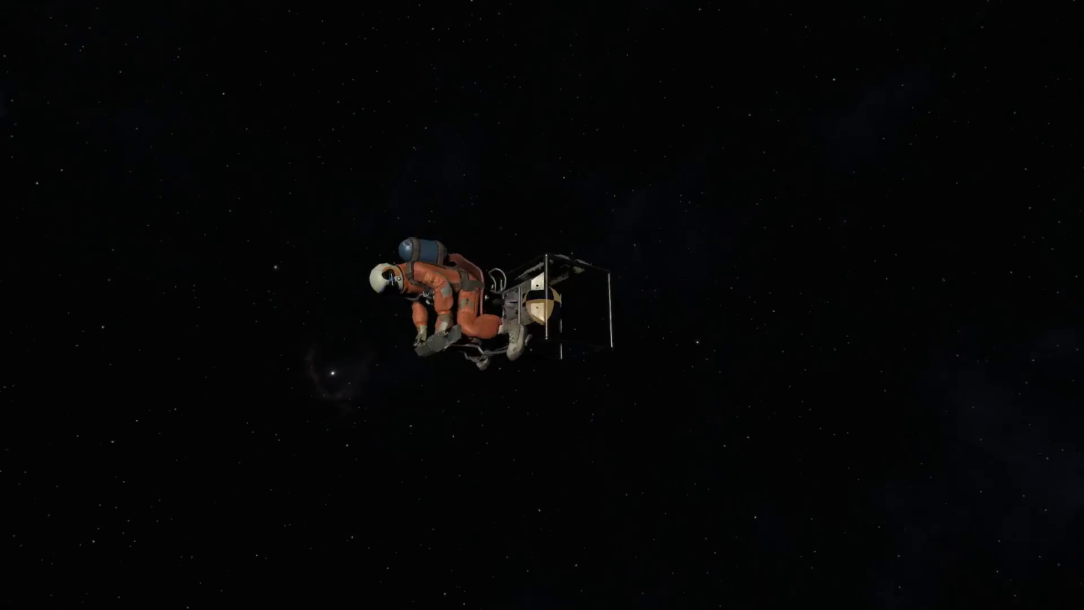
{"action": "key", "text": "alt+Tab"}
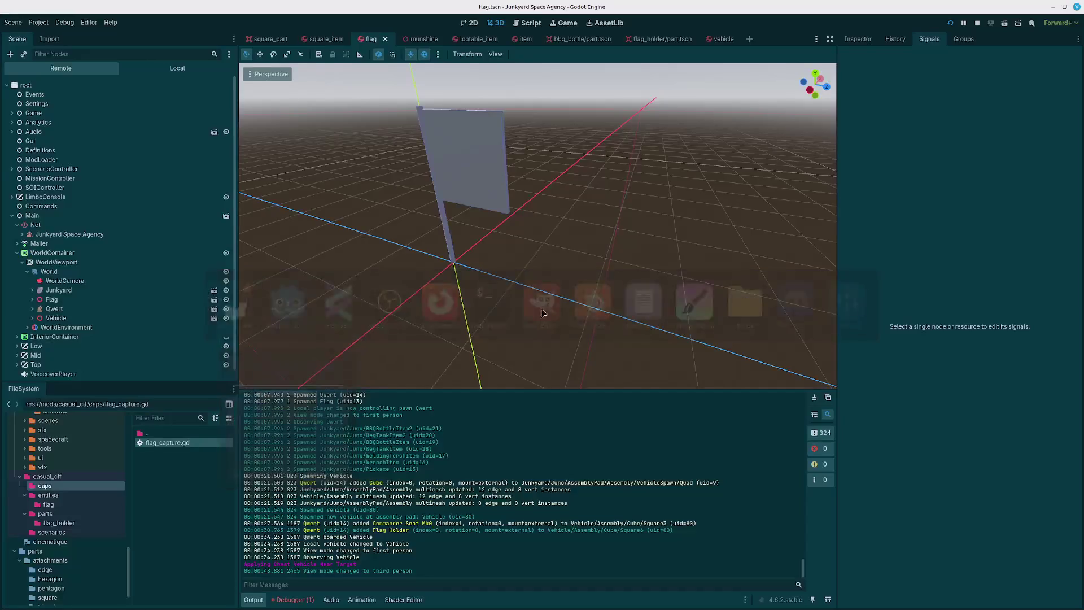
Show the Output log and inspect the live Flag's Pos node, whose Players In Access Area is empty
{"action": "left_click", "coordinate": [254, 600]}
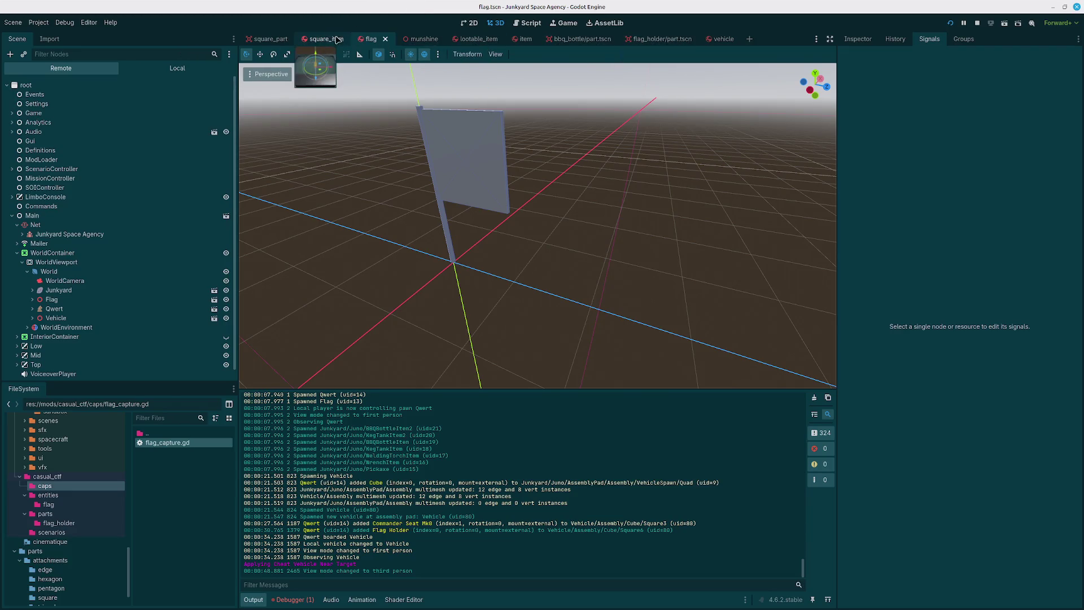
{"action": "left_click", "coordinate": [135, 68]}
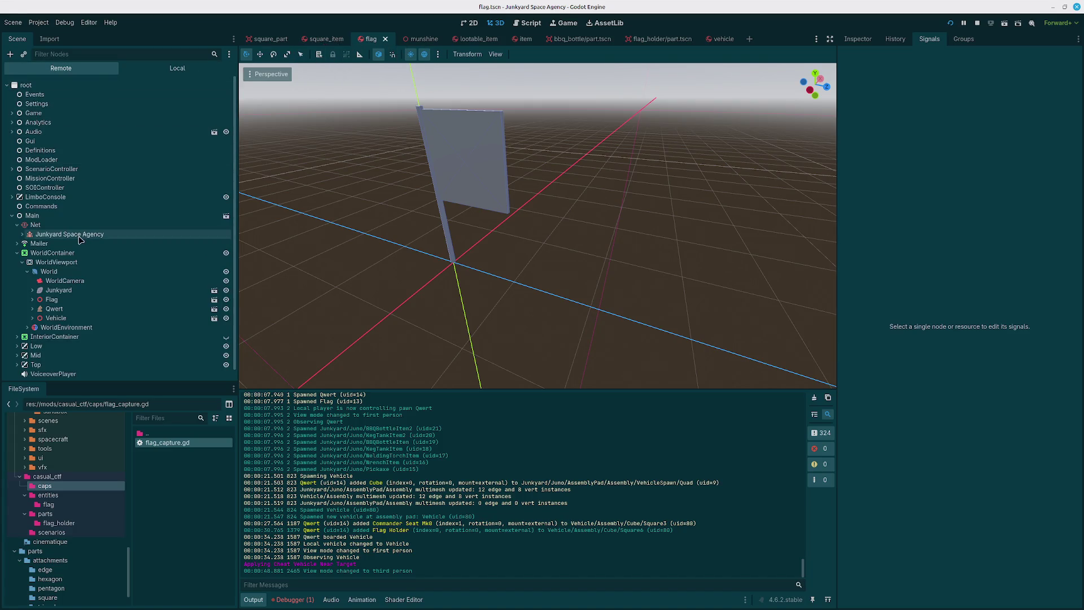
{"action": "left_click", "coordinate": [57, 300]}
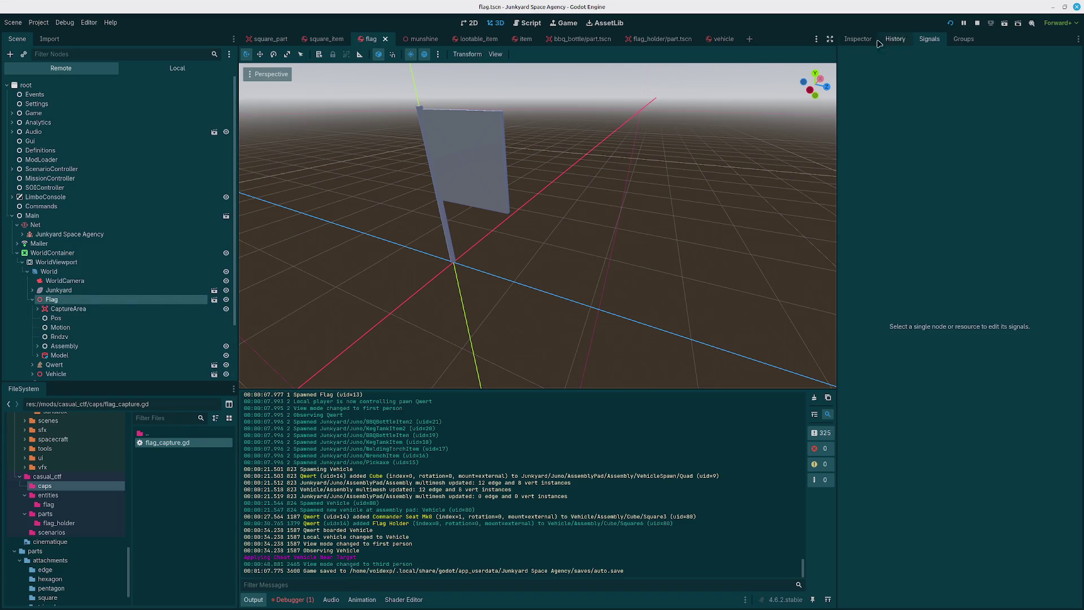
{"action": "left_click", "coordinate": [874, 41]}
{"action": "left_click", "coordinate": [56, 318]}
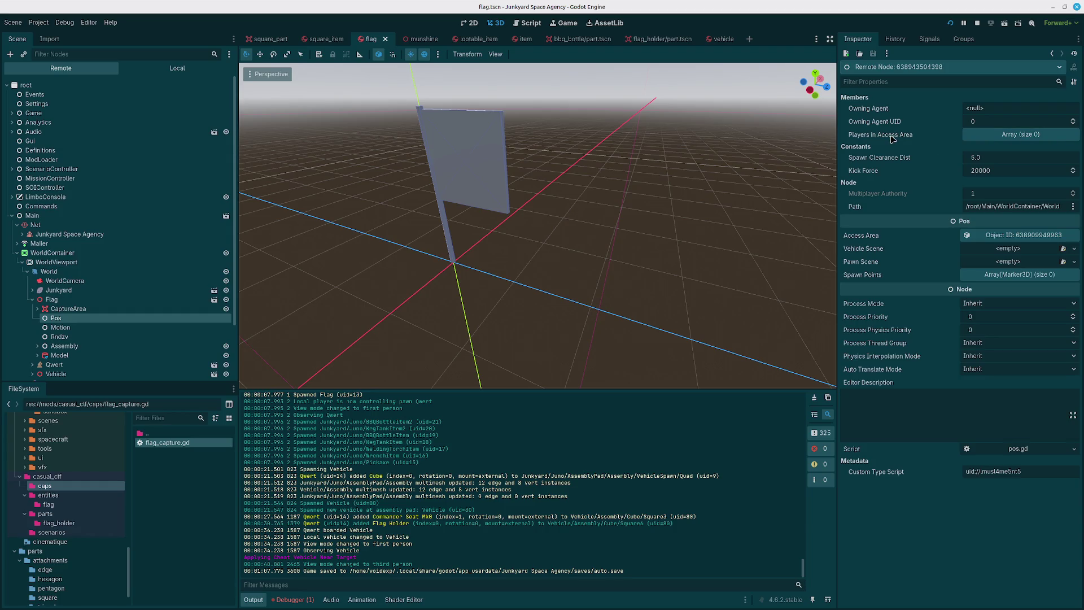
{"action": "key", "text": "alt+Tab"}
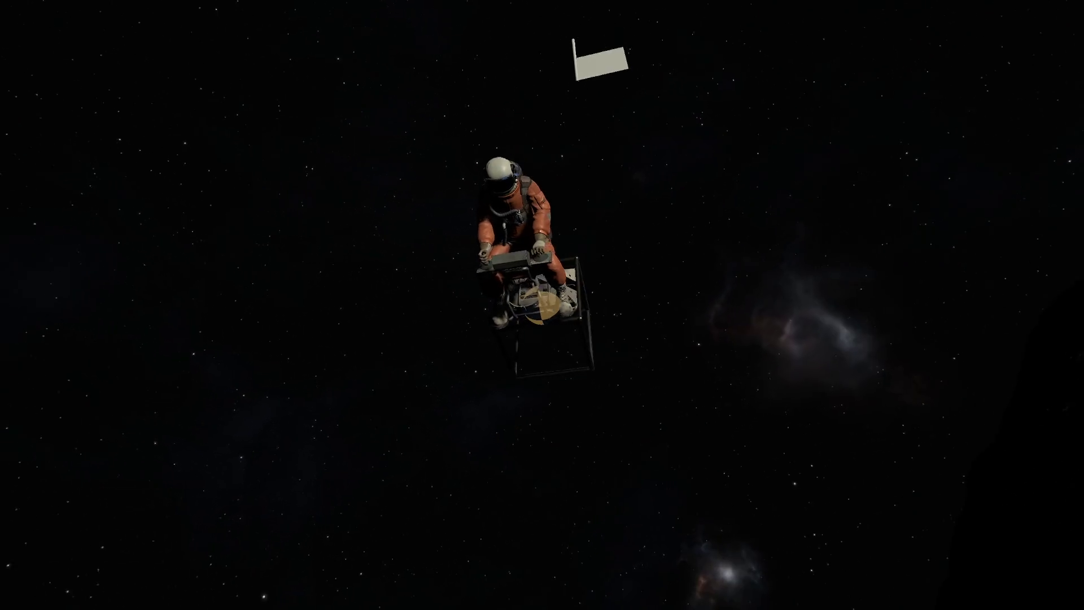
{"action": "key", "text": "alt+Tab"}
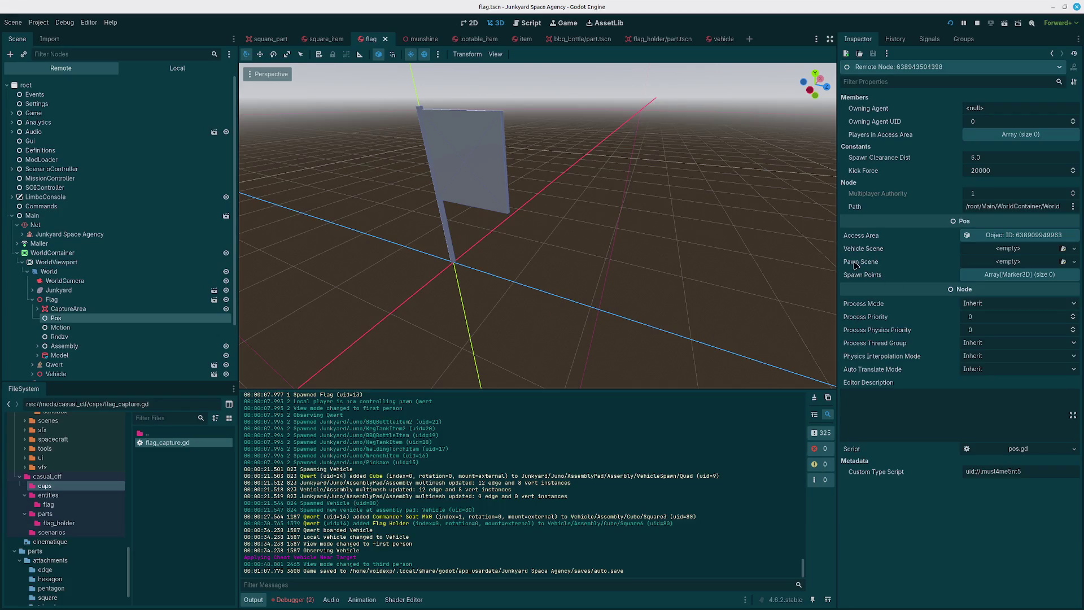
{"action": "mouse_move", "coordinate": [847, 273]}
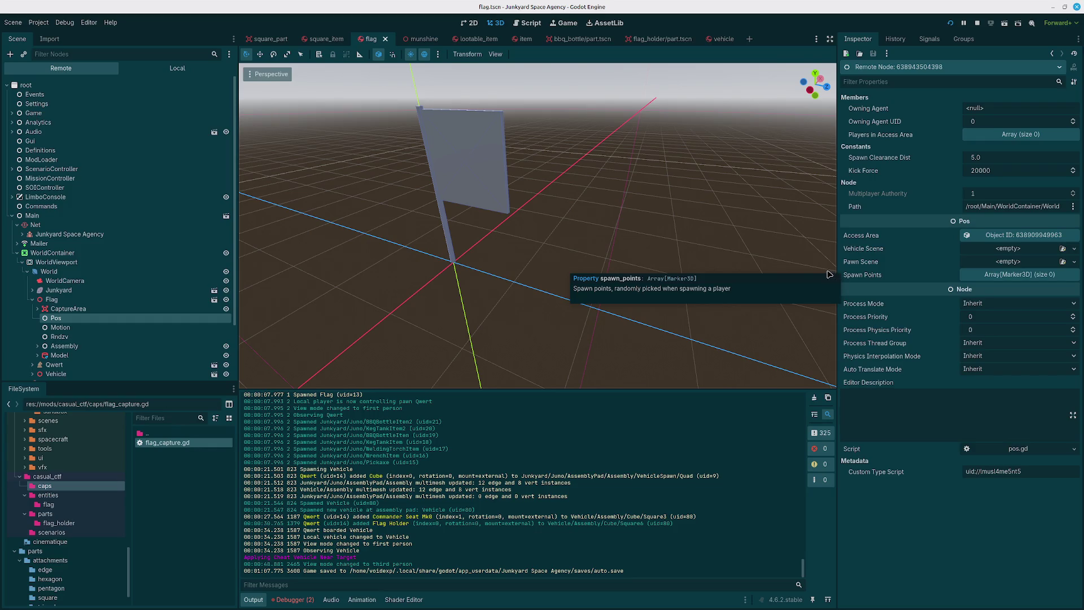
Turn on Collision Mask bit 4 on the live CaptureArea and recheck the Pos node
{"action": "left_click", "coordinate": [150, 309]}
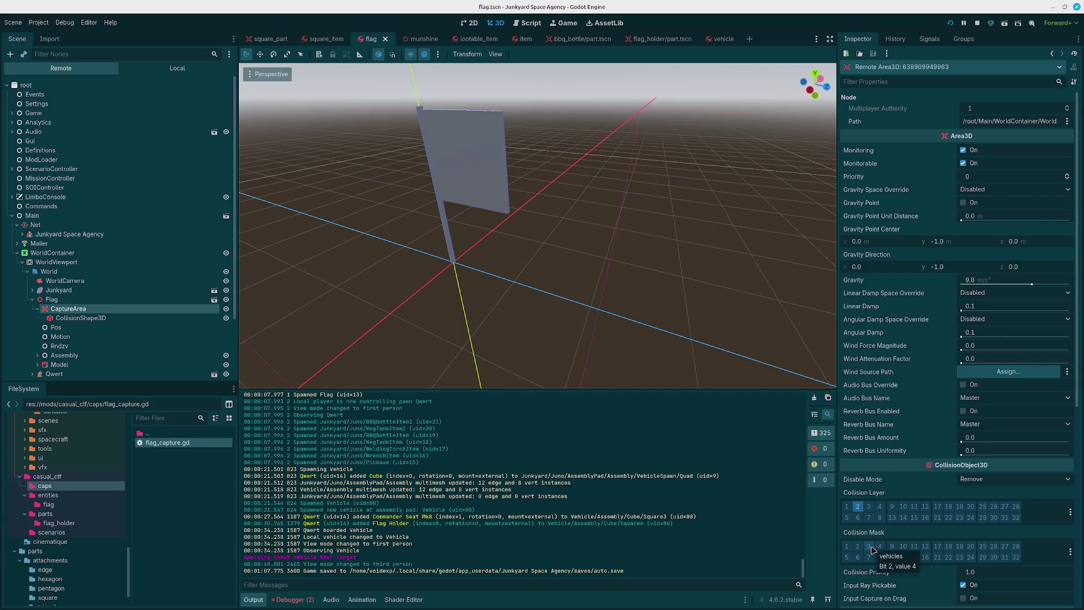
{"action": "left_click", "coordinate": [879, 547]}
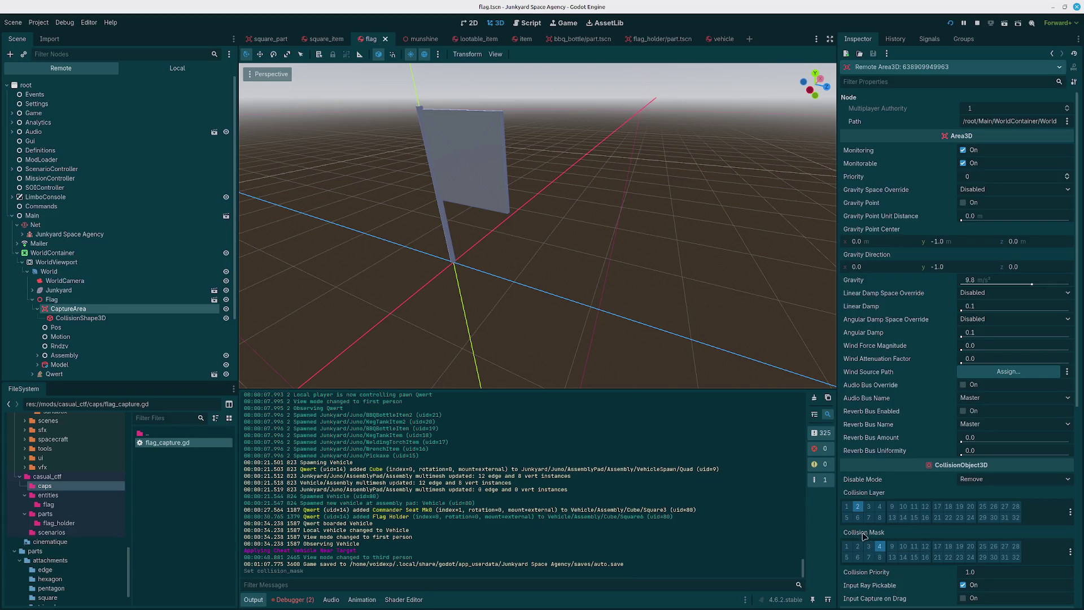
{"action": "key", "text": "alt+Tab"}
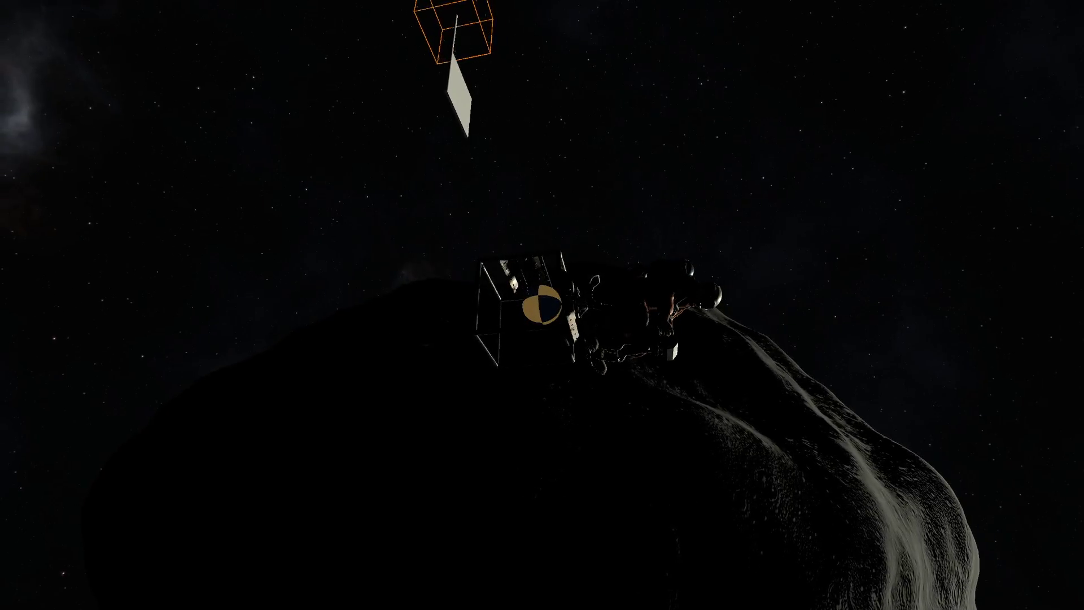
{"action": "key", "text": "alt+Tab"}
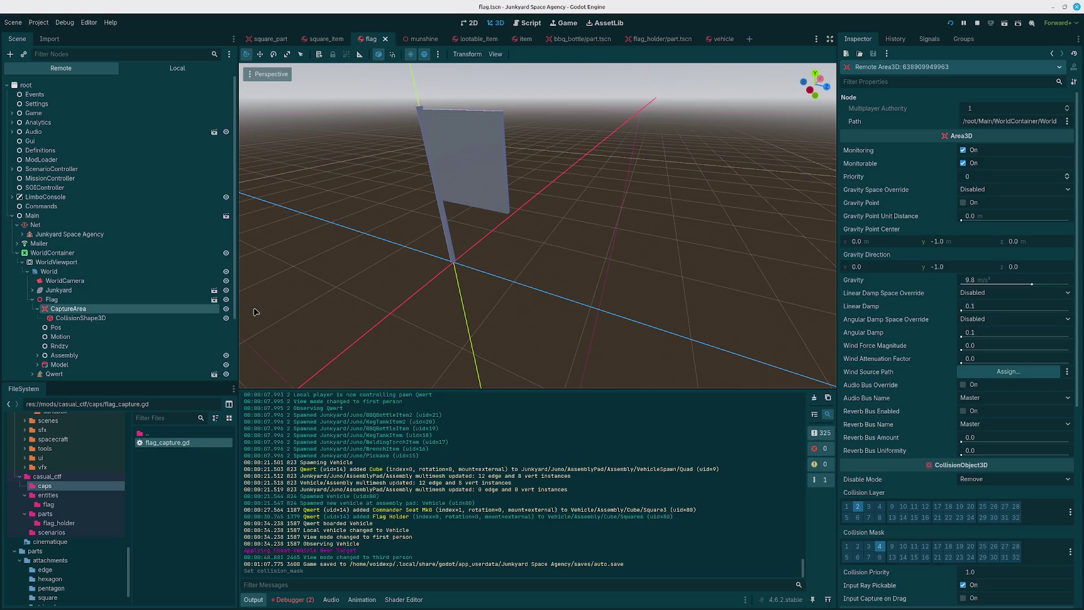
{"action": "left_click", "coordinate": [111, 327]}
In the game, move to the 4000 semi-major-axis orbit and target the Flag
{"action": "key", "text": "alt+Tab"}
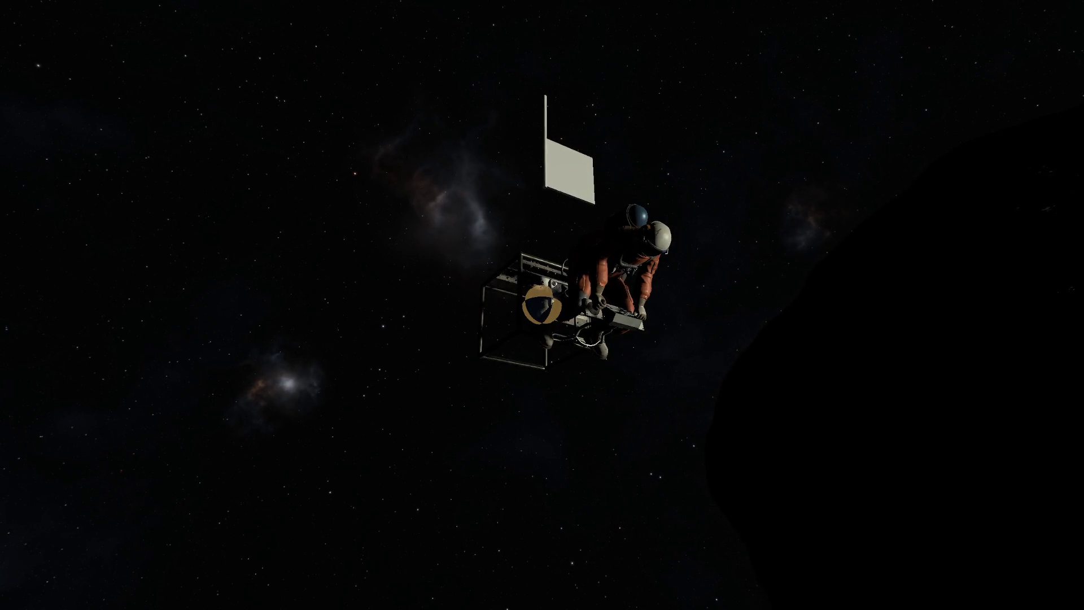
{"action": "key", "text": "o"}
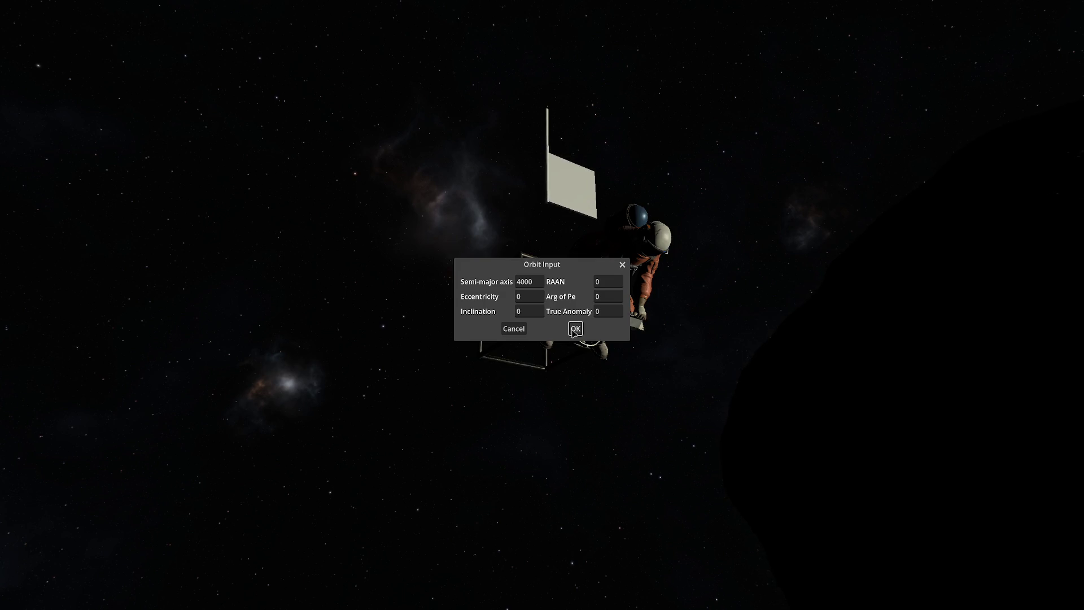
{"action": "left_click", "coordinate": [574, 329]}
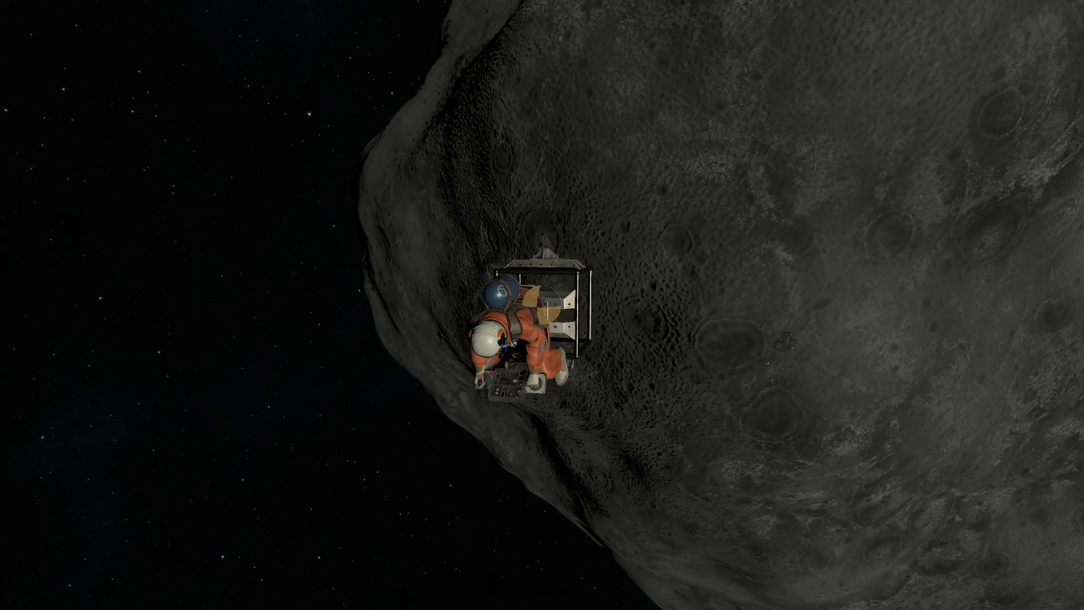
{"action": "key", "text": "t"}
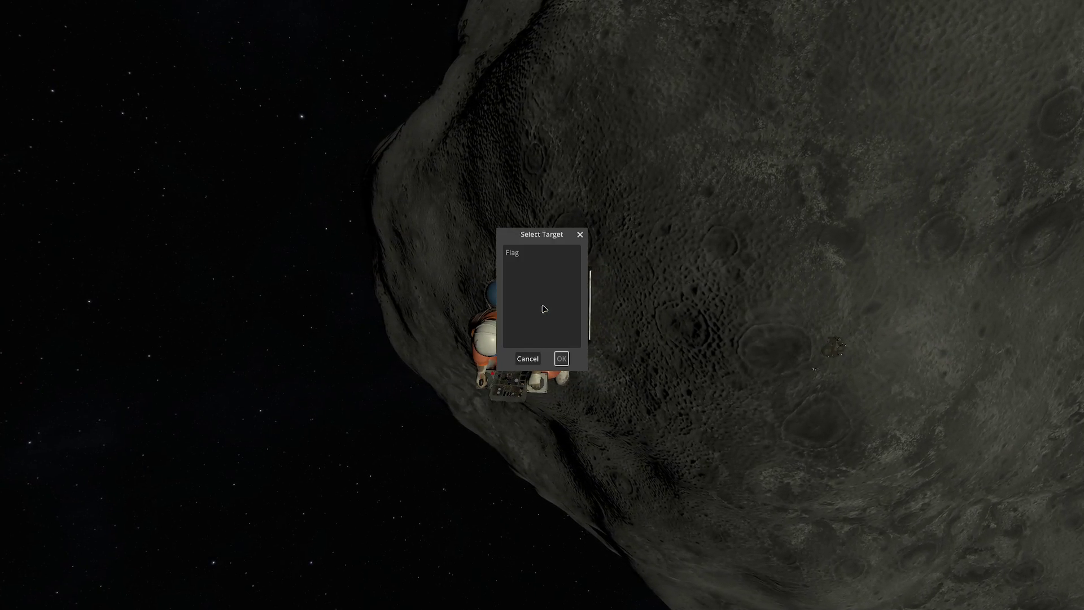
{"action": "left_click", "coordinate": [542, 252]}
{"action": "left_click", "coordinate": [562, 359]}
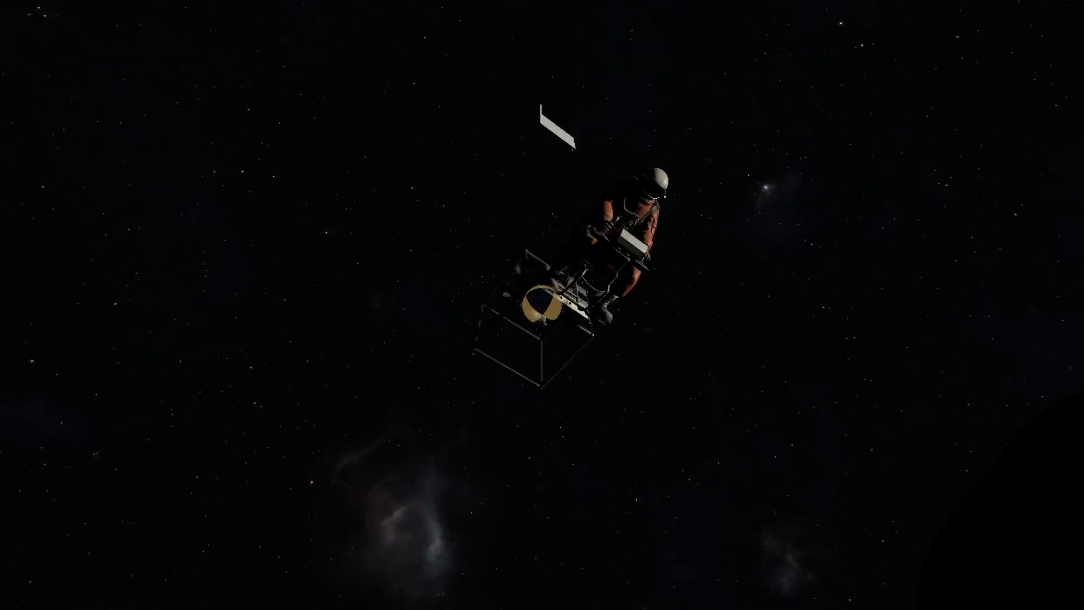
{"action": "key", "text": "alt+Tab"}
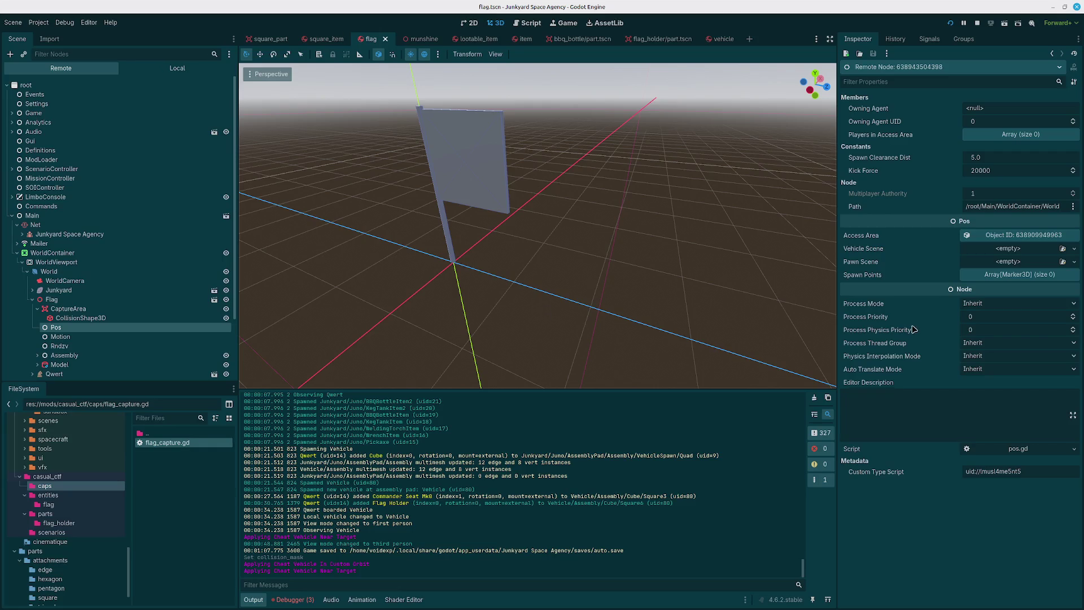
Inspect the live CaptureArea and its collision shape, viewing the flag edge-on
{"action": "left_click", "coordinate": [151, 311]}
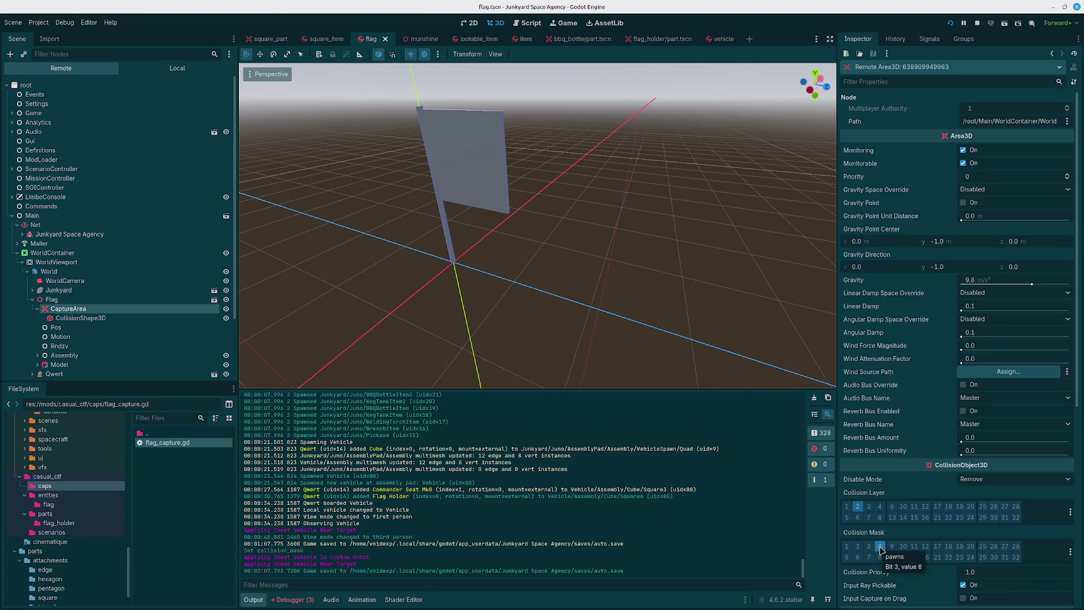
{"action": "left_click_drag", "start_coordinate": [596, 279], "coordinate": [519, 285]}
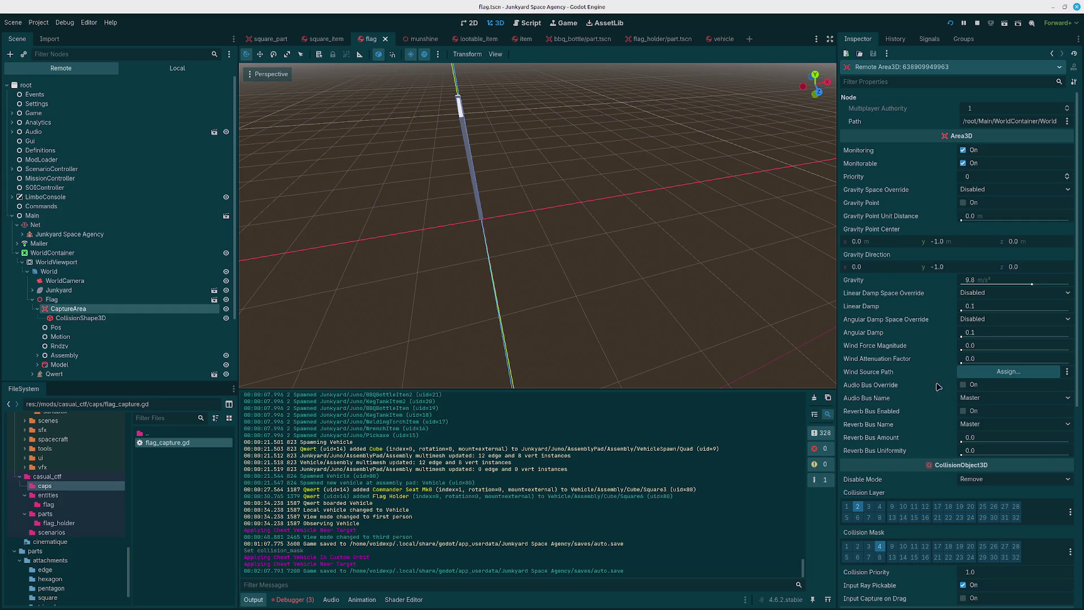
{"action": "scroll", "coordinate": [939, 386], "scroll_direction": "down", "scroll_amount": 6}
{"action": "scroll", "coordinate": [949, 332], "scroll_direction": "up", "scroll_amount": 6}
{"action": "key", "text": "Down"}
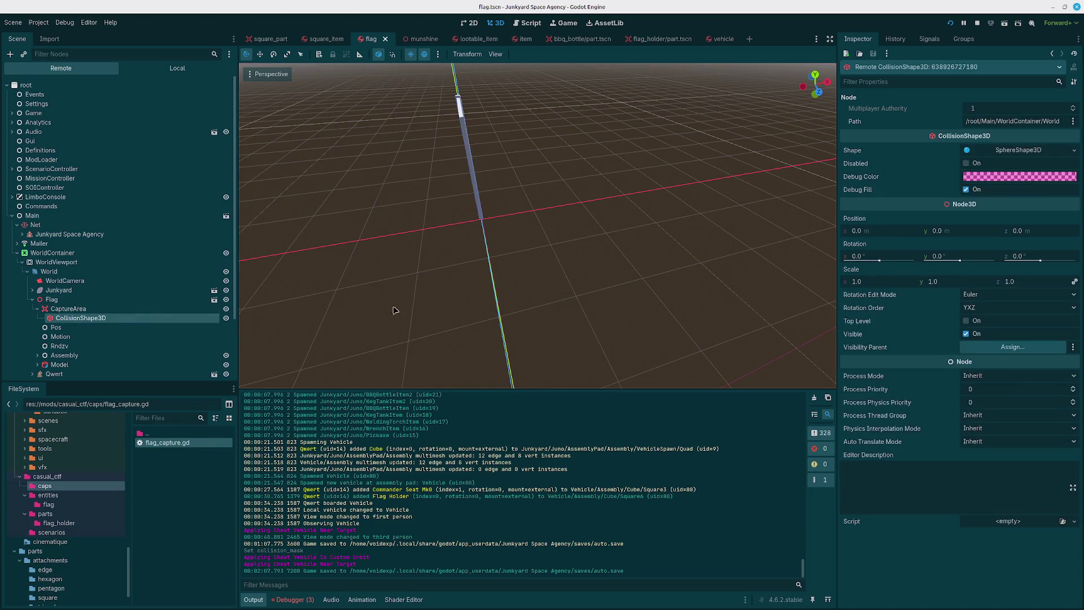
Pause the game, inspect the live Flag node, then stop the running game
{"action": "key", "text": "alt+Tab"}
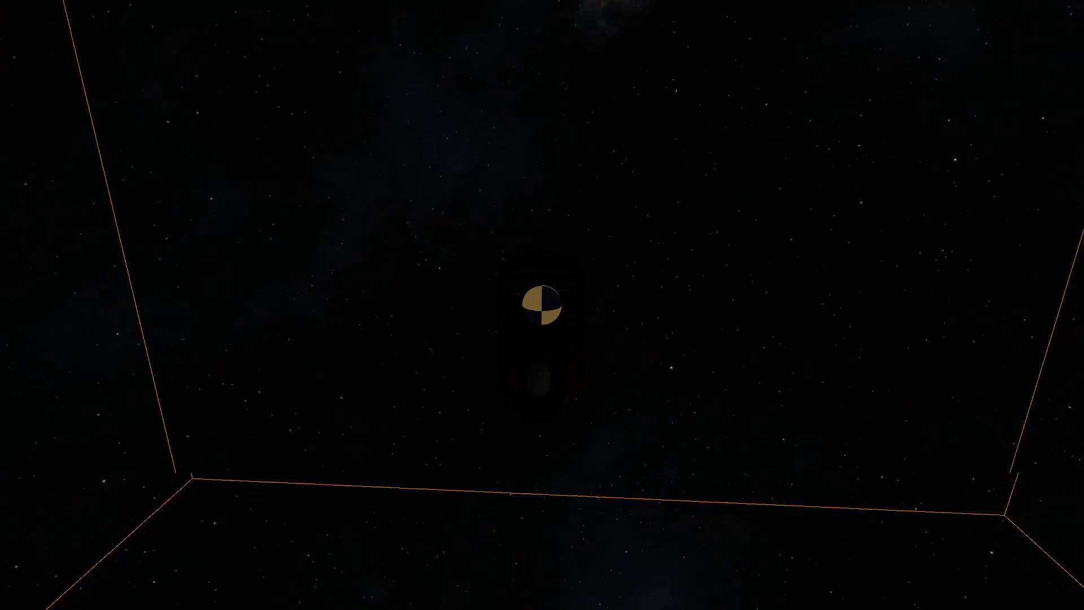
{"action": "key", "text": "Escape"}
{"action": "key", "text": "Escape"}
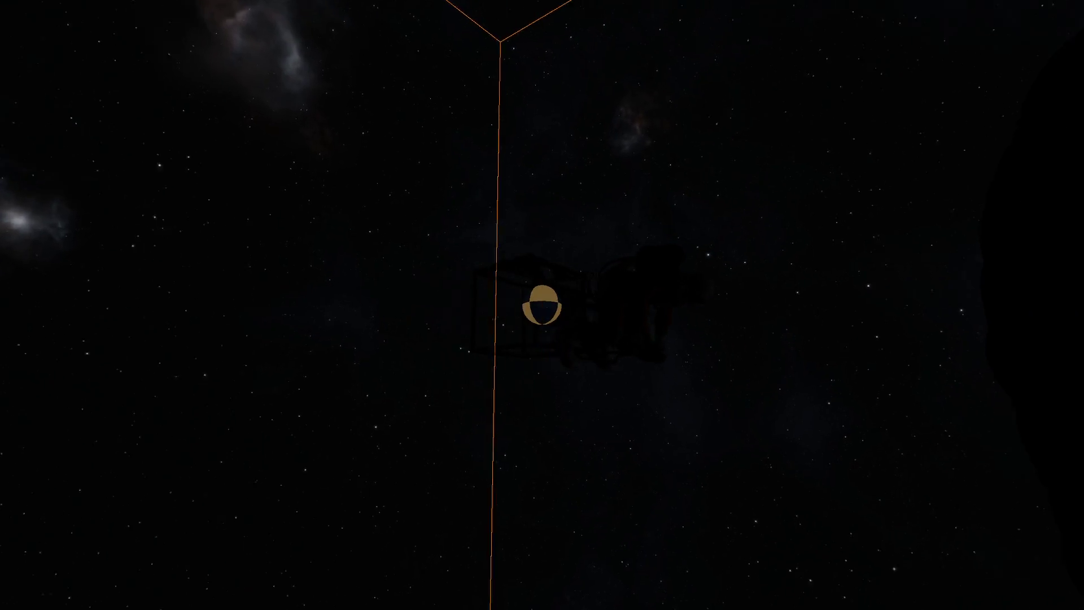
{"action": "key", "text": "Escape"}
{"action": "key", "text": "Escape"}
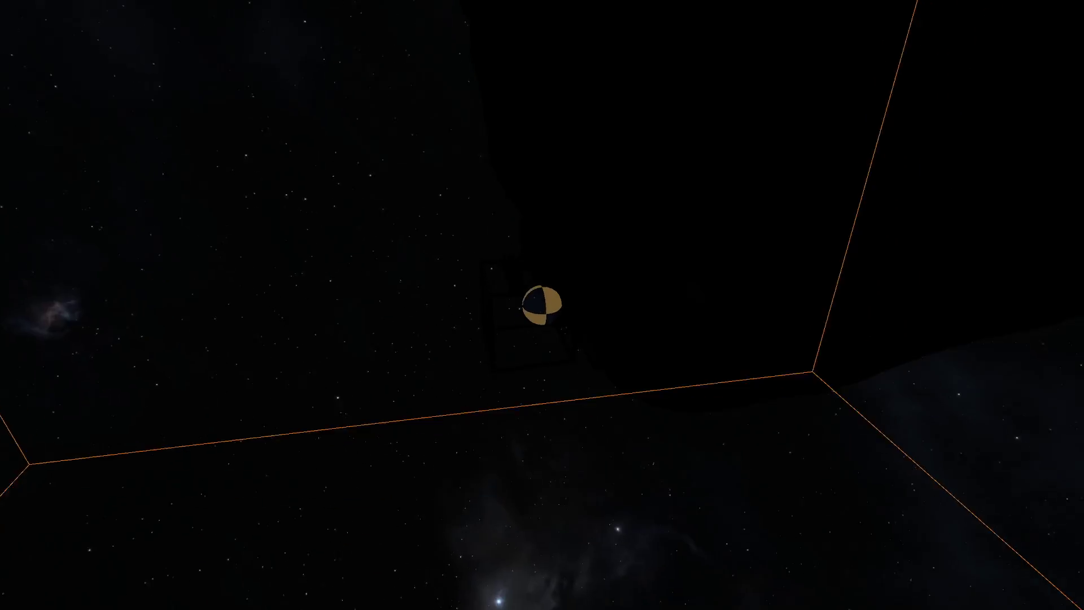
{"action": "key", "text": "alt+Tab"}
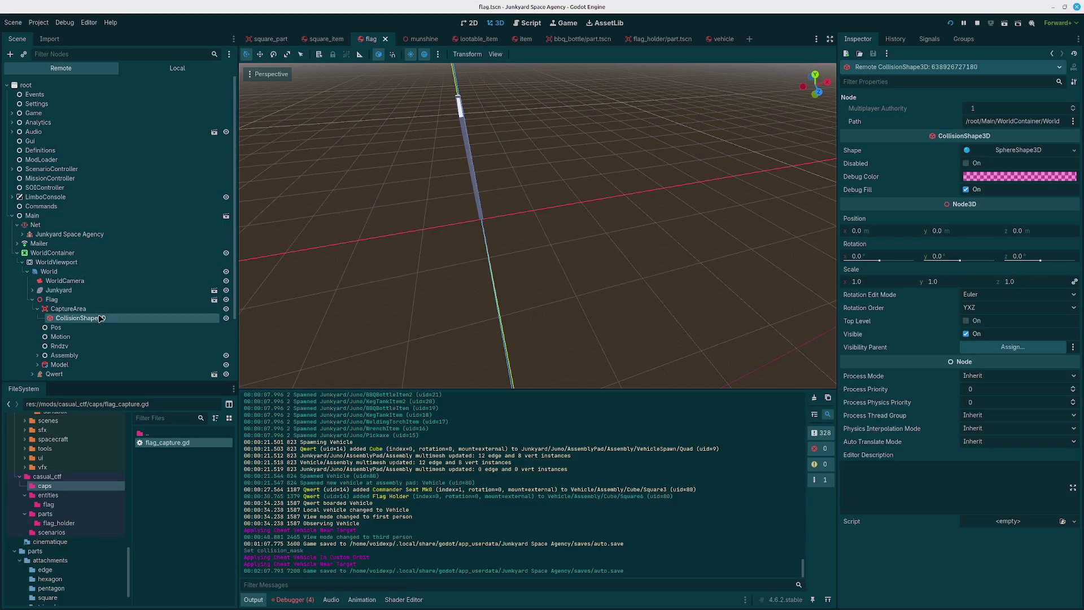
{"action": "left_click", "coordinate": [102, 300]}
{"action": "scroll", "coordinate": [101, 283], "scroll_direction": "down", "scroll_amount": 3}
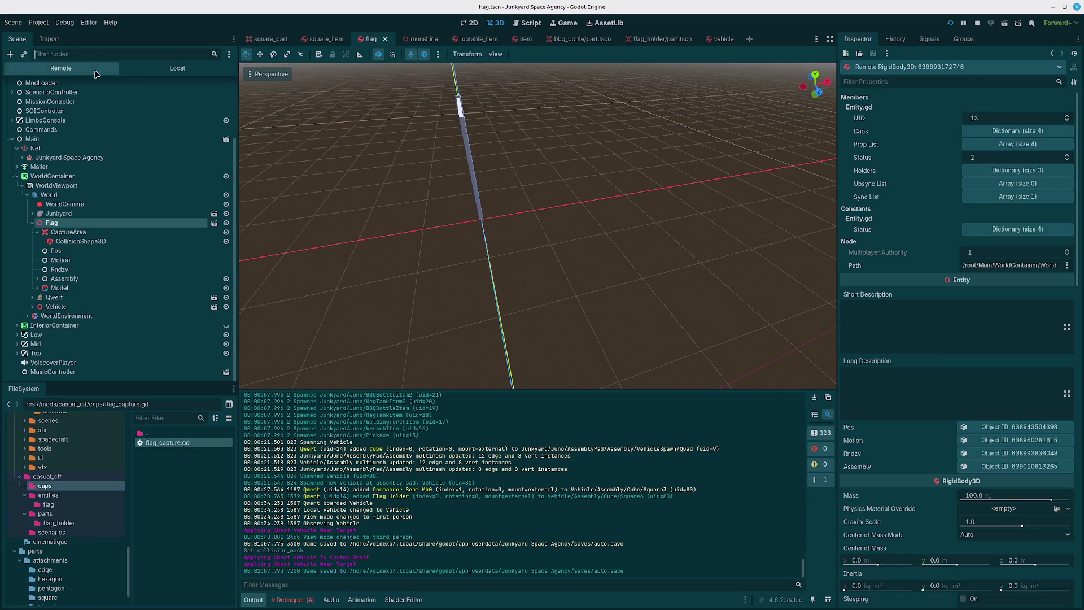
{"action": "left_click", "coordinate": [981, 24]}
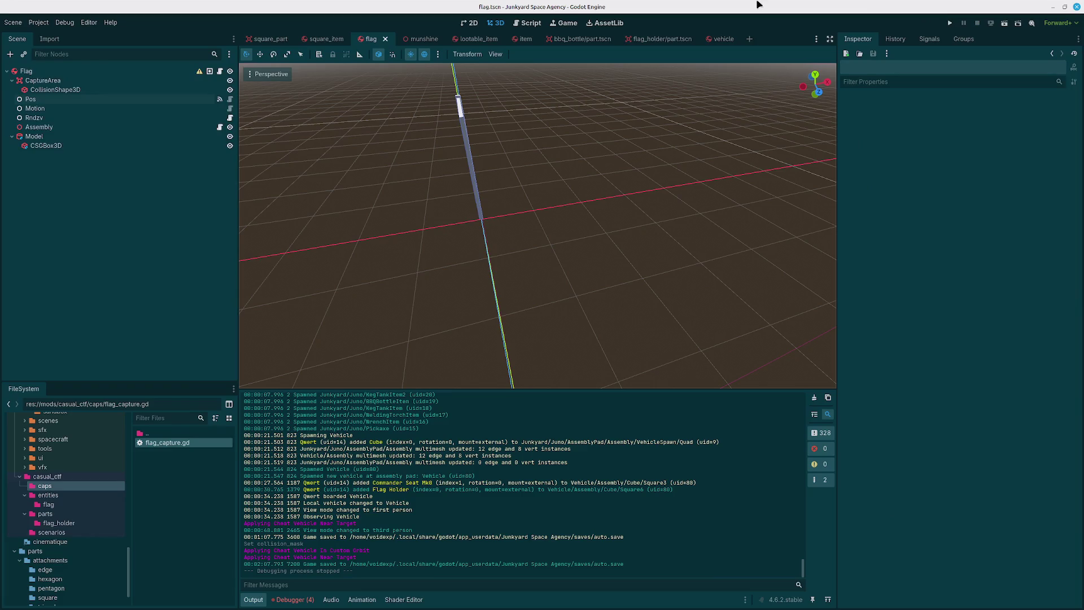
Relaunch with F5, start Capture the Flag and build a hexagon pipe frame
{"action": "key", "text": "F5"}
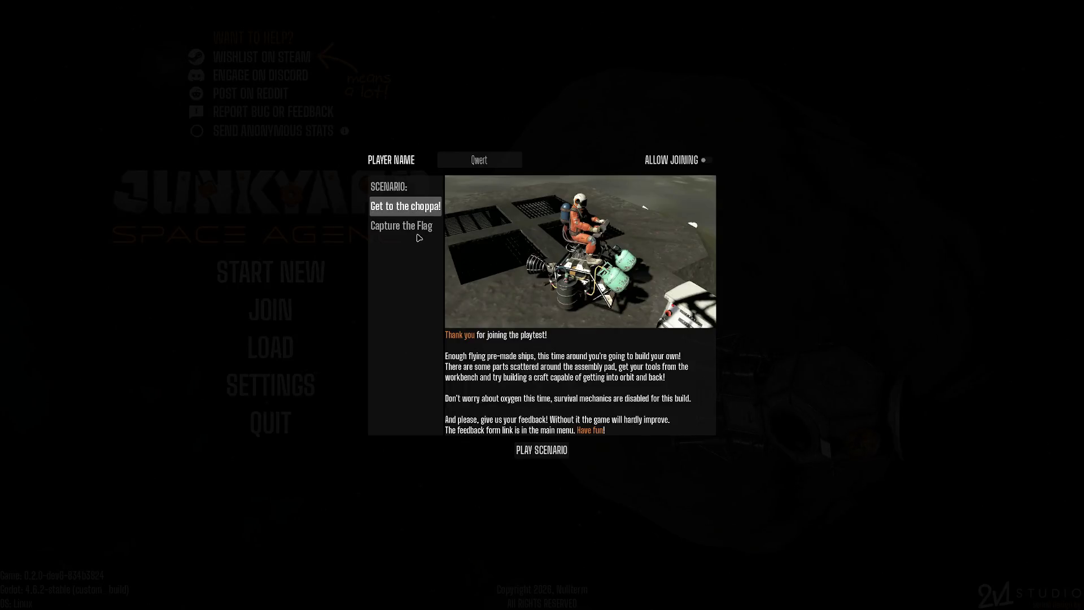
{"action": "left_click", "coordinate": [417, 233]}
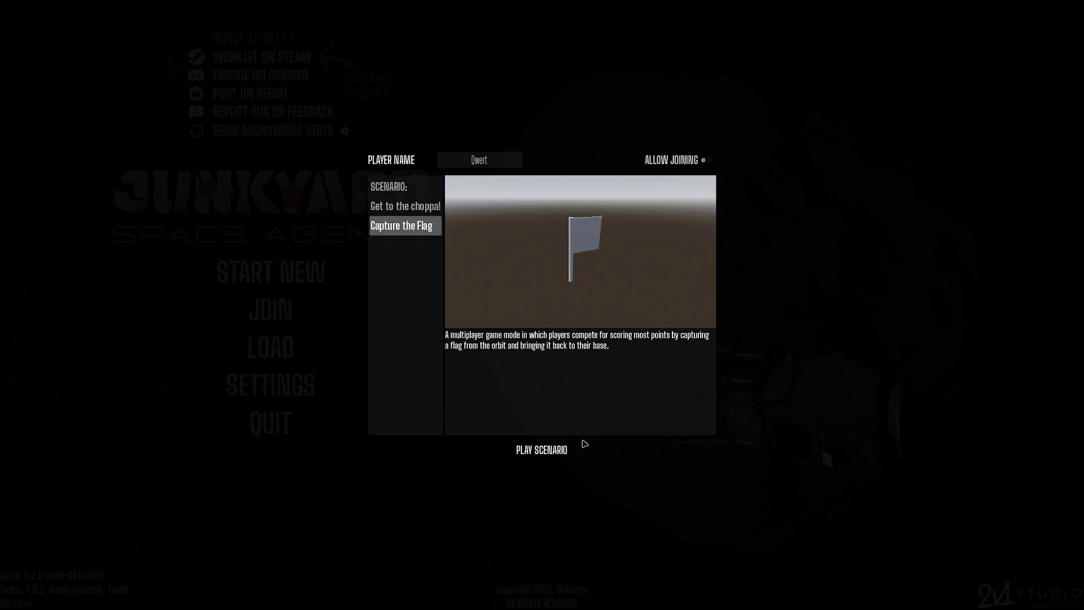
{"action": "left_click", "coordinate": [585, 444]}
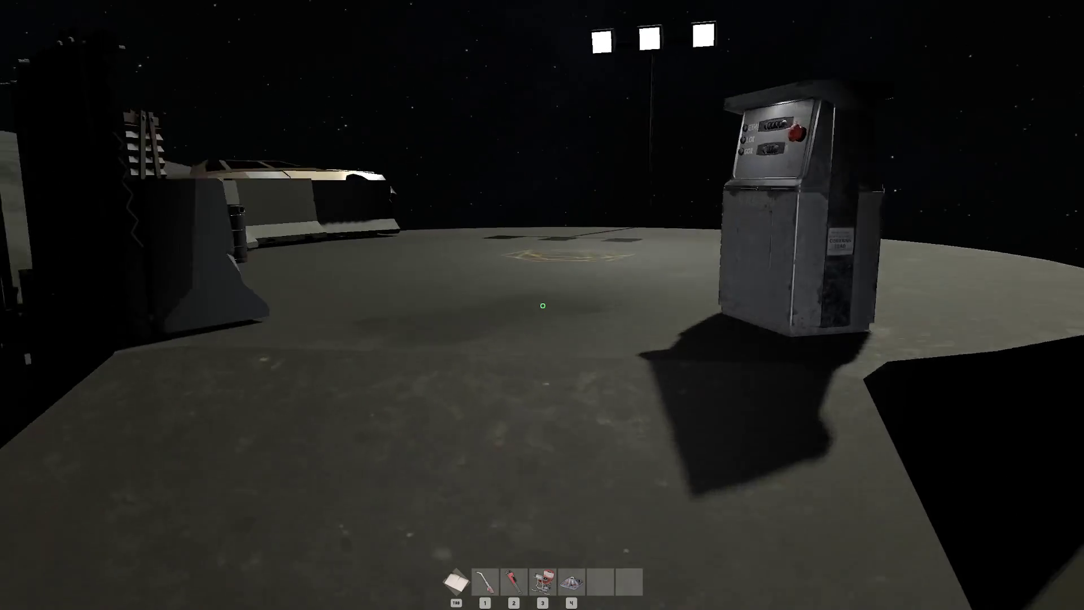
{"action": "key", "text": "1"}
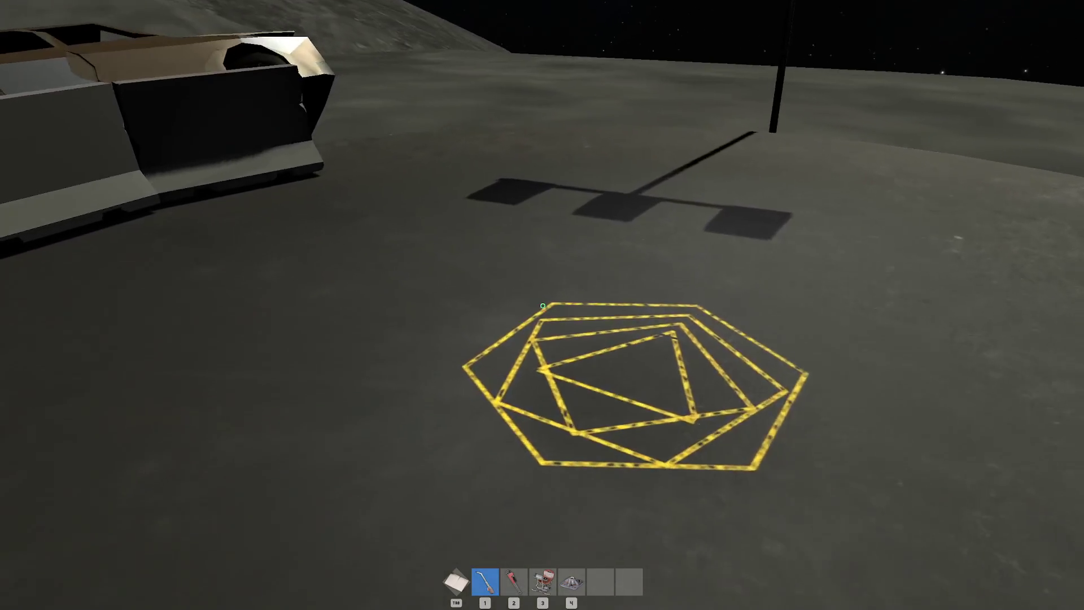
{"action": "left_click", "coordinate": [543, 305]}
{"action": "left_click", "coordinate": [542, 306]}
Place the chair on the frame and mount the bracket plate on its side
{"action": "key", "text": "3"}
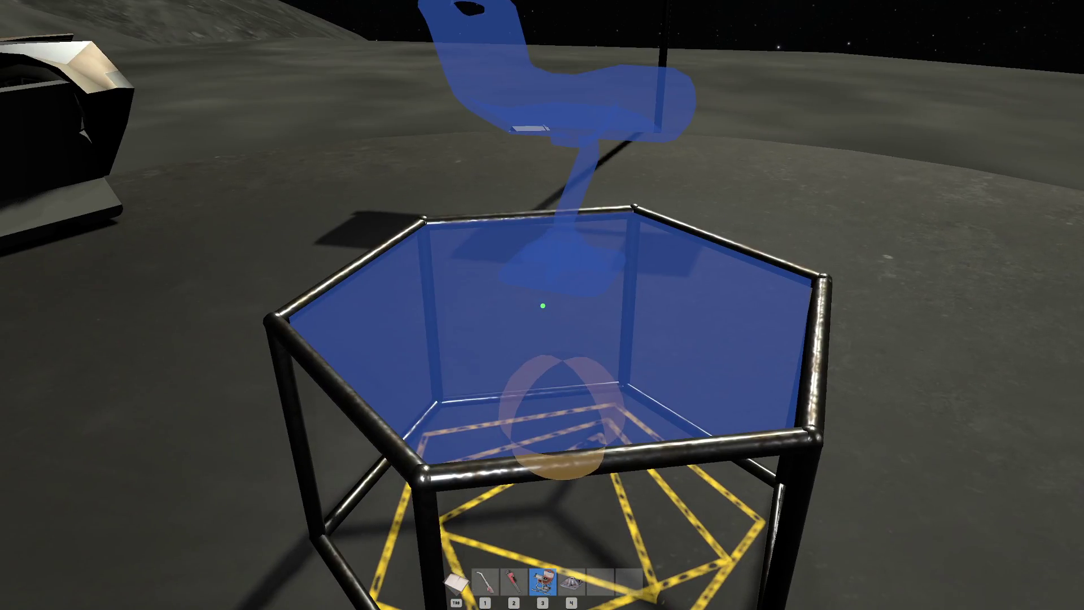
{"action": "left_click", "coordinate": [543, 305]}
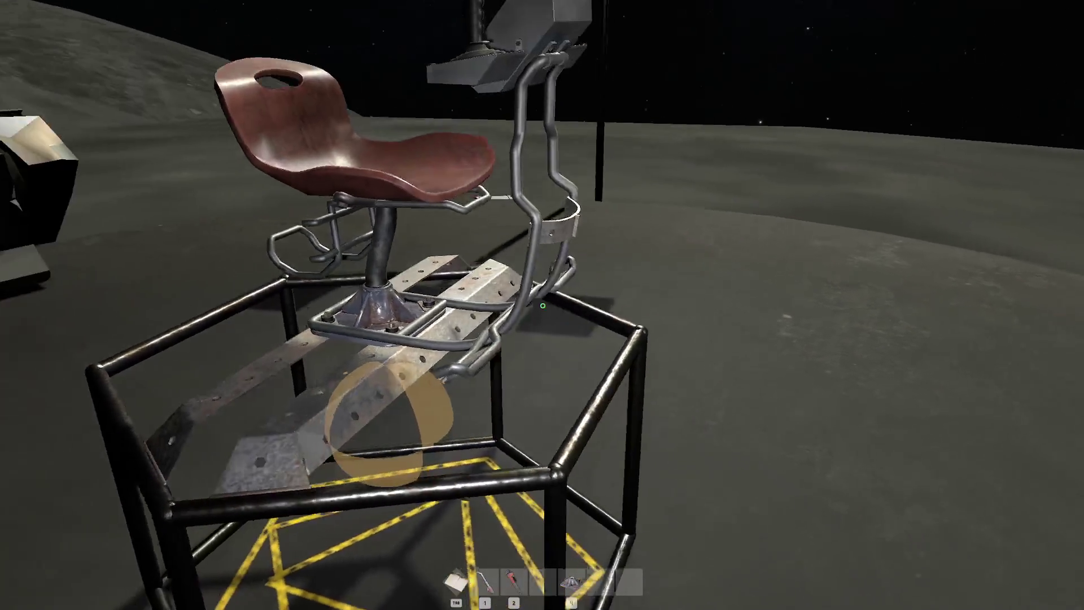
{"action": "key", "text": "w"}
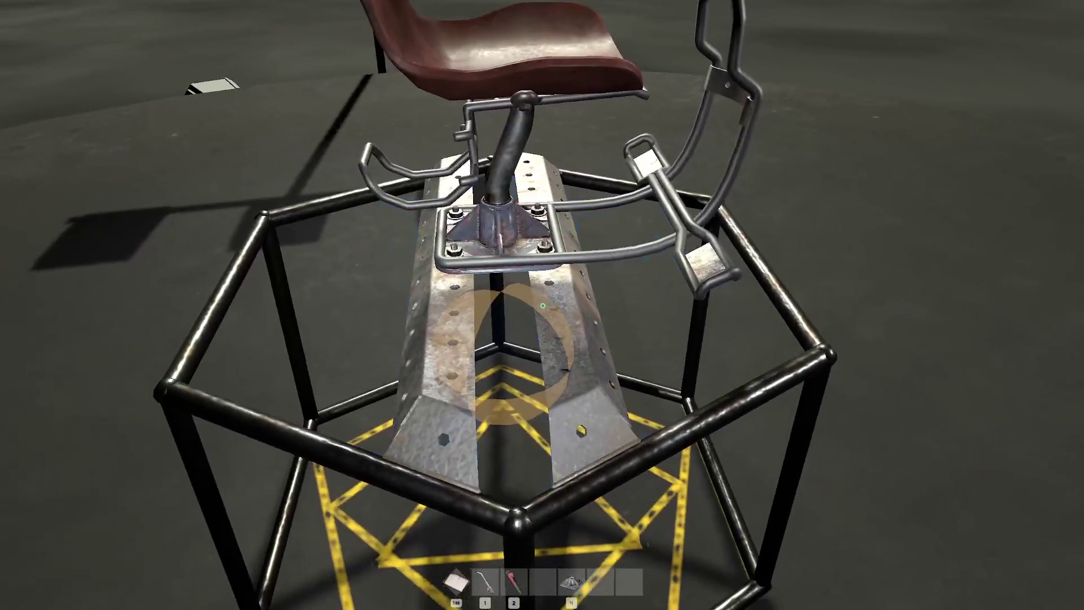
{"action": "key", "text": "4"}
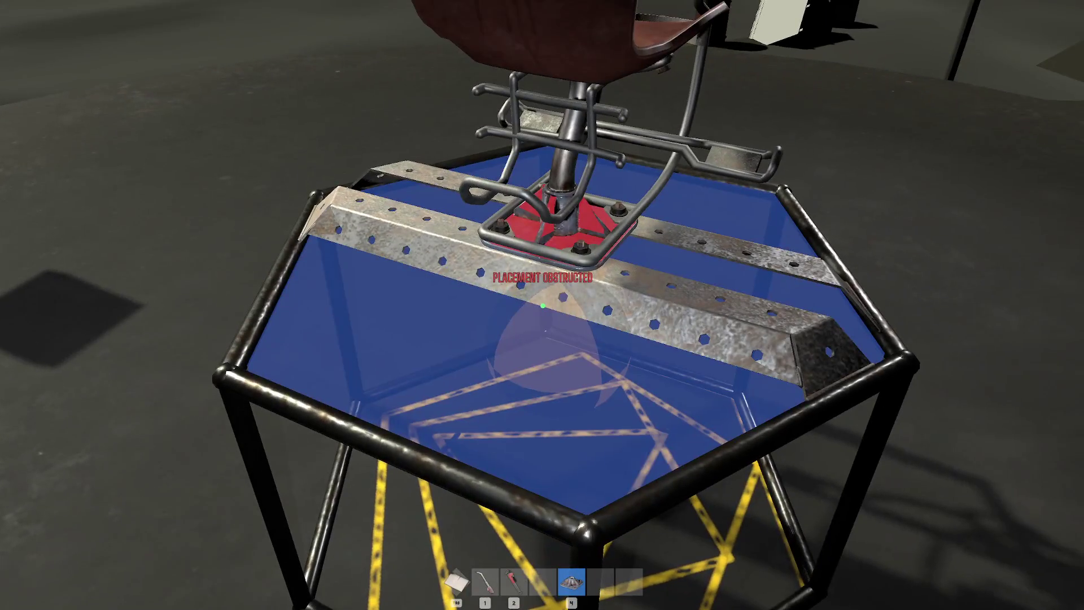
{"action": "key", "text": "s"}
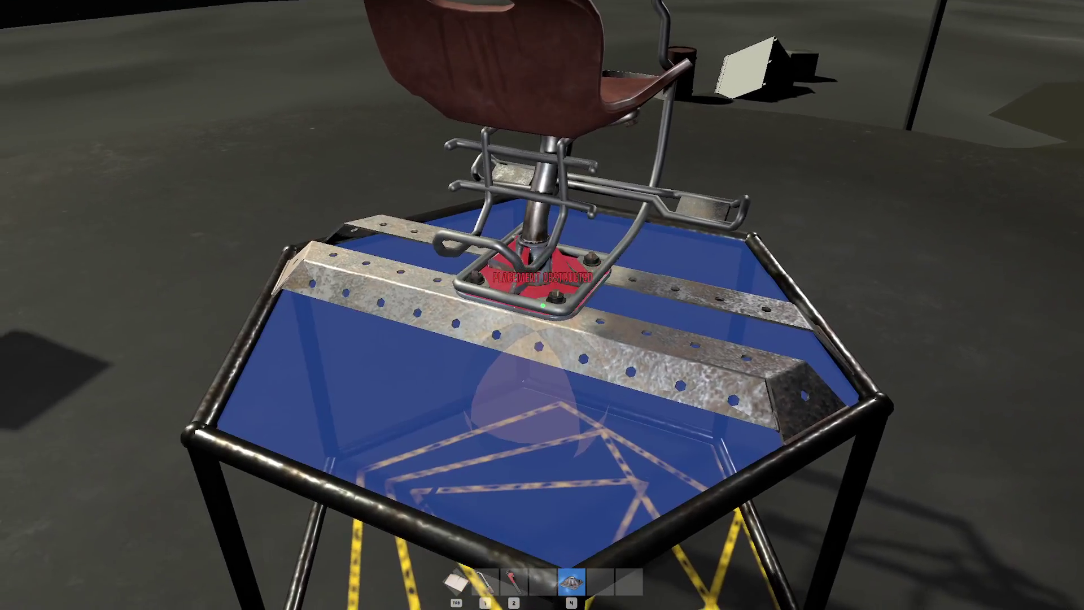
{"action": "key", "text": "s"}
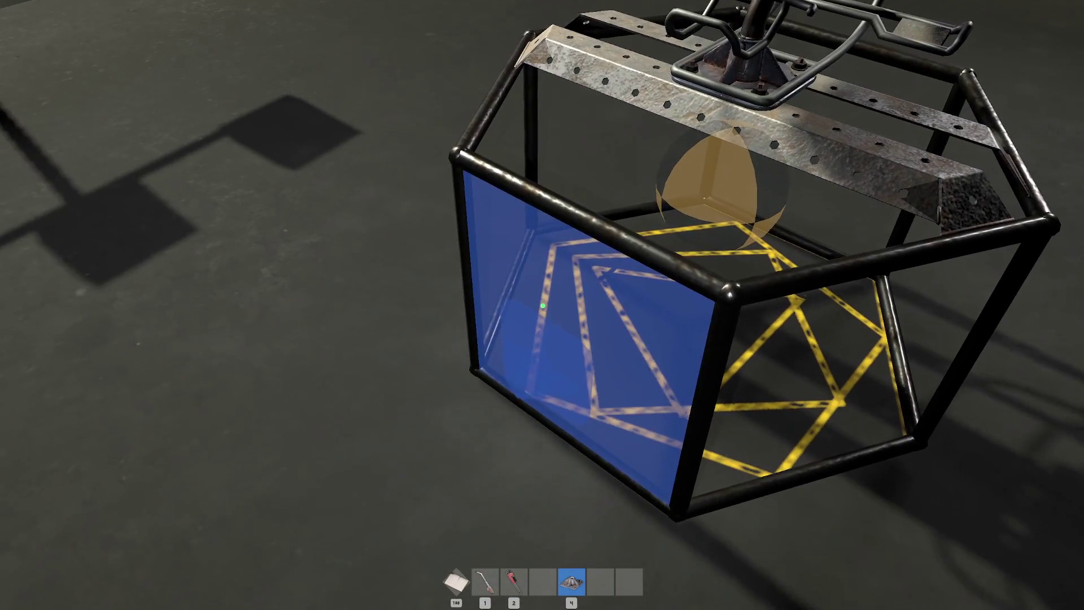
{"action": "left_click", "coordinate": [542, 305]}
Board the seat, confirm Flag as the vehicle's target, and return to Godot
{"action": "key", "text": "w"}
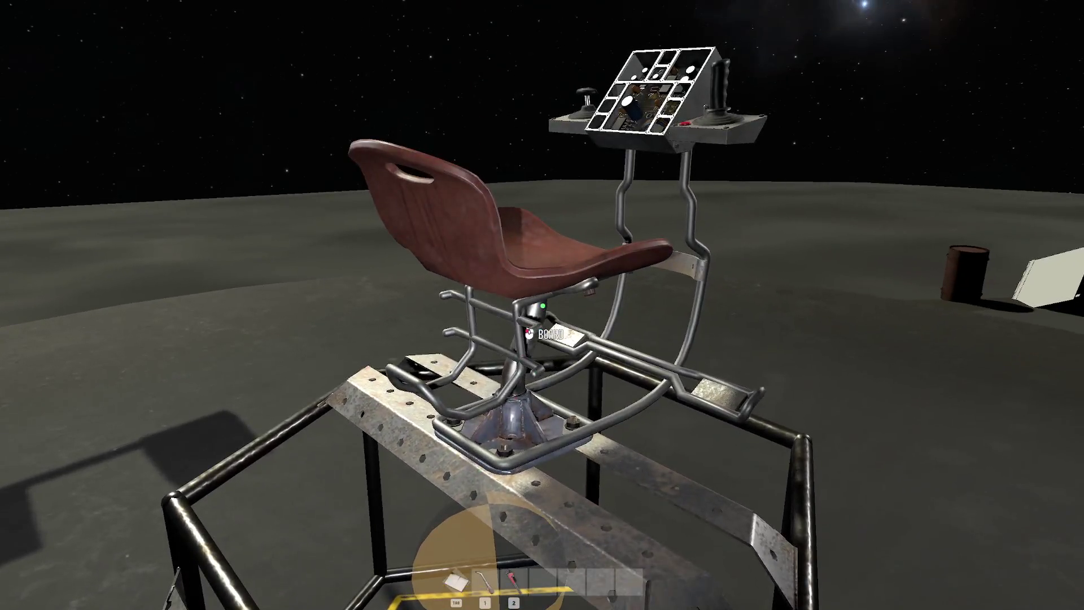
{"action": "key", "text": "e"}
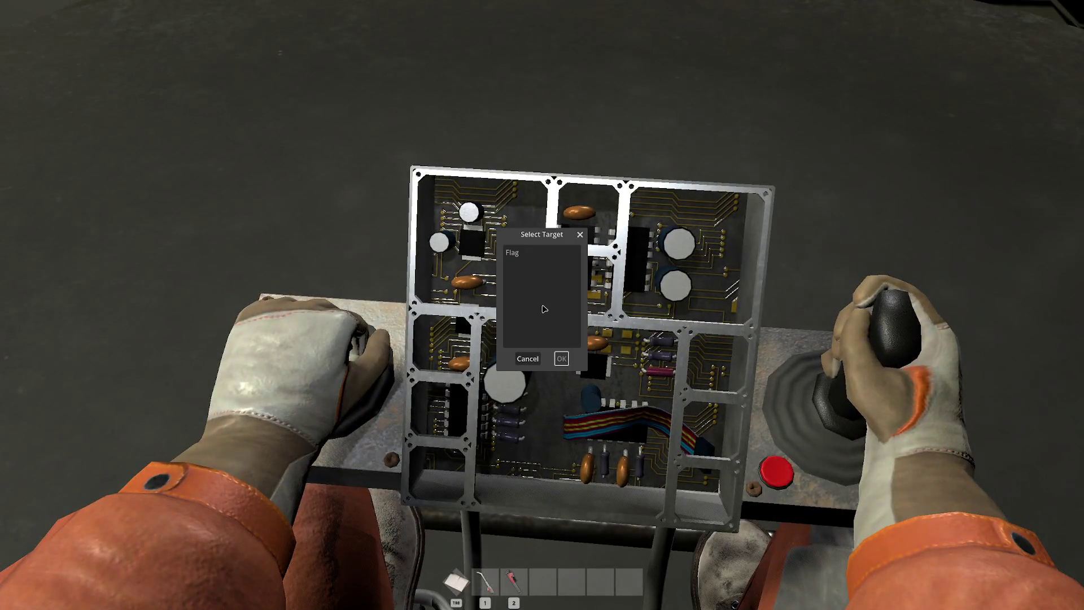
{"action": "left_click", "coordinate": [562, 359]}
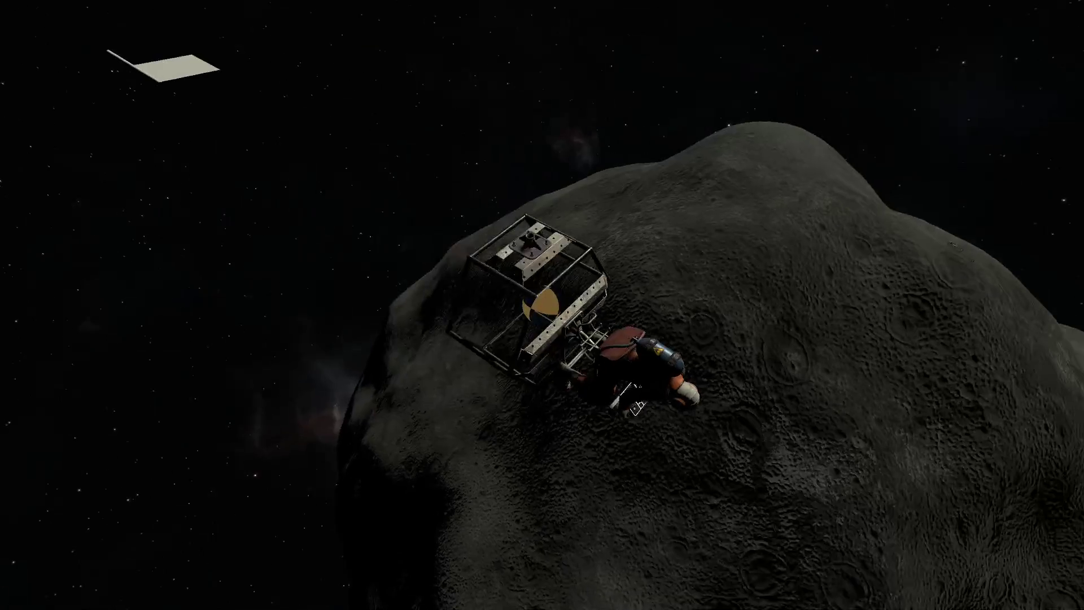
{"action": "key", "text": "alt+Tab"}
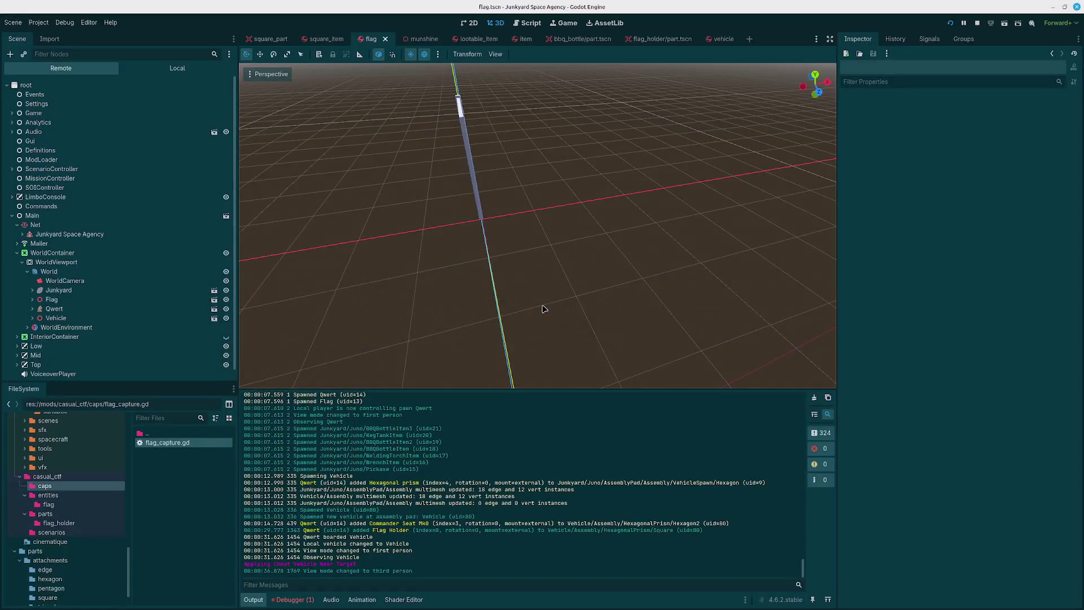
Stop the game, review the NO GRAB error from gui.gd:252, and hide the bottom panel
{"action": "left_click", "coordinate": [978, 23]}
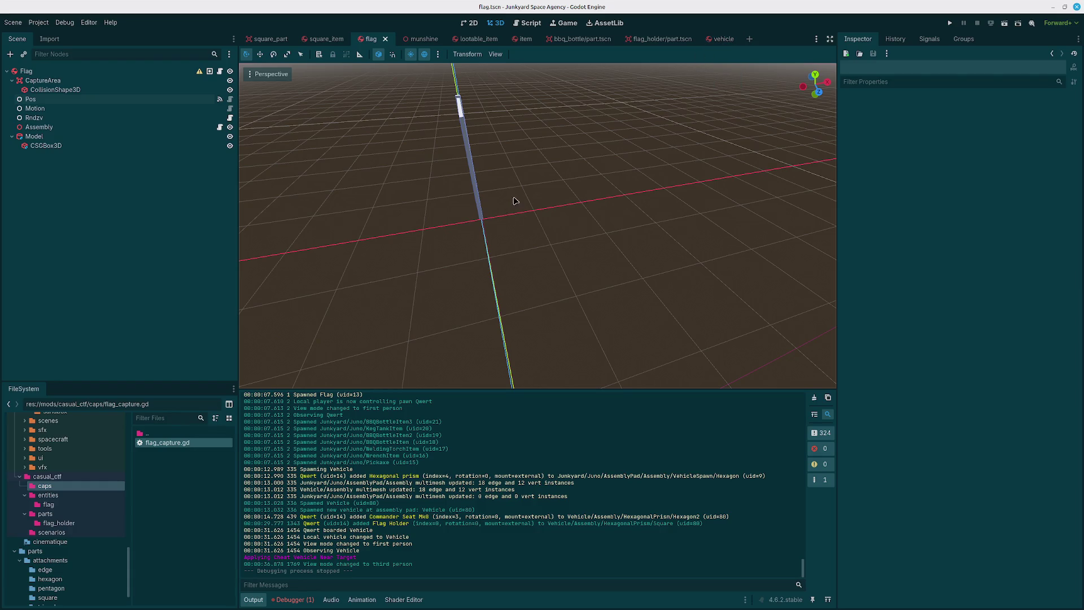
{"action": "left_click", "coordinate": [292, 599]}
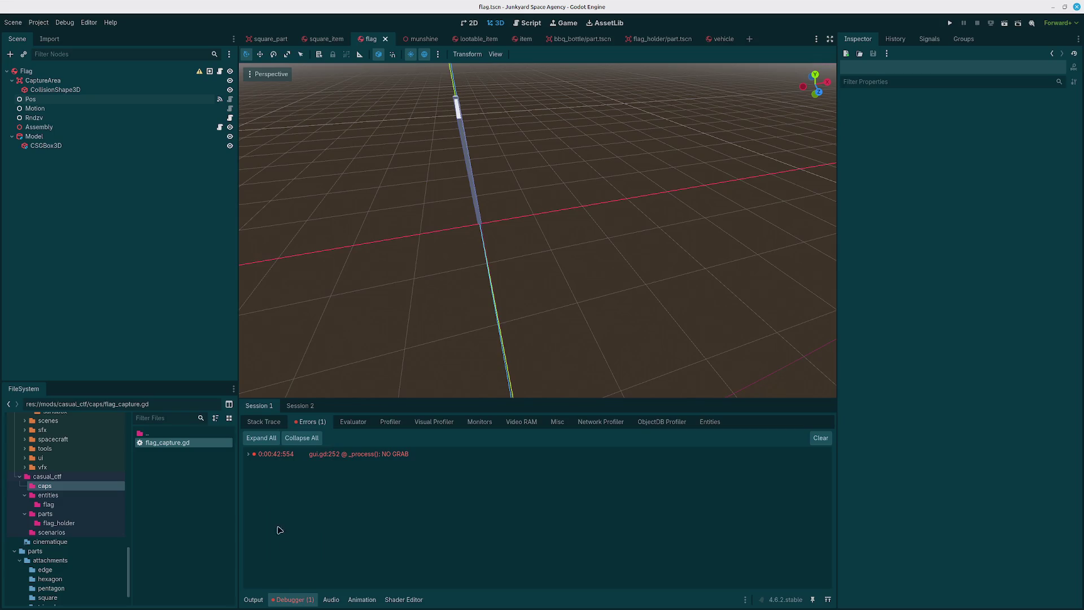
{"action": "left_click", "coordinate": [284, 600]}
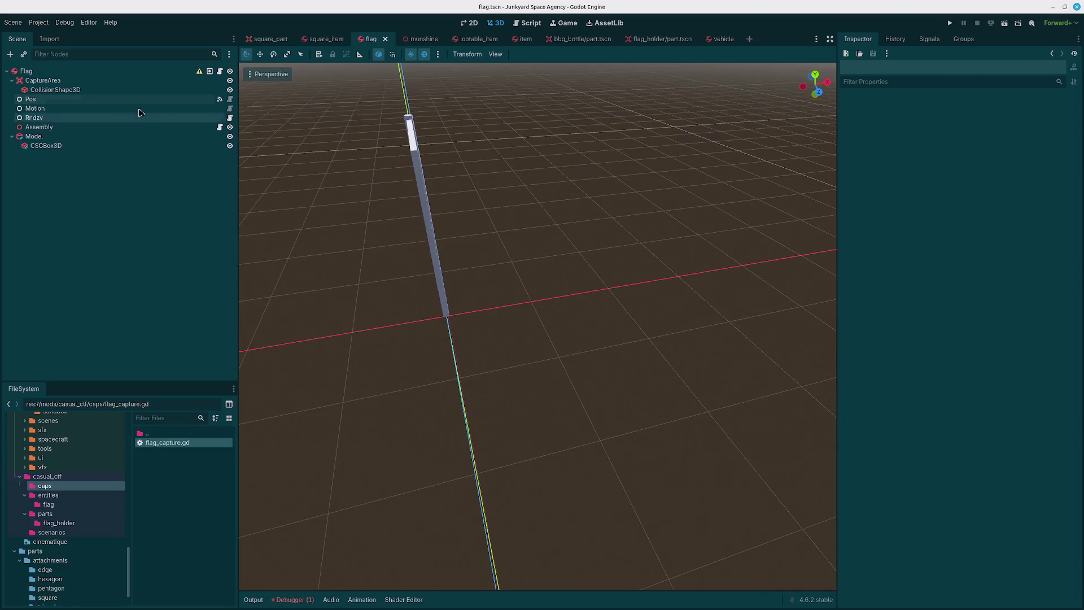
Review the CaptureArea collision settings and the Pos node's properties in the flag scene
{"action": "left_click", "coordinate": [133, 83]}
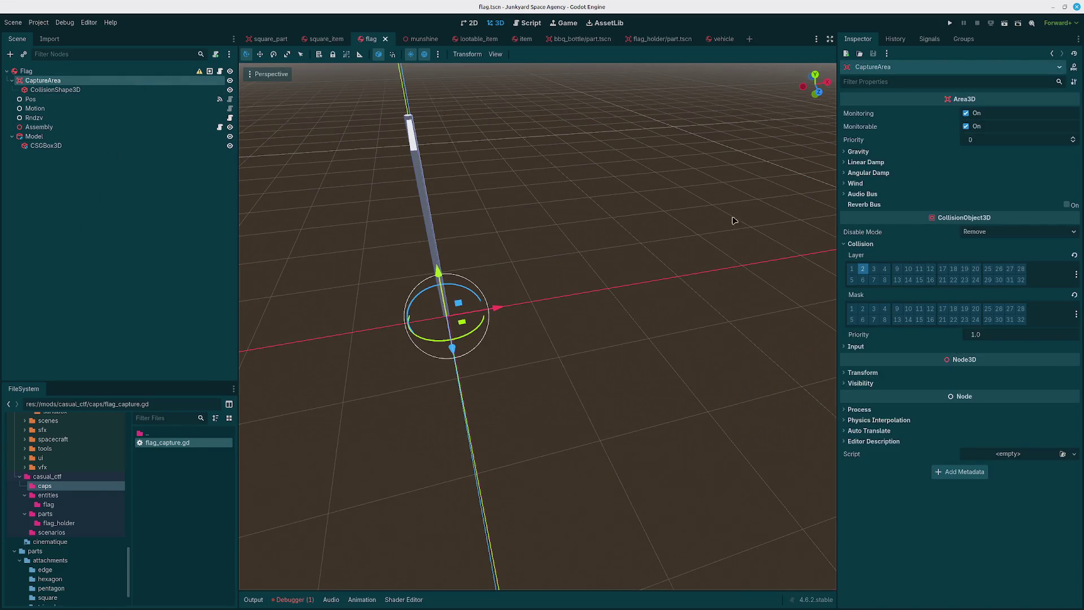
{"action": "left_click", "coordinate": [26, 71]}
{"action": "left_click", "coordinate": [31, 98]}
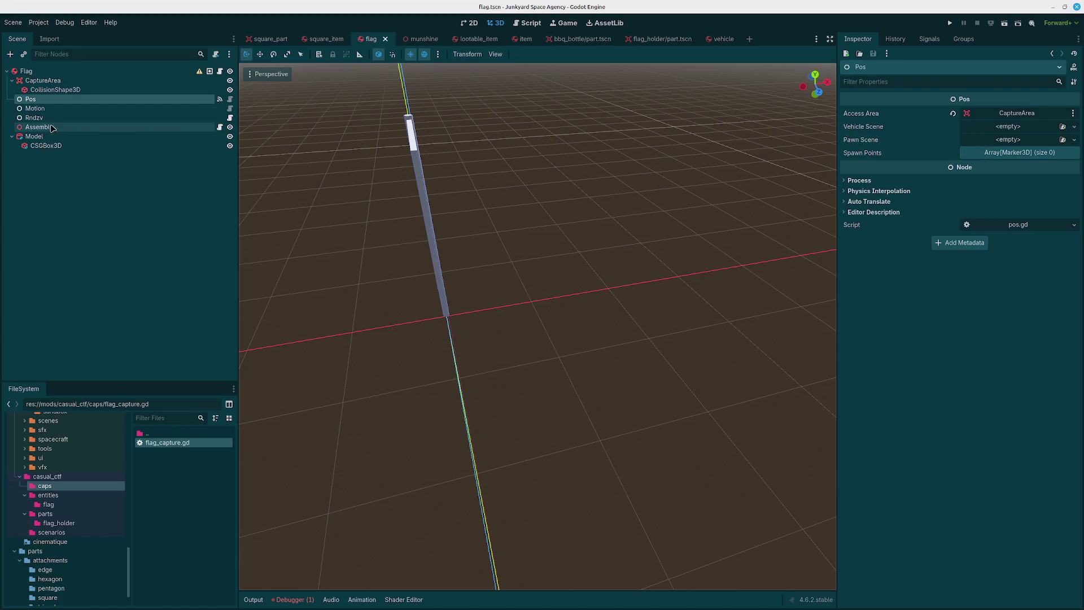
{"action": "left_click", "coordinate": [63, 82]}
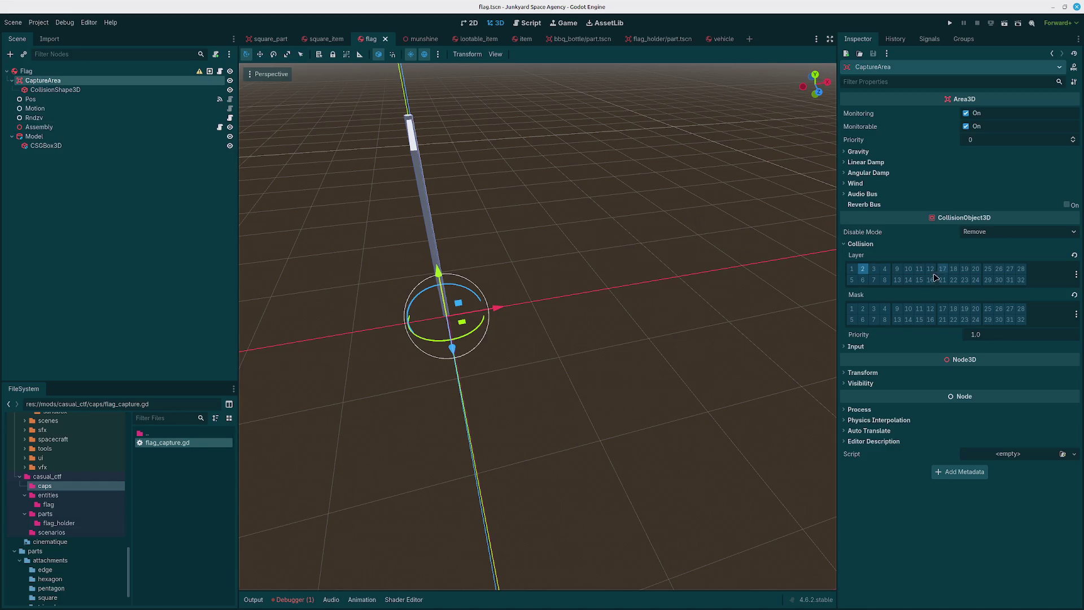
Tick bit 4 of CaptureArea's Collision Layer and run the project with F5
{"action": "mouse_move", "coordinate": [716, 276]}
{"action": "left_mouse_down"}
{"action": "mouse_move", "coordinate": [569, 165]}
{"action": "mouse_move", "coordinate": [576, 188]}
{"action": "mouse_move", "coordinate": [799, 302]}
{"action": "left_mouse_up"}
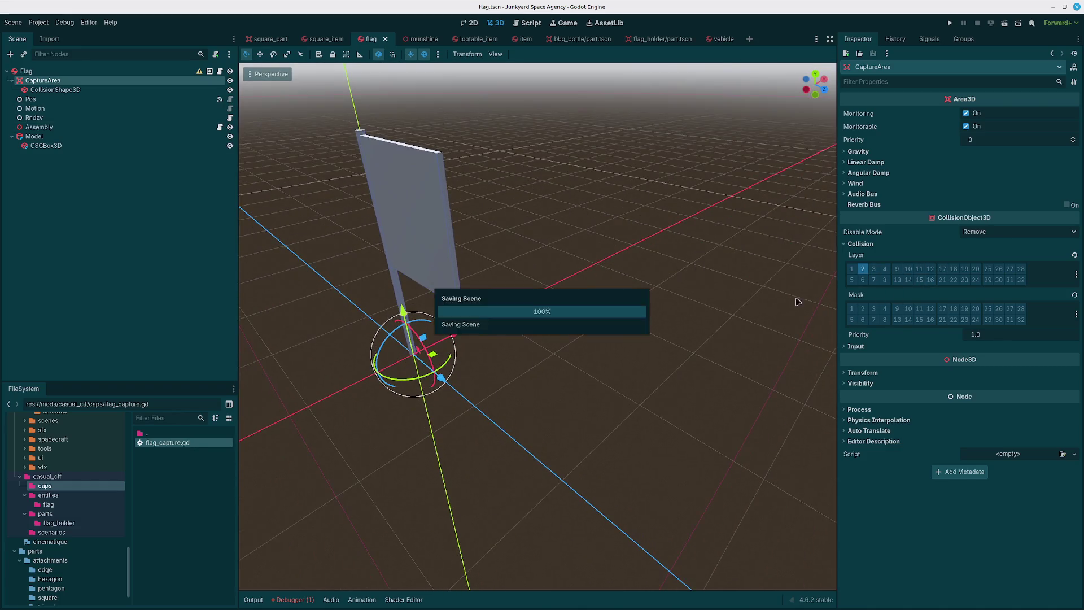
{"action": "left_click", "coordinate": [886, 270]}
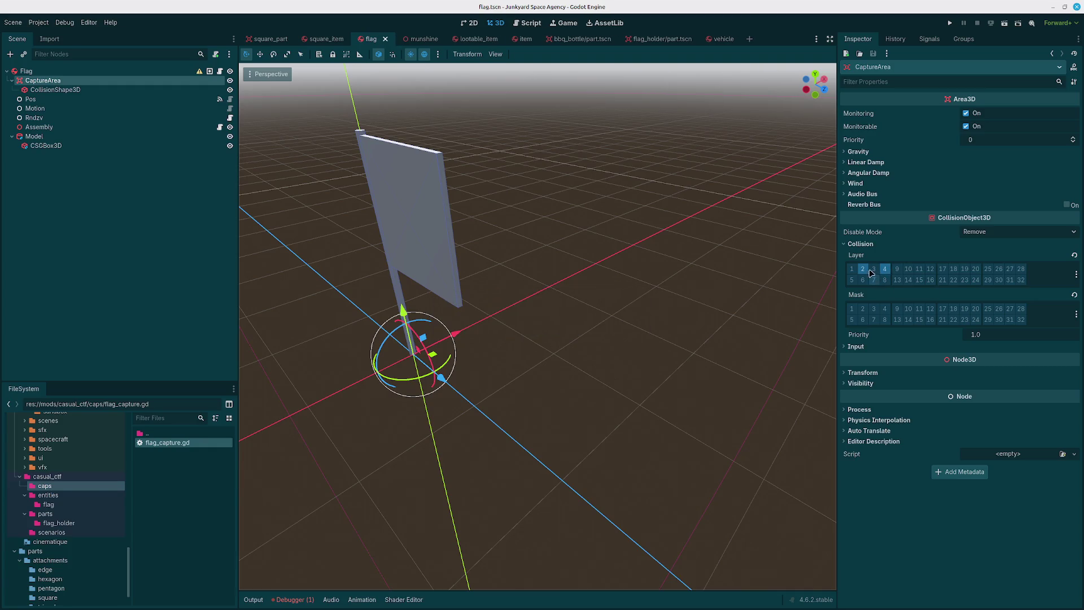
{"action": "key", "text": "F5"}
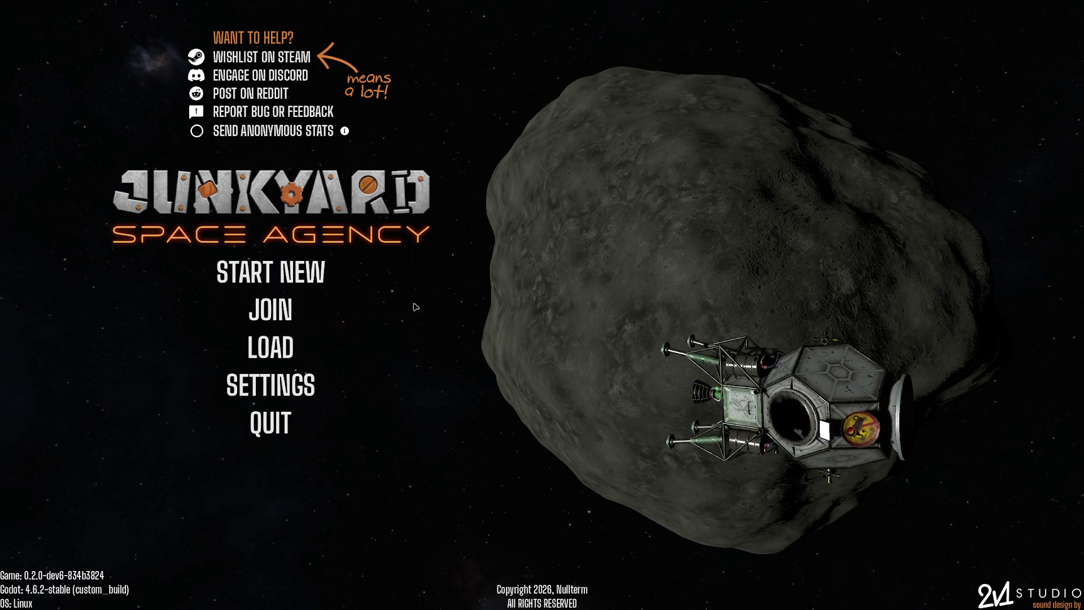
Start Capture the Flag and build a frame on the yellow hexagon marking, choosing its shape
{"action": "left_click", "coordinate": [305, 279]}
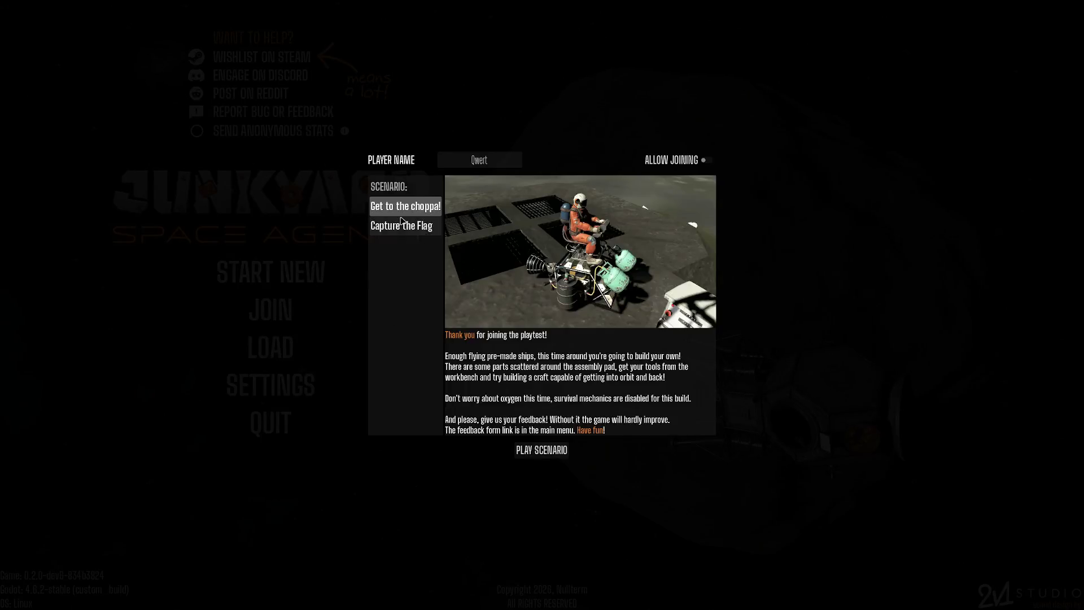
{"action": "left_click", "coordinate": [403, 223]}
{"action": "left_click", "coordinate": [586, 455]}
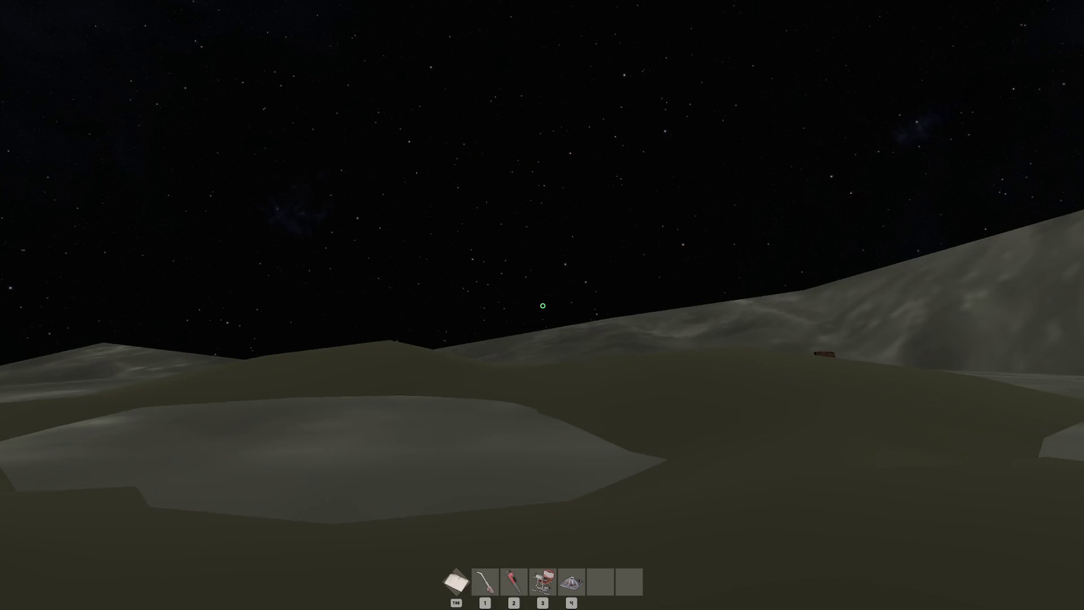
{"action": "key", "text": "w"}
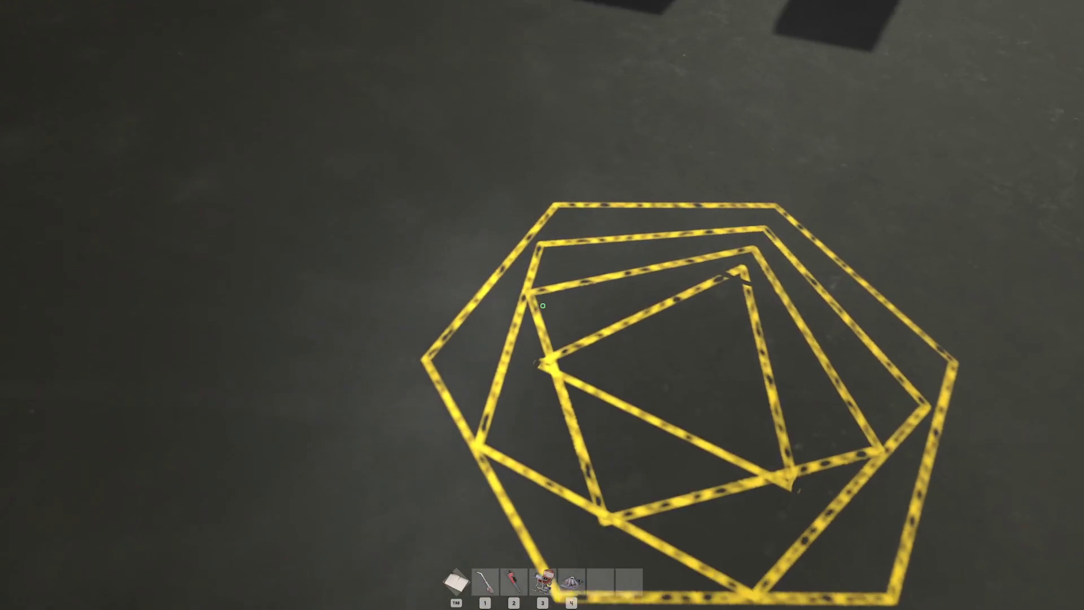
{"action": "key", "text": "1"}
{"action": "right_click", "coordinate": [542, 305]}
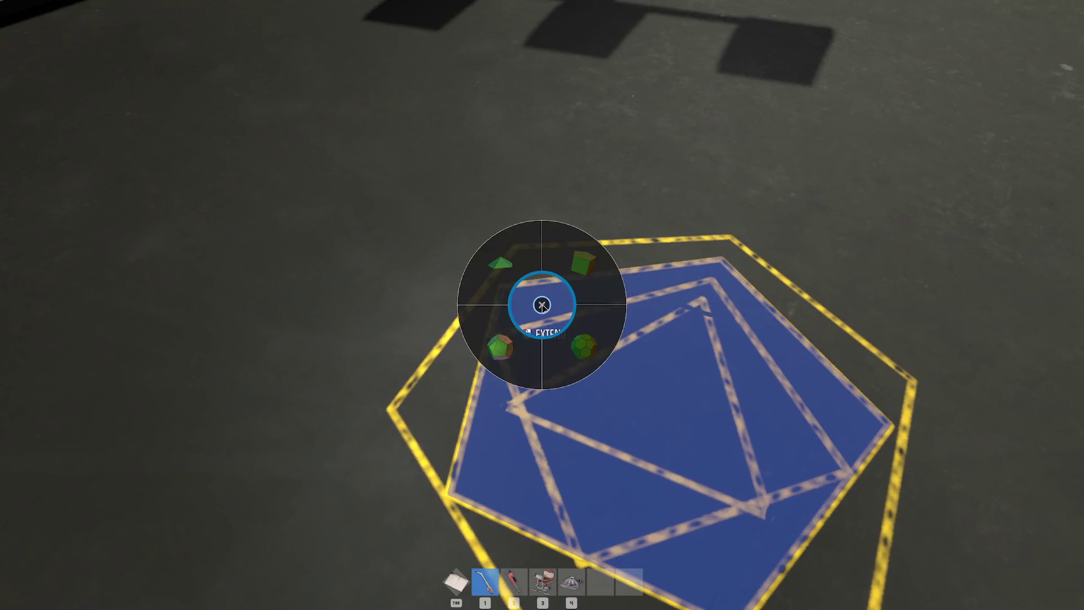
{"action": "left_click", "coordinate": [502, 324]}
{"action": "right_click", "coordinate": [542, 306]}
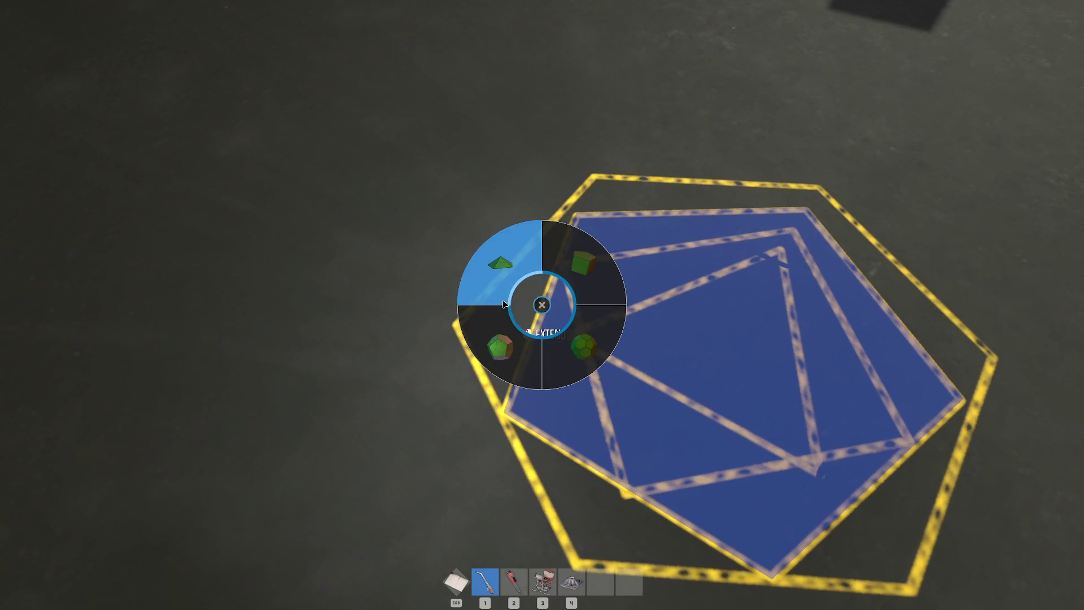
{"action": "left_click", "coordinate": [500, 263]}
{"action": "right_click", "coordinate": [543, 305]}
{"action": "left_click", "coordinate": [570, 311]}
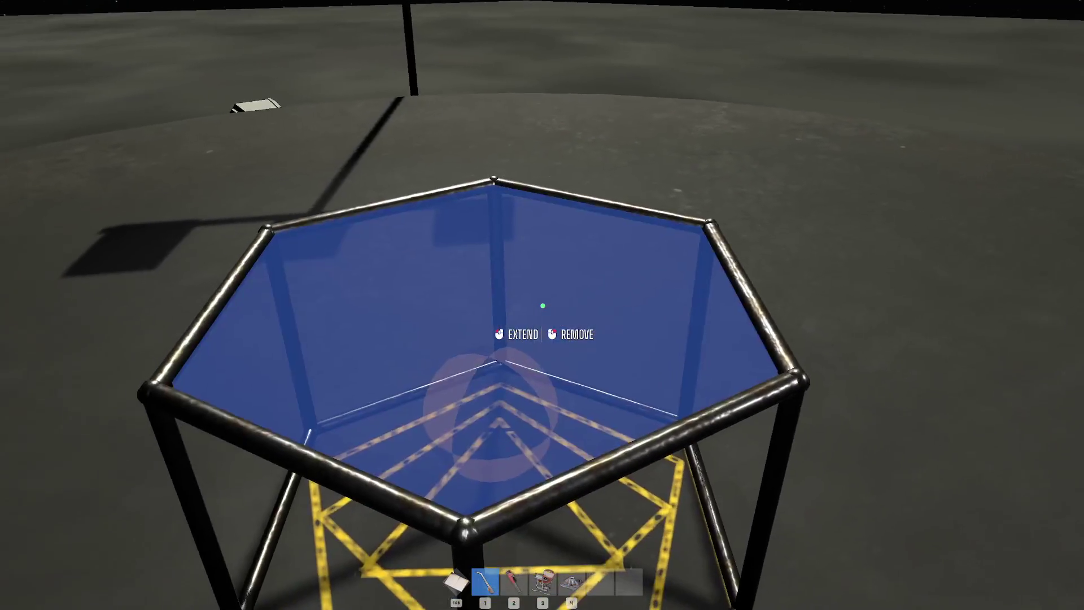
Mount the chair from slot 3 and the slot-4 item on the frame
{"action": "key", "text": "3"}
{"action": "left_click", "coordinate": [542, 306]}
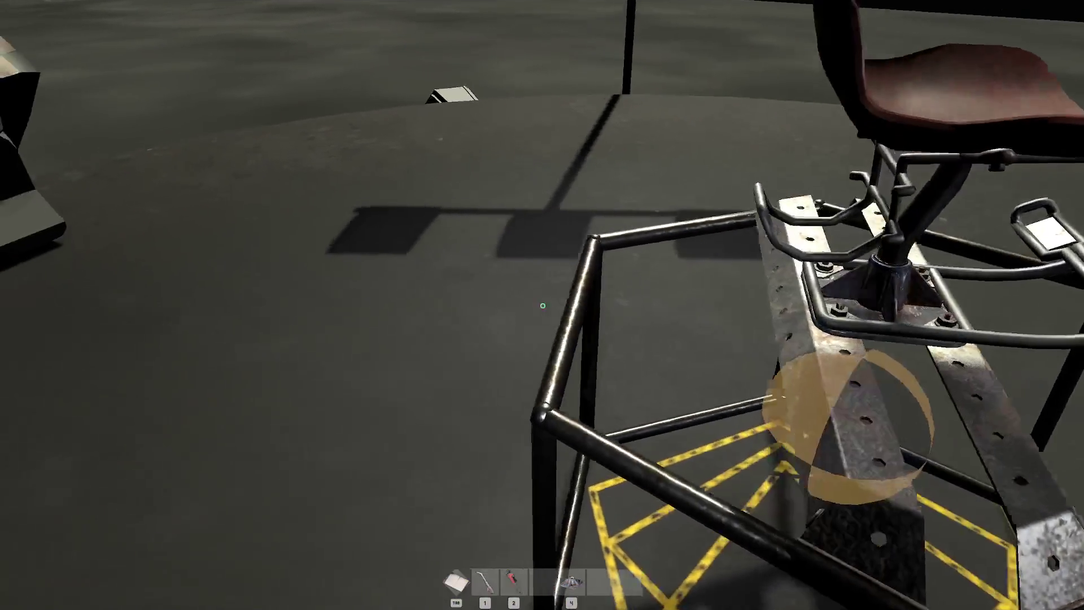
{"action": "key", "text": "4"}
{"action": "left_click", "coordinate": [543, 306]}
Save the game over ctf.save, resume, and open target selection on the control panel
{"action": "key", "text": "Escape"}
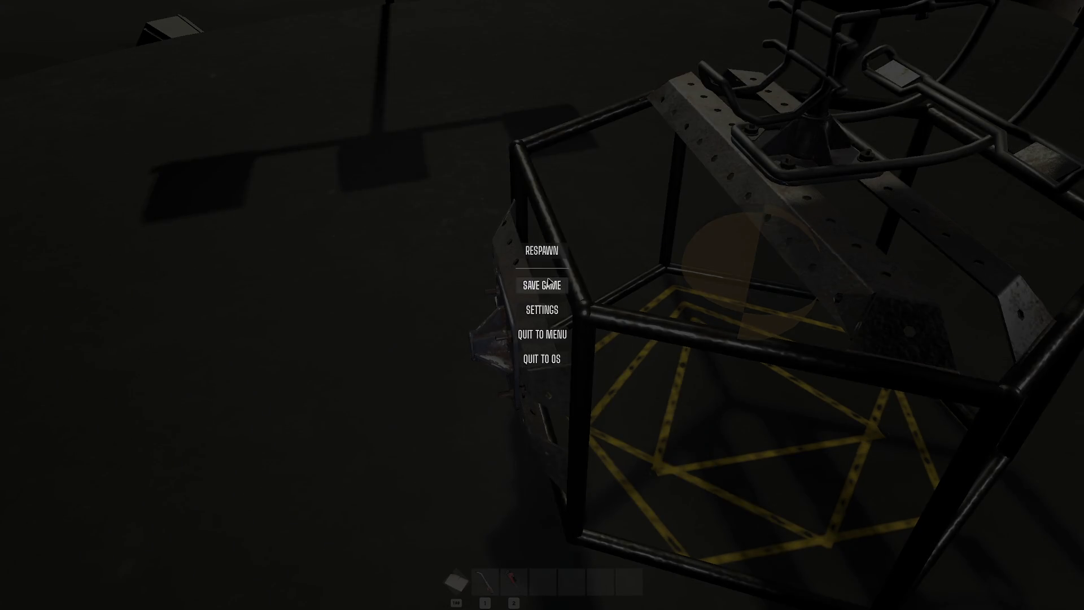
{"action": "left_click", "coordinate": [551, 282]}
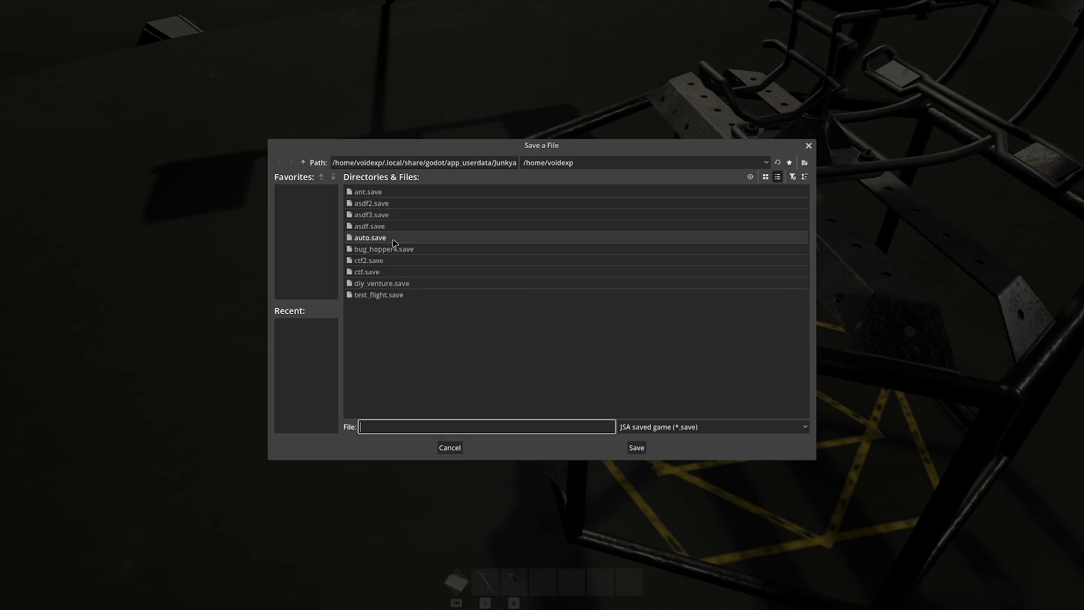
{"action": "double_click", "coordinate": [377, 272]}
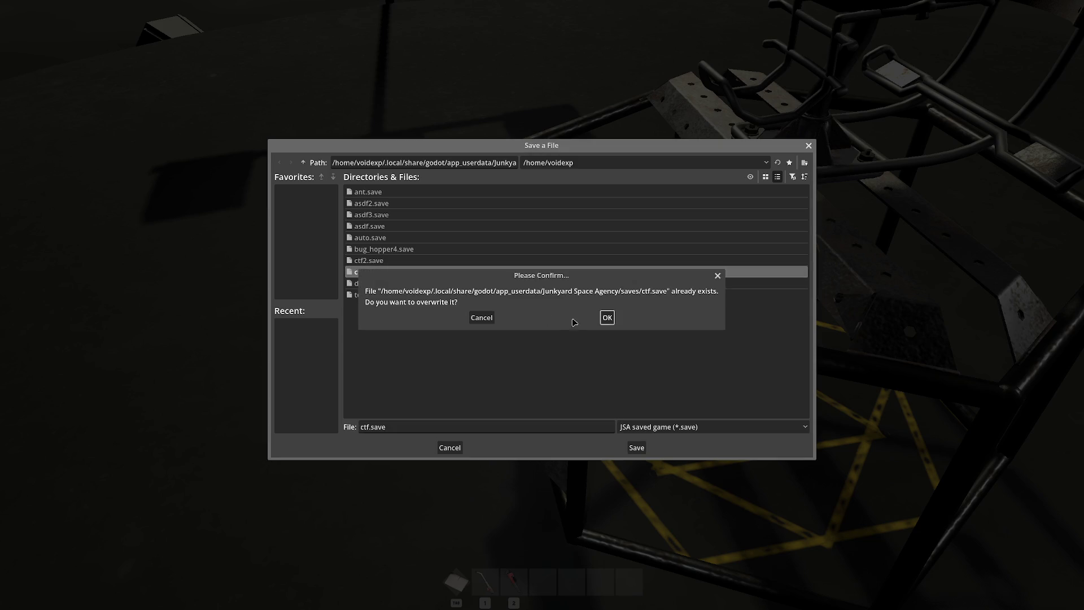
{"action": "left_click", "coordinate": [607, 318]}
{"action": "key", "text": "Escape"}
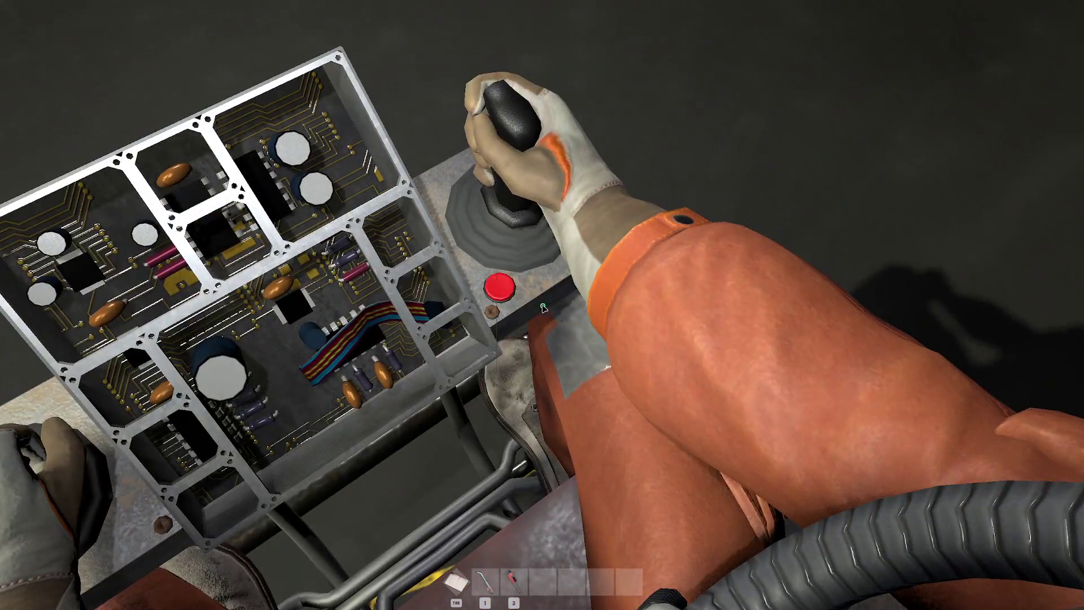
{"action": "left_click", "coordinate": [543, 308]}
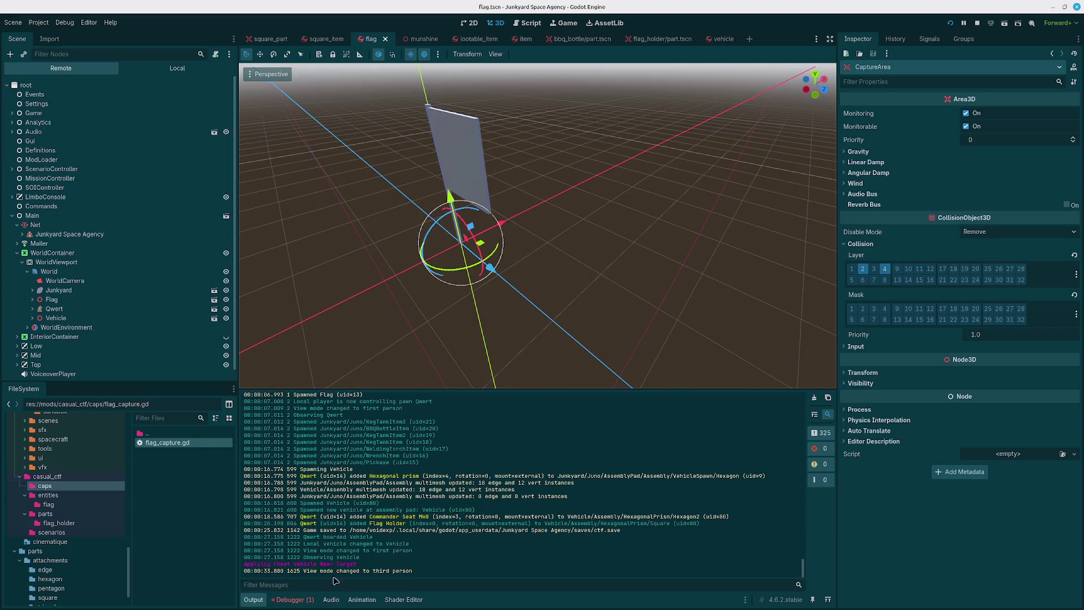
Check both debug sessions' errors and inspect the running flag's CaptureArea
{"action": "left_click", "coordinate": [292, 599]}
{"action": "left_click", "coordinate": [300, 406]}
{"action": "left_click", "coordinate": [260, 406]}
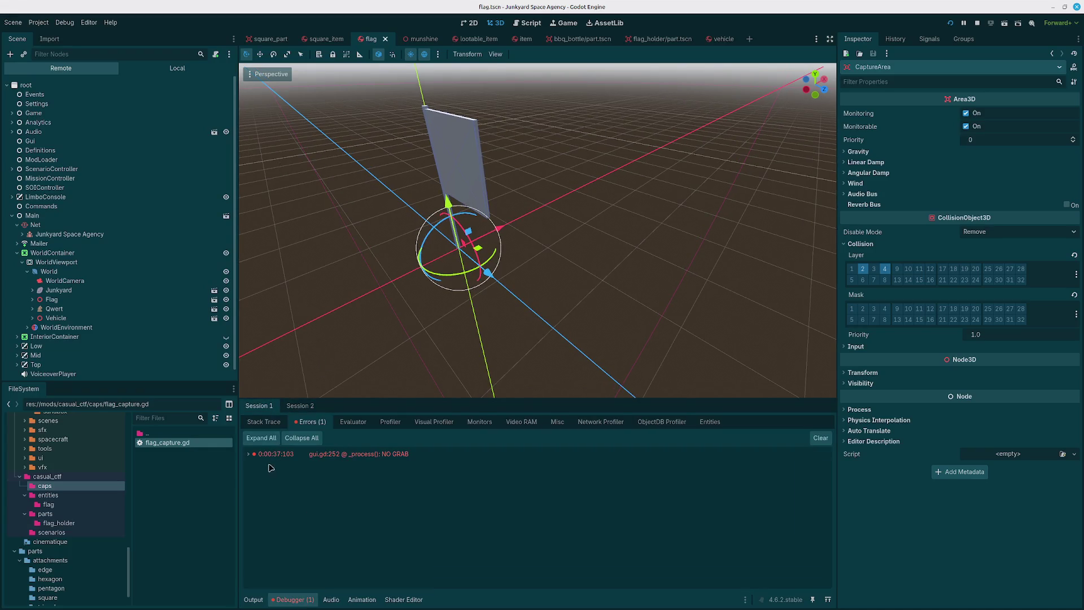
{"action": "left_click", "coordinate": [99, 299]}
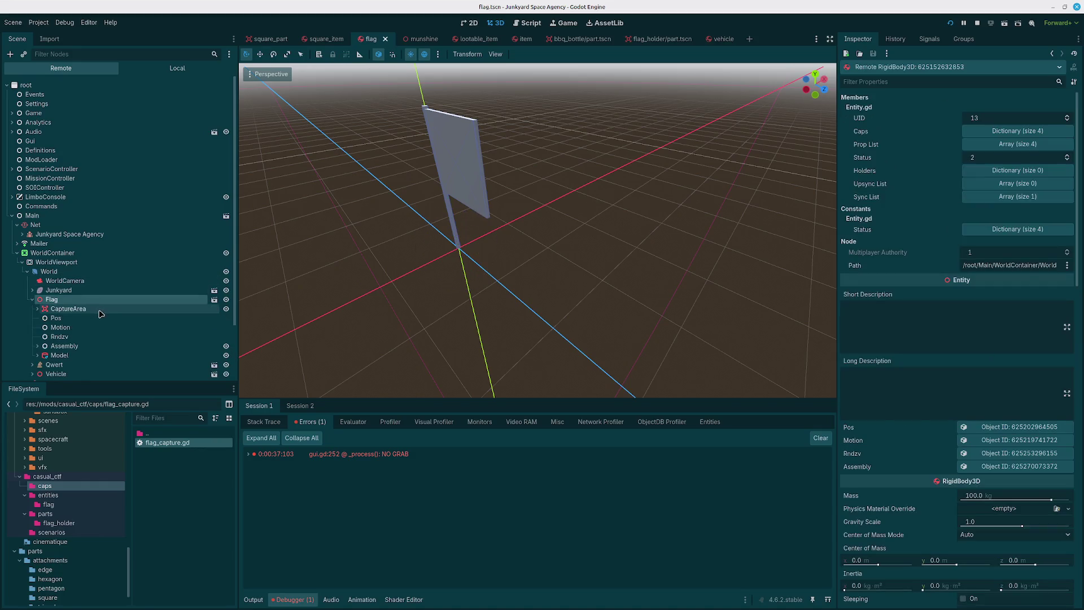
{"action": "left_click", "coordinate": [99, 310]}
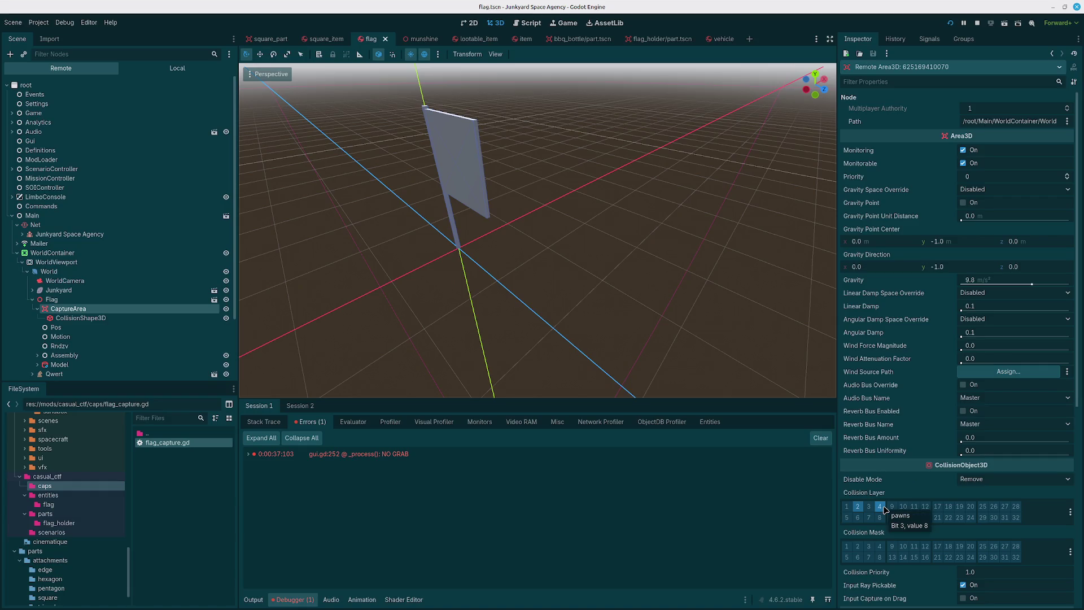
{"action": "scroll", "coordinate": [931, 462], "scroll_direction": "down", "scroll_amount": 5}
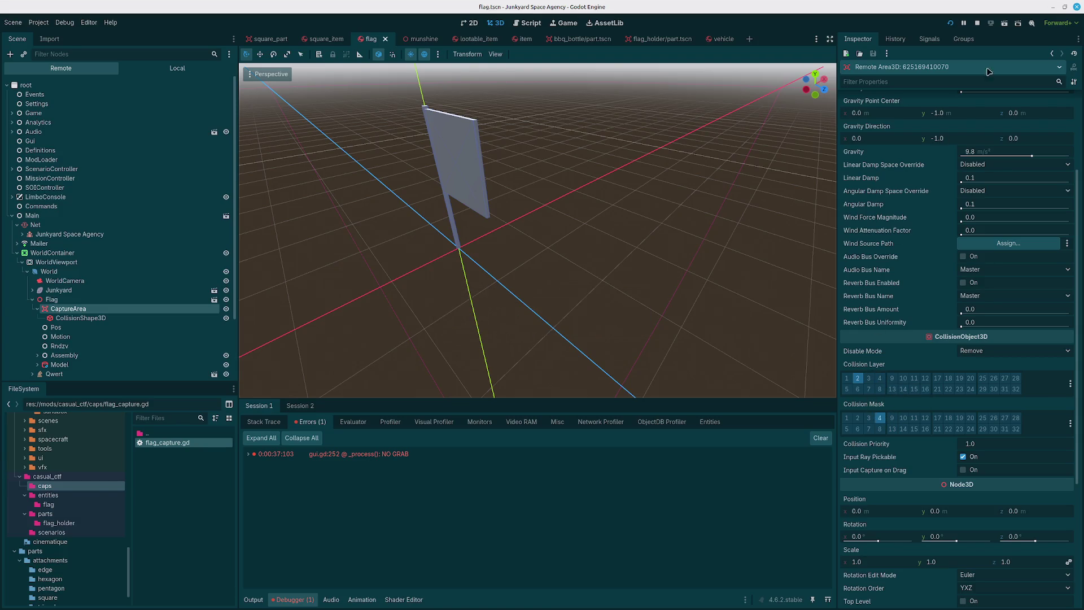
Stop the game, add Collision Mask layer 4 to CaptureArea, save with Ctrl+S, and relaunch
{"action": "left_click", "coordinate": [978, 23]}
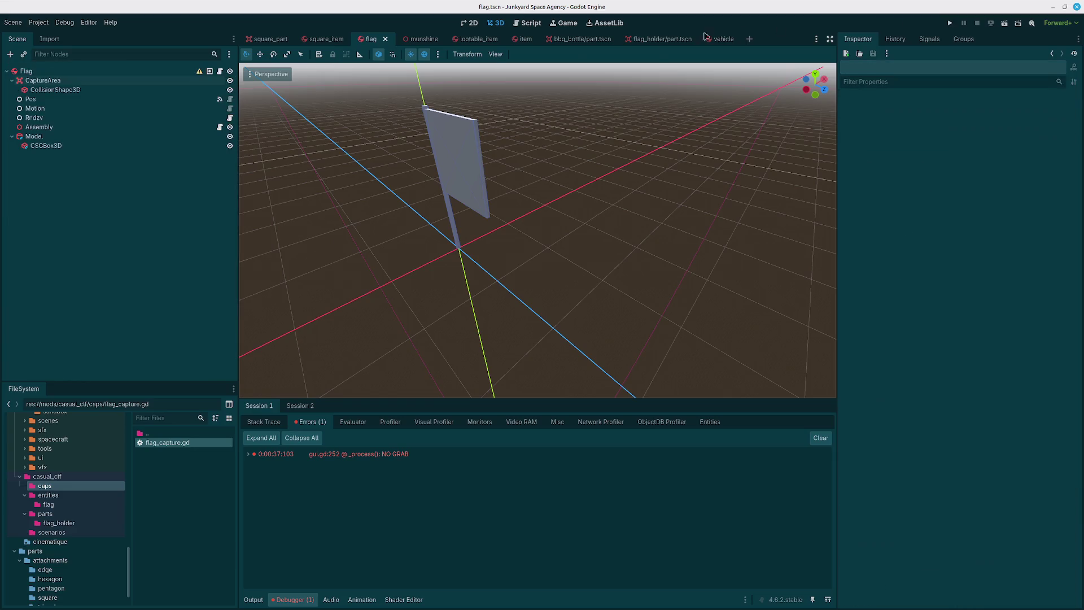
{"action": "left_click", "coordinate": [84, 80]}
{"action": "left_click", "coordinate": [885, 309]}
{"action": "key", "text": "ctrl+s"}
{"action": "key", "text": "F5"}
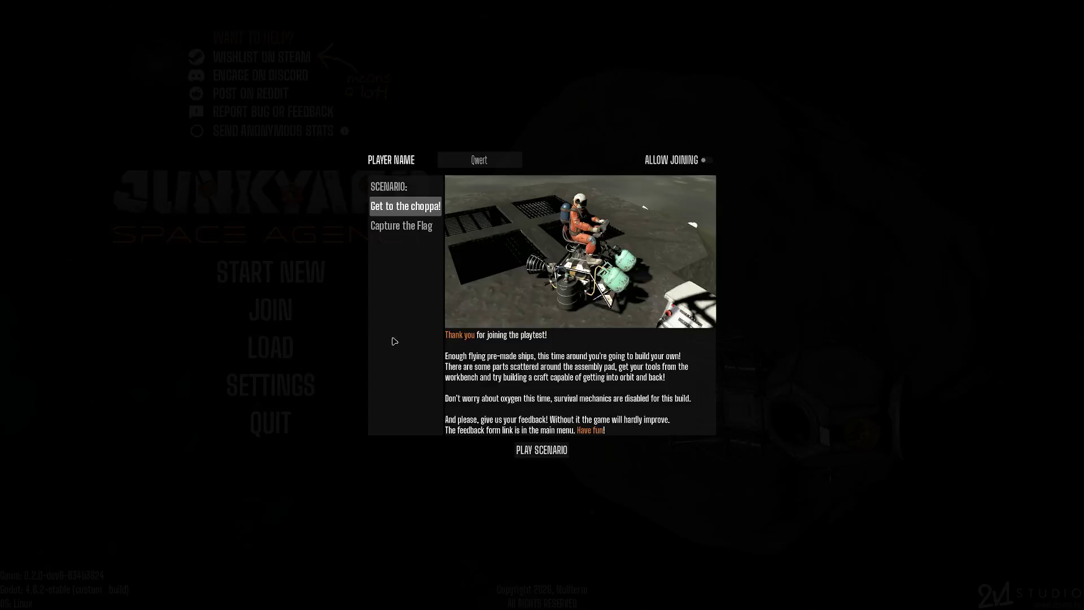
Start Capture the Flag, quit to the main menu, and load ctf.save
{"action": "left_click", "coordinate": [396, 227]}
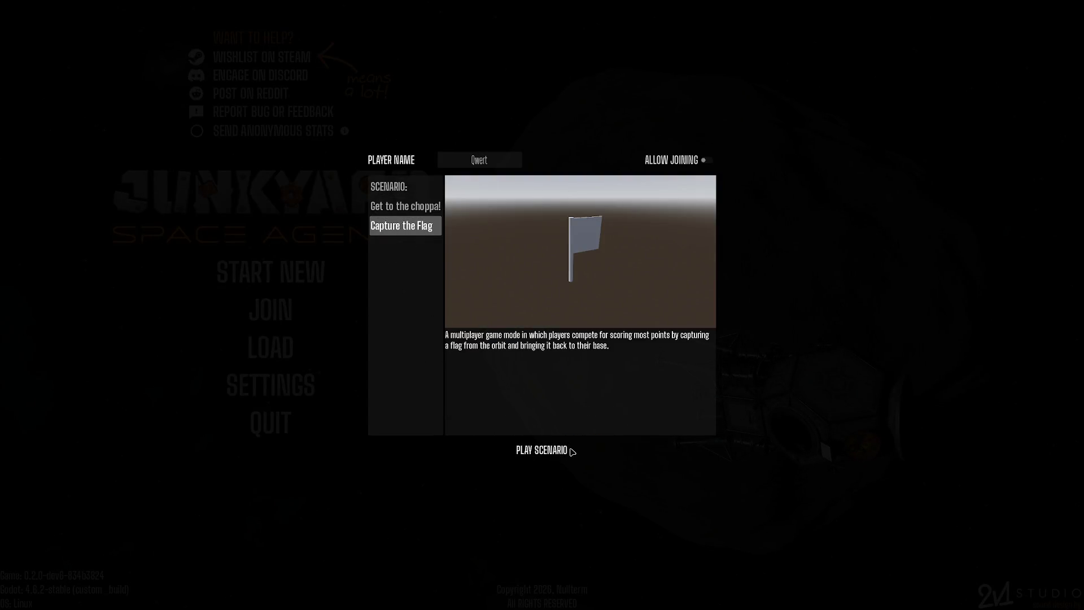
{"action": "left_click", "coordinate": [571, 451]}
{"action": "key", "text": "Escape"}
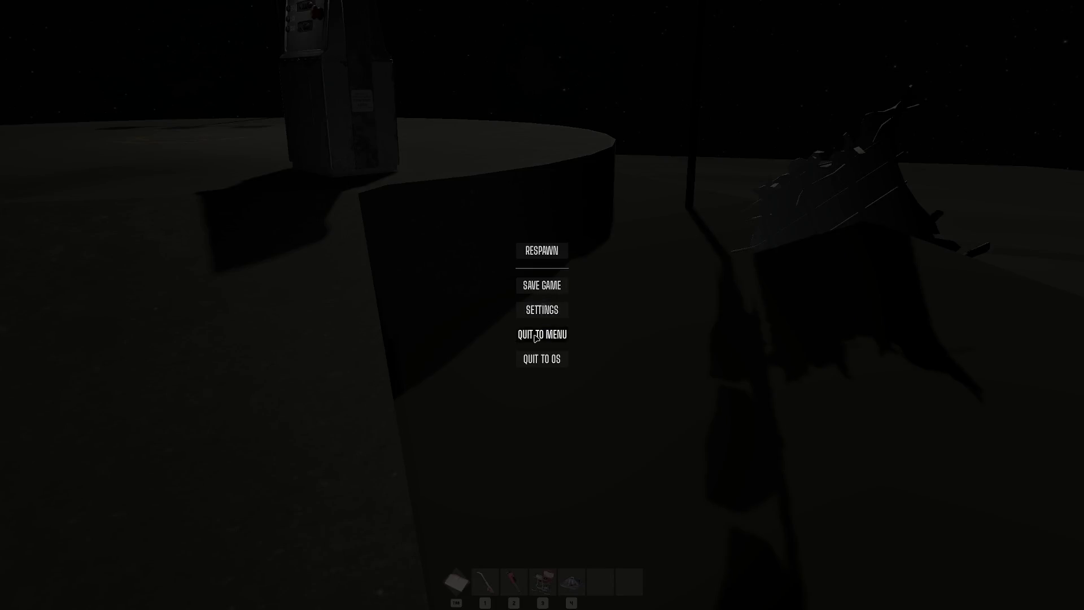
{"action": "left_click", "coordinate": [537, 336]}
{"action": "left_click", "coordinate": [282, 347]}
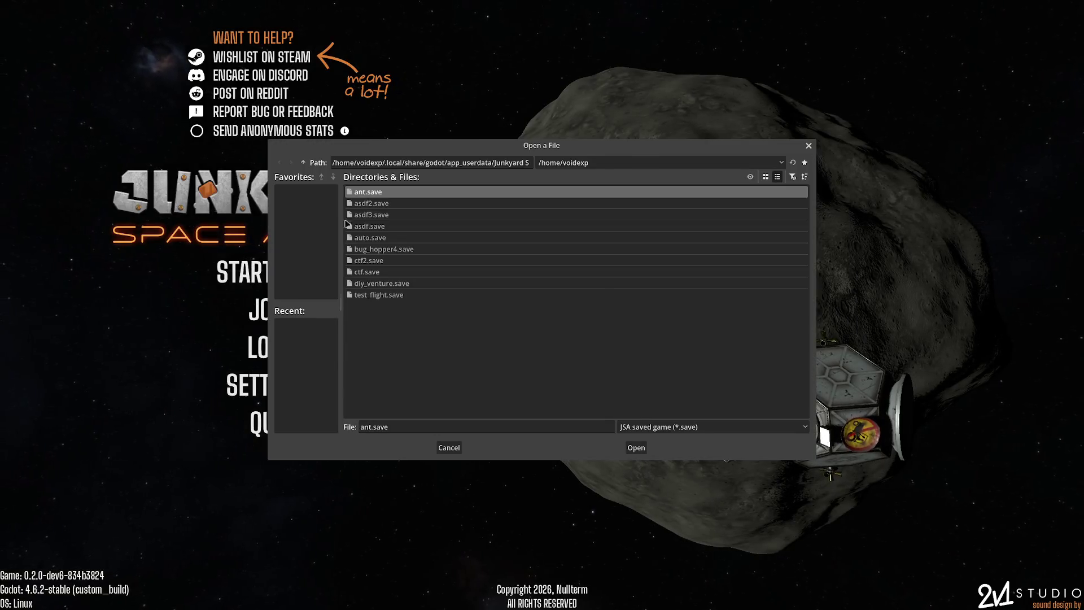
{"action": "left_click", "coordinate": [389, 272]}
{"action": "double_click", "coordinate": [421, 278]}
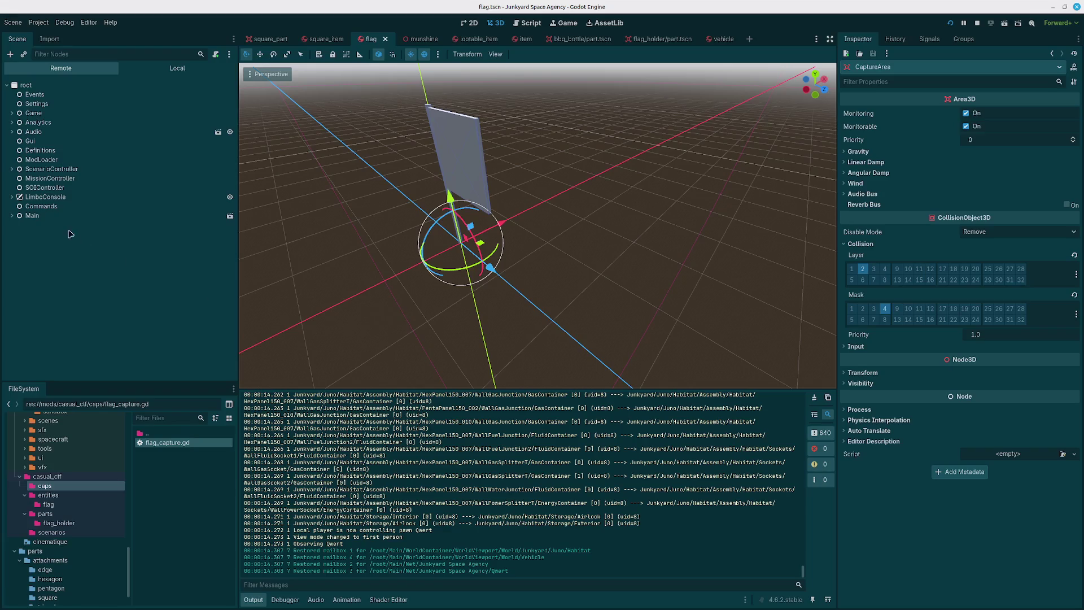
Expand Main > WorldContainer > WorldViewport > World > Flag in the Remote tree and select CaptureArea
{"action": "double_click", "coordinate": [62, 218]}
{"action": "double_click", "coordinate": [85, 244]}
{"action": "double_click", "coordinate": [84, 252]}
{"action": "left_click", "coordinate": [82, 262]}
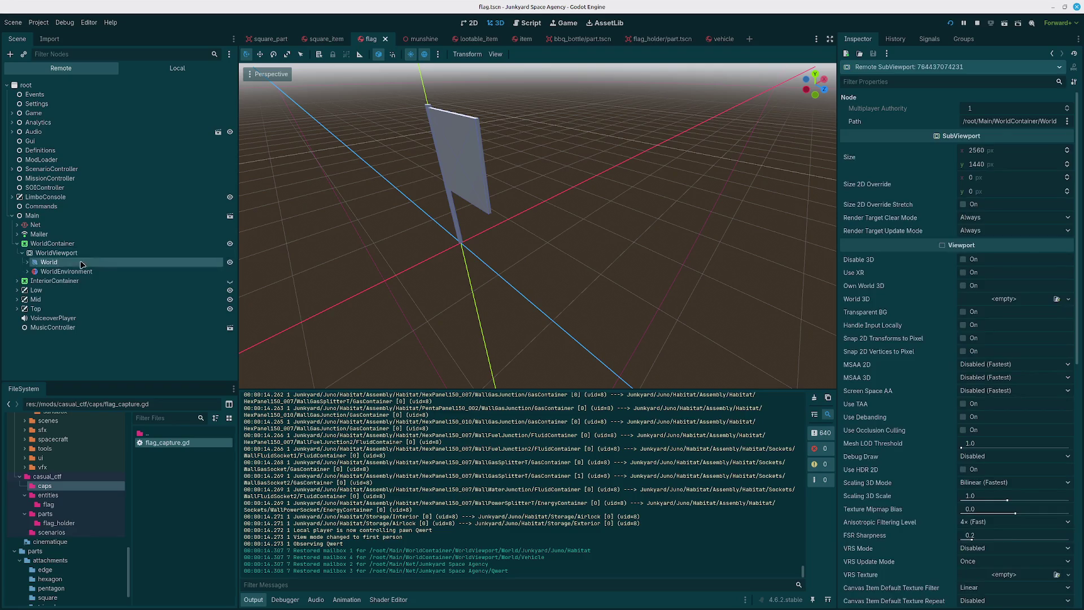
{"action": "double_click", "coordinate": [81, 263]}
{"action": "double_click", "coordinate": [52, 290]}
{"action": "double_click", "coordinate": [67, 300]}
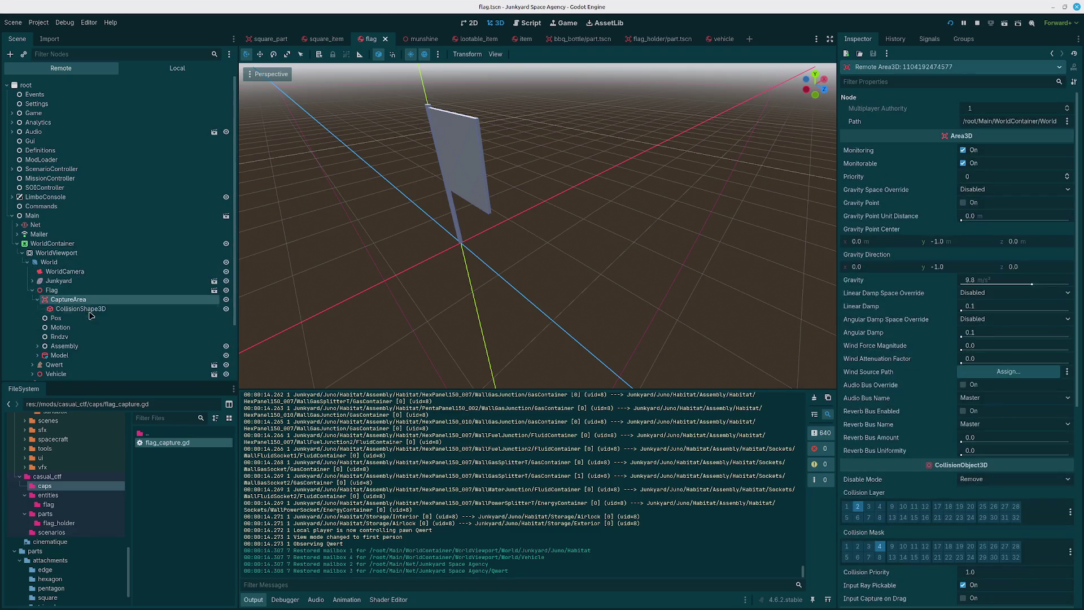
{"action": "left_click", "coordinate": [85, 309]}
{"action": "left_click", "coordinate": [117, 301]}
Board the seat in the game and launch the vehicle toward the Flag target
{"action": "key", "text": "alt+Tab"}
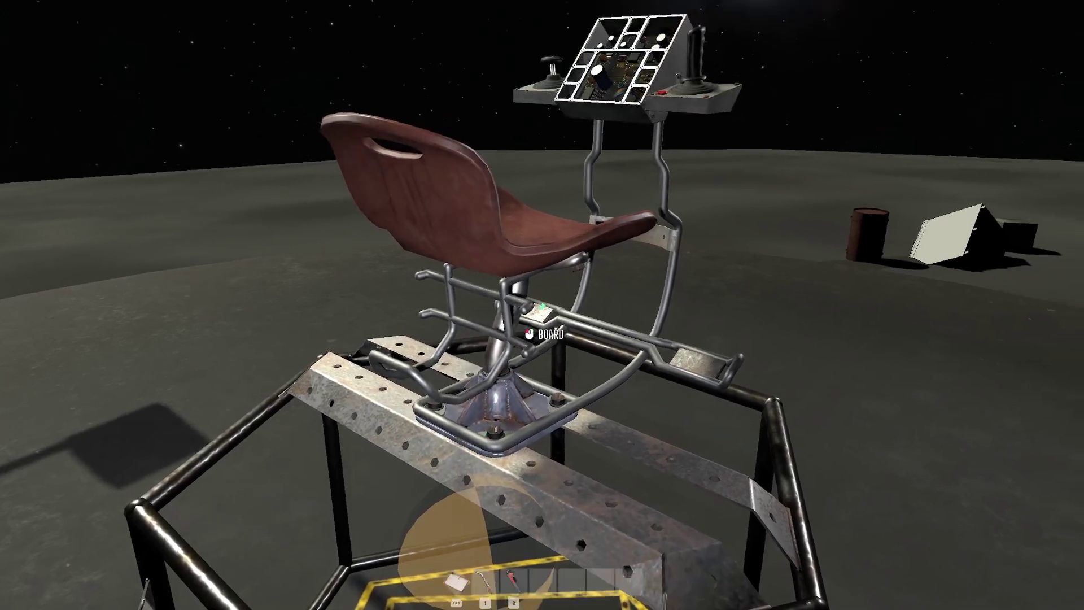
{"action": "key", "text": "e"}
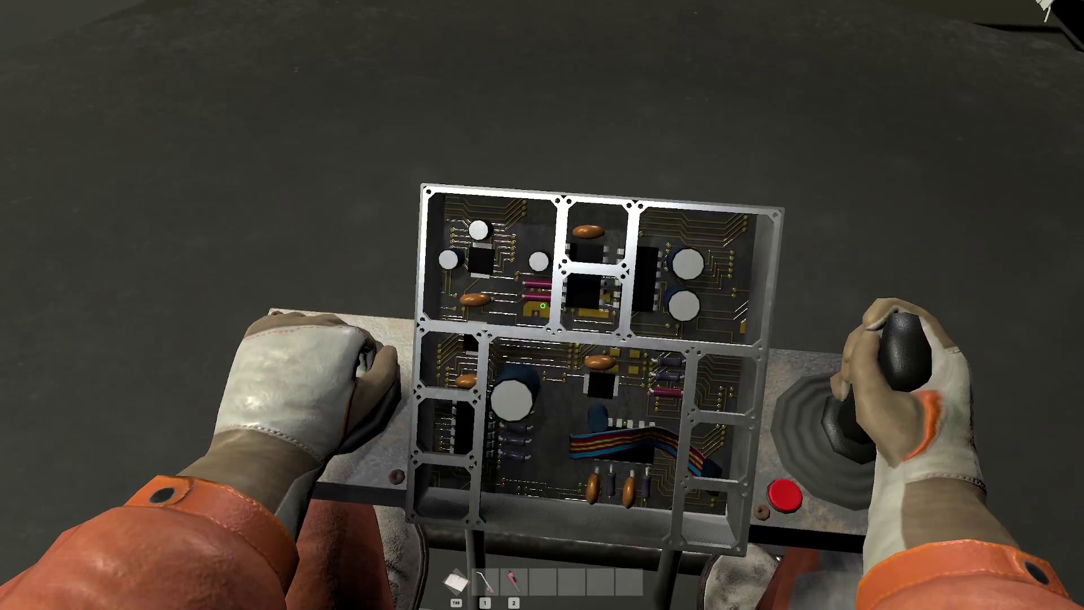
{"action": "left_click", "coordinate": [542, 306]}
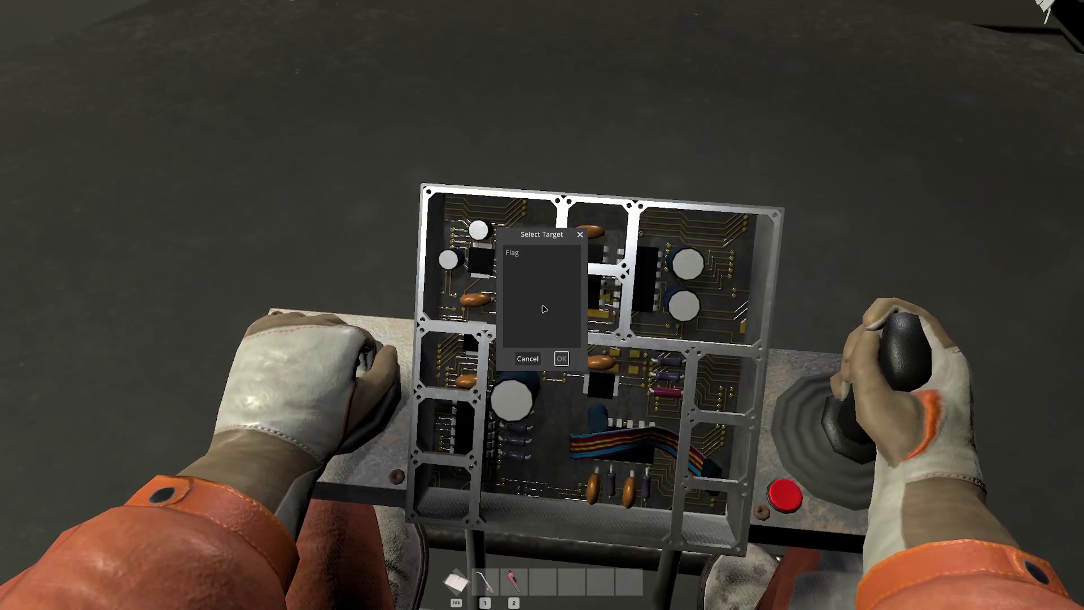
{"action": "left_click", "coordinate": [563, 358]}
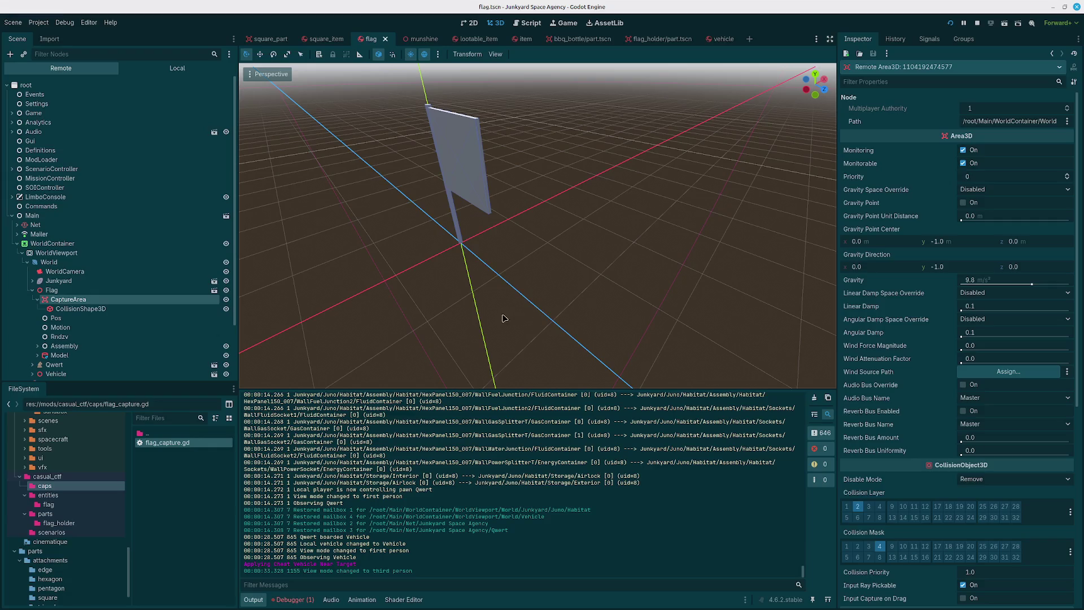
Inspect the running Flag and its Motion and Pos nodes in the Remote tree
{"action": "left_click", "coordinate": [96, 290]}
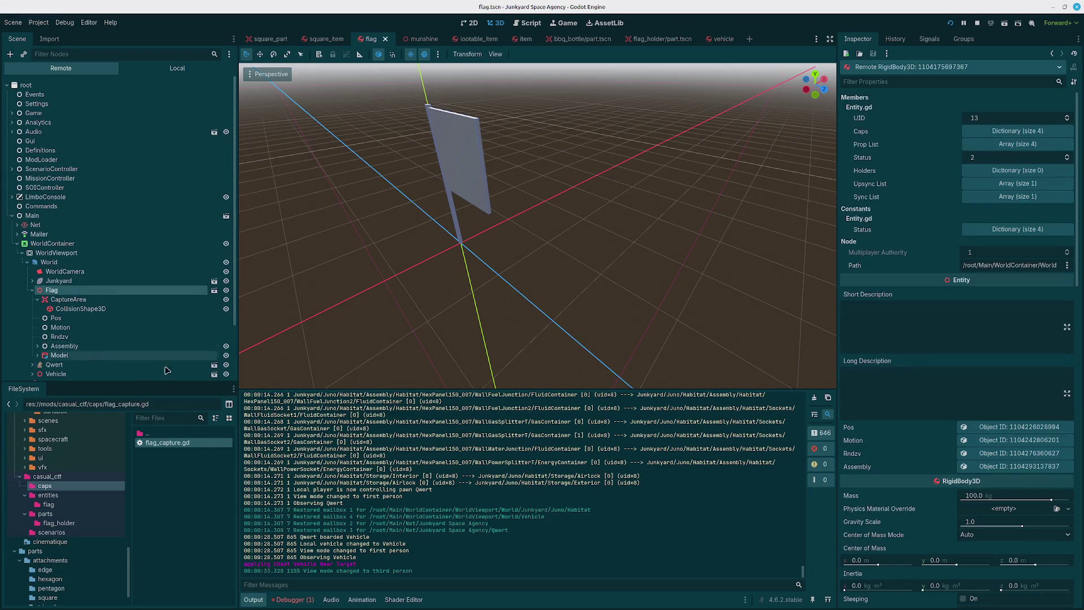
{"action": "left_click", "coordinate": [101, 327]}
{"action": "left_click", "coordinate": [102, 318]}
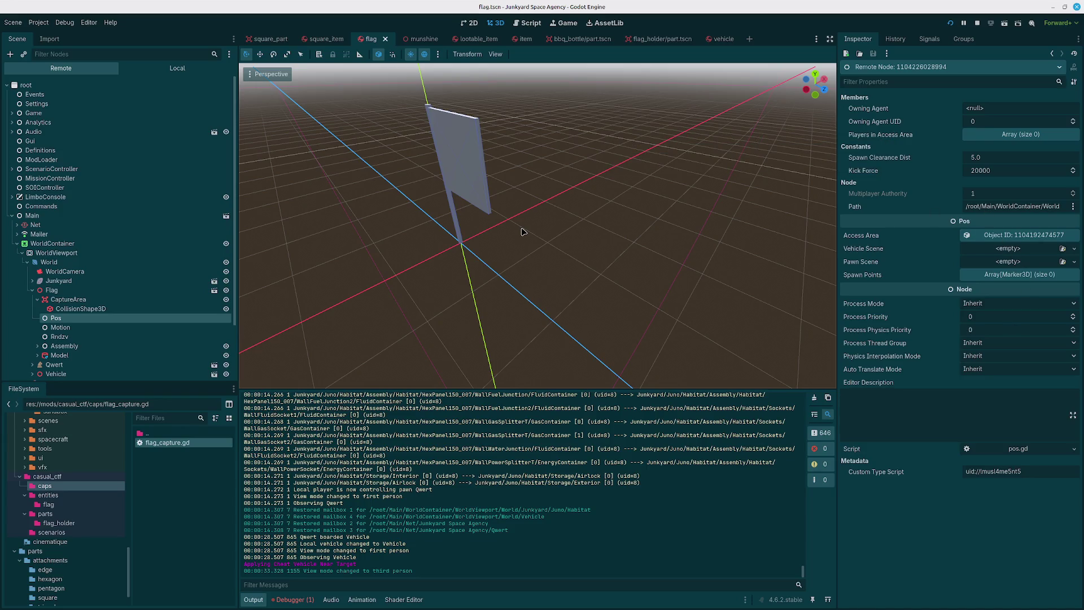
{"action": "key", "text": "alt+Tab"}
{"action": "key", "text": "alt+Tab"}
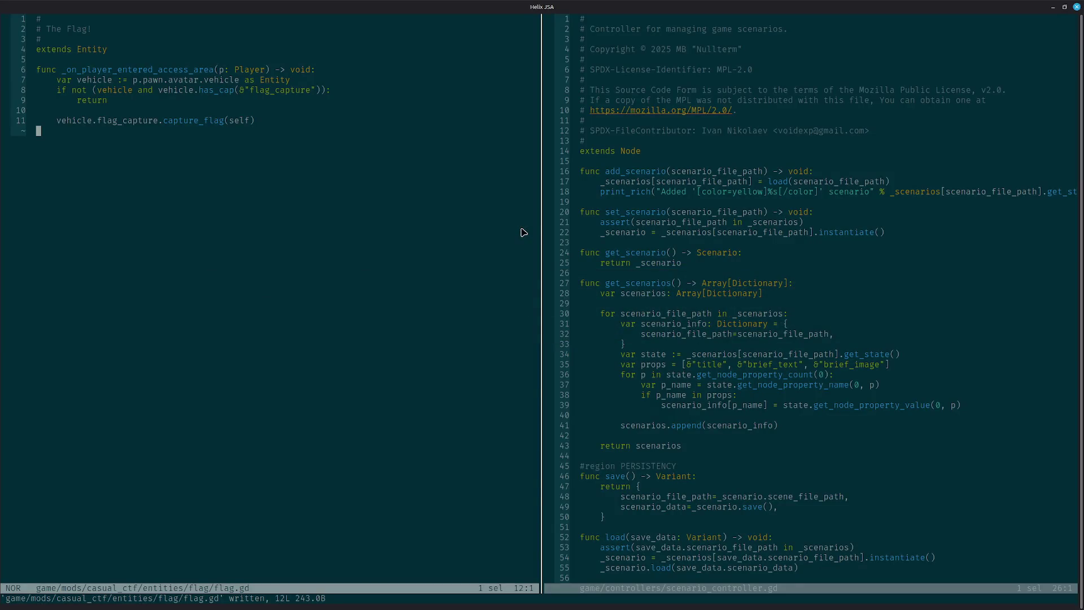
{"action": "key", "text": "alt+Tab"}
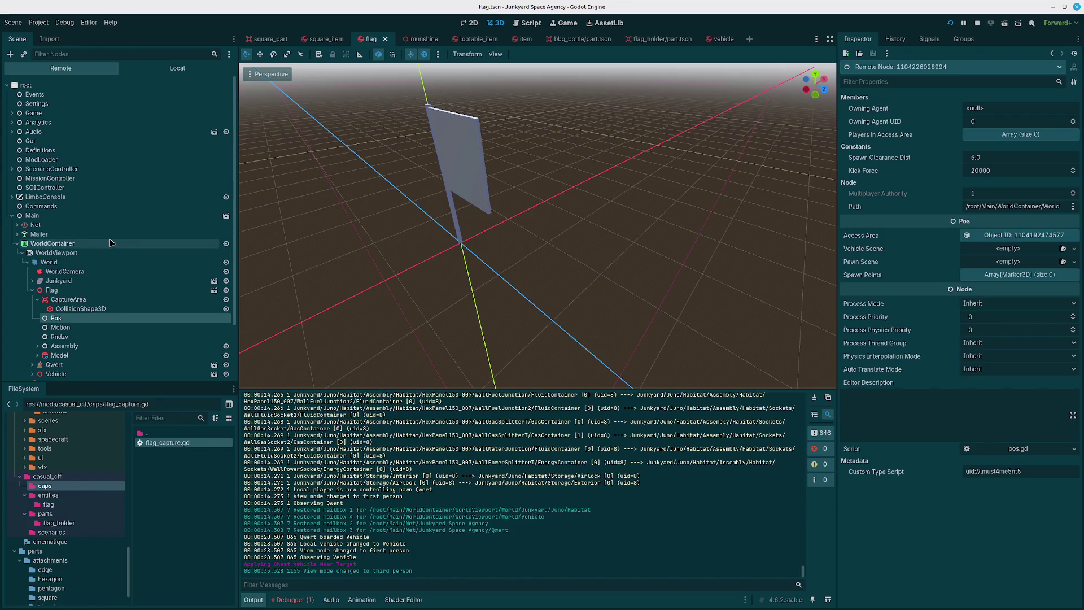
Inspect the player character Qwert's properties in the Remote tree
{"action": "scroll", "coordinate": [88, 326], "scroll_direction": "down", "scroll_amount": 3}
{"action": "left_click", "coordinate": [74, 298]}
{"action": "scroll", "coordinate": [232, 310], "scroll_direction": "down", "scroll_amount": 2}
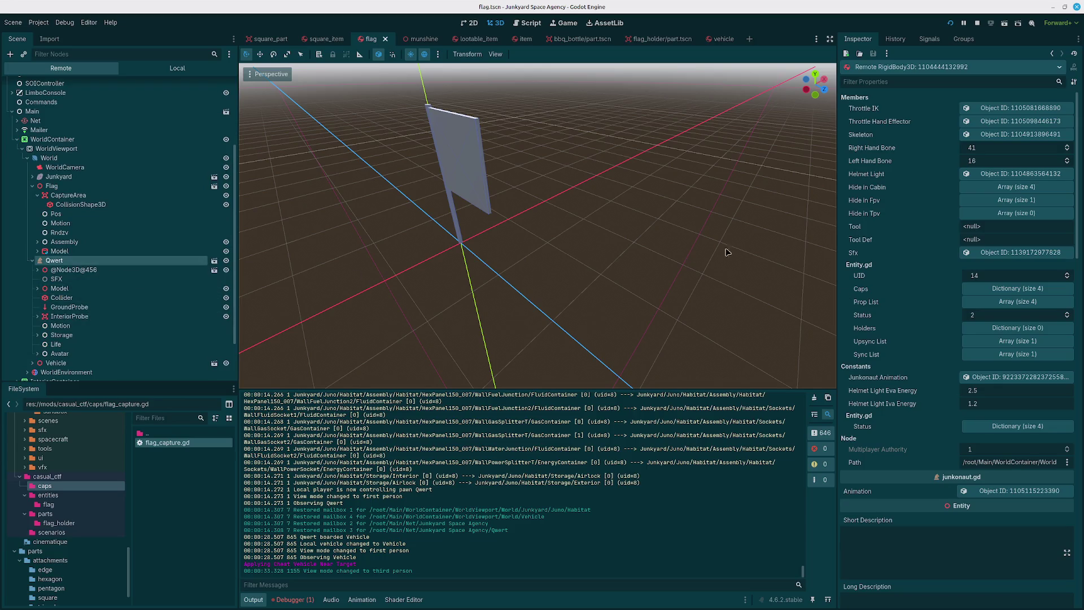
{"action": "scroll", "coordinate": [903, 339], "scroll_direction": "down", "scroll_amount": 10}
{"action": "scroll", "coordinate": [912, 387], "scroll_direction": "down", "scroll_amount": 10}
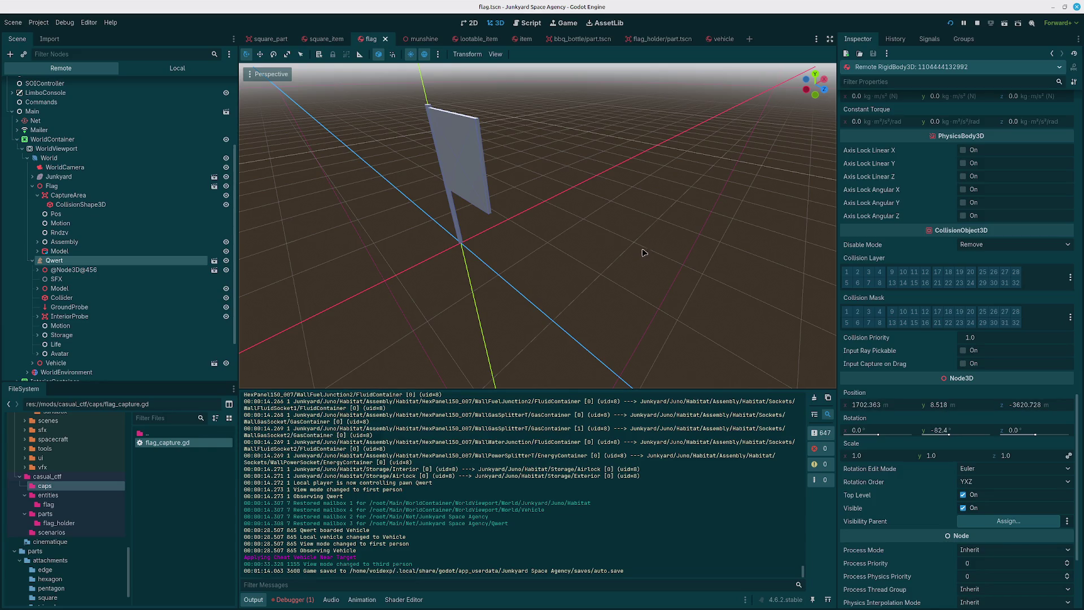
Stop the running game to return to the local Flag scene
{"action": "key", "text": "alt+Tab"}
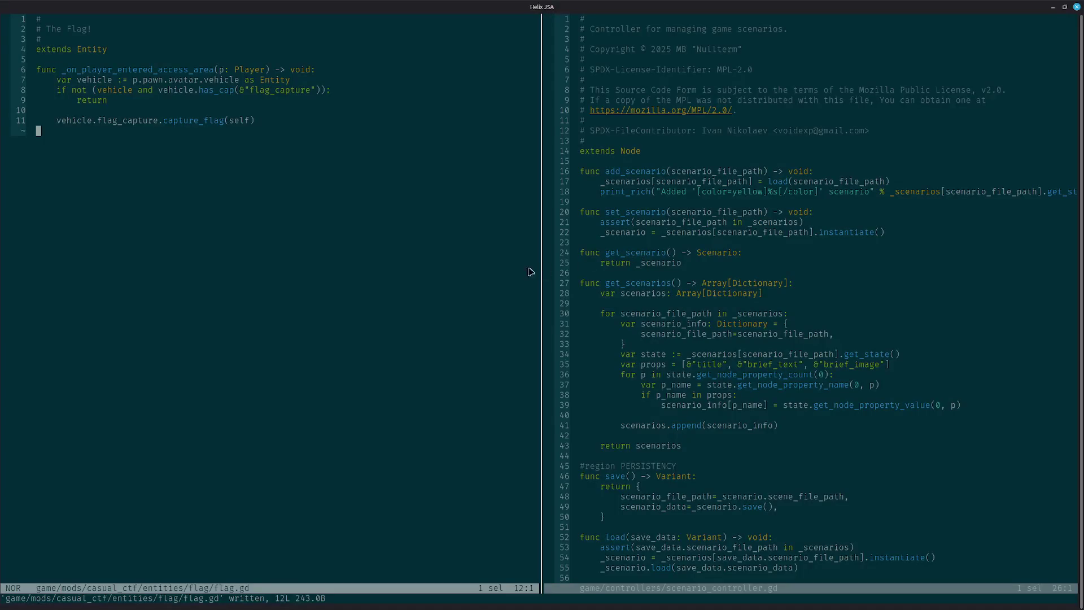
{"action": "key", "text": "alt+Tab"}
{"action": "left_click", "coordinate": [978, 24]}
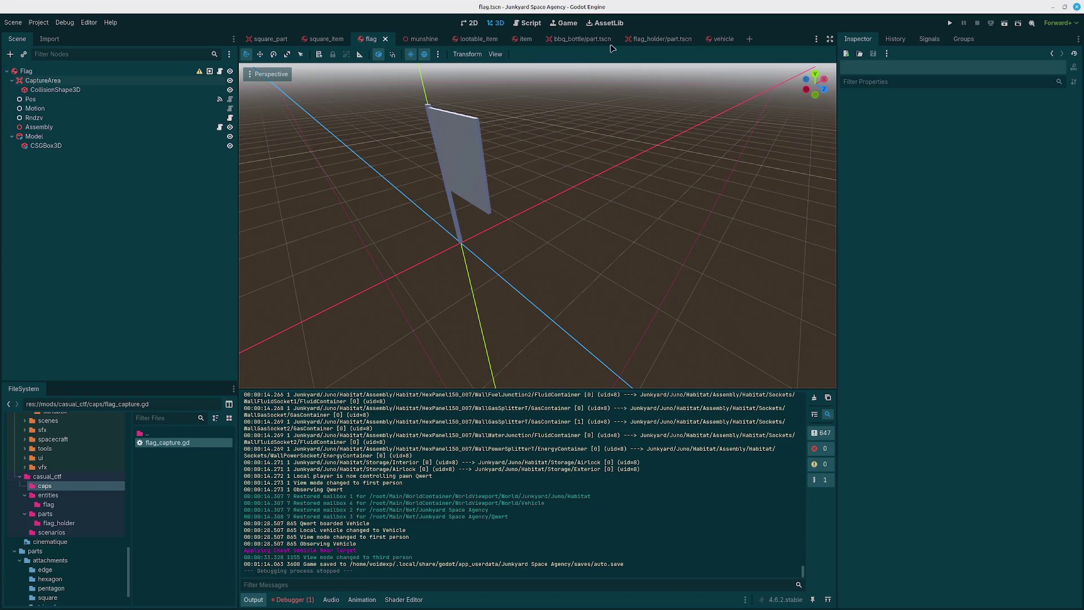
Delete the Pos node from the flag scene
{"action": "left_click", "coordinate": [88, 70]}
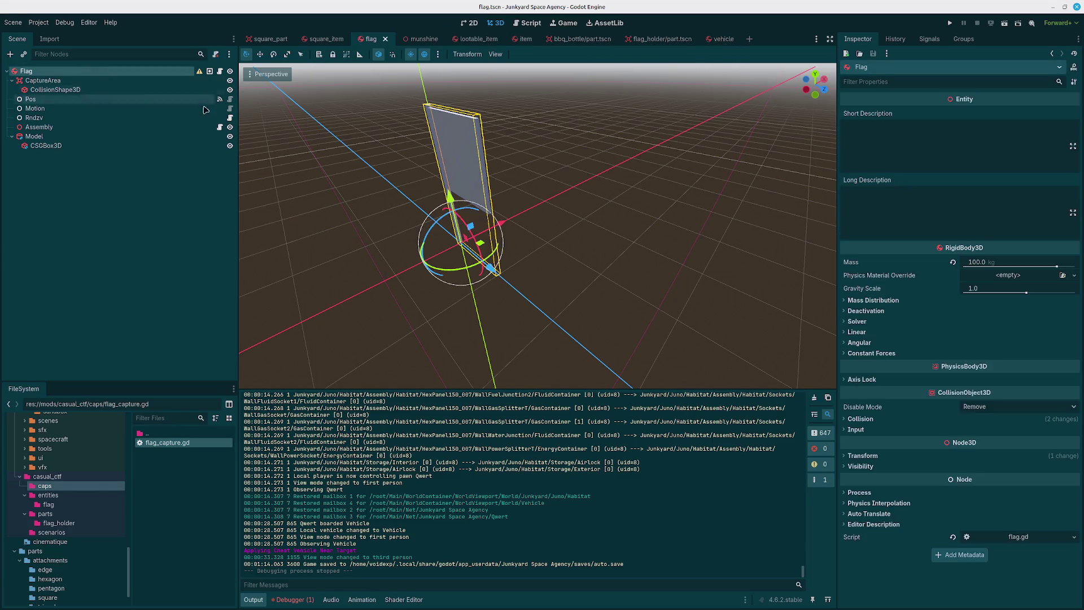
{"action": "key", "text": "f"}
{"action": "left_click_drag", "start_coordinate": [675, 138], "coordinate": [429, 150]}
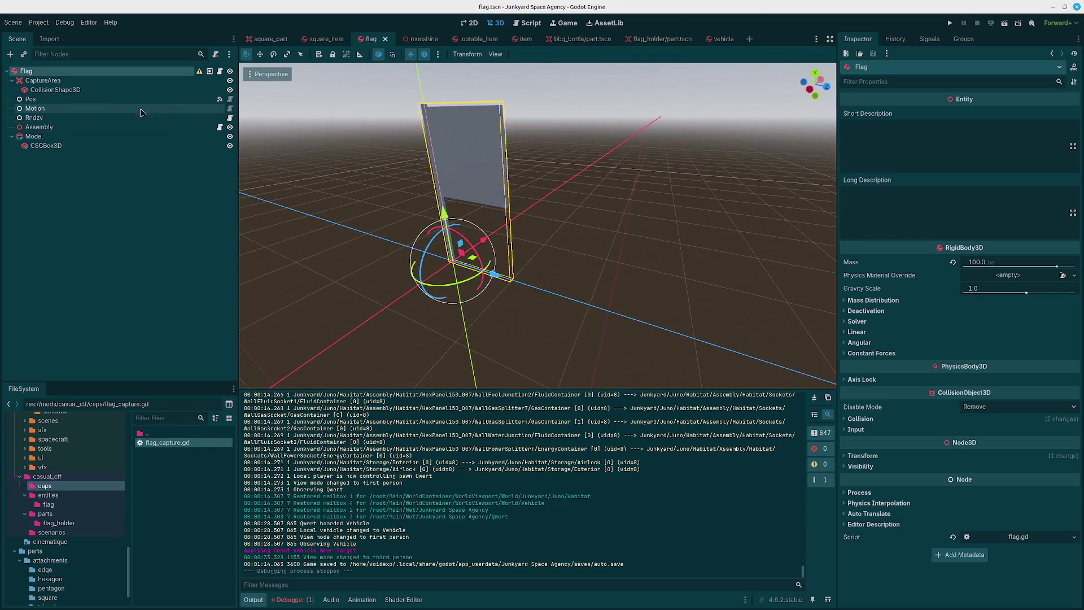
{"action": "left_click", "coordinate": [31, 99]}
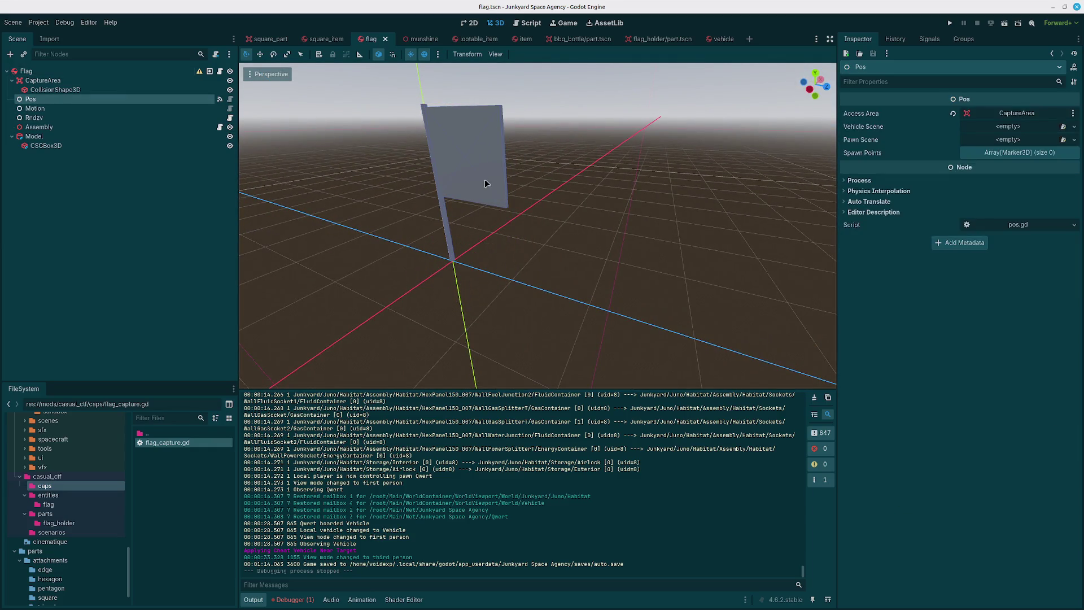
{"action": "key", "text": "Delete"}
{"action": "key", "text": "Return"}
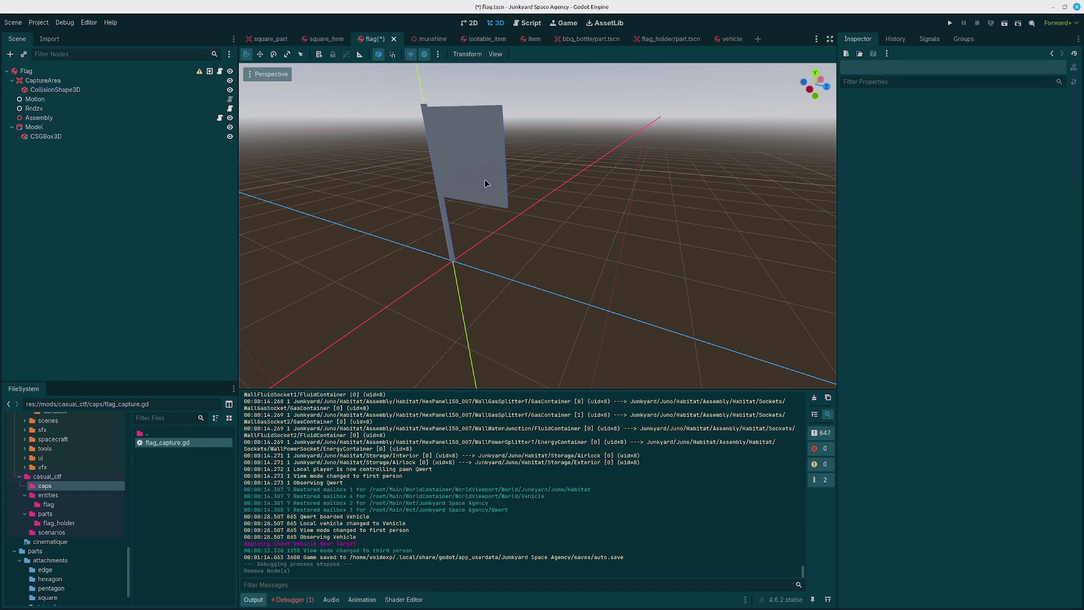
Make CaptureArea use only collision mask 3 with no layer, and turn off Monitorable and Ray Pickable
{"action": "left_click", "coordinate": [43, 80]}
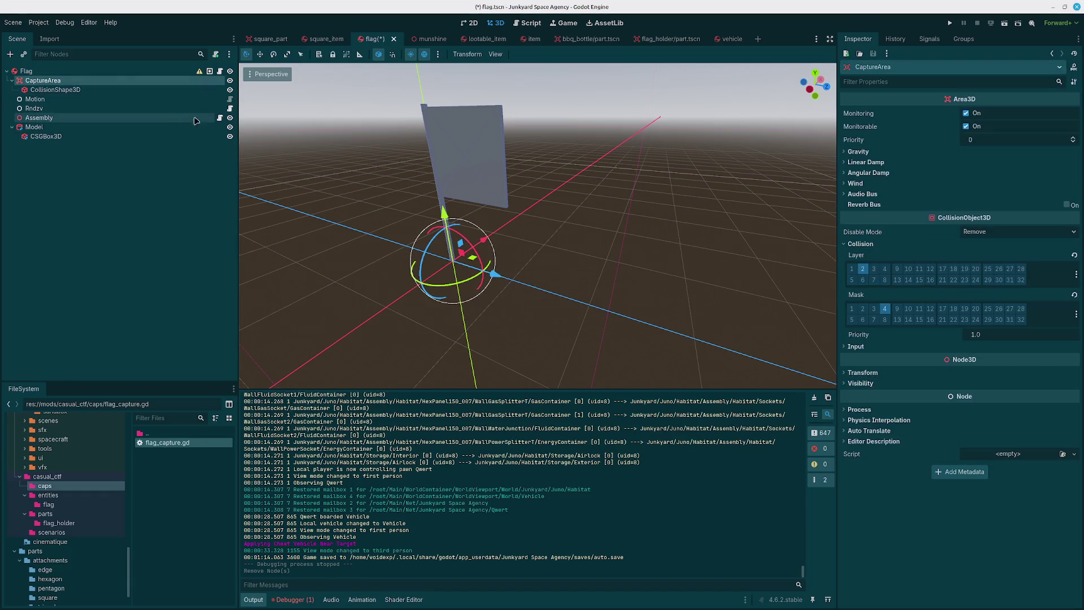
{"action": "left_click", "coordinate": [885, 308]}
{"action": "left_click", "coordinate": [863, 269]}
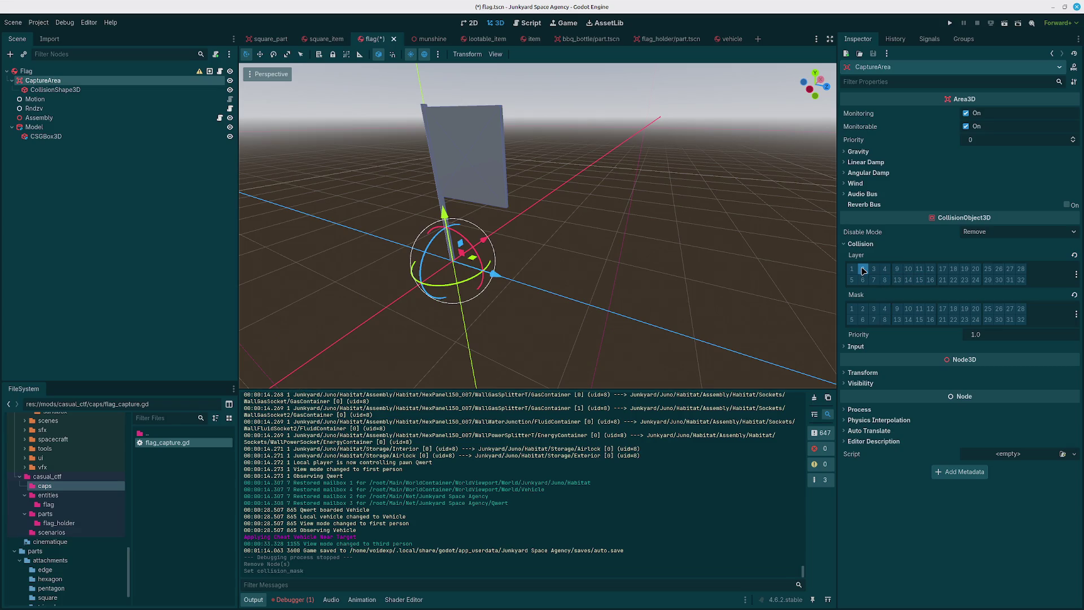
{"action": "left_click", "coordinate": [873, 310]}
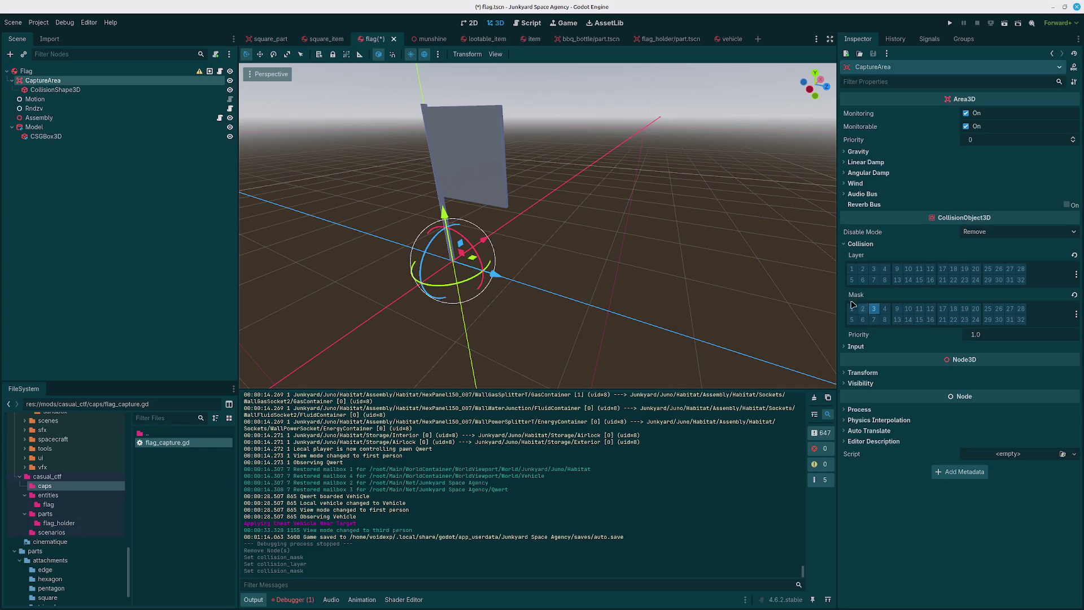
{"action": "left_click", "coordinate": [979, 129]}
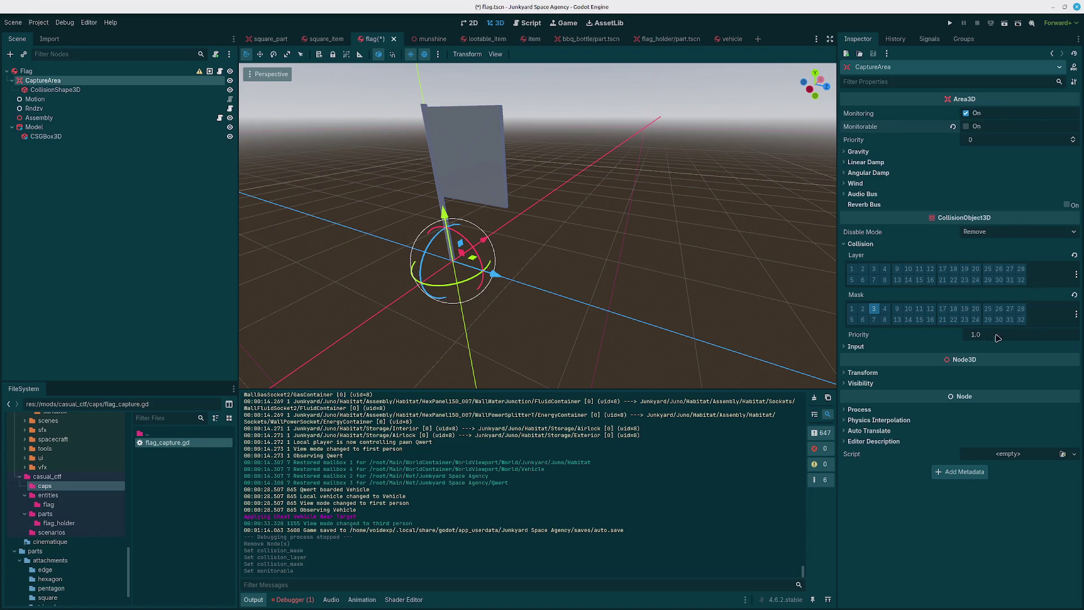
{"action": "left_click", "coordinate": [916, 346]}
{"action": "left_click", "coordinate": [969, 357]}
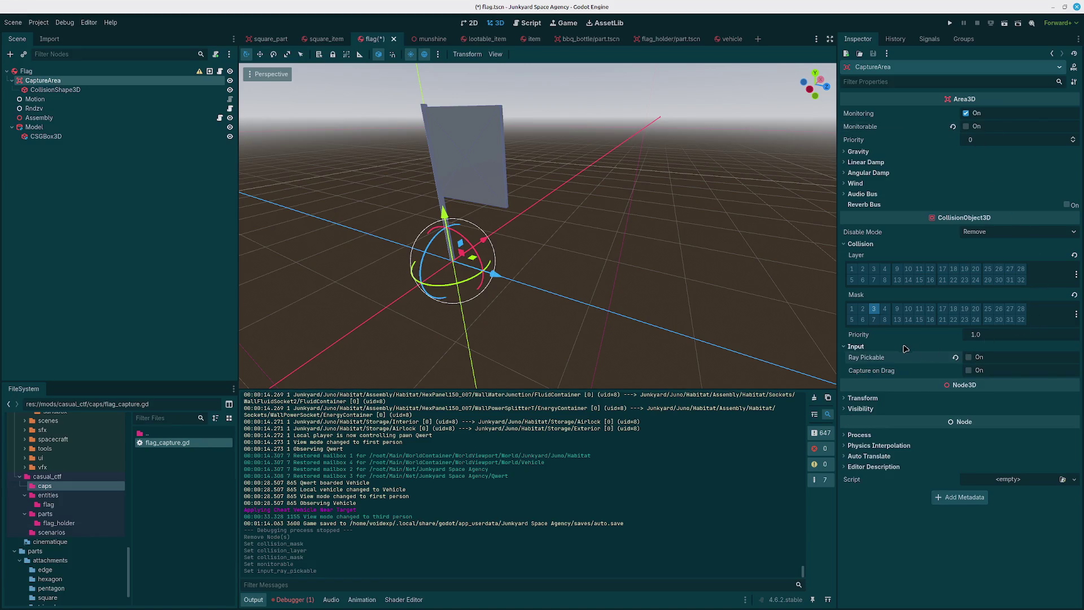
{"action": "left_click", "coordinate": [904, 347]}
Save the flag scene and check its undo history
{"action": "left_click_drag", "start_coordinate": [567, 181], "coordinate": [680, 195]}
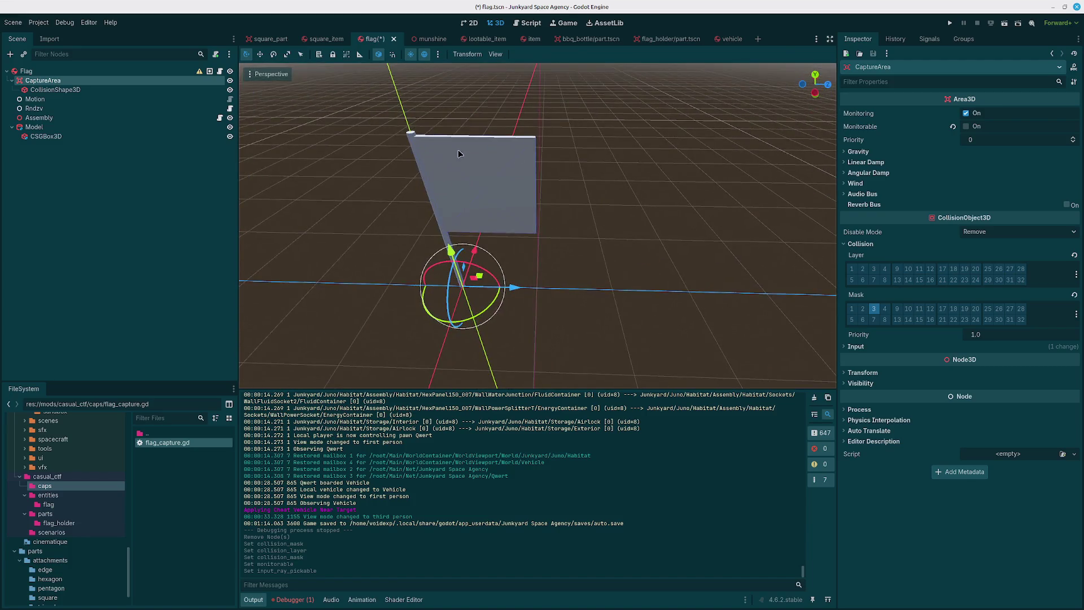
{"action": "left_click_drag", "start_coordinate": [458, 154], "coordinate": [450, 139]}
{"action": "key", "text": "ctrl+s"}
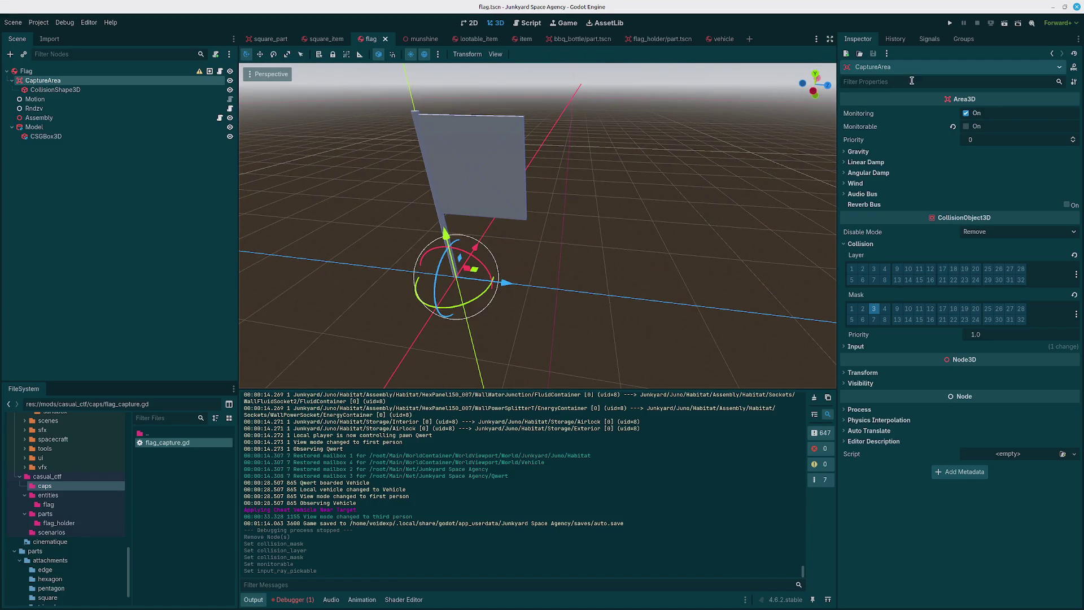
{"action": "left_click", "coordinate": [887, 40]}
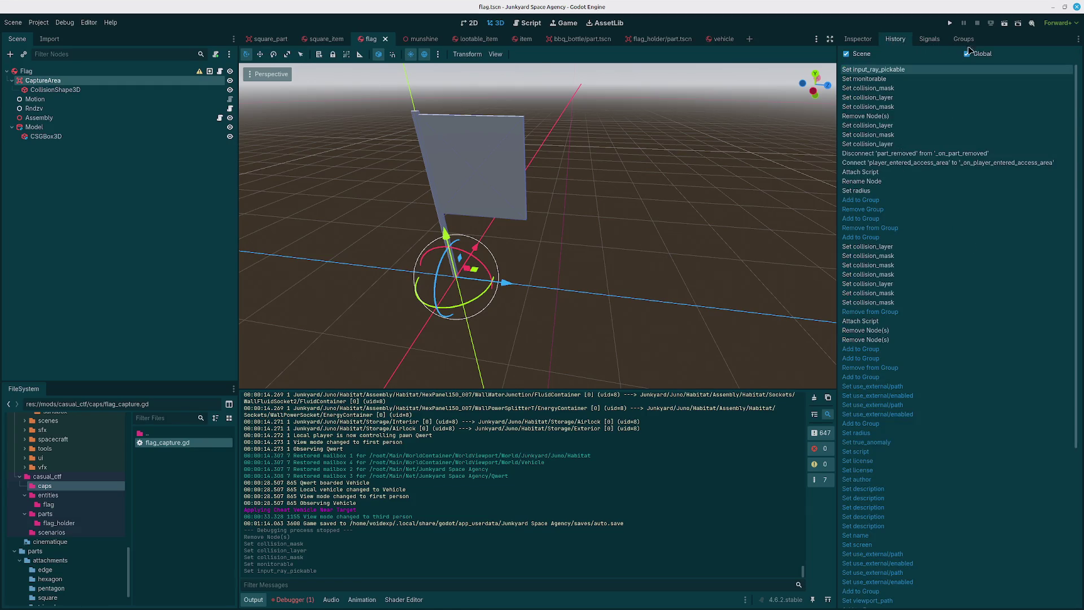
Connect CaptureArea's body_entered signal to a new receiver method named _on_vehicle_entered
{"action": "left_click", "coordinate": [966, 40]}
{"action": "left_click", "coordinate": [932, 40]}
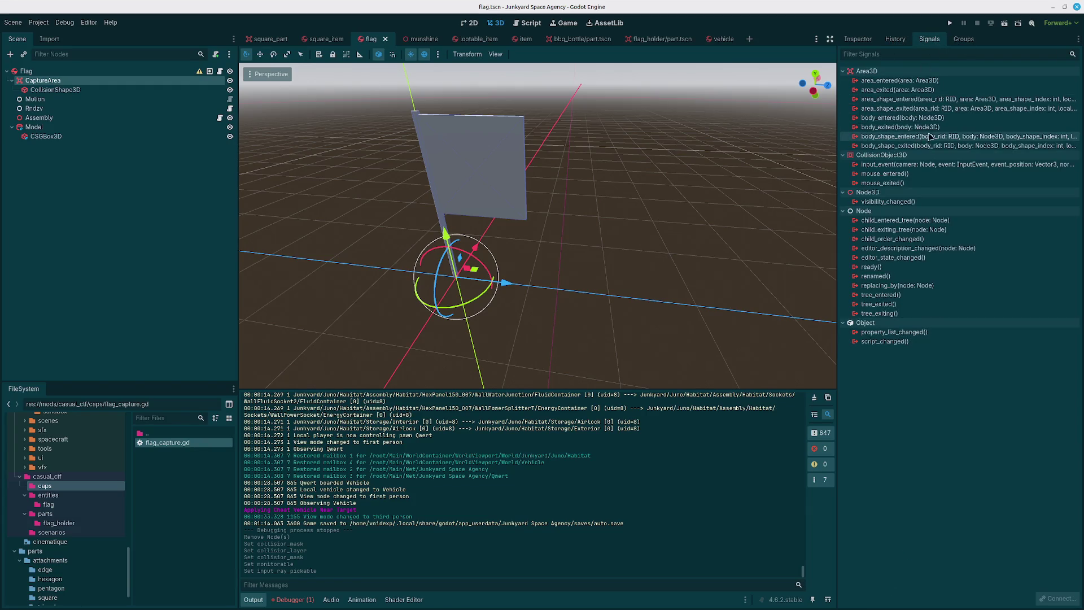
{"action": "double_click", "coordinate": [948, 119]}
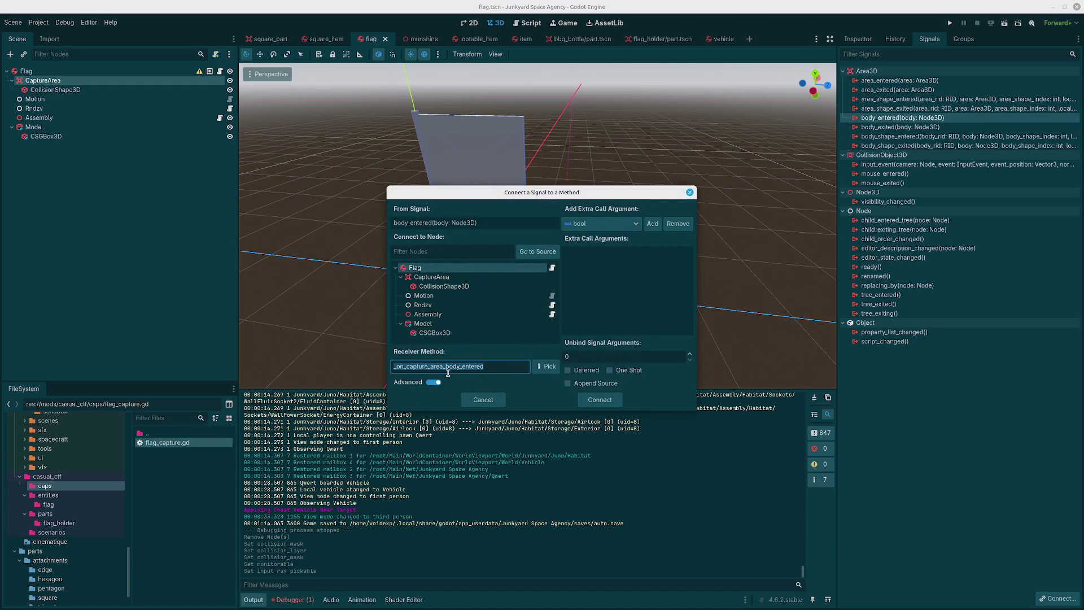
{"action": "left_click", "coordinate": [407, 367]}
{"action": "key", "text": "shift+End"}
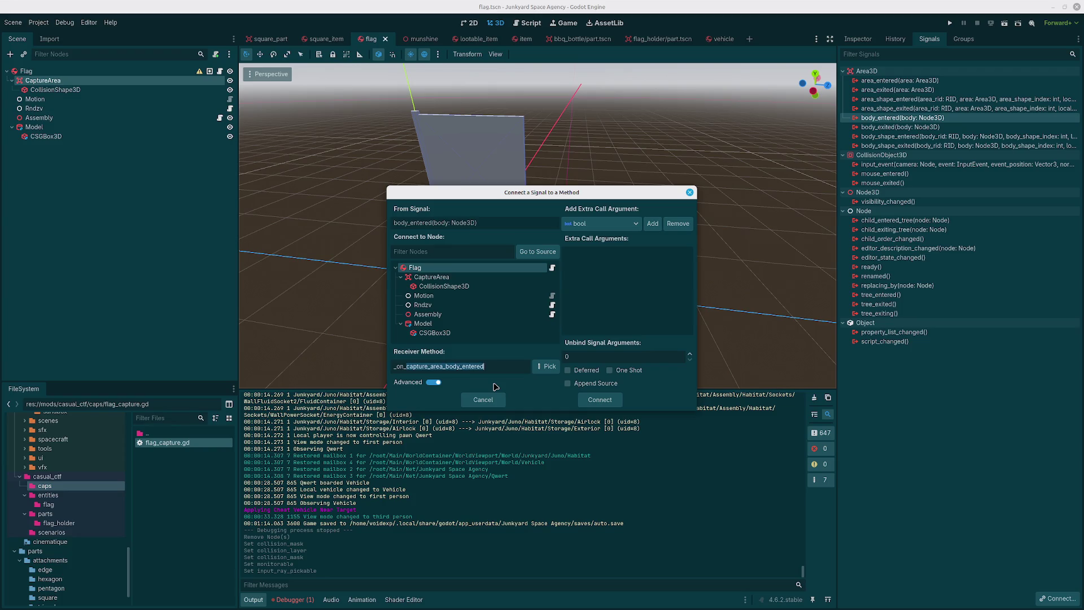
{"action": "type", "text": "vehicle"}
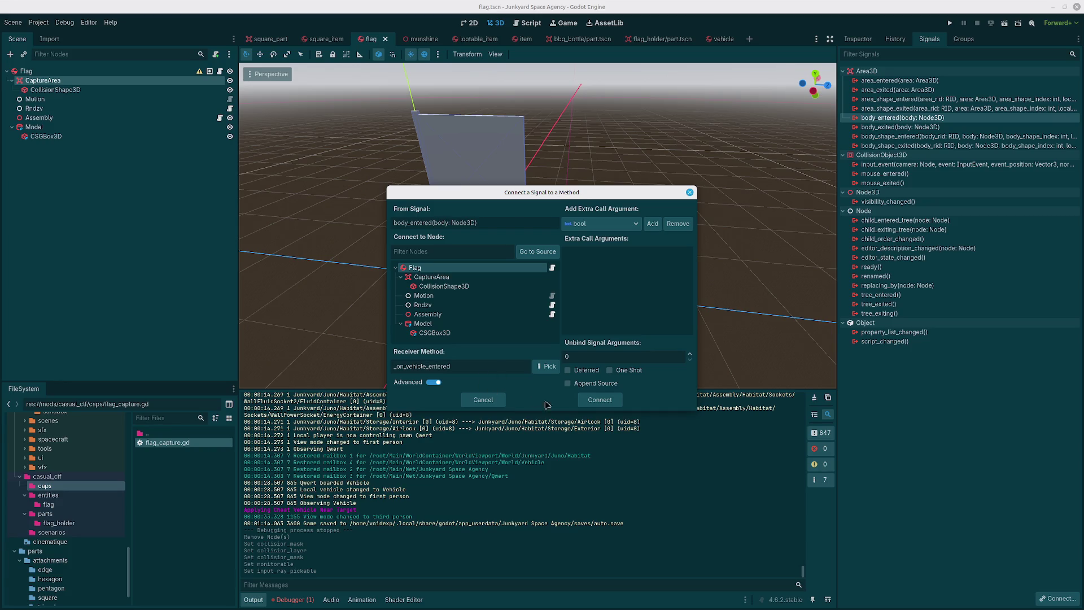
{"action": "left_click", "coordinate": [603, 403]}
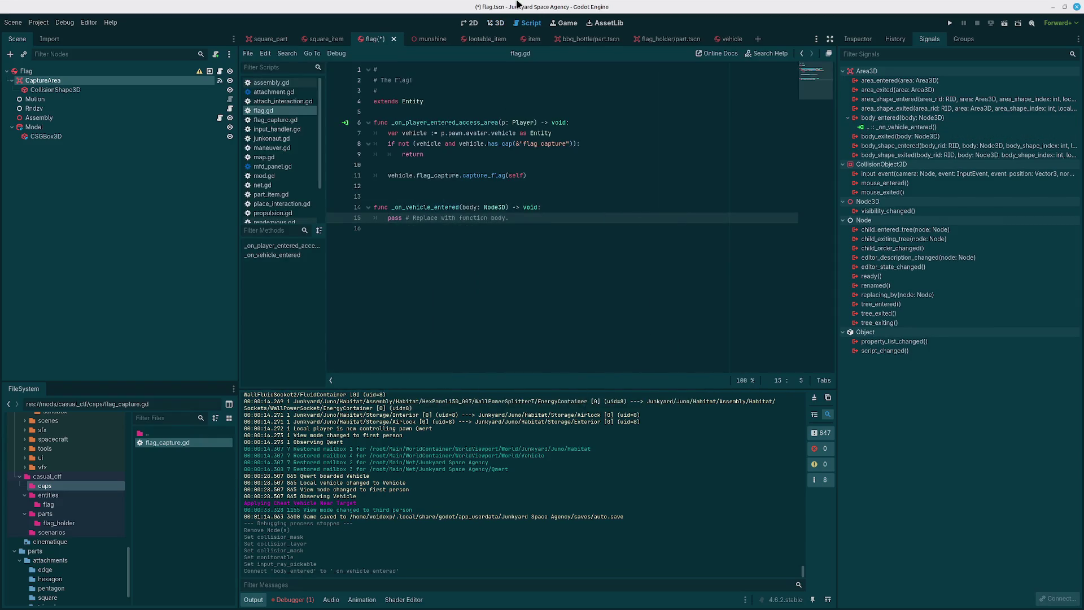
Reload flag.gd in Helix and put the new _on_vehicle_entered header in place of the old one
{"action": "key", "text": "alt+Tab"}
{"action": "type", "text": ":reload"}
{"action": "key", "text": "Return"}
{"action": "key", "text": "d"}
{"action": "key", "text": "k"}
{"action": "key", "text": "k"}
{"action": "key", "text": "k"}
{"action": "key", "text": "x"}
{"action": "key", "text": "R"}
{"action": "key", "text": "semicolon"}
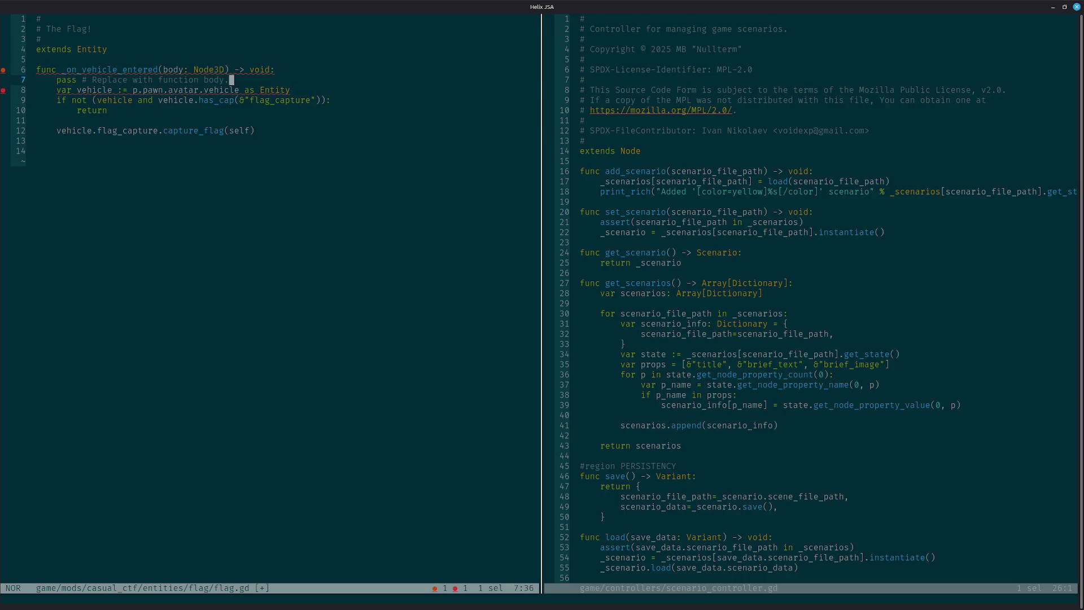
Replace the placeholder pass with a vehicle variable set to body as Entity
{"action": "key", "text": "k"}
{"action": "key", "text": "b"}
{"action": "key", "text": "b"}
{"action": "key", "text": "b"}
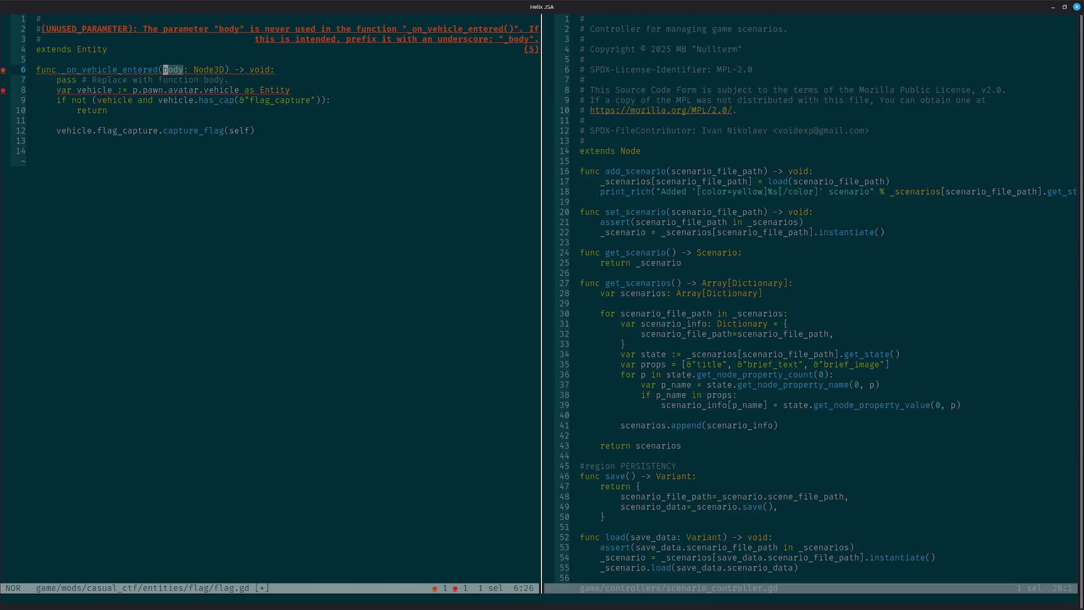
{"action": "key", "text": "j"}
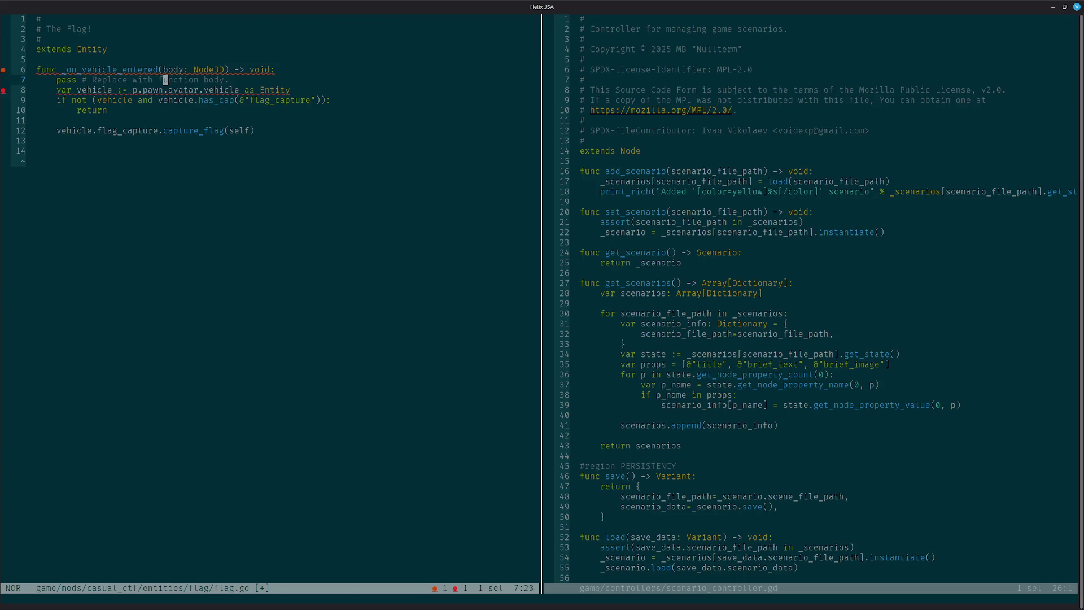
{"action": "key", "text": "x"}
{"action": "key", "text": "d"}
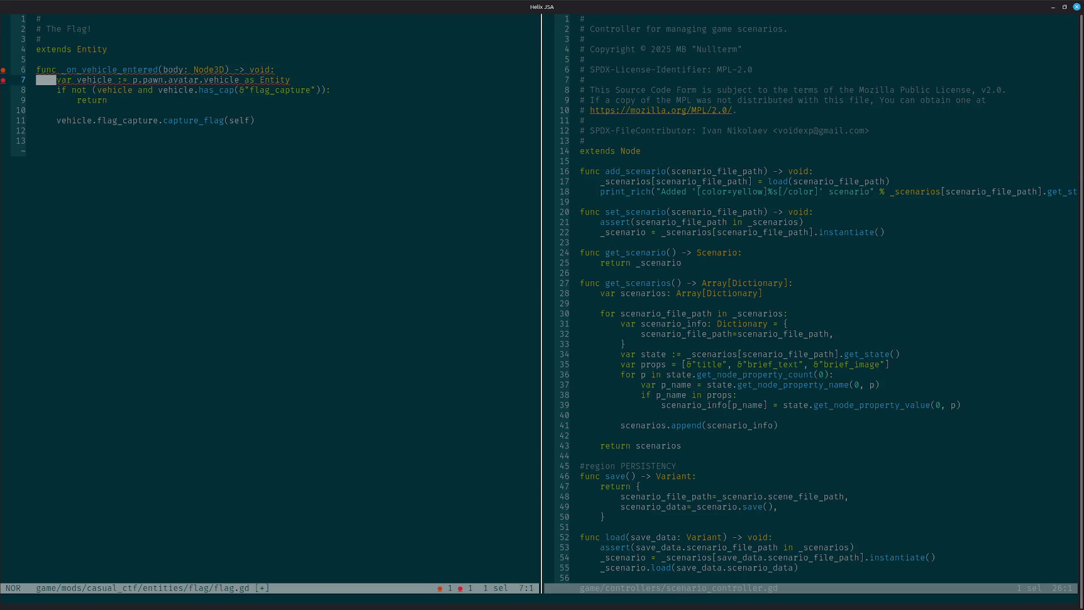
{"action": "key", "text": "w"}
{"action": "key", "text": "w"}
{"action": "key", "text": "w"}
{"action": "type", "text": "vglc"}
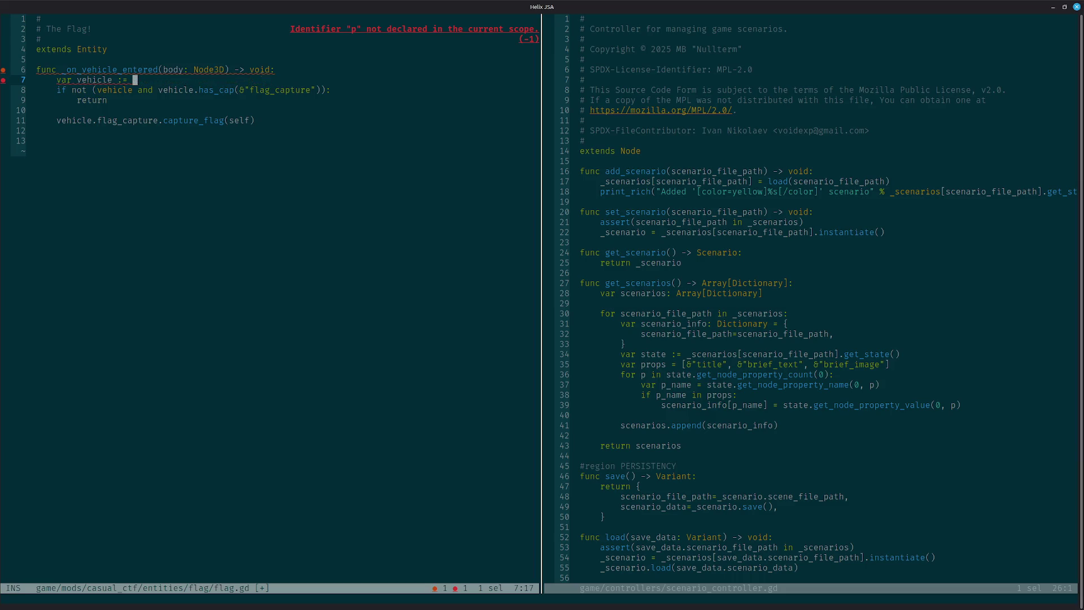
{"action": "type", "text": "body s"}
{"action": "key", "text": "BackSpace"}
{"action": "type", "text": "as Entity"}
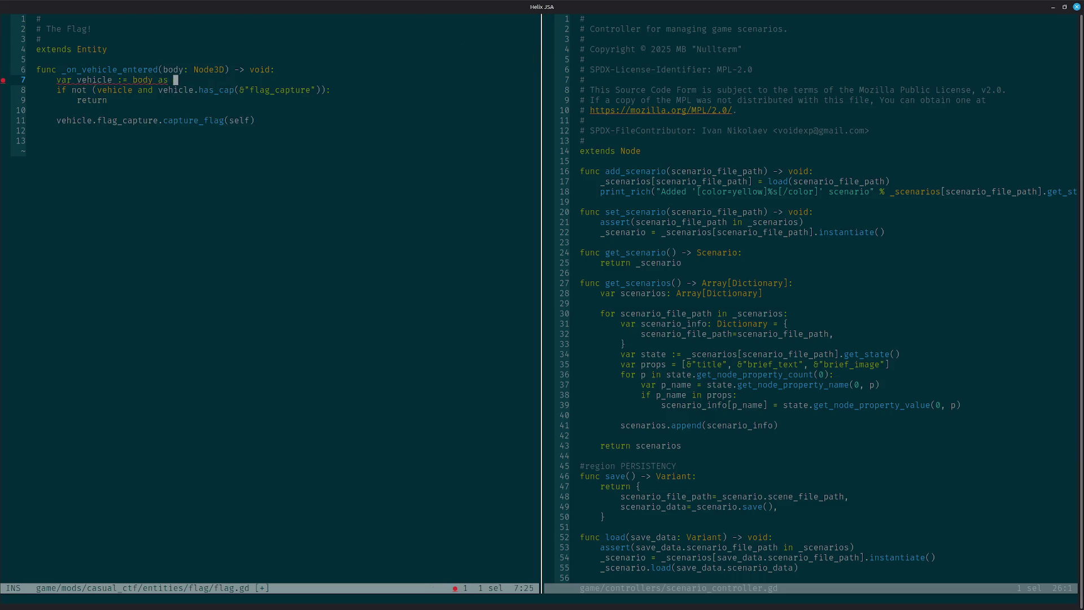
{"action": "key", "text": "Escape"}
Remove the trailing empty lines, save all files, and run the game from Godot
{"action": "key", "text": "j"}
{"action": "key", "text": "j"}
{"action": "key", "text": "j"}
{"action": "type", "text": "dkd:wa"}
{"action": "key", "text": "Return"}
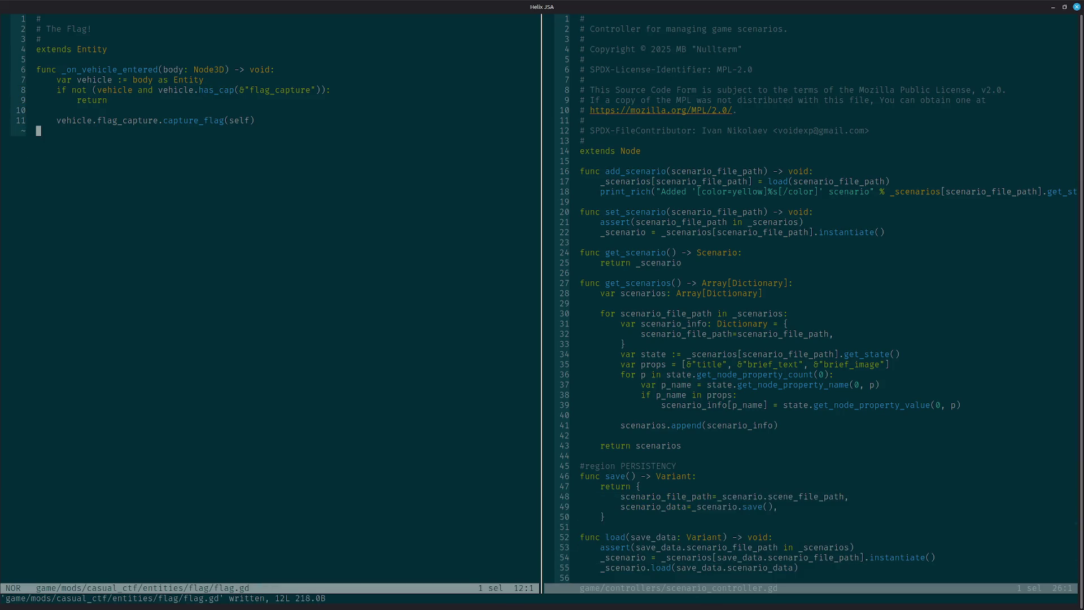
{"action": "key", "text": "alt+Tab"}
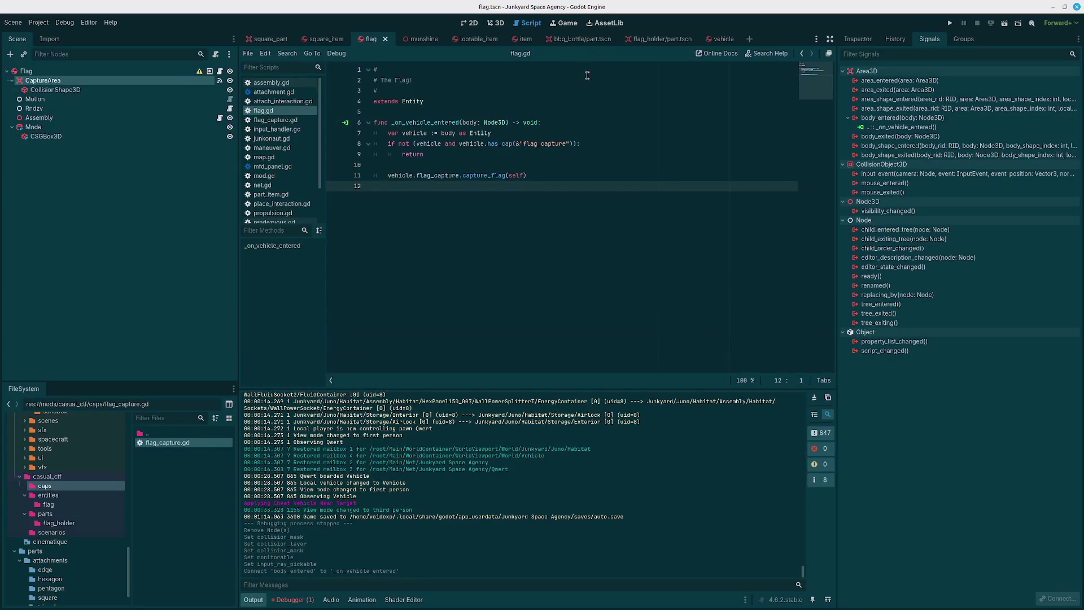
{"action": "key", "text": "F5"}
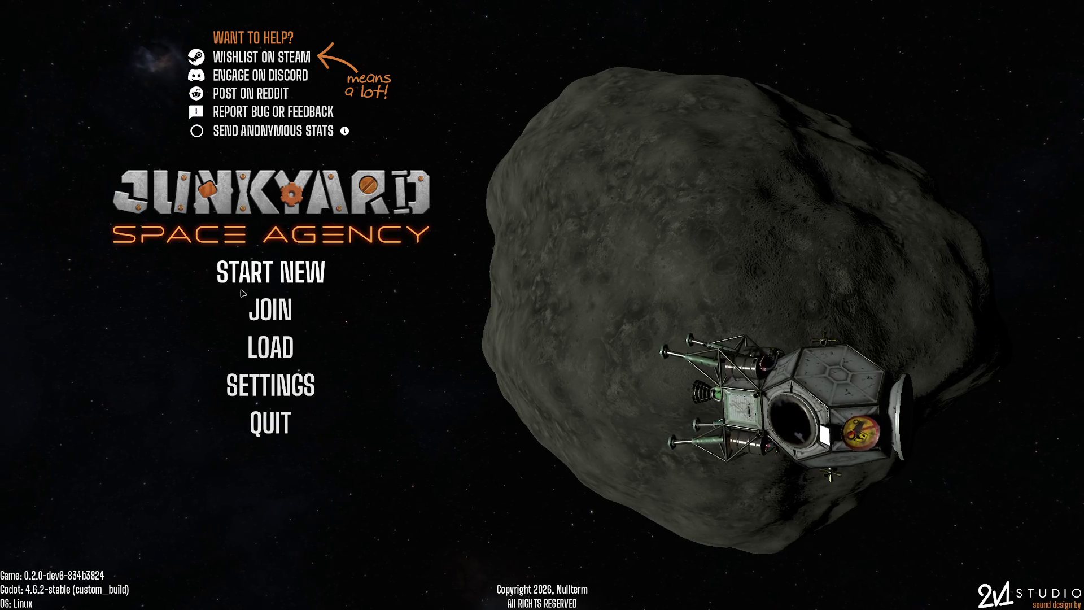
Start a new game of the Capture the Flag scenario and open the pause menu
{"action": "left_click", "coordinate": [295, 282]}
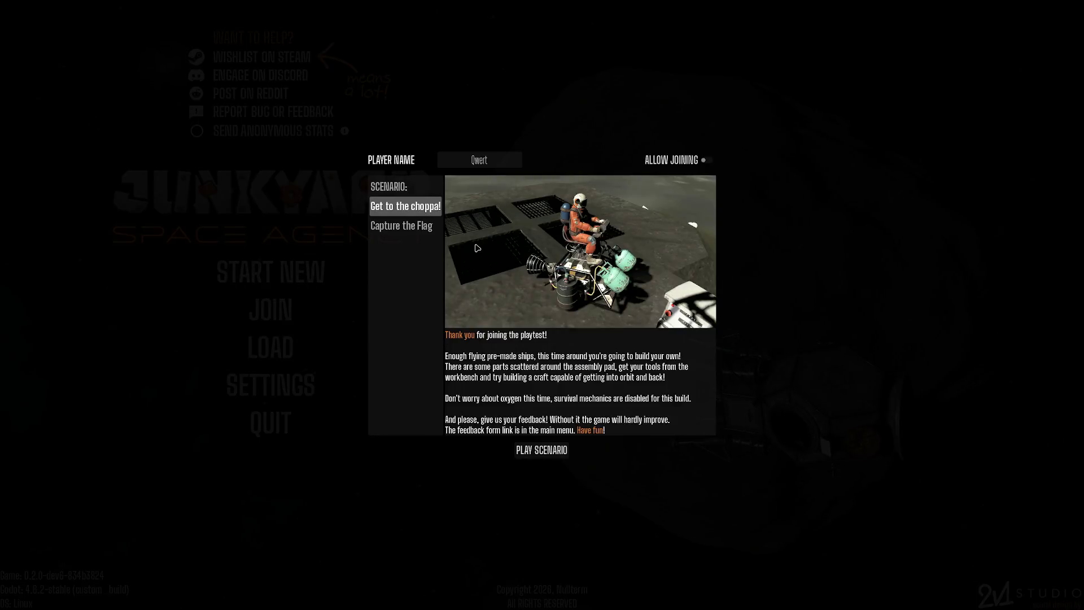
{"action": "left_click", "coordinate": [402, 226]}
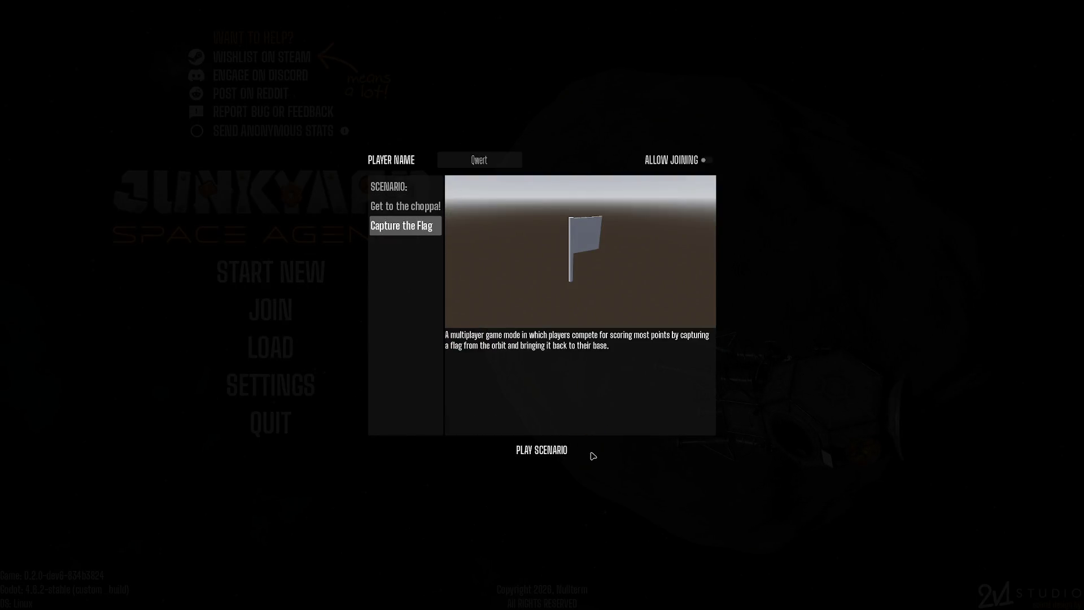
{"action": "left_click", "coordinate": [593, 455]}
{"action": "key", "text": "Escape"}
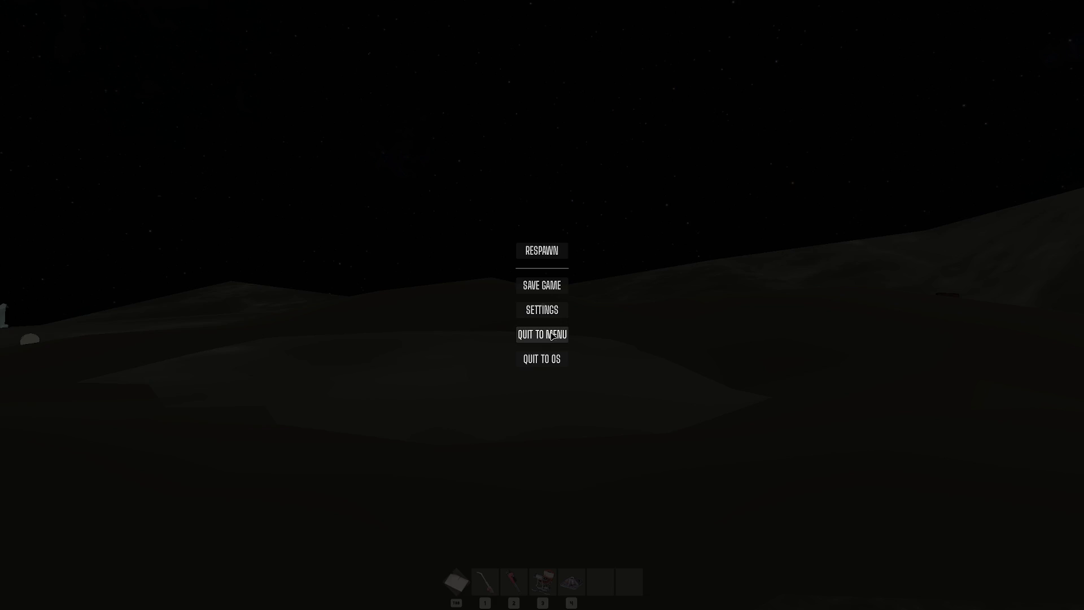
Walk onto the yellow hexagon pad and build a hexagonal metal cage over it
{"action": "key", "text": "Escape"}
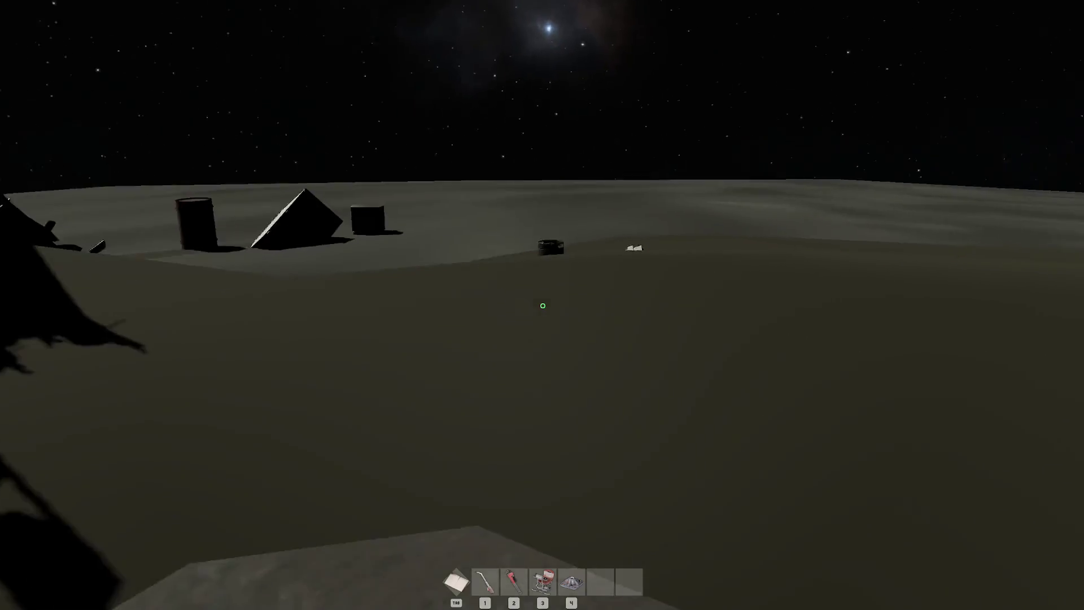
{"action": "key", "text": "w"}
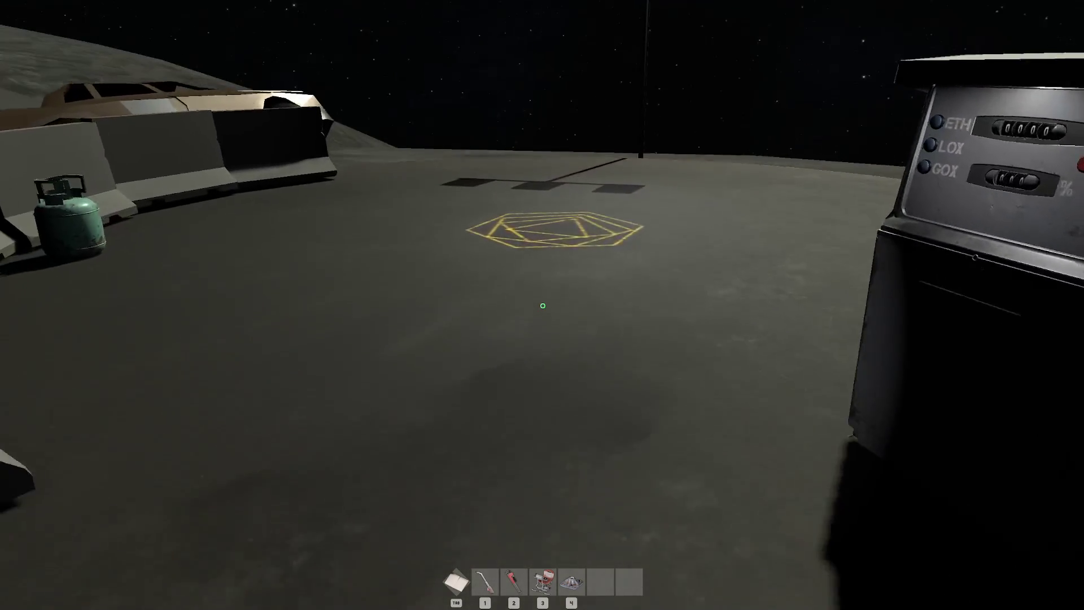
{"action": "key", "text": "w"}
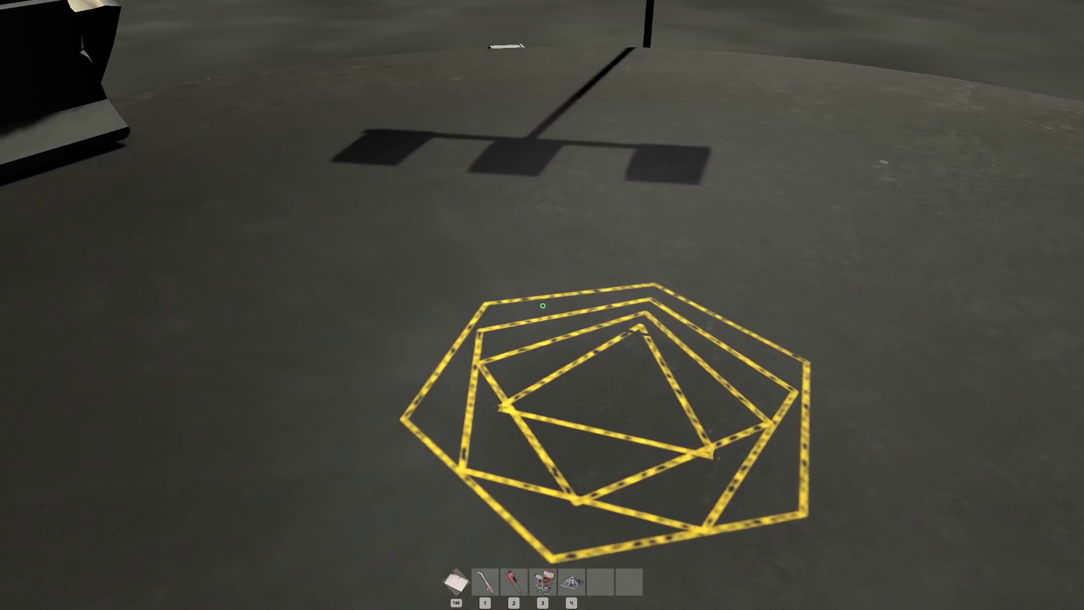
{"action": "key", "text": "alt+Tab"}
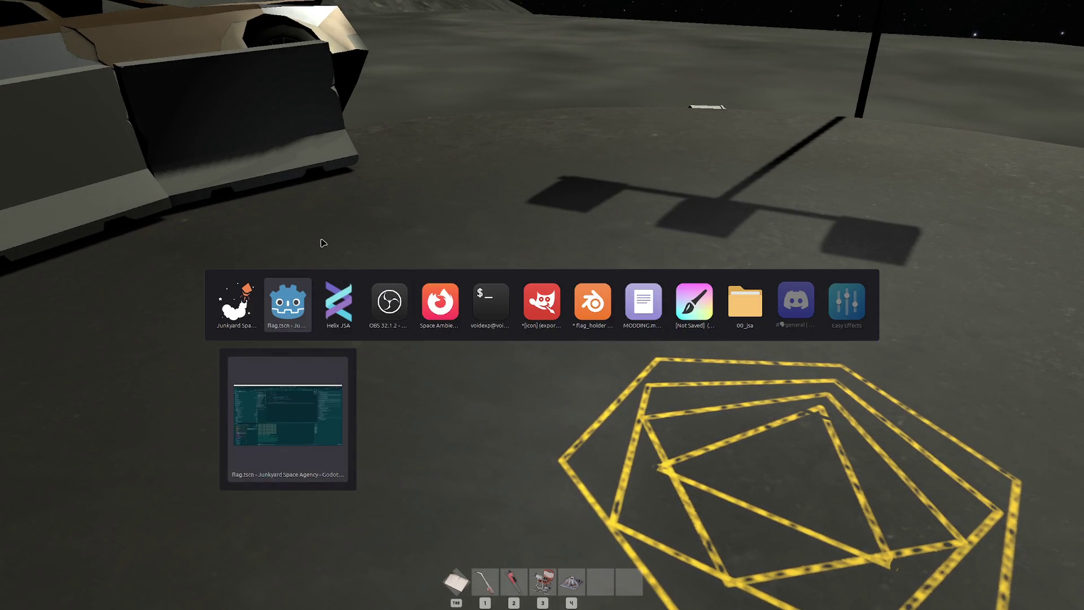
{"action": "key", "text": "Escape"}
{"action": "key", "text": "1"}
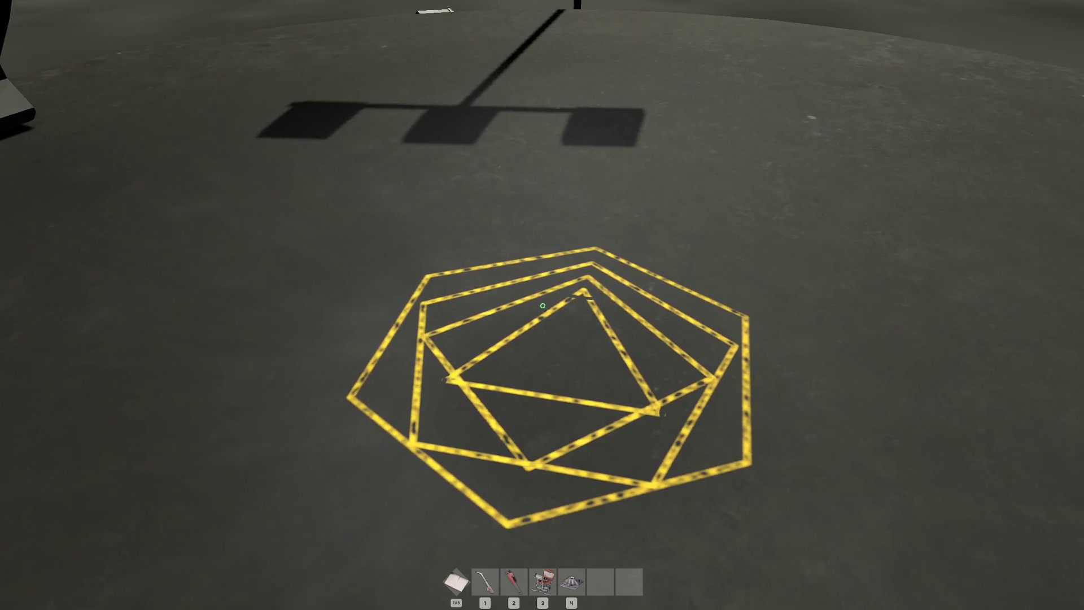
{"action": "right_click", "coordinate": [542, 305]}
{"action": "right_click", "coordinate": [543, 306]}
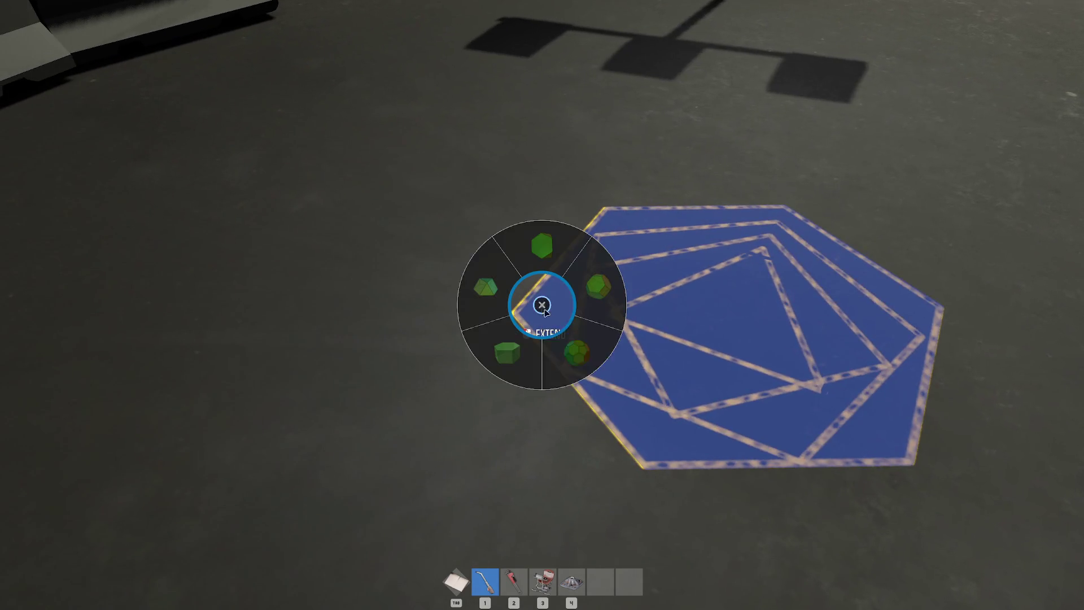
{"action": "left_click", "coordinate": [543, 305]}
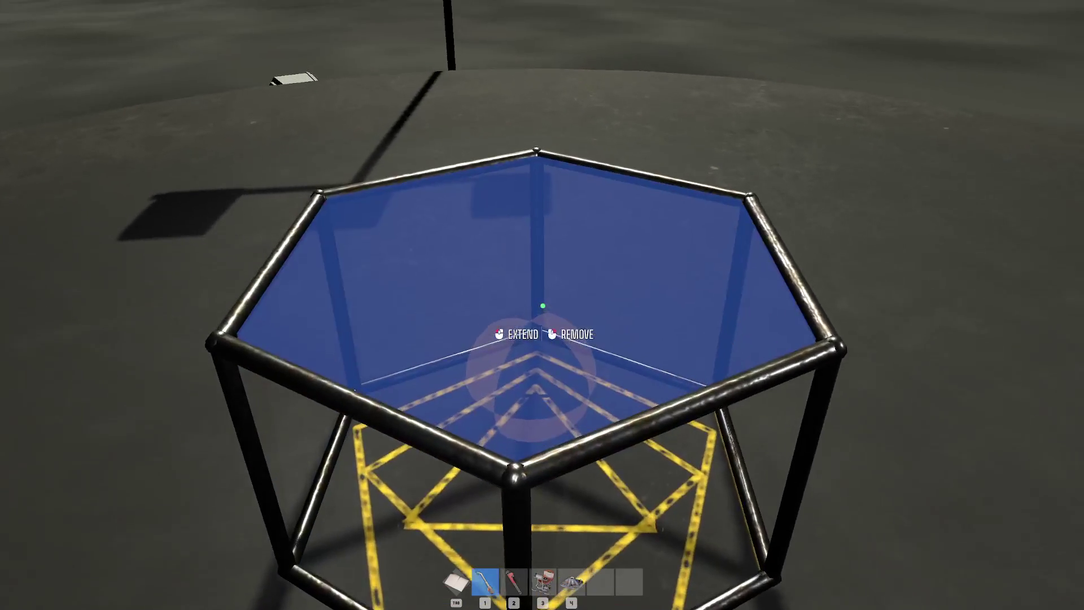
Place a seat on the cage, extend a triangular prism frame upward, and mount a part on top
{"action": "key", "text": "3"}
{"action": "key", "text": "4"}
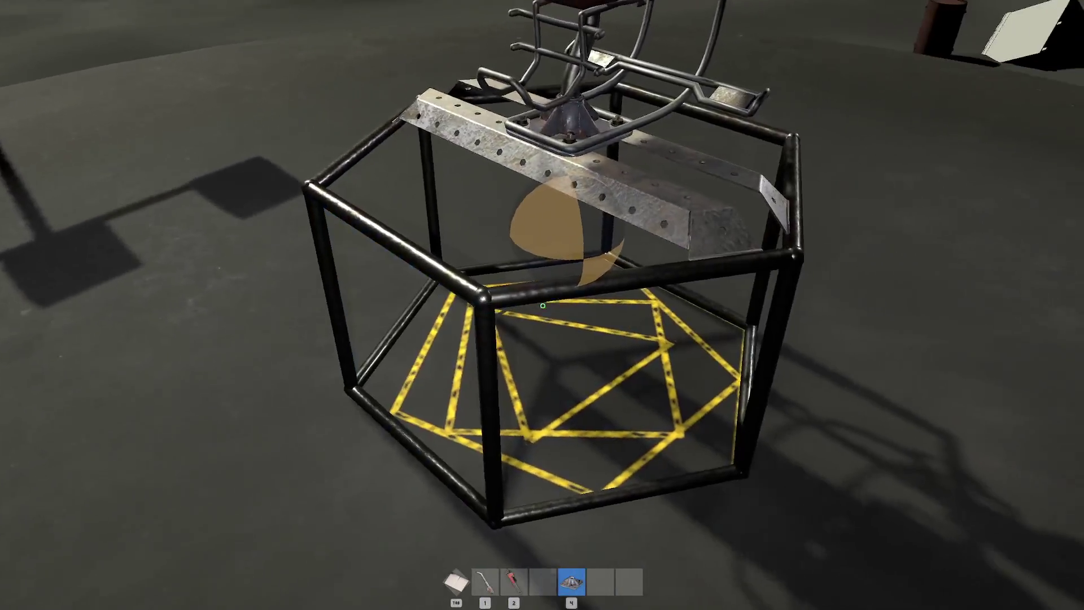
{"action": "key", "text": "1"}
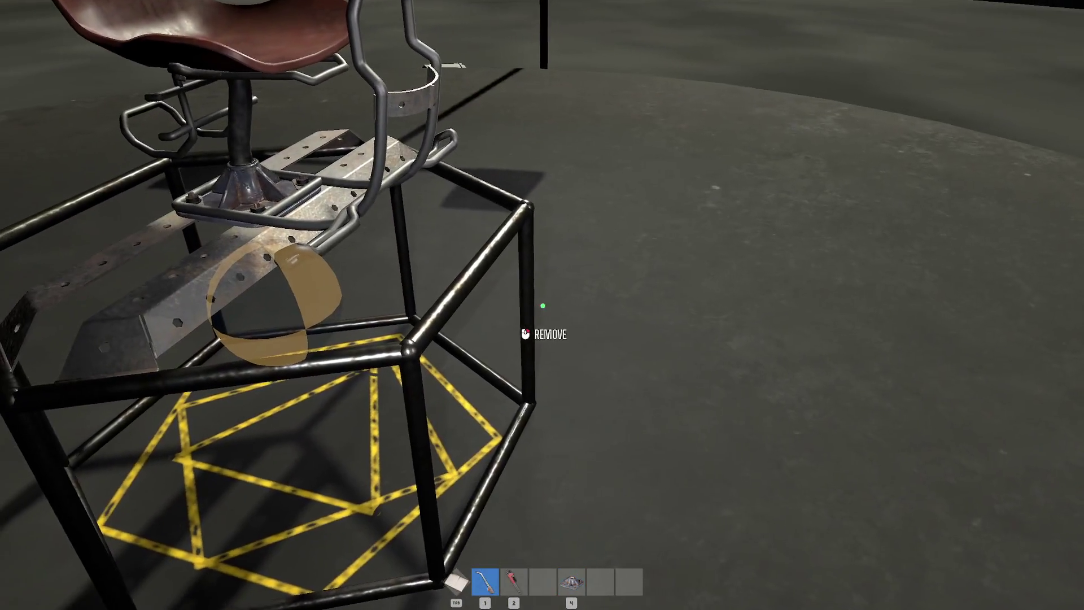
{"action": "right_click", "coordinate": [543, 305]}
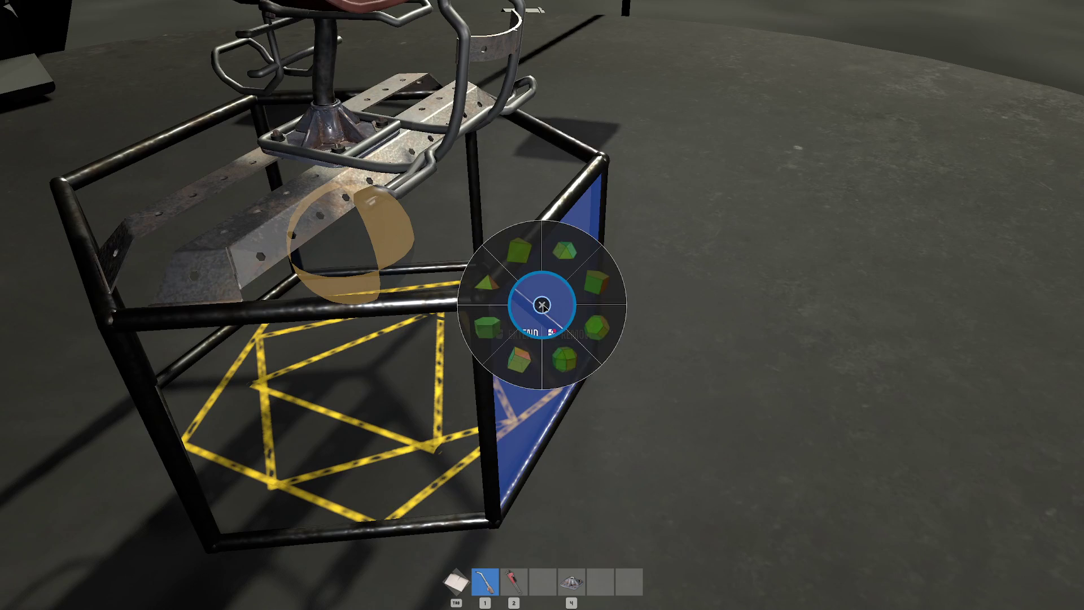
{"action": "left_click", "coordinate": [505, 302]}
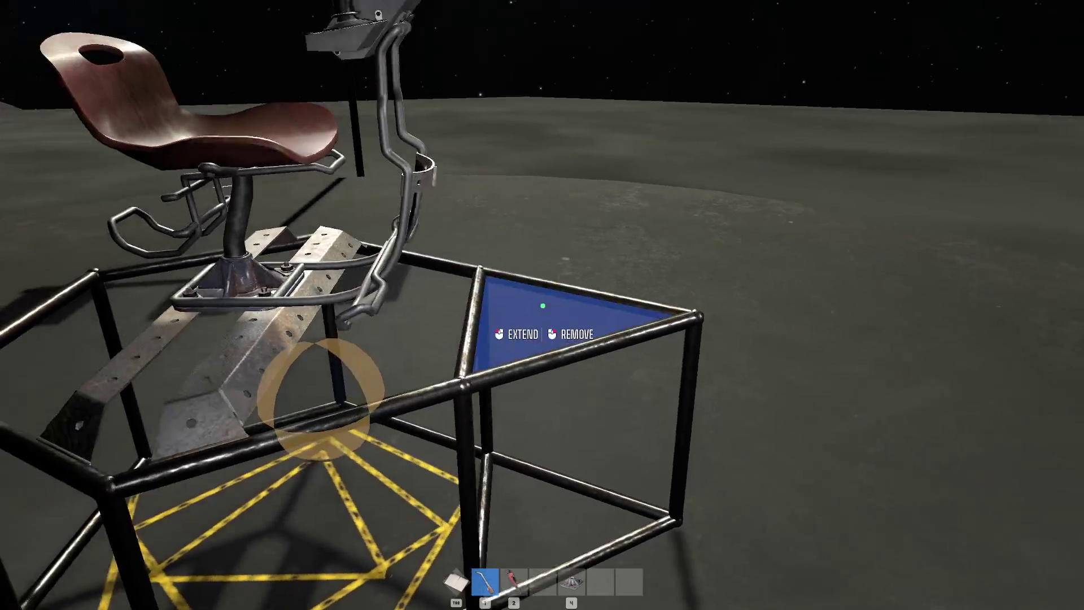
{"action": "right_click", "coordinate": [542, 305]}
{"action": "left_click", "coordinate": [543, 305]}
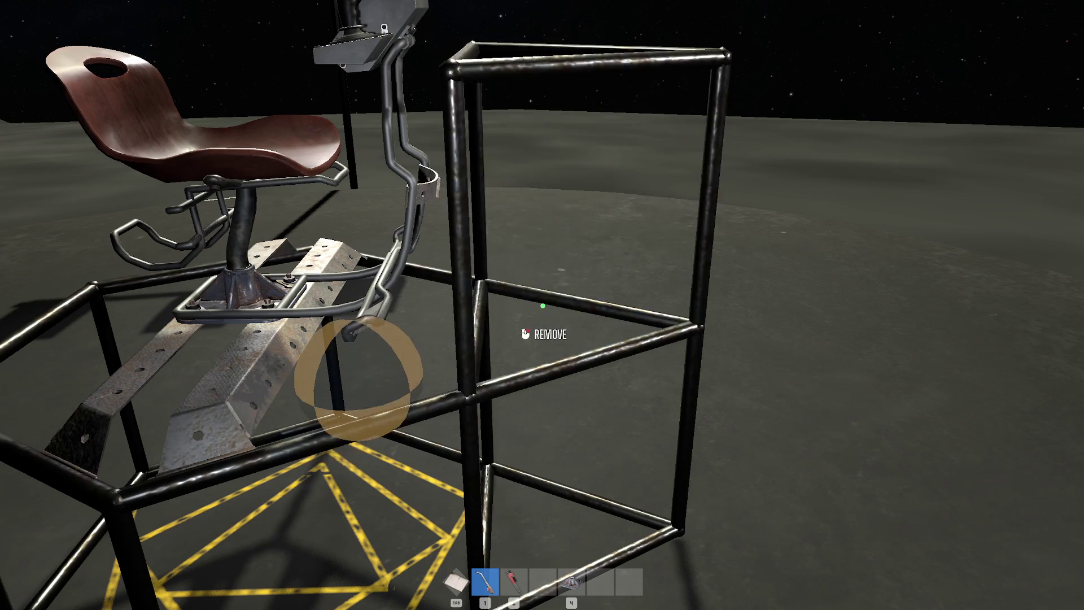
{"action": "key", "text": "4"}
{"action": "left_click", "coordinate": [543, 305]}
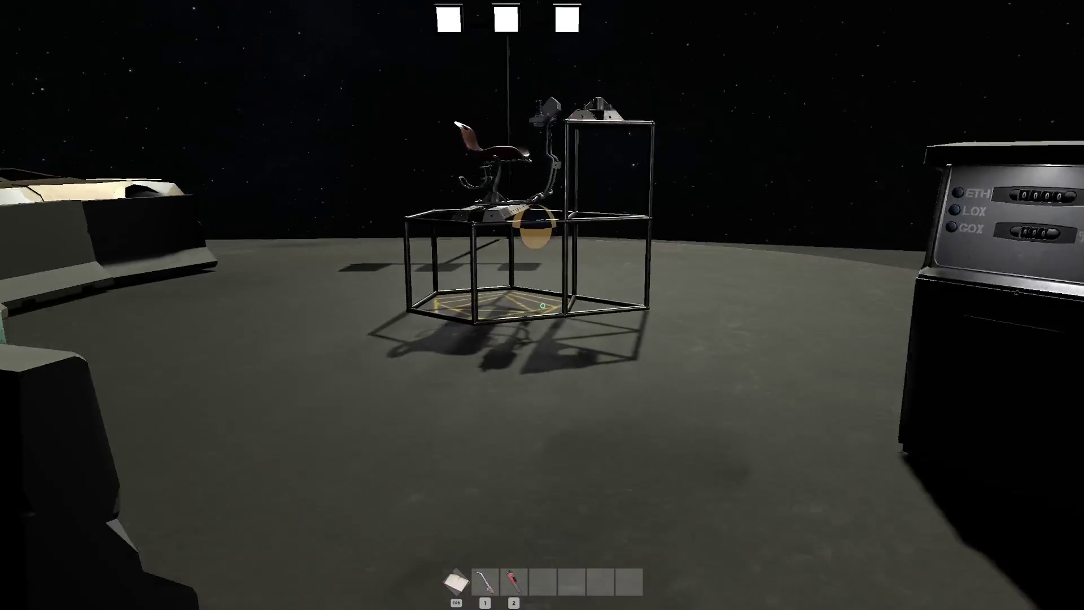
Add an engine to storage through the developer console and attach it to the frame's side
{"action": "key", "text": "grave"}
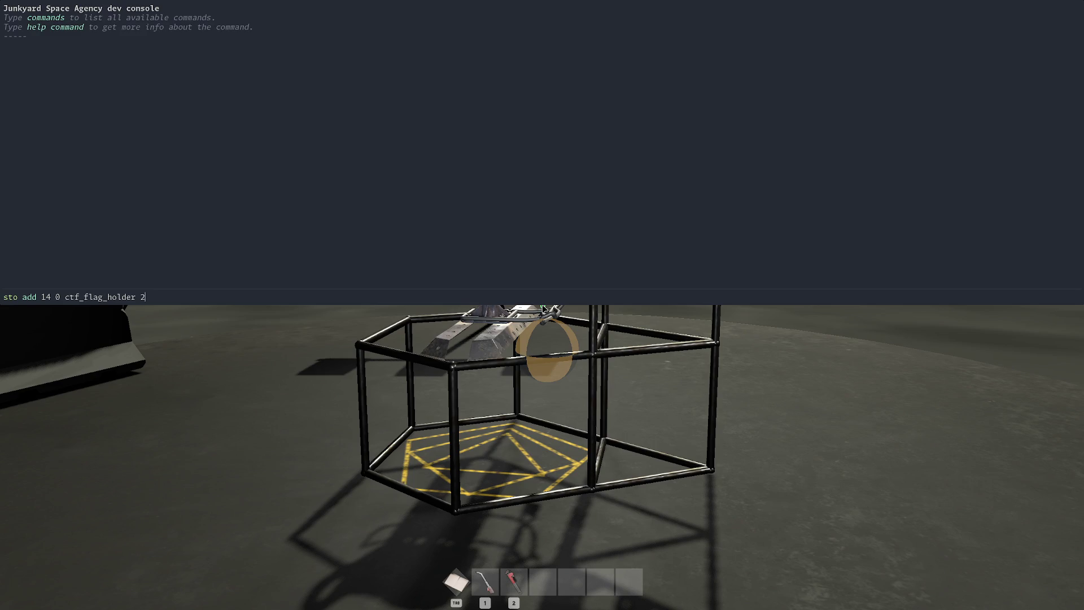
{"action": "key", "text": "BackSpace"}
{"action": "type", "text": "re"}
{"action": "key", "text": "Return"}
{"action": "key", "text": "Up"}
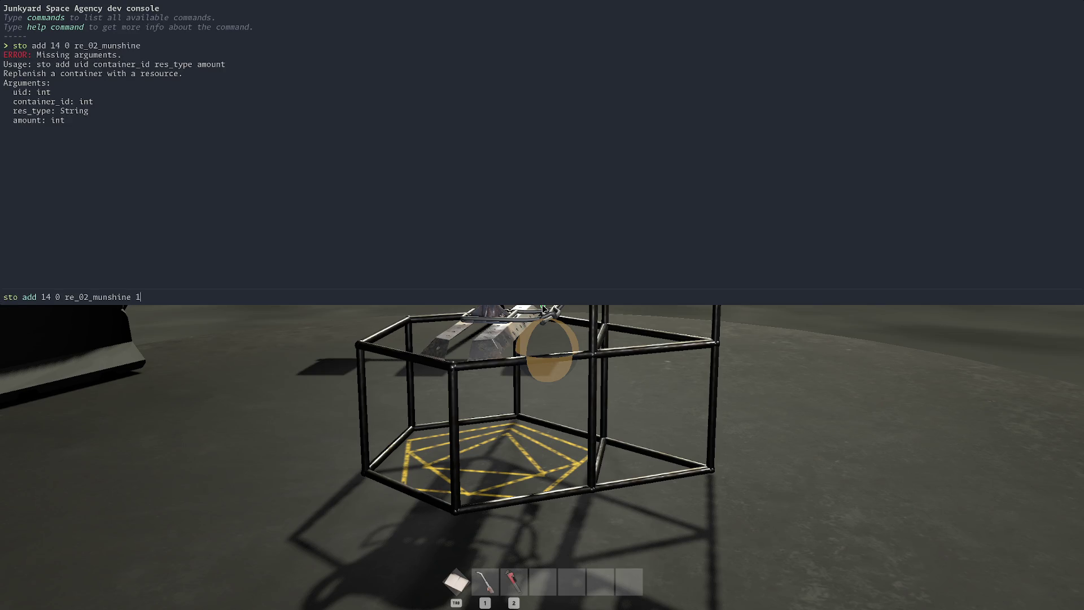
{"action": "key", "text": "Return"}
{"action": "key", "text": "Escape"}
{"action": "key", "text": "3"}
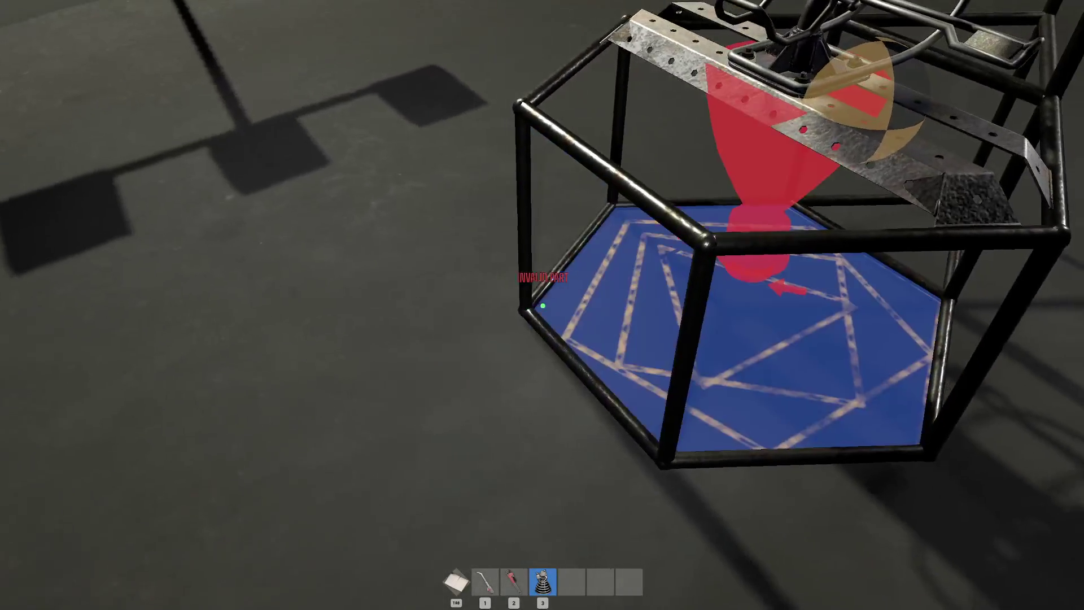
{"action": "left_click", "coordinate": [543, 306]}
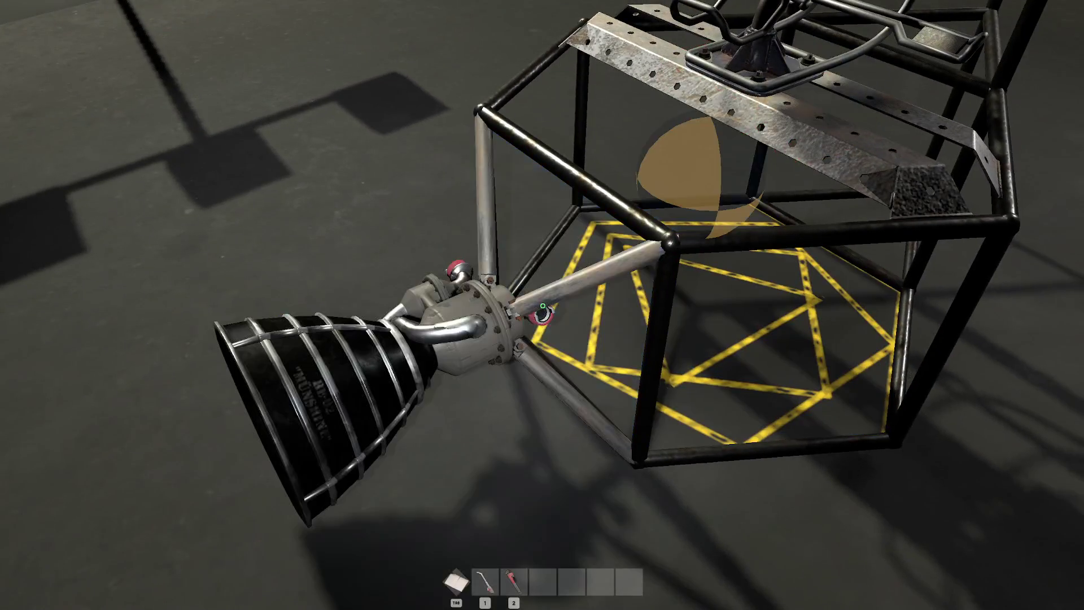
Save the game over ctf.save and select the Flag as the target
{"action": "key", "text": "s"}
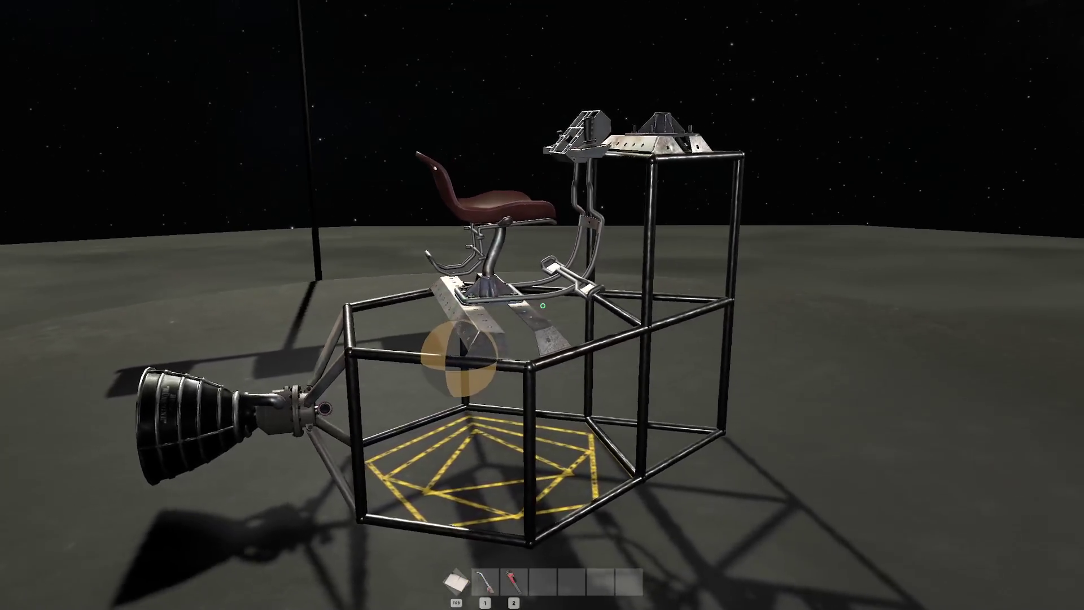
{"action": "key", "text": "w"}
{"action": "key", "text": "Escape"}
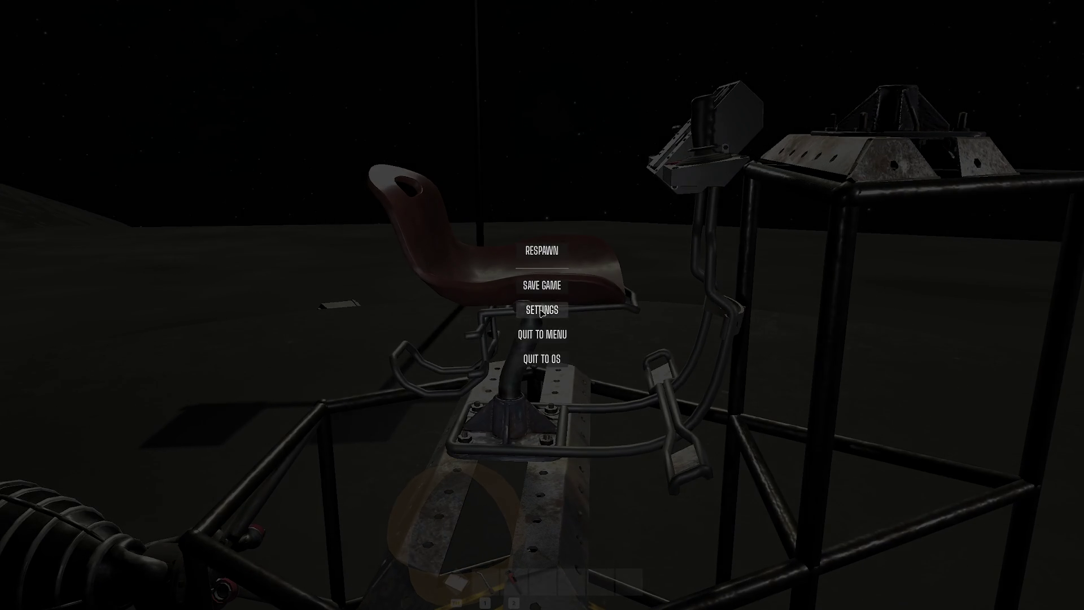
{"action": "left_click", "coordinate": [542, 285]}
{"action": "double_click", "coordinate": [373, 272]}
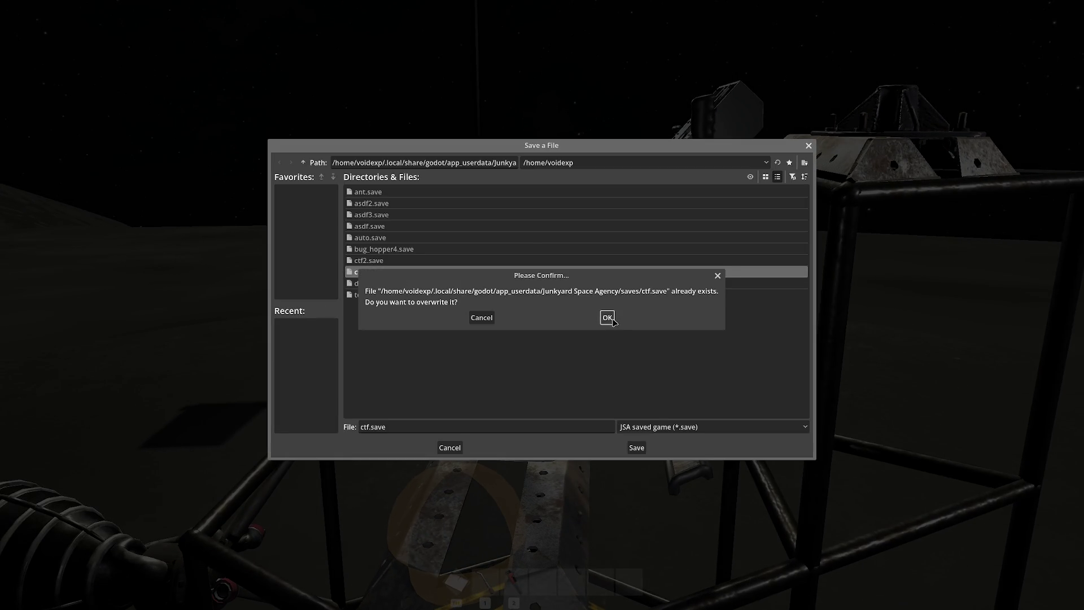
{"action": "left_click", "coordinate": [608, 317]}
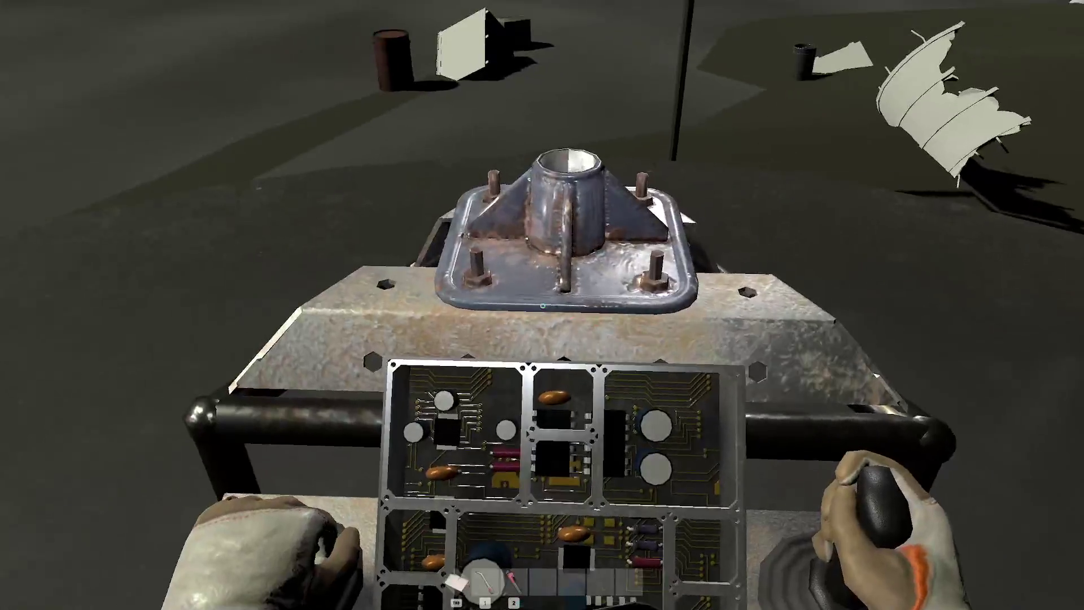
{"action": "left_click", "coordinate": [542, 305]}
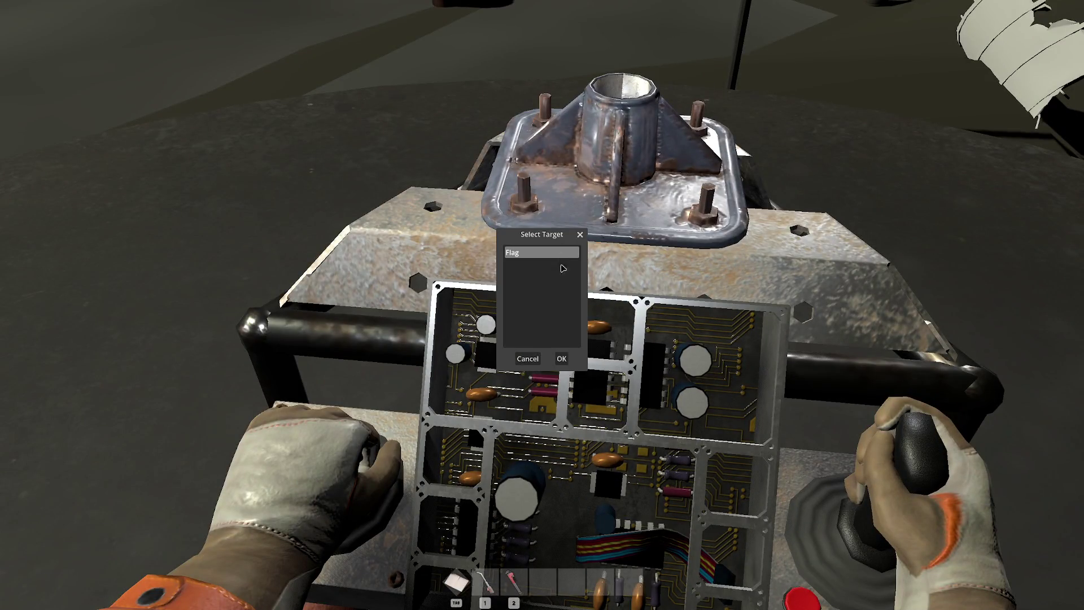
{"action": "left_click", "coordinate": [562, 359]}
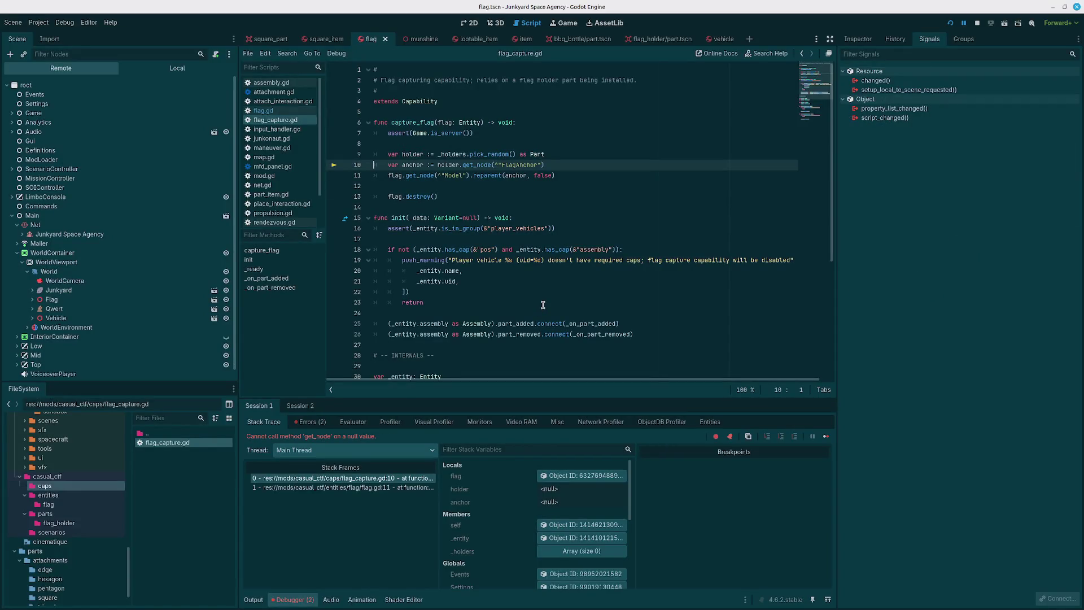
Scroll through flag_capture.gd and stop the running debug session
{"action": "left_click", "coordinate": [456, 187]}
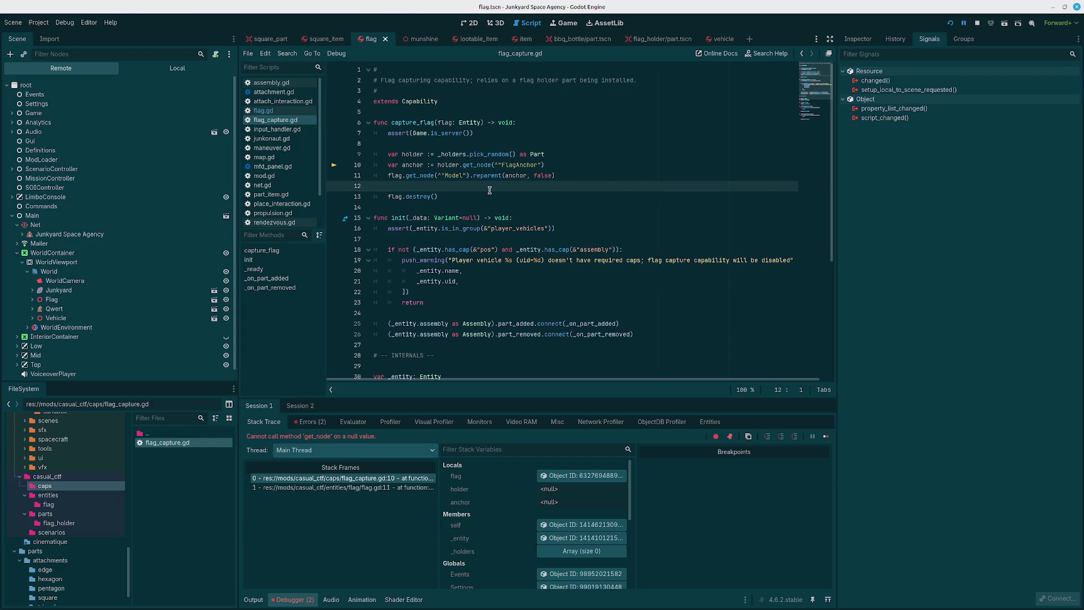
{"action": "scroll", "coordinate": [491, 190], "scroll_direction": "down", "scroll_amount": 2}
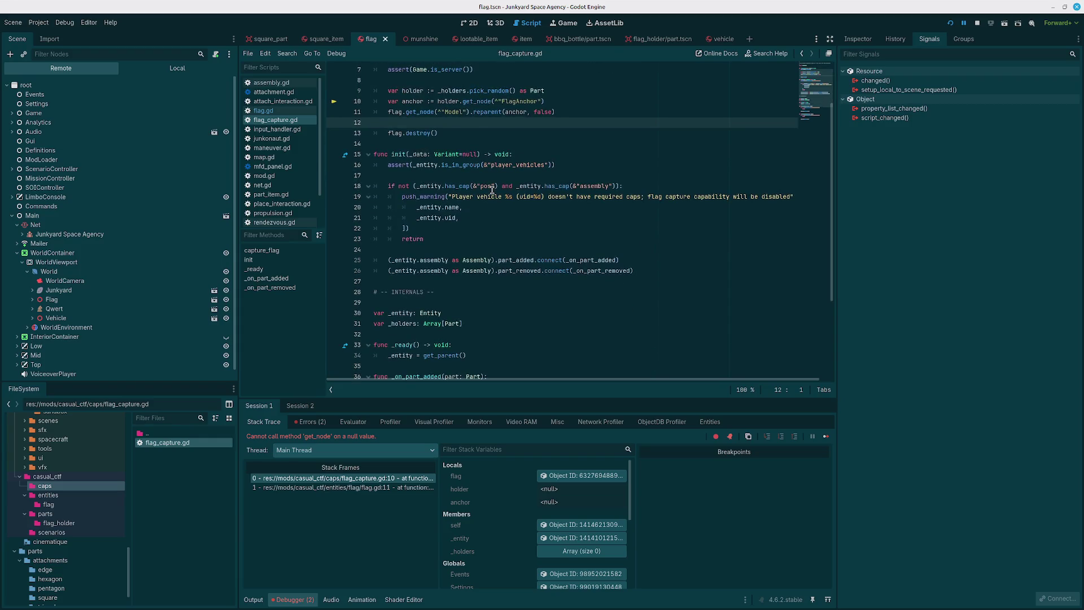
{"action": "scroll", "coordinate": [492, 190], "scroll_direction": "down", "scroll_amount": 4}
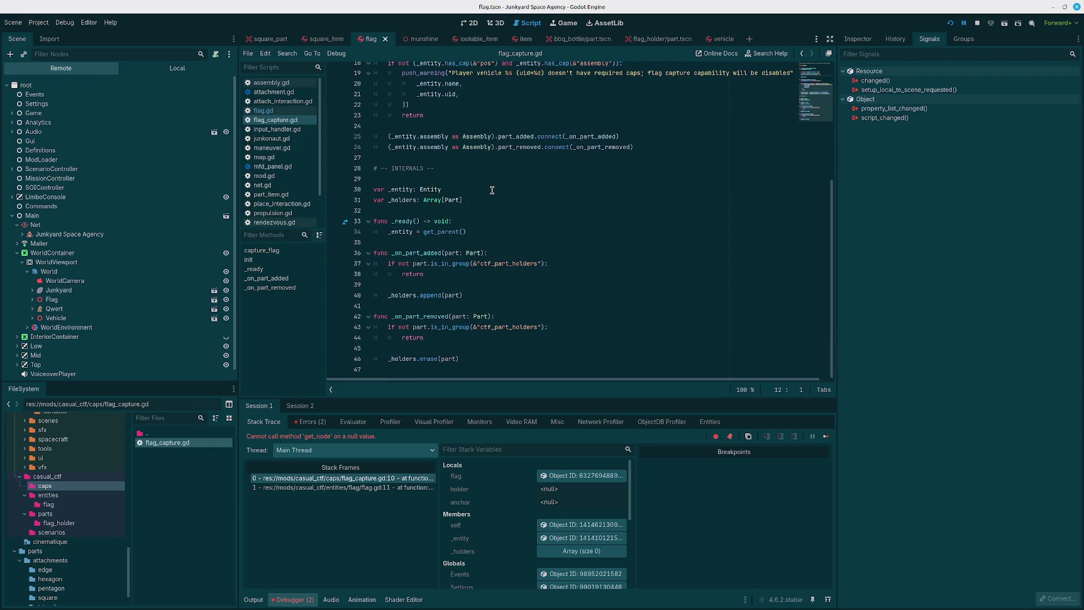
{"action": "scroll", "coordinate": [506, 520], "scroll_direction": "down", "scroll_amount": 3}
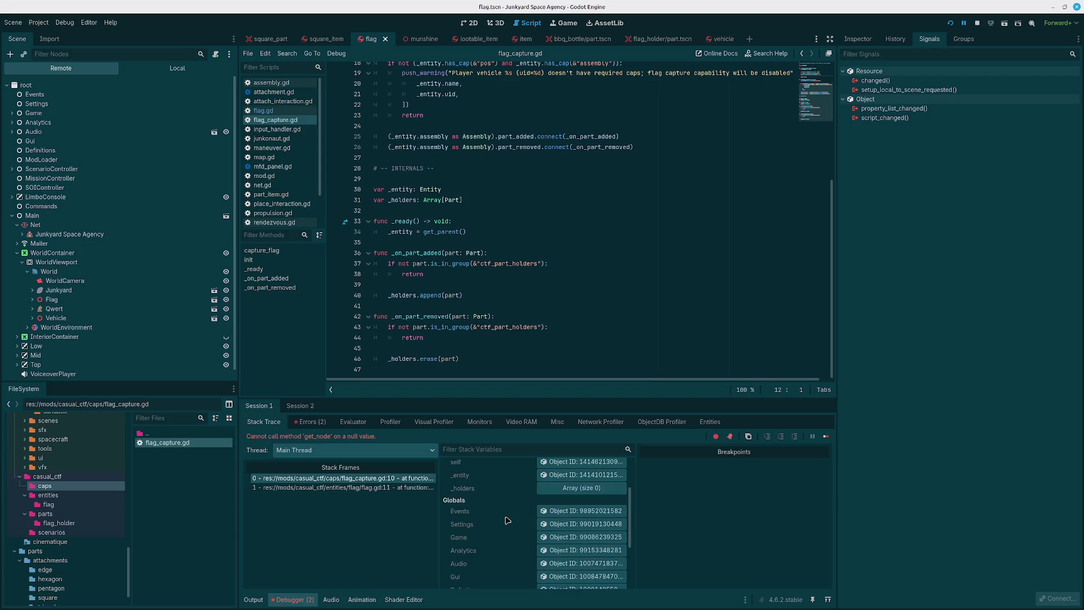
{"action": "scroll", "coordinate": [508, 264], "scroll_direction": "up", "scroll_amount": 6}
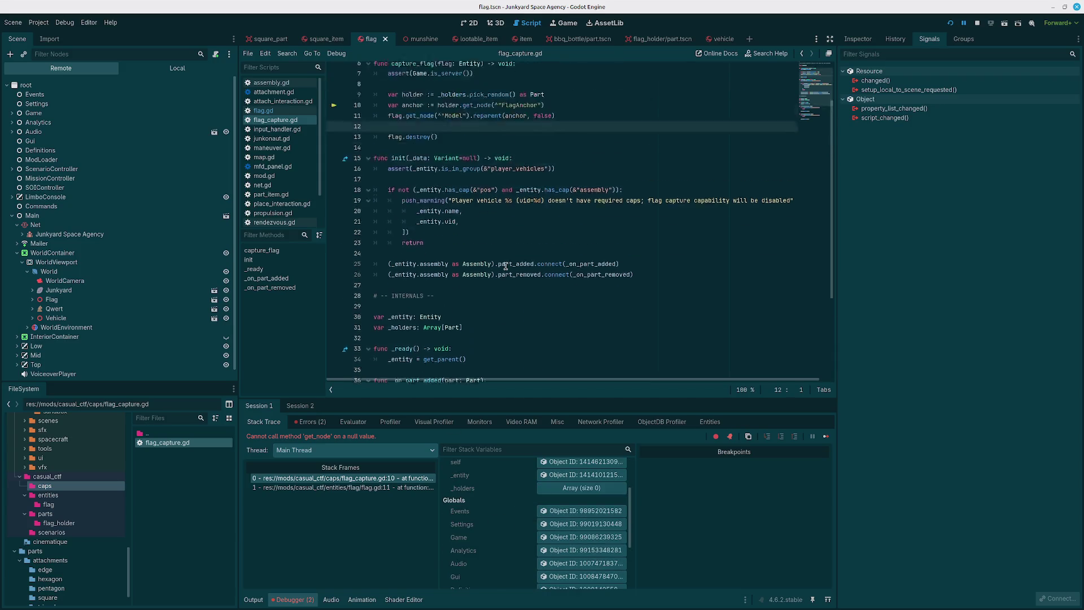
{"action": "left_click", "coordinate": [978, 23]}
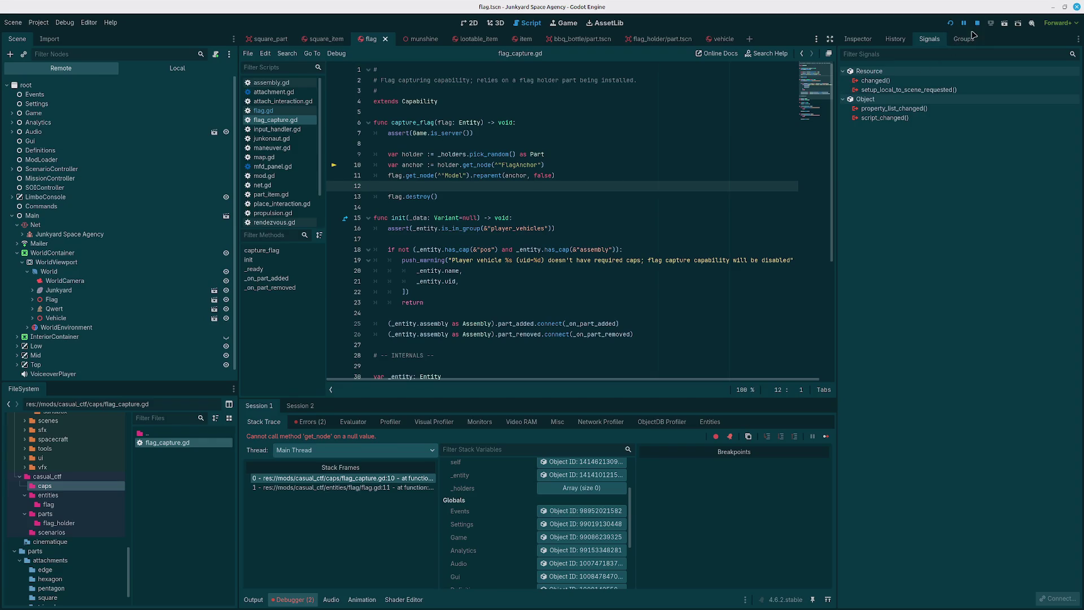
{"action": "left_click", "coordinate": [591, 202]}
{"action": "left_click", "coordinate": [589, 209]}
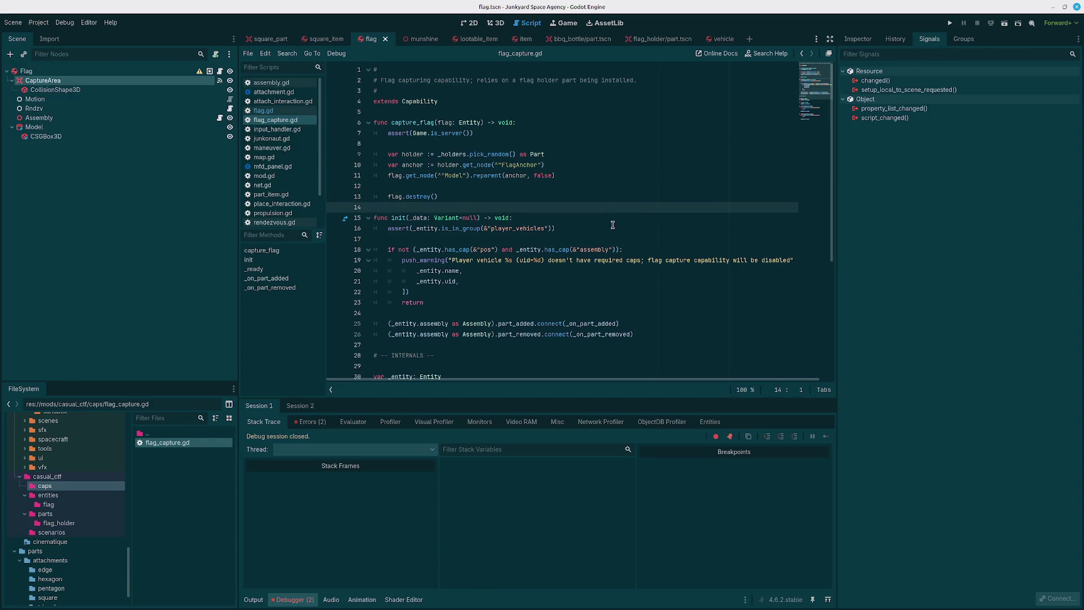
{"action": "left_click", "coordinate": [449, 310]}
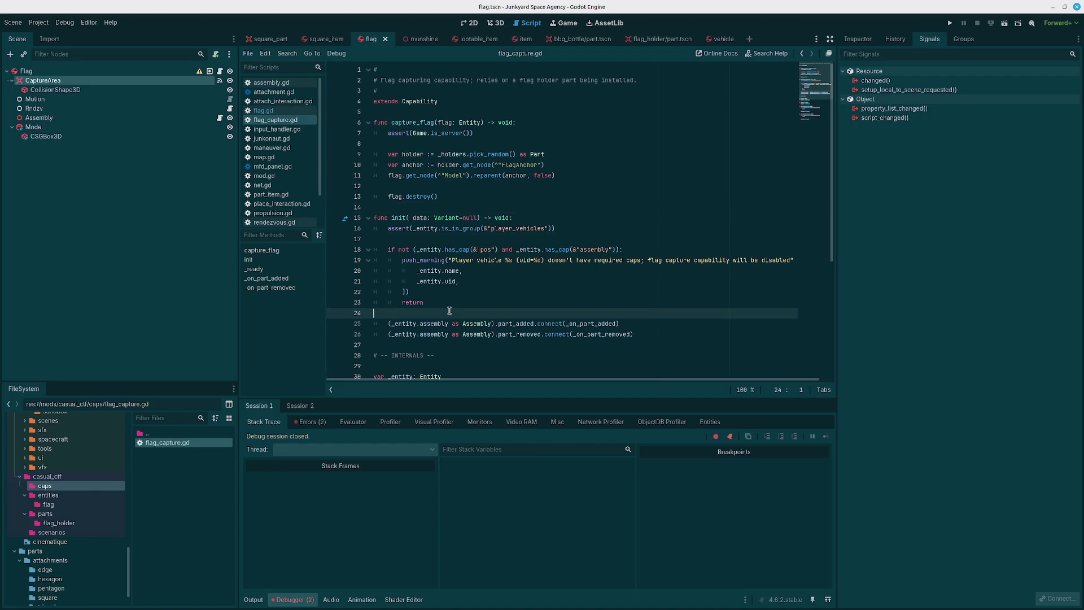
Clear the Output filter, show the two flag_capture errors, and go to the init function on line 15
{"action": "left_click", "coordinate": [266, 598]}
{"action": "type", "text": "war"}
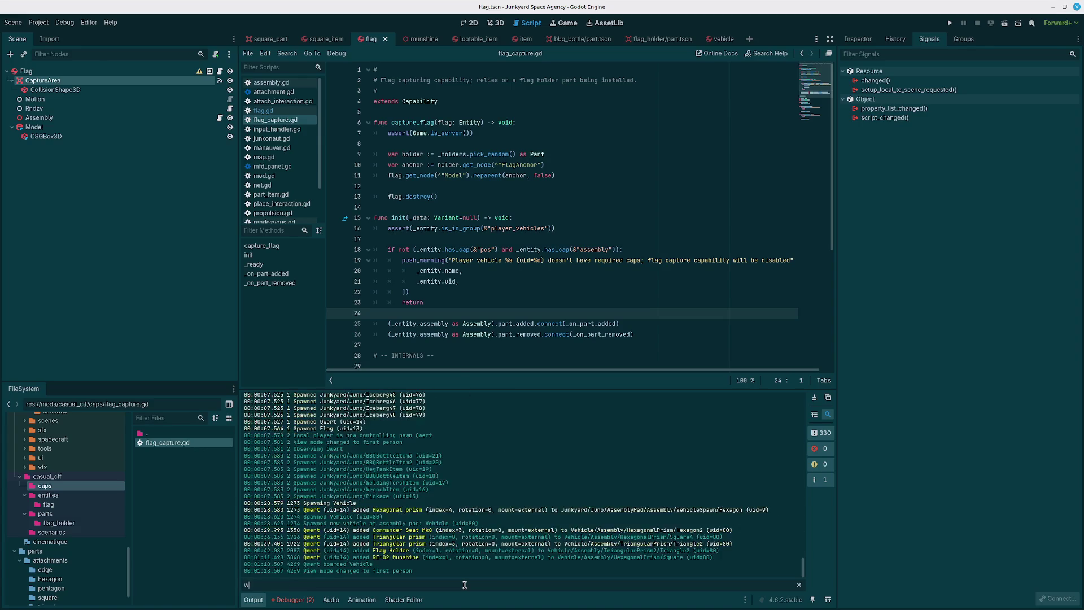
{"action": "key", "text": "BackSpace"}
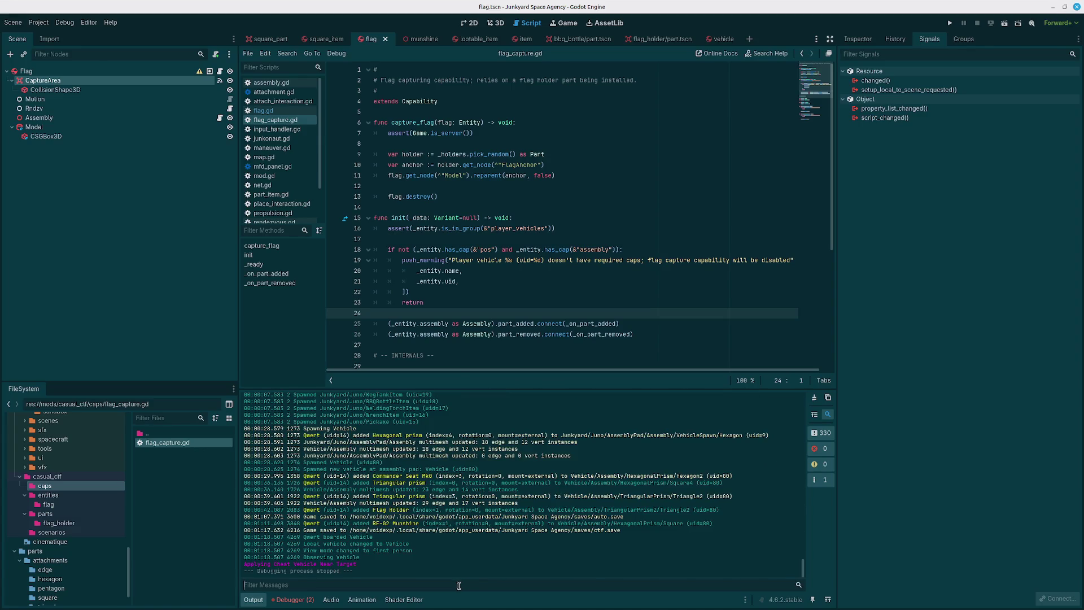
{"action": "left_click", "coordinate": [293, 600]}
{"action": "left_click", "coordinate": [323, 423]}
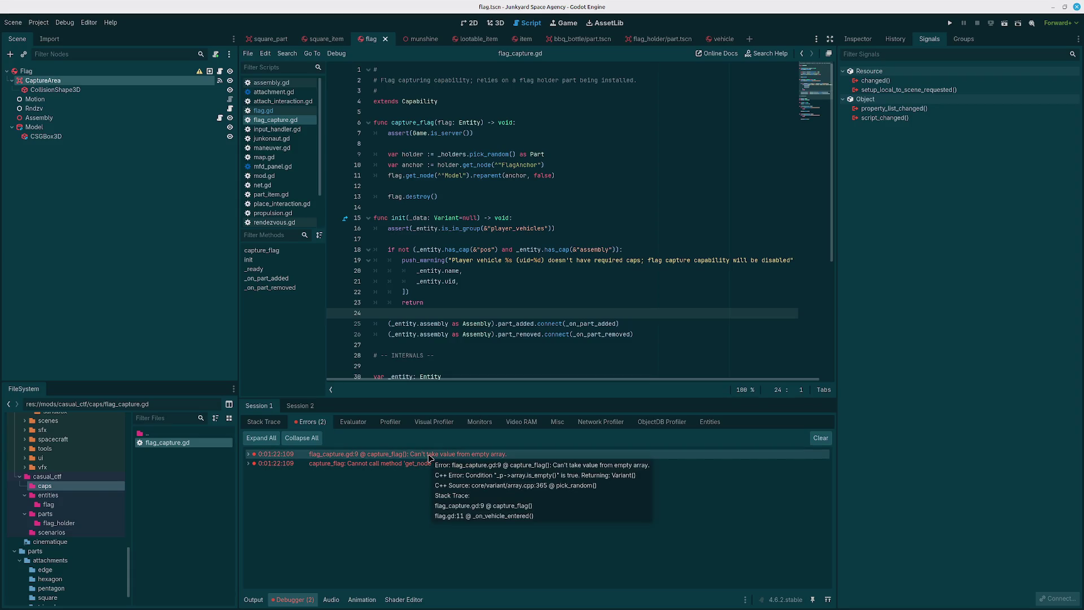
{"action": "left_click", "coordinate": [516, 275]}
{"action": "left_click", "coordinate": [555, 231]}
{"action": "left_click", "coordinate": [603, 212]}
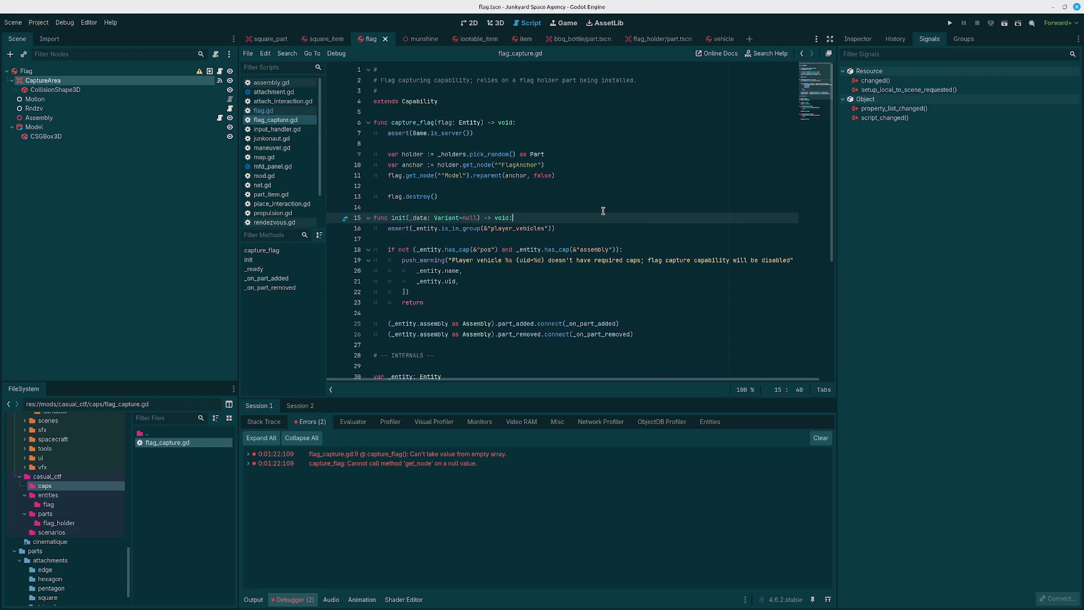
{"action": "key", "text": "alt+Tab"}
{"action": "key", "text": "alt+Tab"}
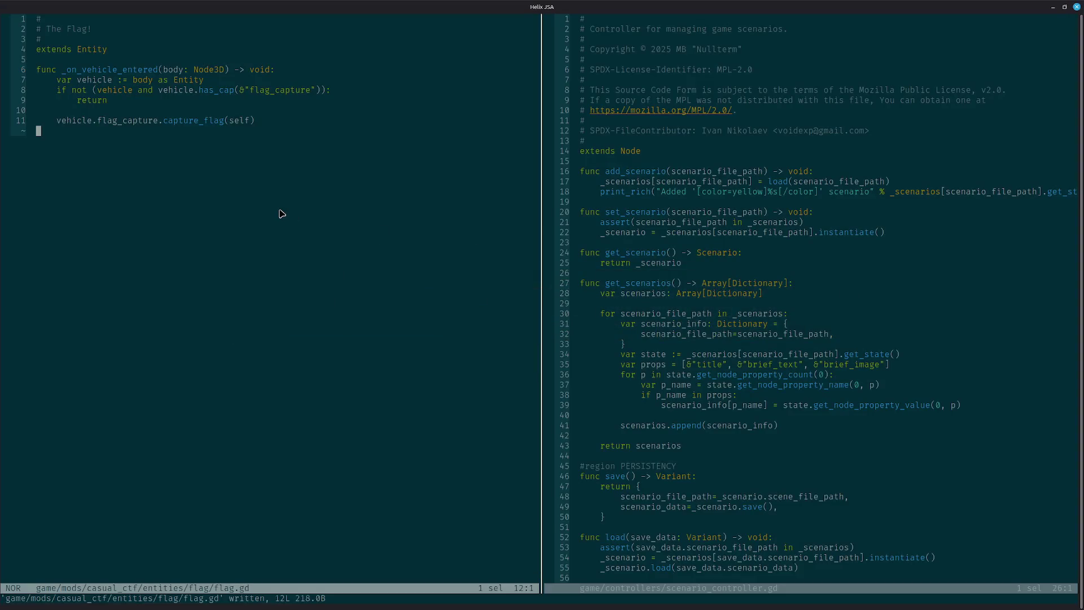
Follow flag.gd's capture_flag call to its definition in flag_capture.gd and review the init function
{"action": "left_click", "coordinate": [206, 124]}
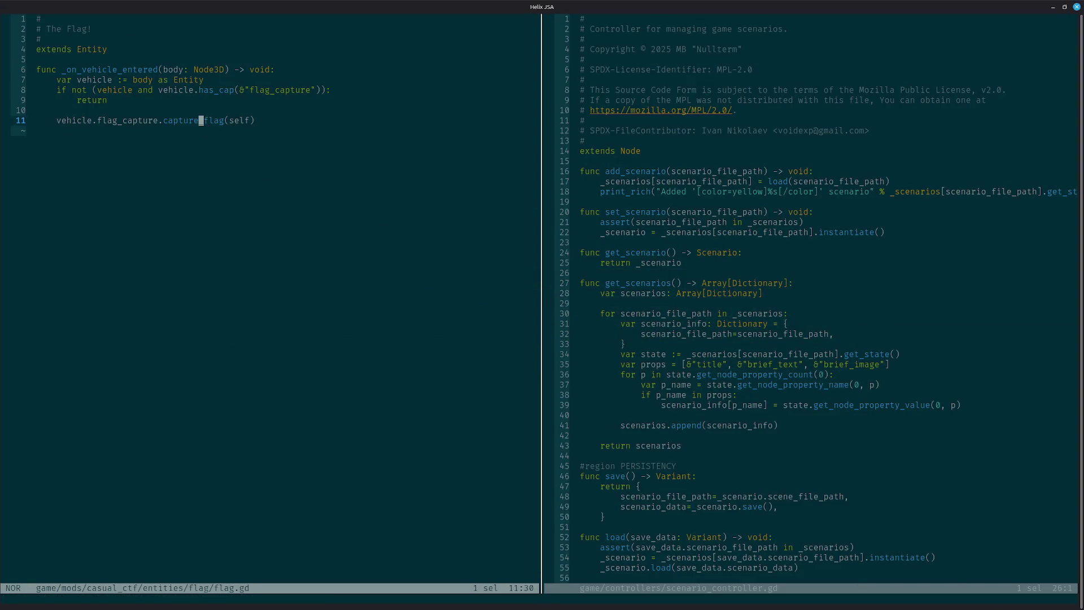
{"action": "key", "text": "g"}
{"action": "key", "text": "d"}
{"action": "left_click", "coordinate": [177, 136]}
{"action": "left_click", "coordinate": [161, 93]}
{"action": "left_click", "coordinate": [214, 130]}
{"action": "left_click", "coordinate": [121, 334]}
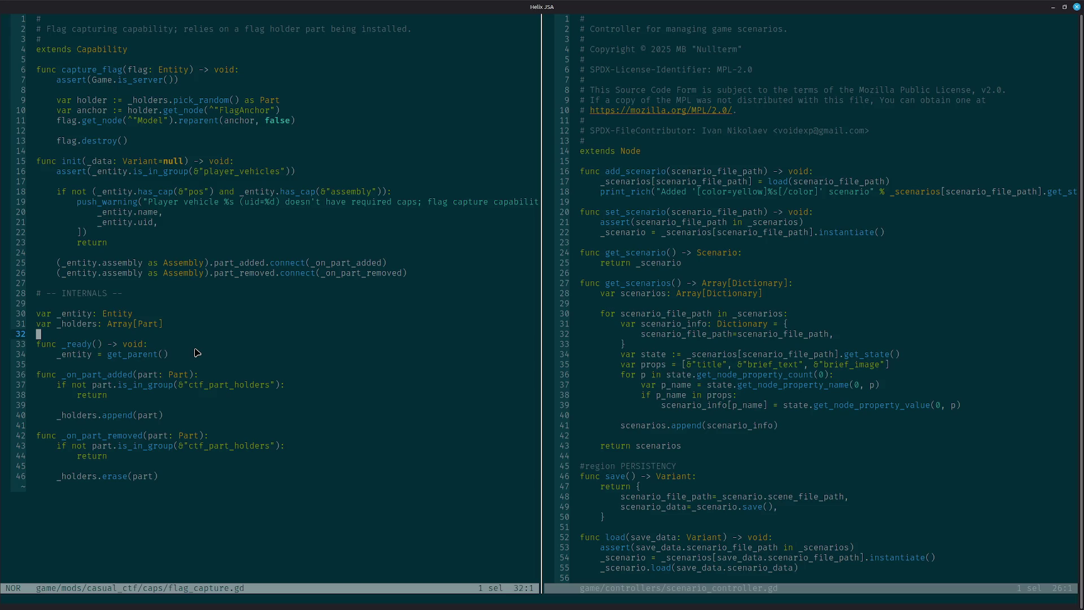
{"action": "left_click", "coordinate": [120, 182]}
{"action": "key", "text": "alt+Tab"}
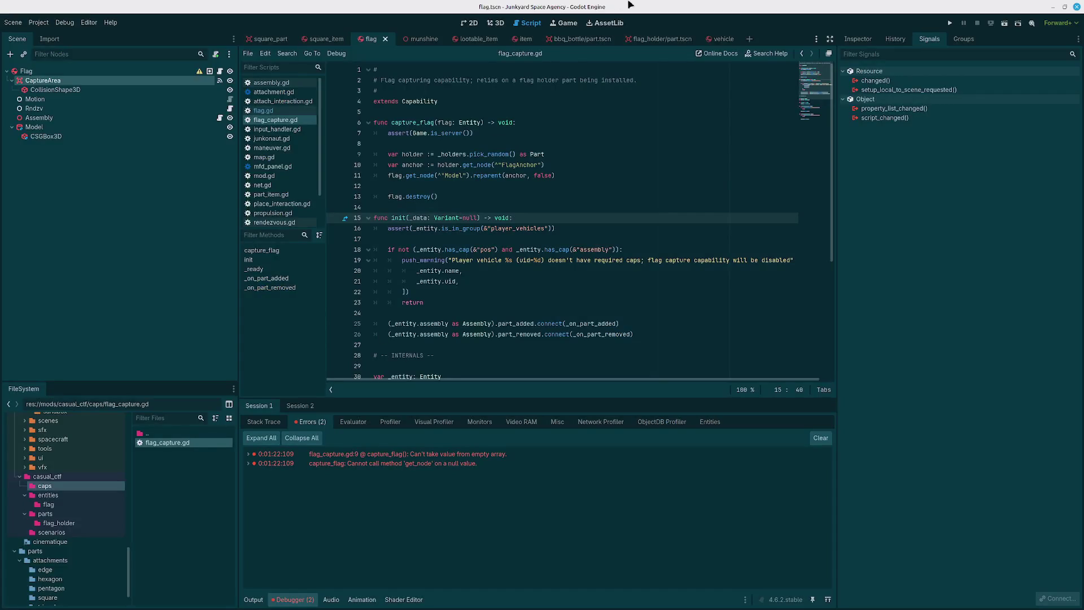
Re-add flag_holder/part.tscn to group ctf_flag_holders, save the scene, and run the game
{"action": "left_click", "coordinate": [671, 38]}
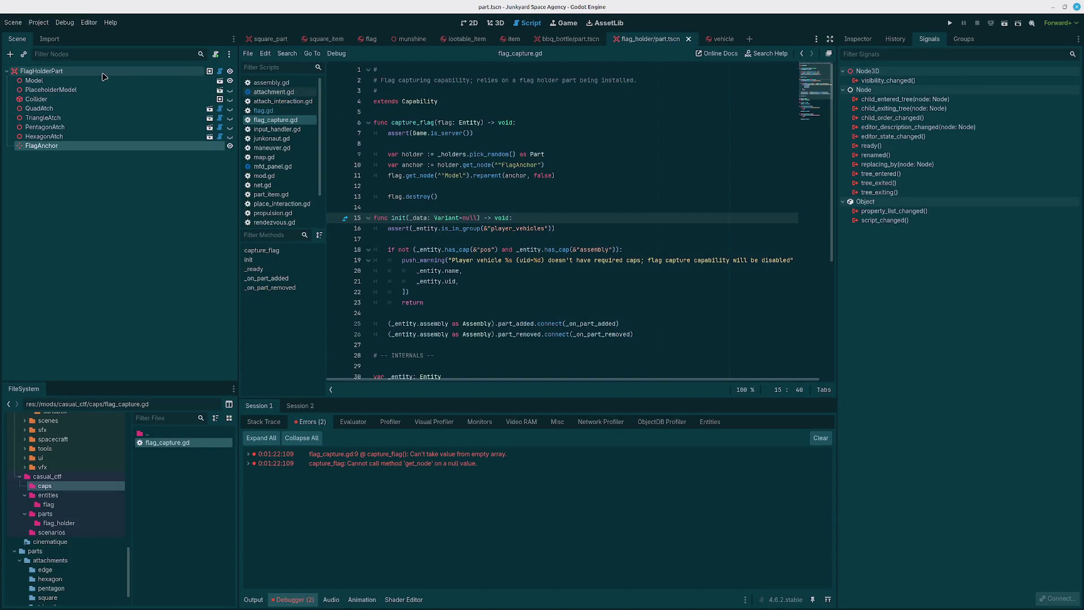
{"action": "left_click", "coordinate": [962, 40]}
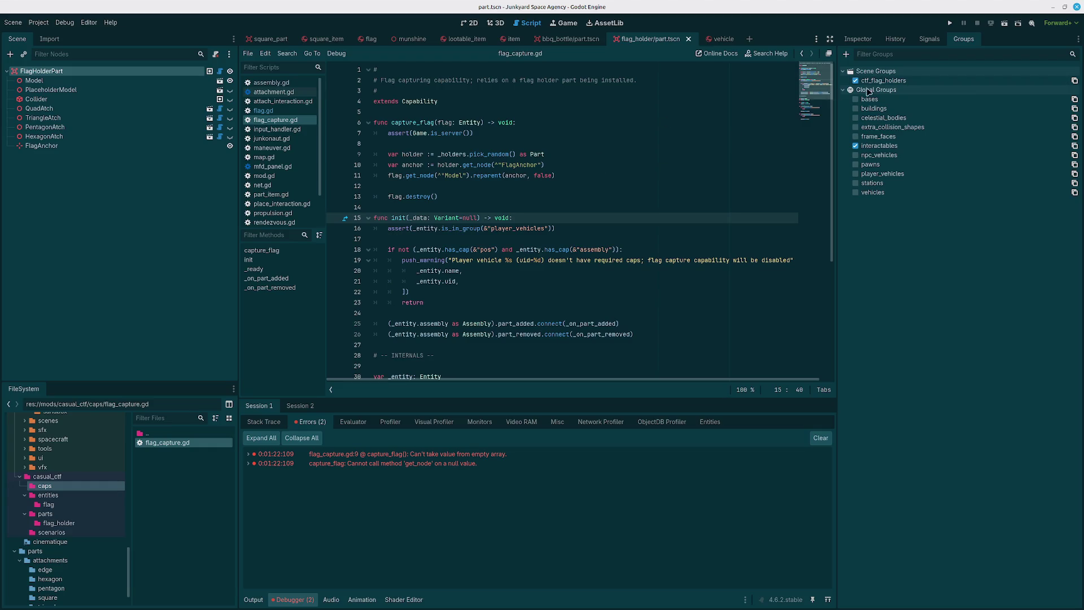
{"action": "left_click", "coordinate": [892, 83]}
{"action": "left_click", "coordinate": [892, 83]}
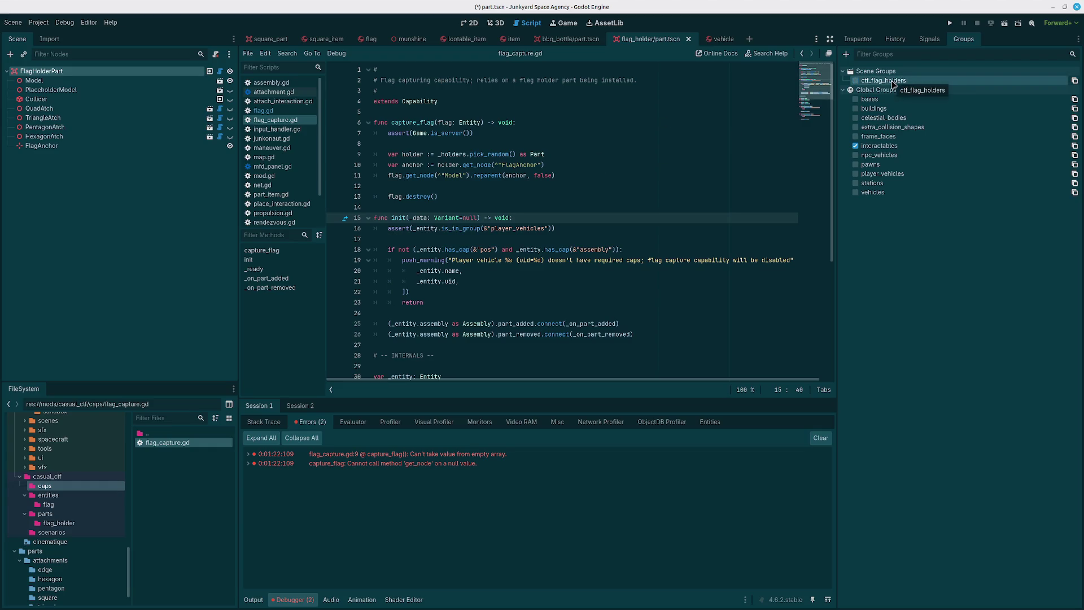
{"action": "key", "text": "ctrl+s"}
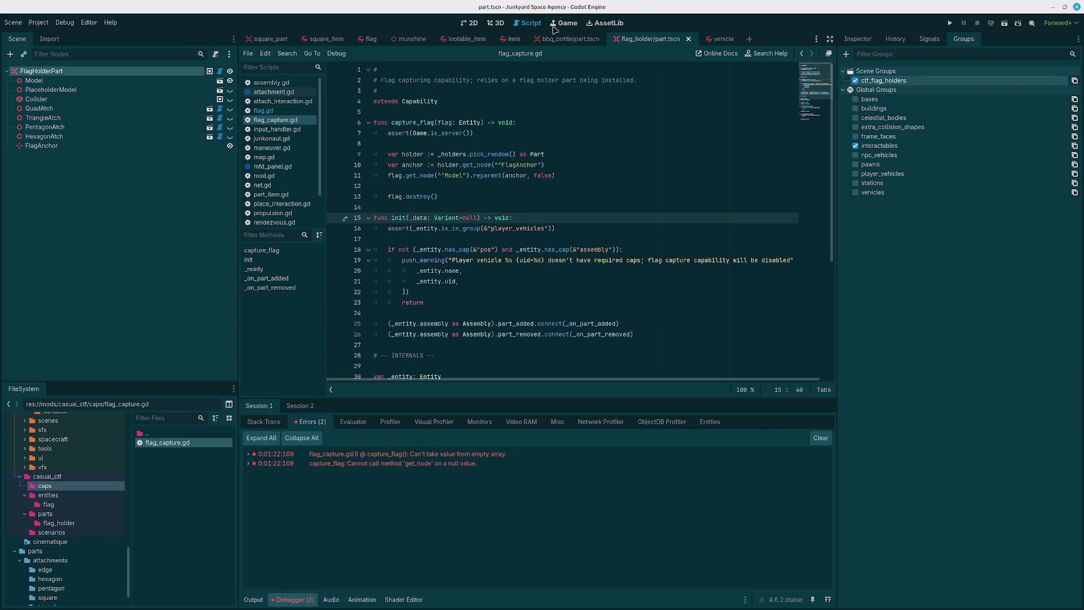
{"action": "key", "text": "F5"}
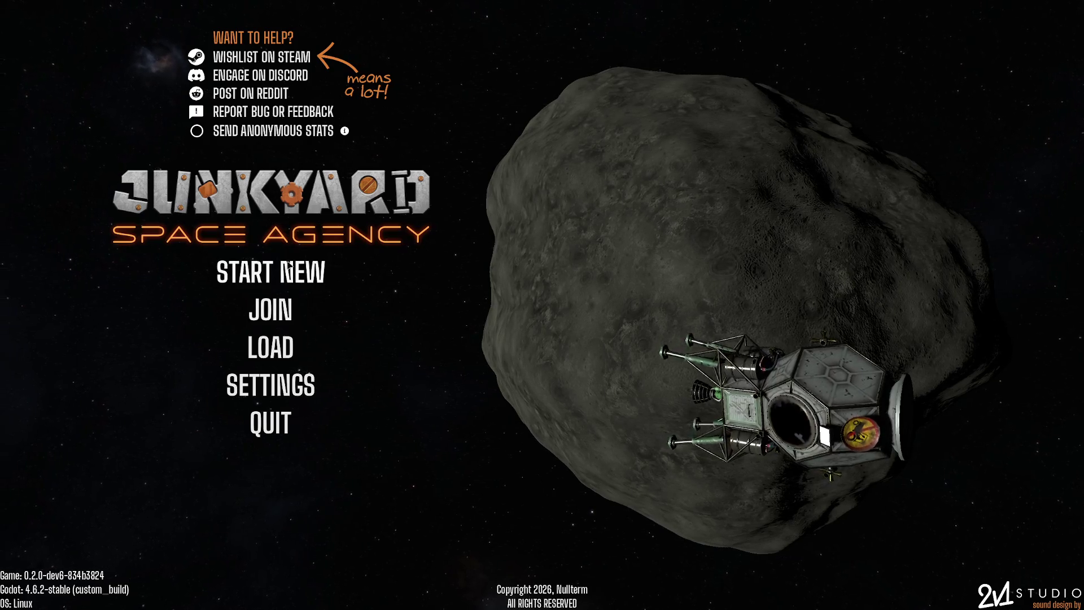
Load ctf.save and step out of the vehicle to walk around the seat frame
{"action": "left_click", "coordinate": [289, 272]}
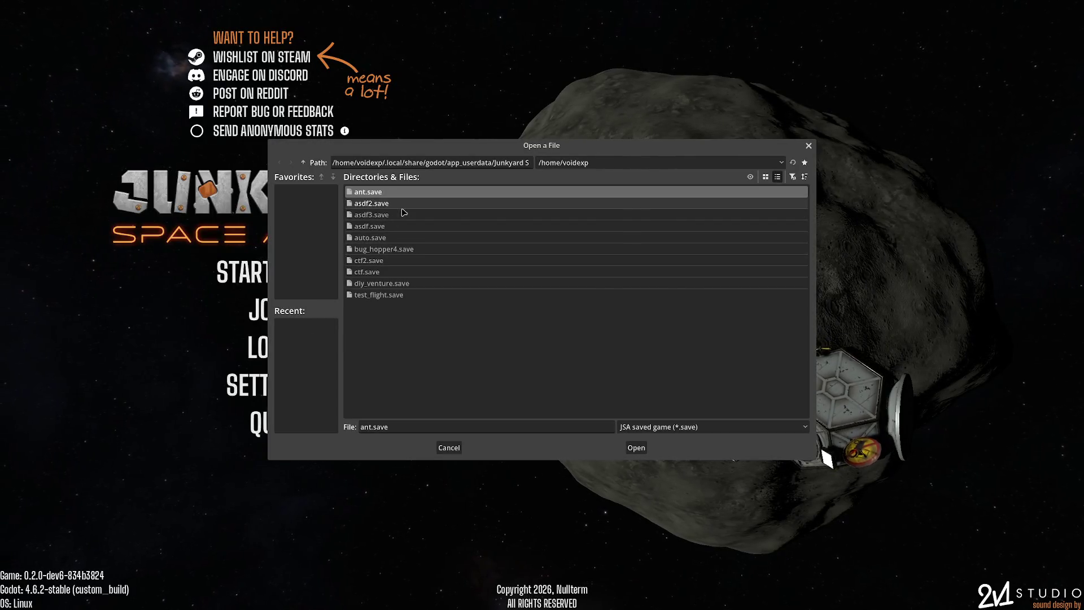
{"action": "left_click", "coordinate": [380, 273]}
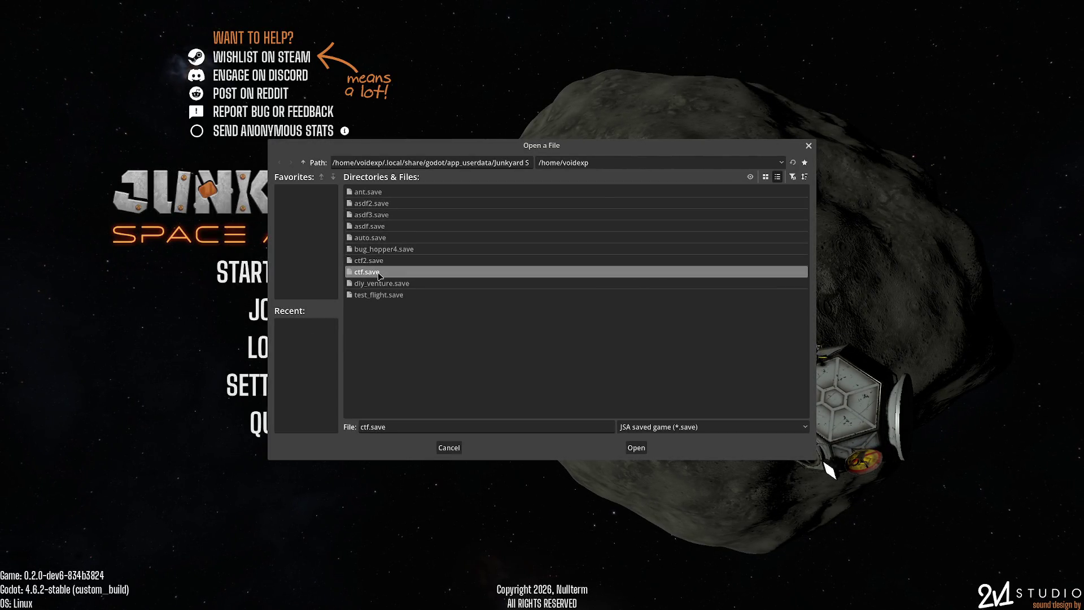
{"action": "double_click", "coordinate": [380, 274]}
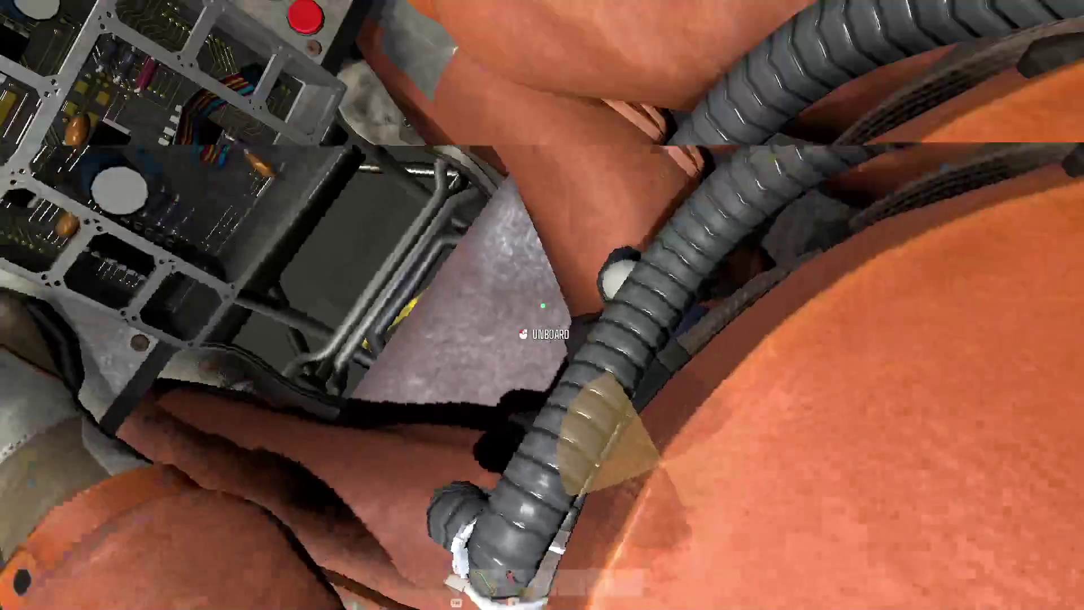
{"action": "left_click", "coordinate": [542, 306]}
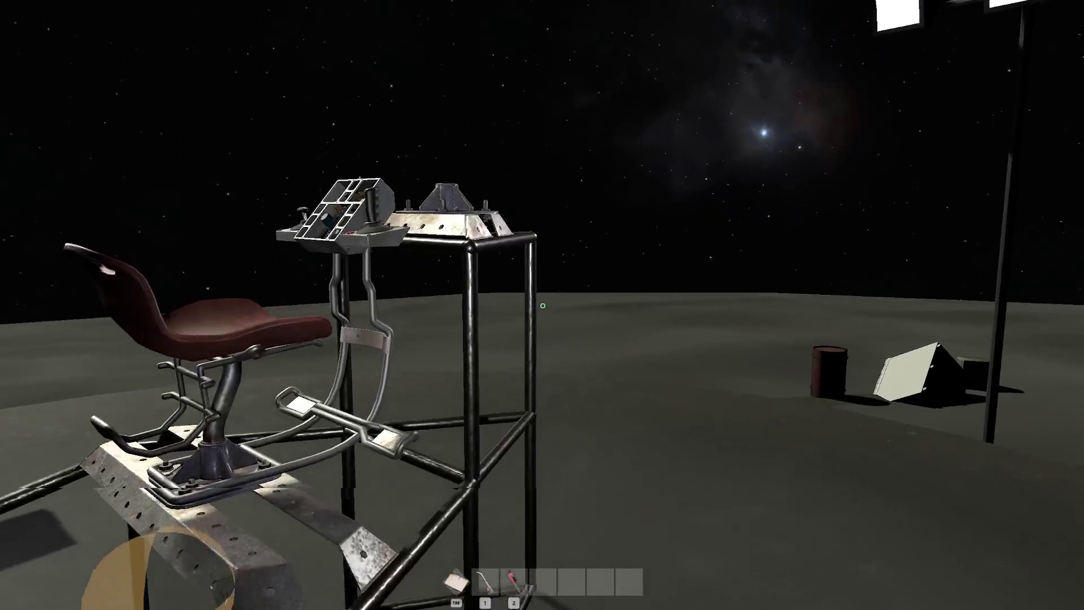
{"action": "key", "text": "w"}
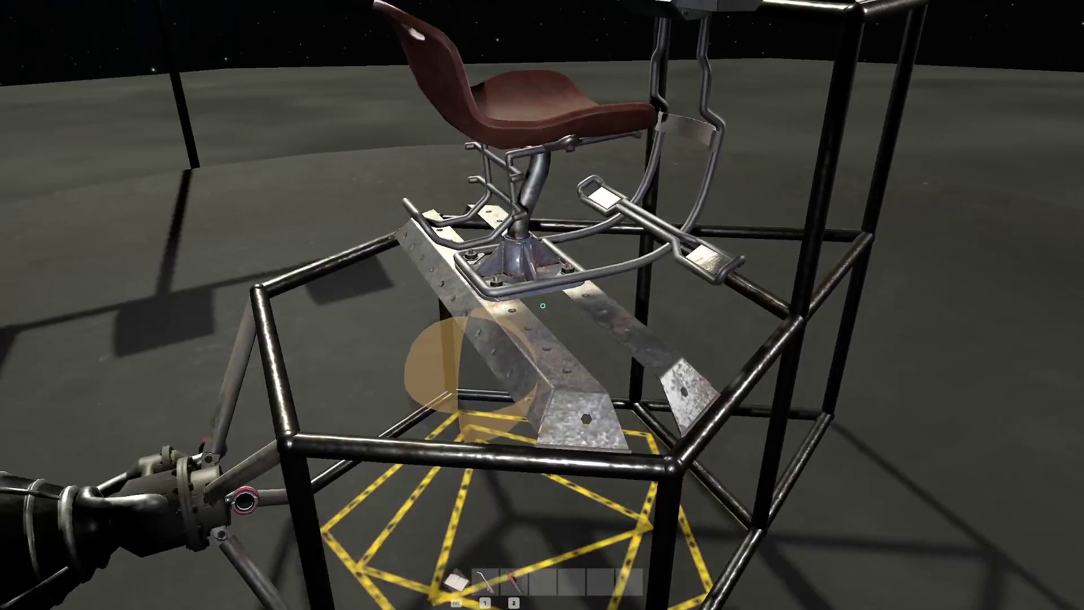
{"action": "key", "text": "alt+Tab"}
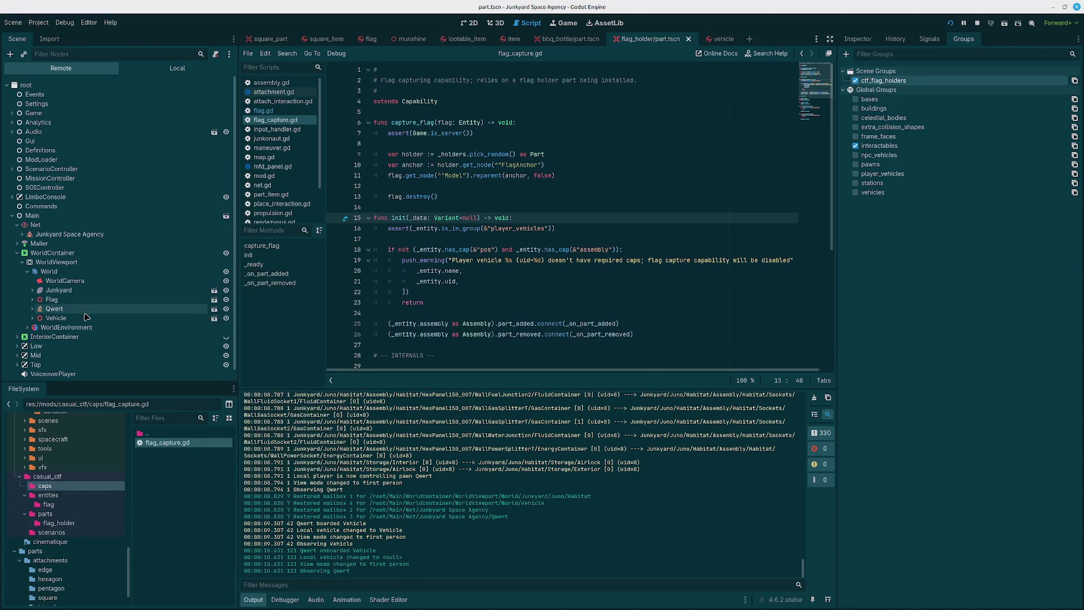
Expand Vehicle > Assembly > FlagHolderPart in the Remote tree and view its live properties
{"action": "double_click", "coordinate": [87, 317]}
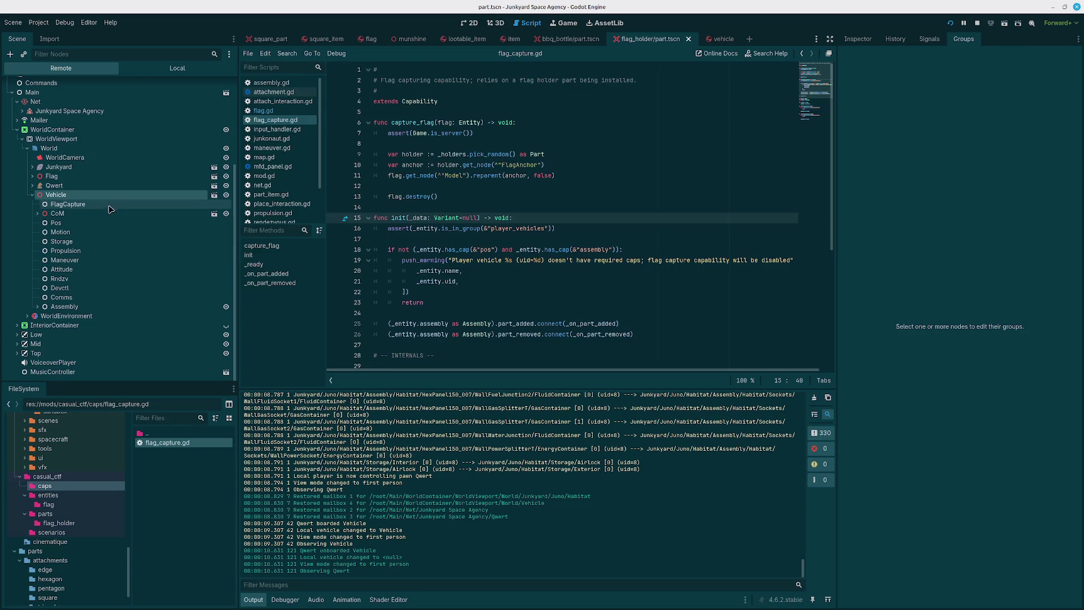
{"action": "left_click", "coordinate": [96, 308]}
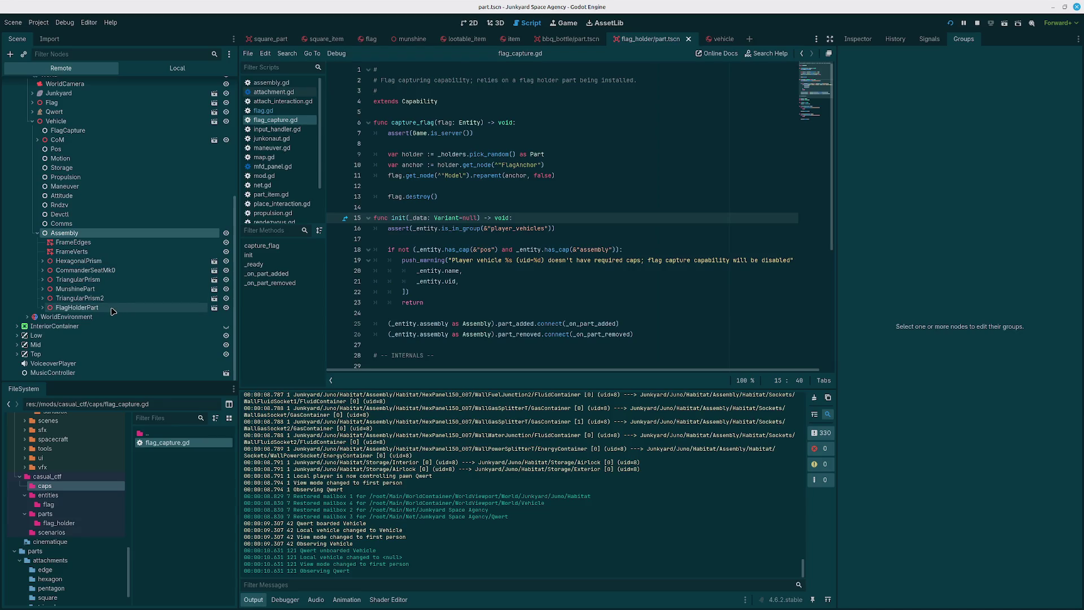
{"action": "left_click", "coordinate": [113, 308]}
{"action": "scroll", "coordinate": [163, 235], "scroll_direction": "down", "scroll_amount": 3}
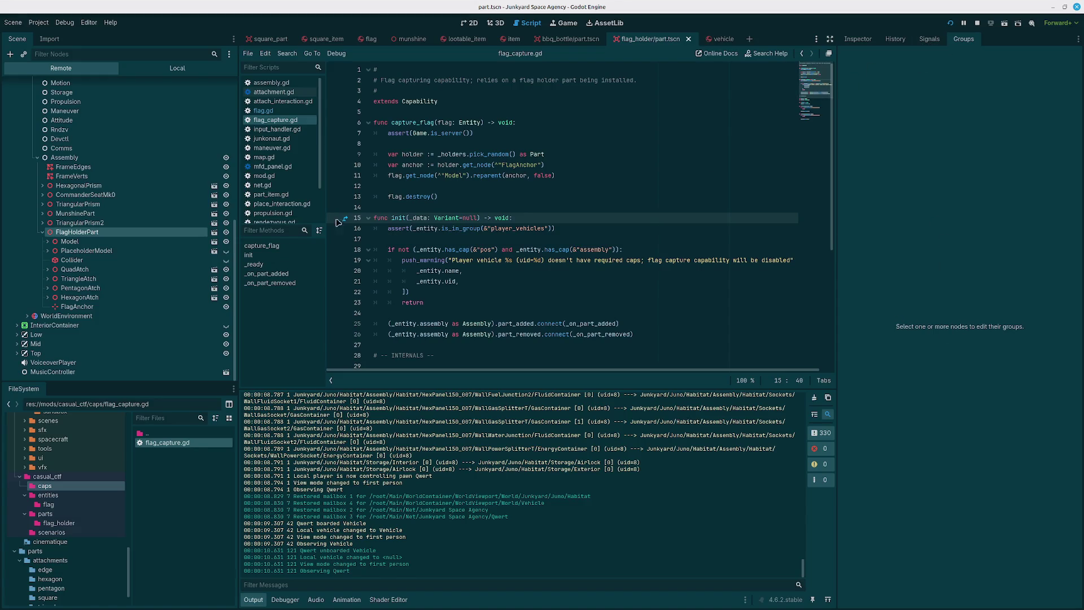
{"action": "left_click", "coordinate": [848, 40]}
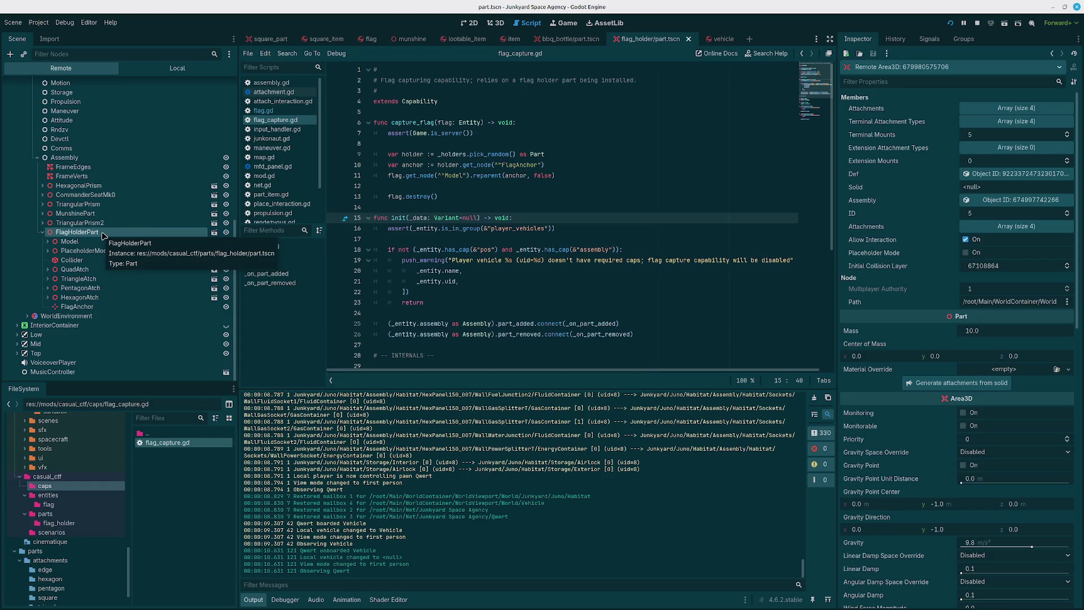
In Helix, move to the _on_part_added header in flag_capture.gd
{"action": "key", "text": "alt+Tab"}
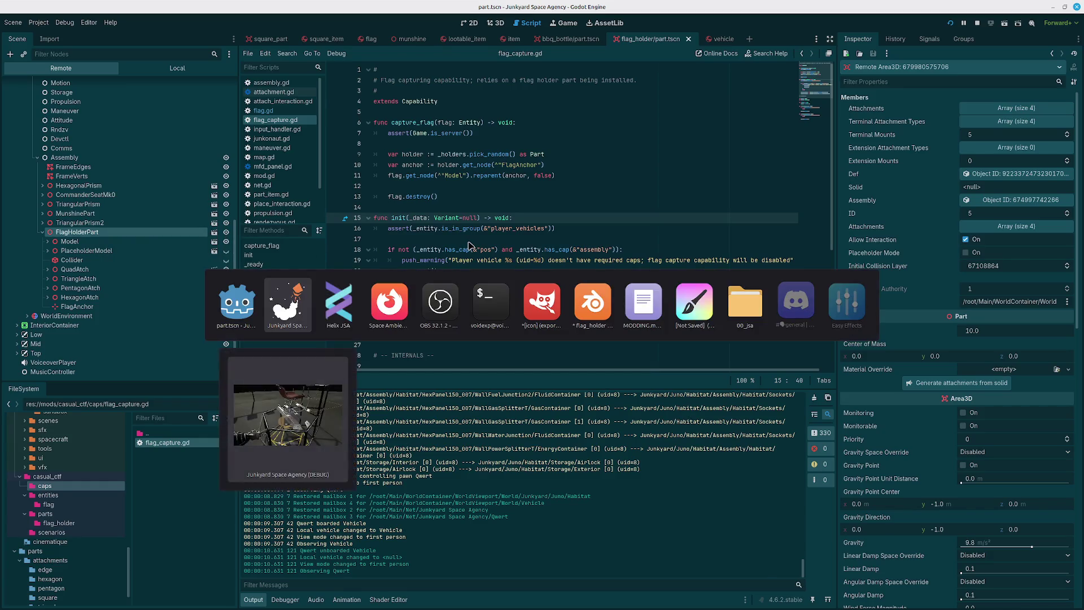
{"action": "key", "text": "j"}
{"action": "key", "text": "j"}
{"action": "key", "text": "j"}
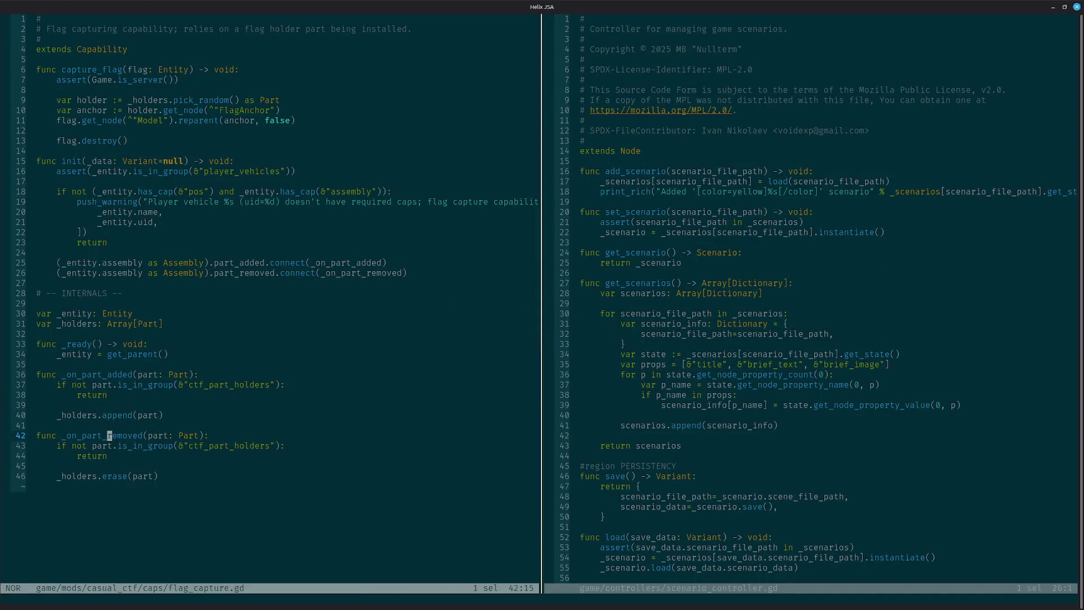
{"action": "key", "text": "k"}
{"action": "key", "text": "k"}
{"action": "key", "text": "k"}
Add print_debug(part) to _on_part_added and _on_part_removed in flag_capture.gd and save
{"action": "type", "text": "oprint_debug("}
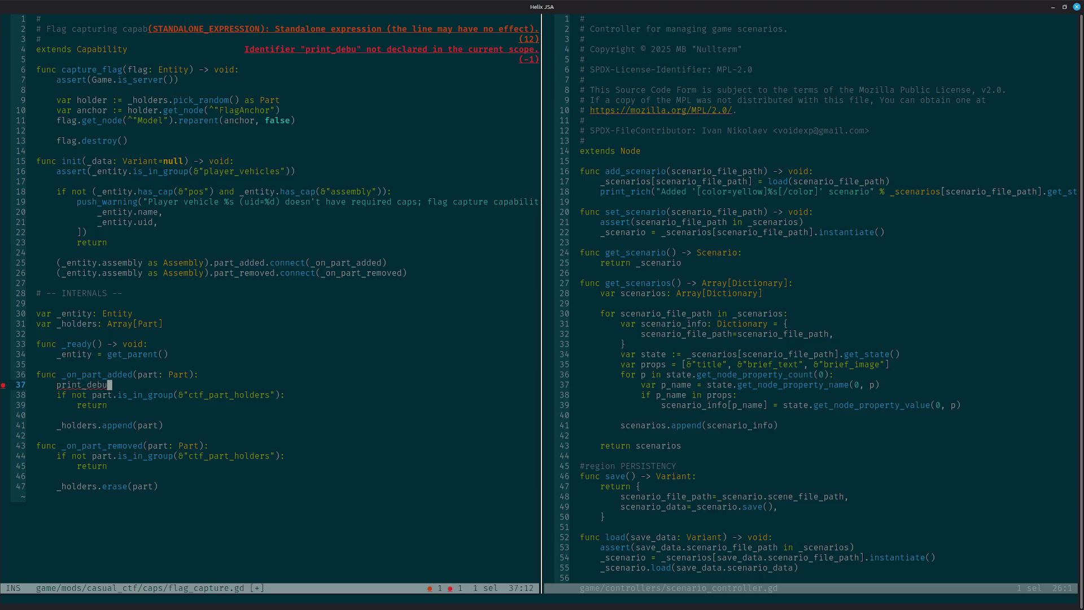
{"action": "type", "text": "part"}
{"action": "key", "text": "Escape"}
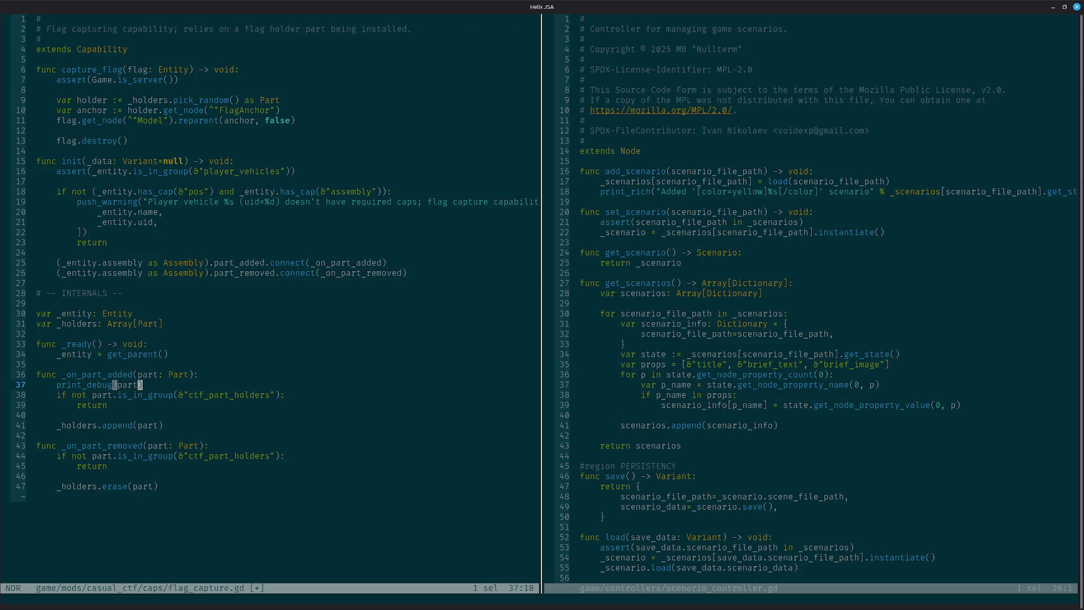
{"action": "key", "text": "j"}
{"action": "key", "text": "j"}
{"action": "key", "text": "j"}
{"action": "type", "text": "p:w"}
{"action": "key", "text": "Return"}
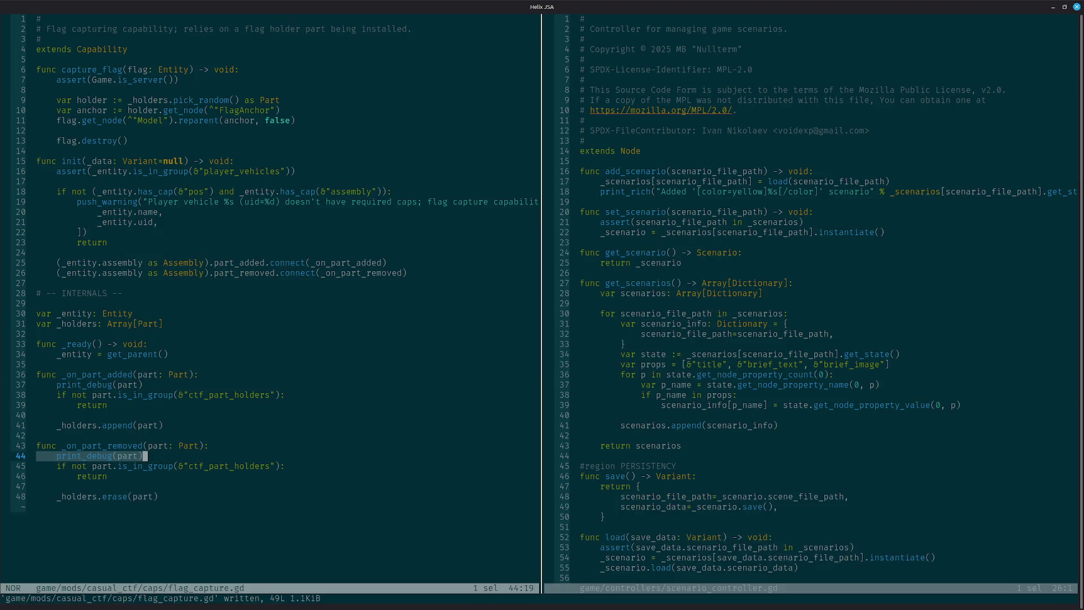
In the running game, quit to the main menu and reload the ctf.save game
{"action": "key", "text": "alt+Tab"}
{"action": "key", "text": "Tab"}
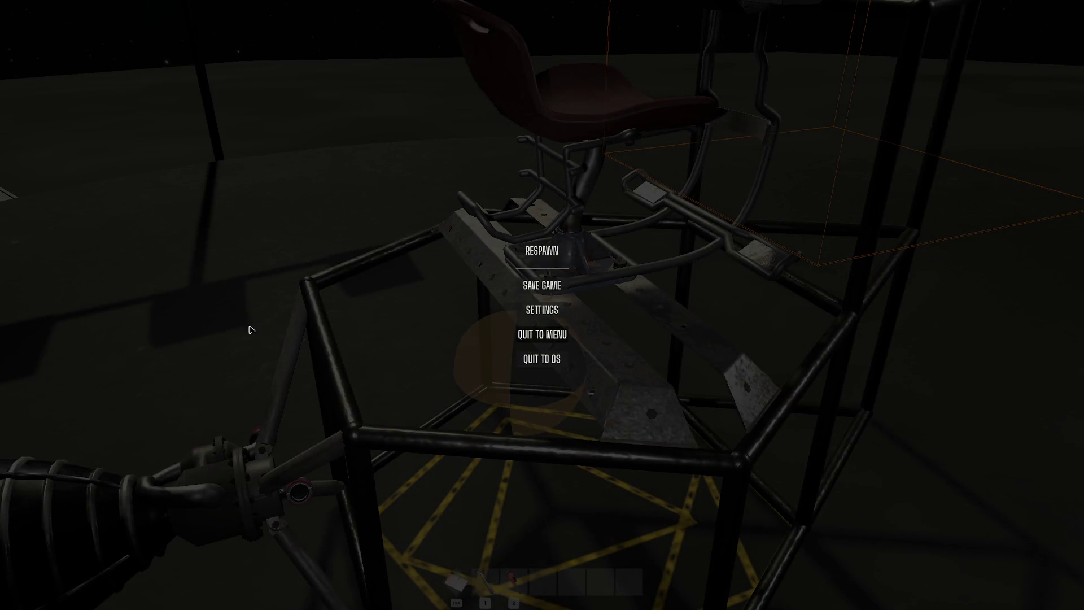
{"action": "left_click", "coordinate": [542, 335]}
{"action": "left_click", "coordinate": [271, 345]}
{"action": "left_click", "coordinate": [390, 274]}
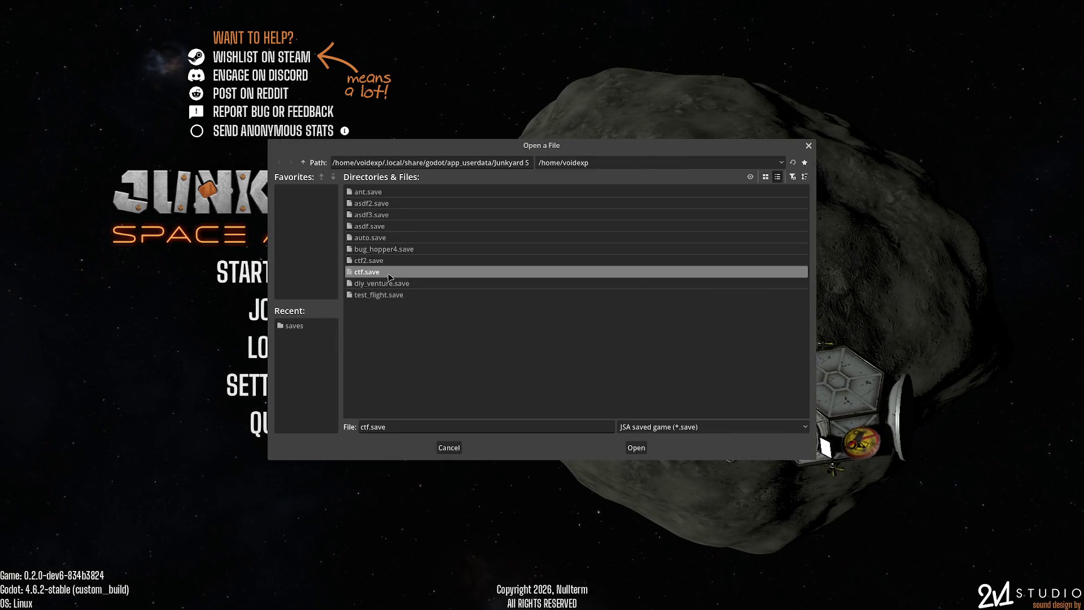
{"action": "double_click", "coordinate": [390, 273]}
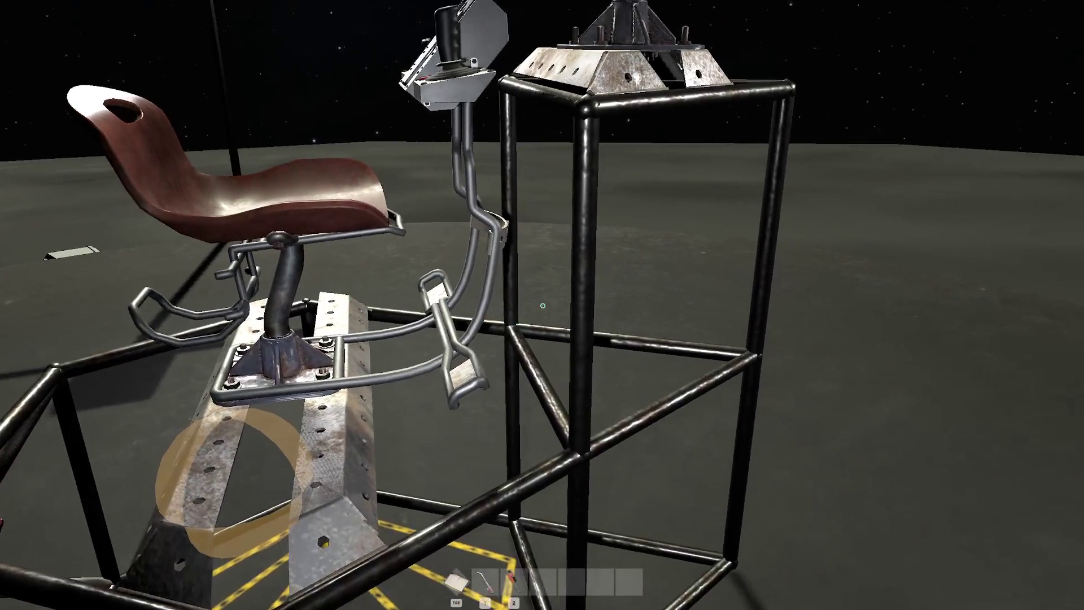
{"action": "key", "text": "alt+Tab"}
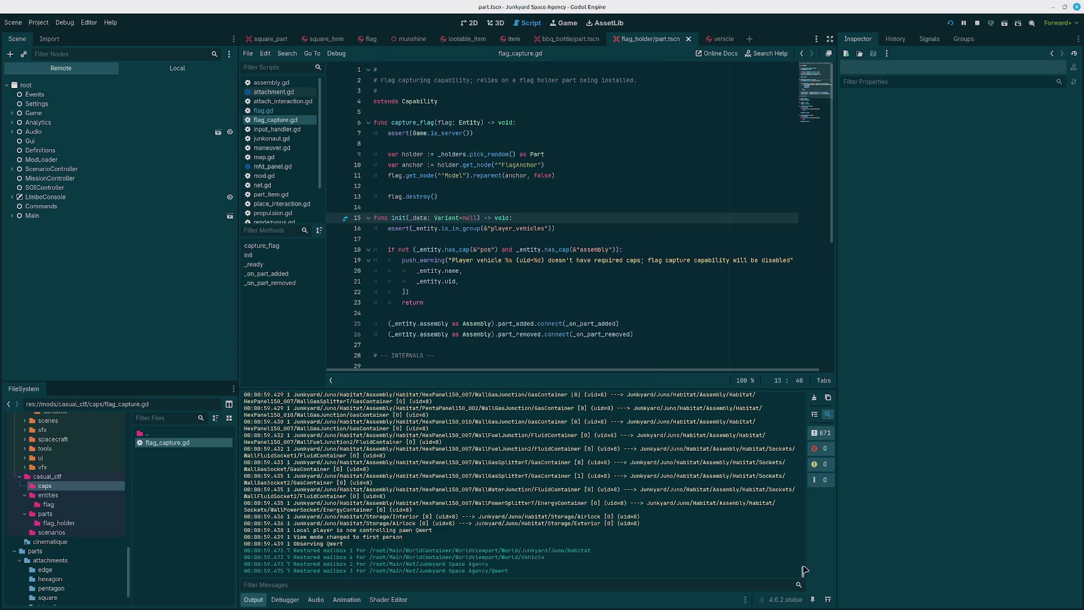
Select the FlagHolderPart line in the Output log and locate ctf_part_holders on line 45 in Helix
{"action": "scroll", "coordinate": [804, 570], "scroll_direction": "up", "scroll_amount": 5}
{"action": "mouse_move", "coordinate": [805, 568]}
{"action": "left_mouse_down"}
{"action": "mouse_move", "coordinate": [804, 480]}
{"action": "mouse_move", "coordinate": [814, 430]}
{"action": "mouse_move", "coordinate": [827, 421]}
{"action": "mouse_move", "coordinate": [846, 539]}
{"action": "left_mouse_up"}
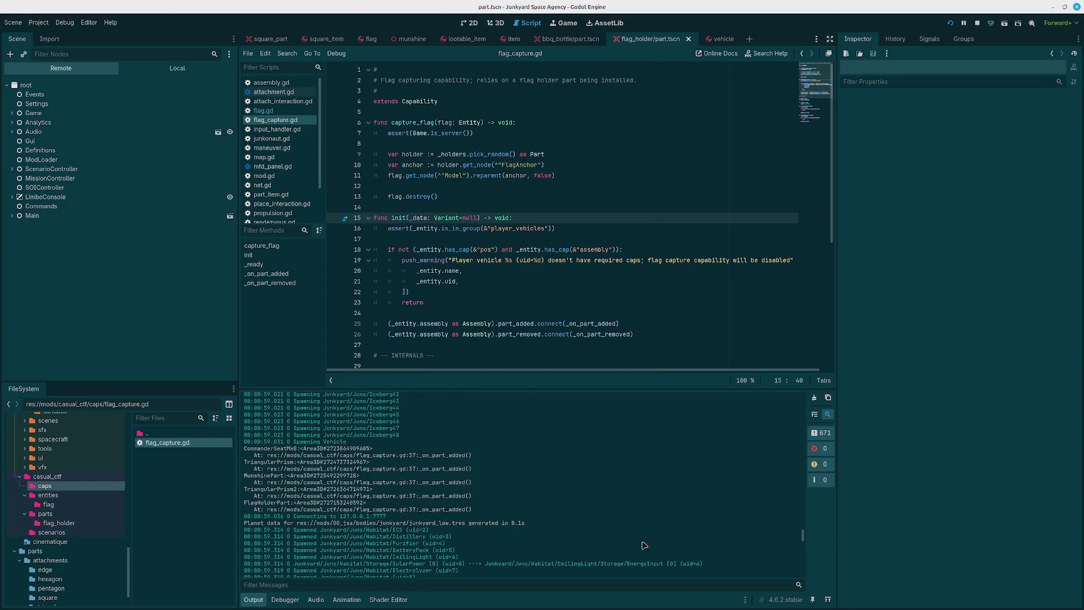
{"action": "left_click_drag", "start_coordinate": [366, 502], "coordinate": [241, 503]}
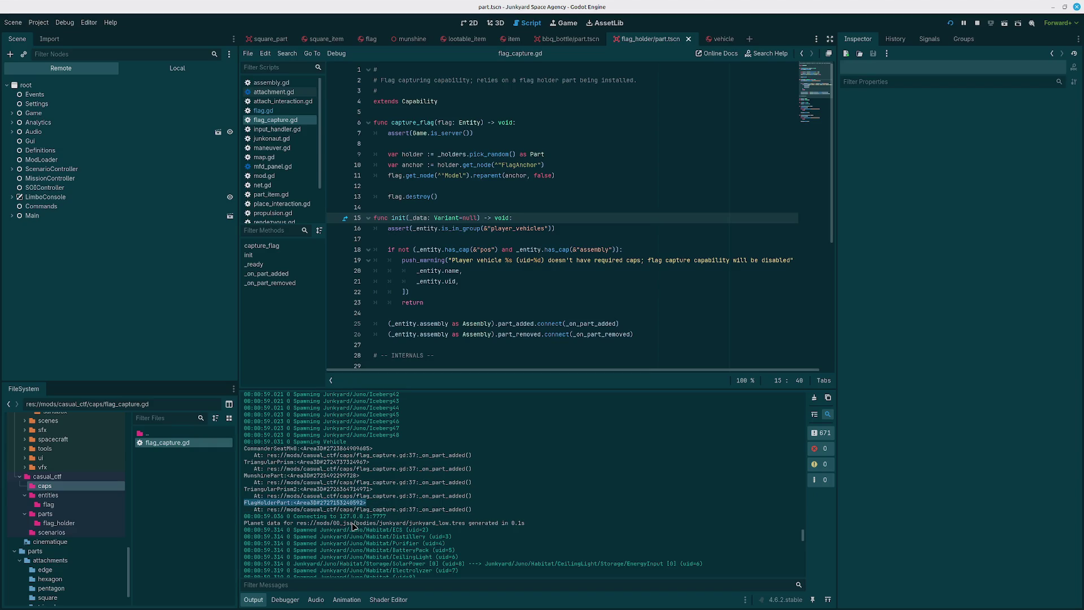
{"action": "key", "text": "alt+Tab"}
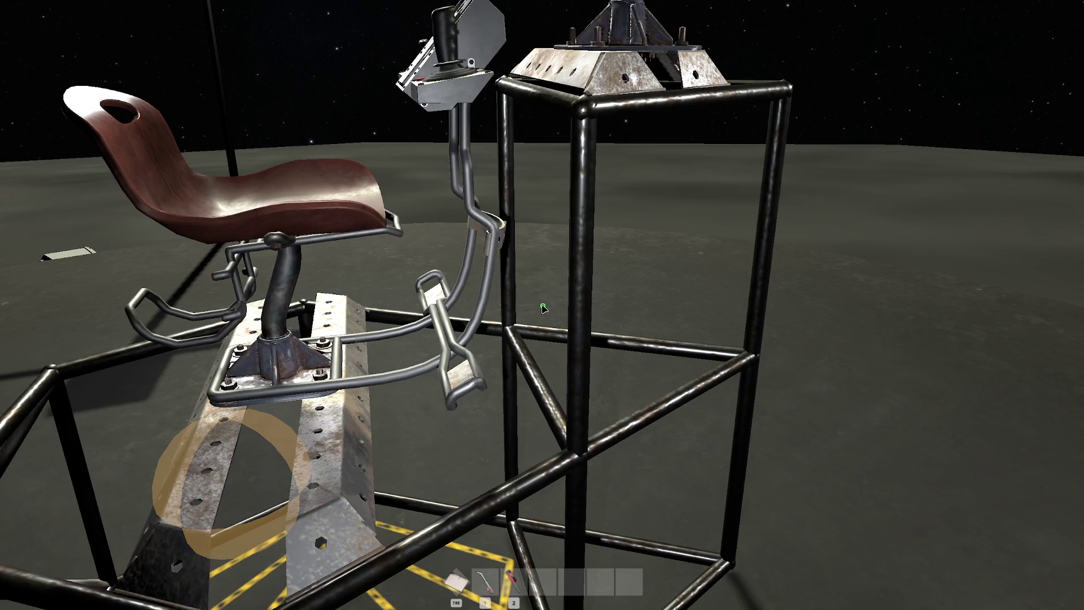
{"action": "key", "text": "alt+Tab"}
{"action": "key", "text": "j"}
{"action": "key", "text": "e"}
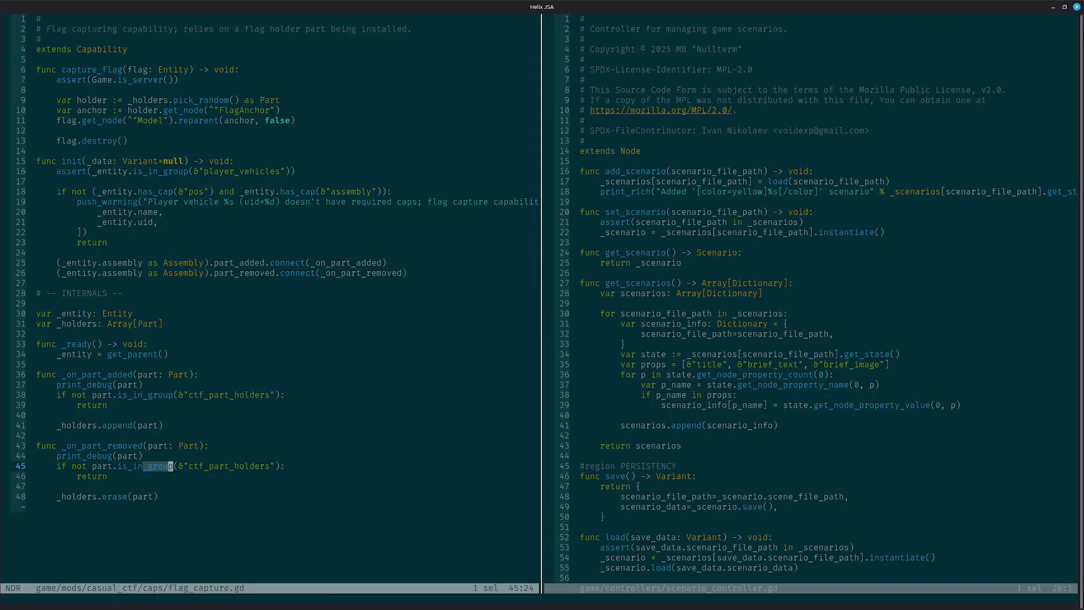
{"action": "key", "text": "e"}
{"action": "key", "text": "e"}
Show the FlagHolderPart node's Groups, revealing its ctf_flag_holders group
{"action": "key", "text": "alt+Tab"}
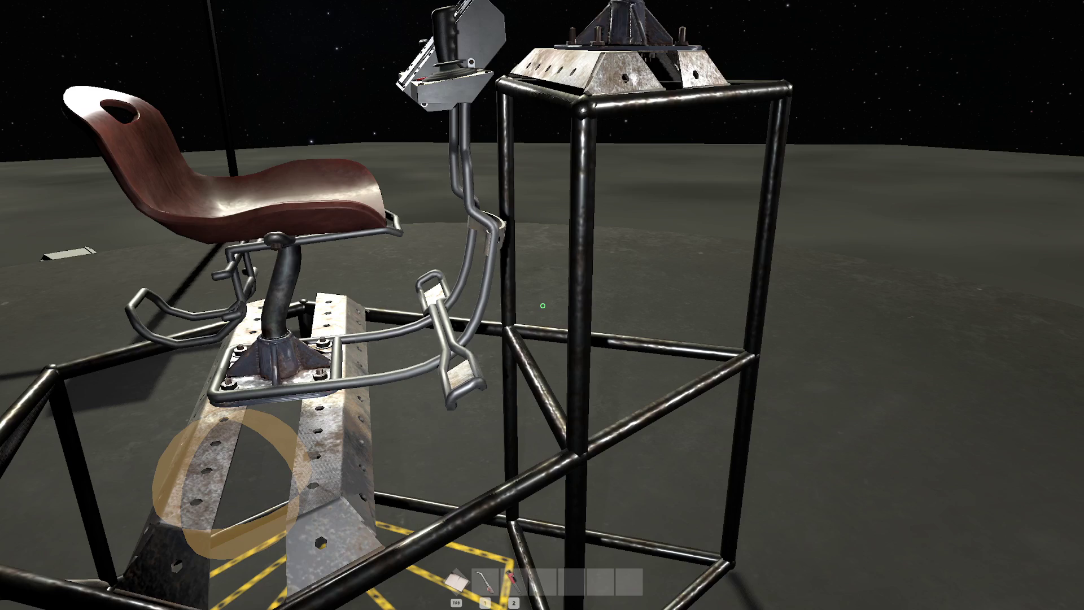
{"action": "key", "text": "alt+Tab"}
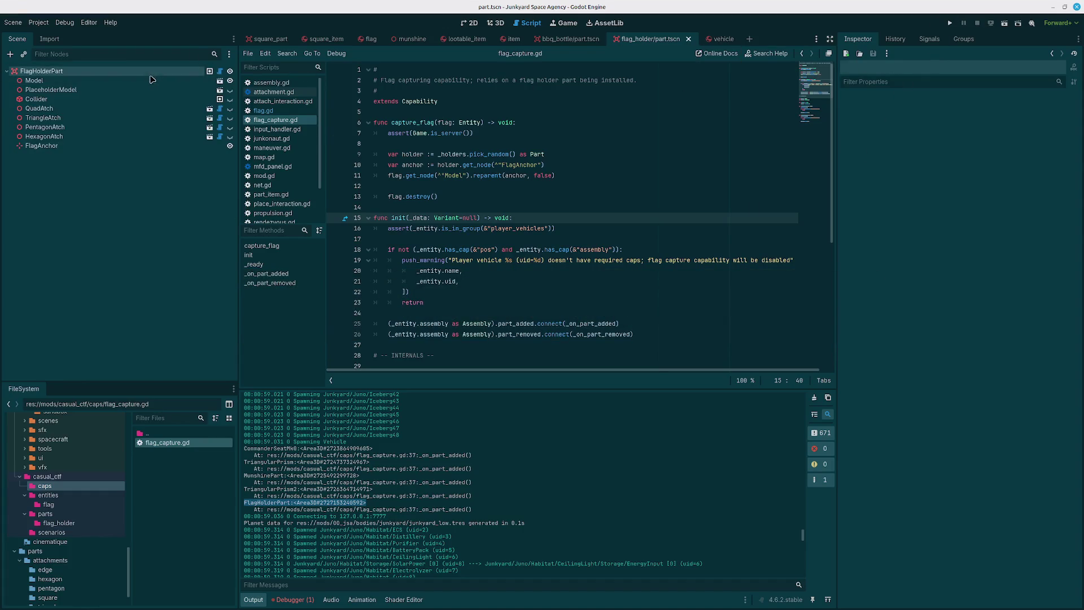
{"action": "left_click", "coordinate": [963, 38]}
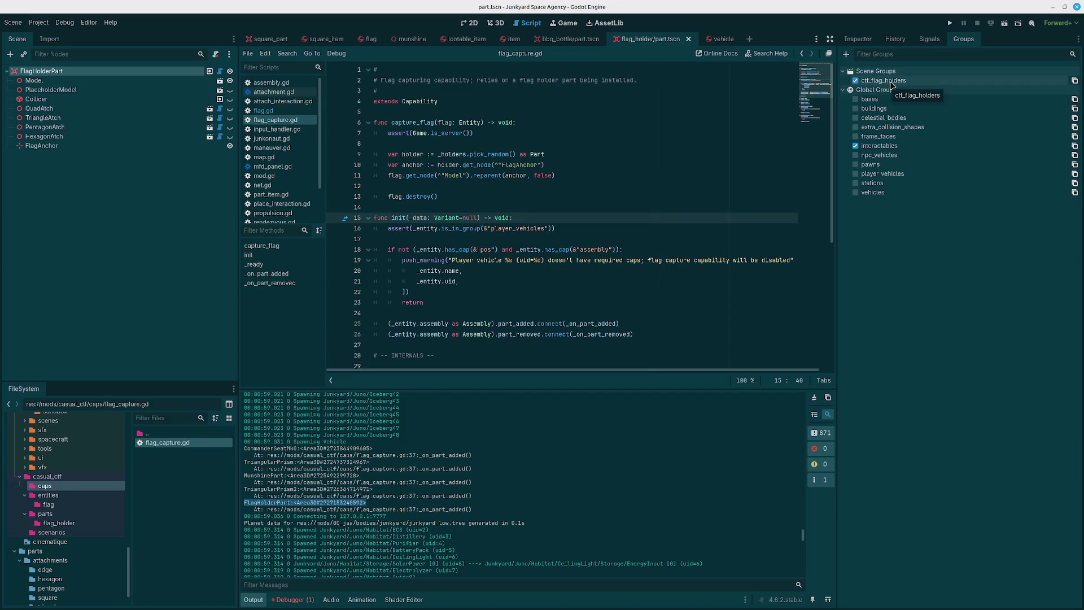
{"action": "key", "text": "alt+Tab"}
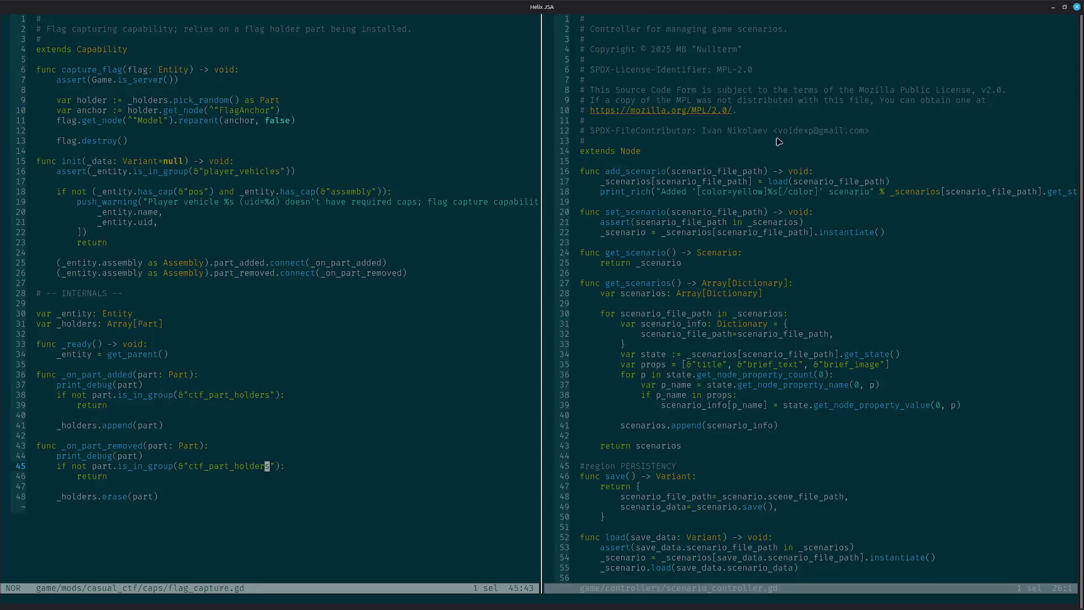
Look up the is_in_group documentation on line 38 of _on_part_added
{"action": "key", "text": "k"}
{"action": "key", "text": "k"}
{"action": "key", "text": "k"}
{"action": "key", "text": "j"}
{"action": "key", "text": "g"}
{"action": "key", "text": "s"}
{"action": "key", "text": "w"}
{"action": "key", "text": "w"}
{"action": "key", "text": "w"}
{"action": "key", "text": "space"}
{"action": "key", "text": "k"}
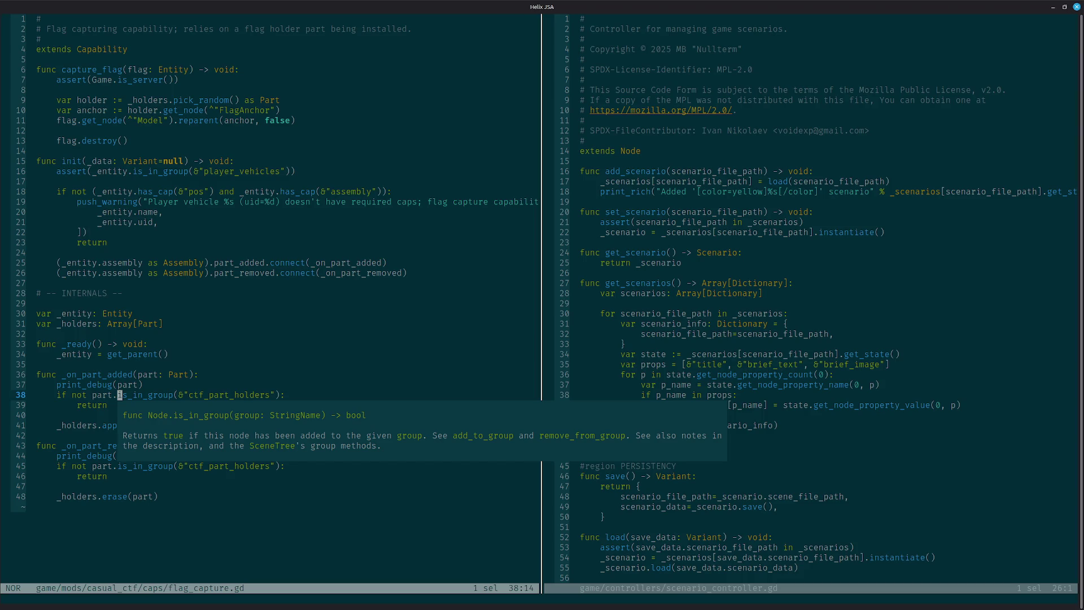
{"action": "key", "text": "k"}
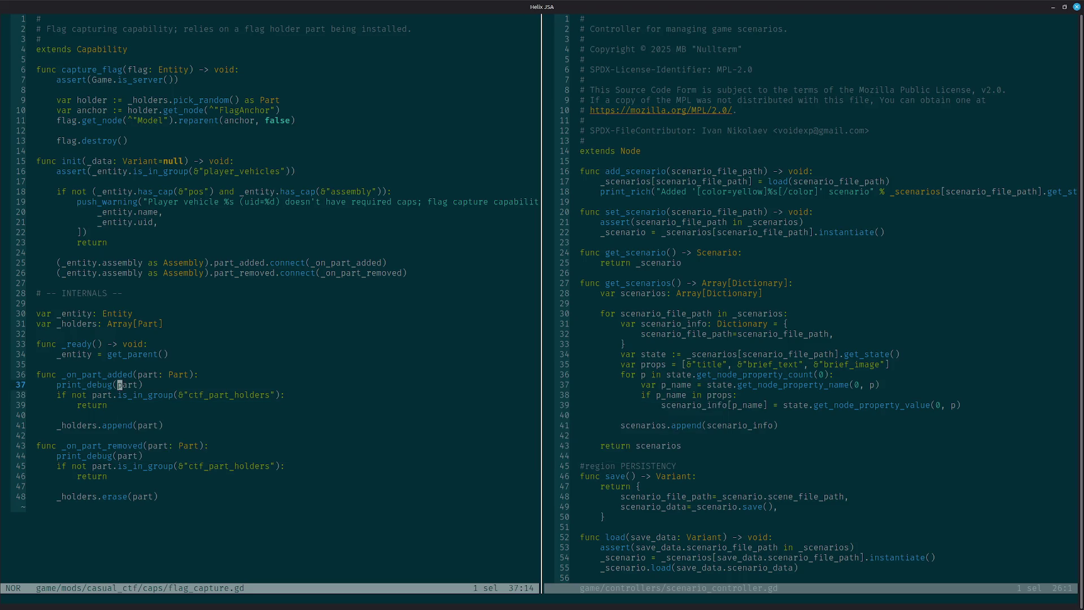
Add print_debug(part.get_groups()) to _on_part_added, save, and relaunch the game with F5
{"action": "type", "text": "oprint_debug("}
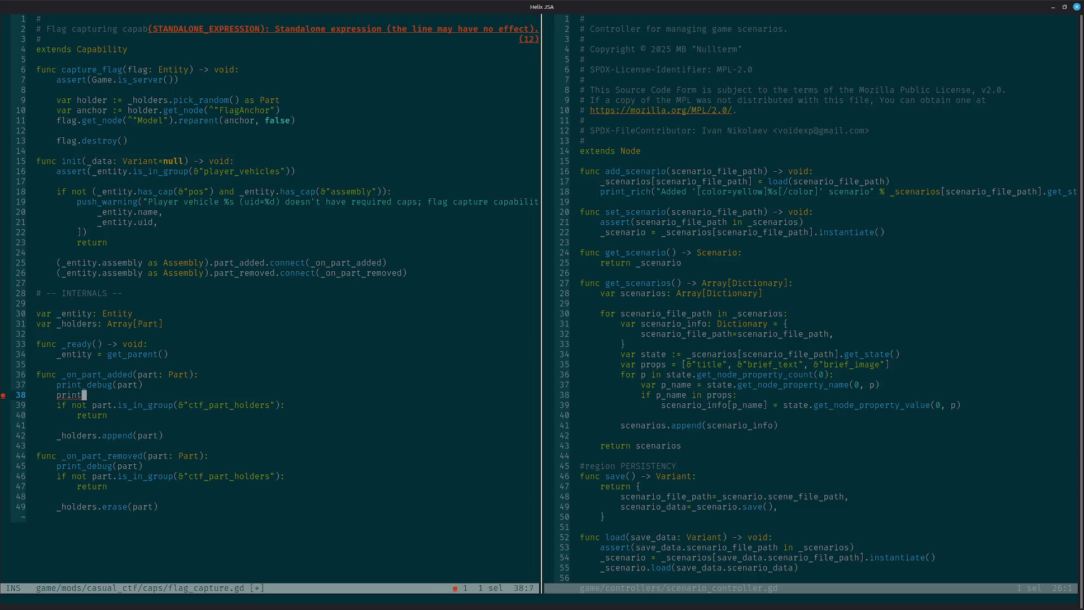
{"action": "type", "text": "part.is_in"}
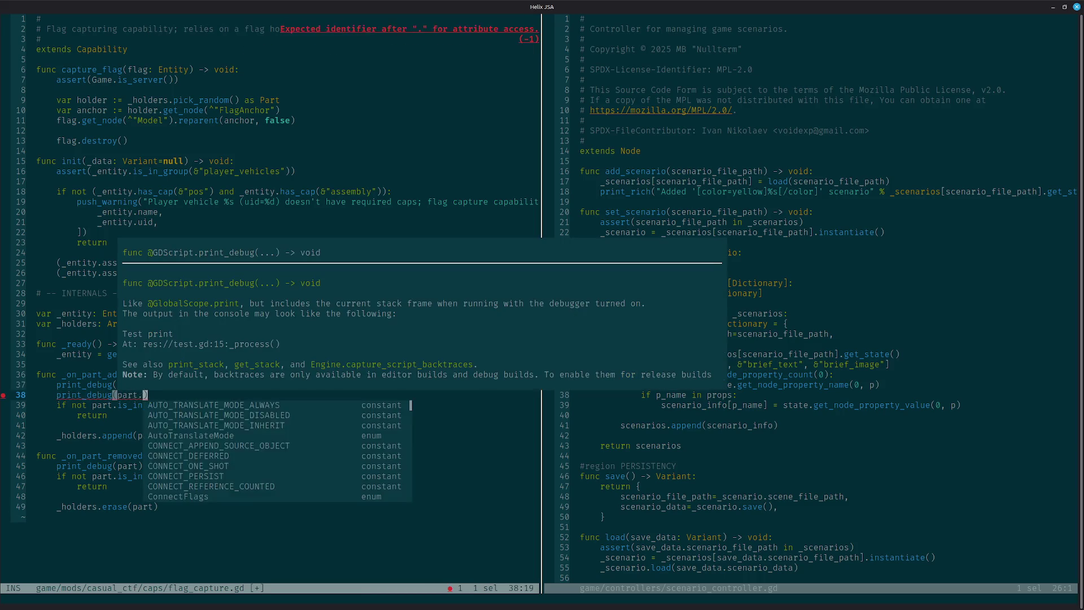
{"action": "type", "text": "_group("}
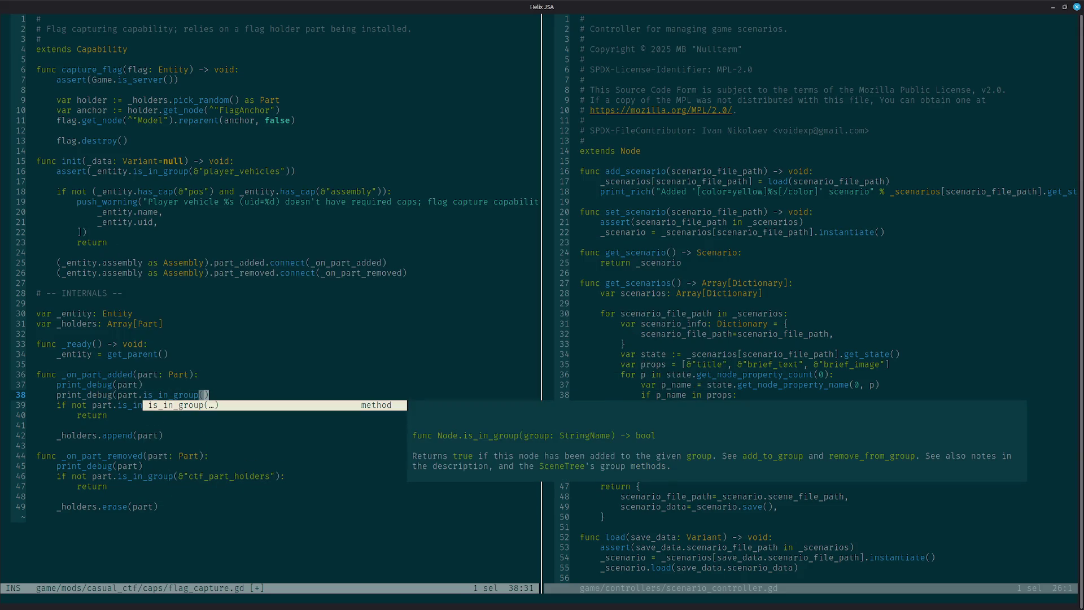
{"action": "key", "text": "Escape"}
{"action": "key", "text": "i"}
{"action": "key", "text": "Escape"}
{"action": "type", "text": "xc"}
{"action": "type", "text": "print_debug(part.g"}
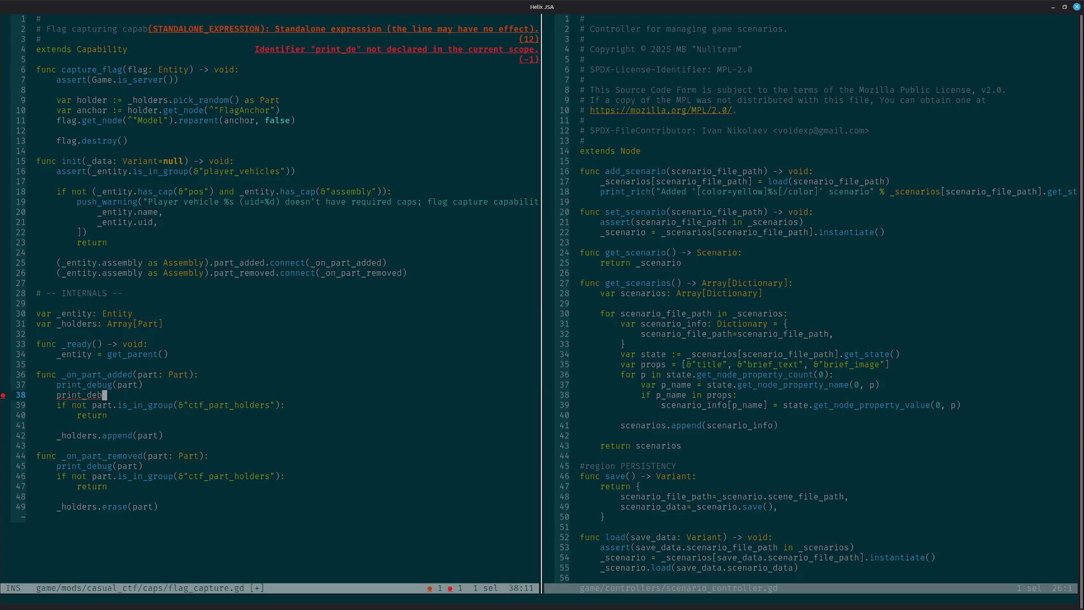
{"action": "type", "text": "et_no"}
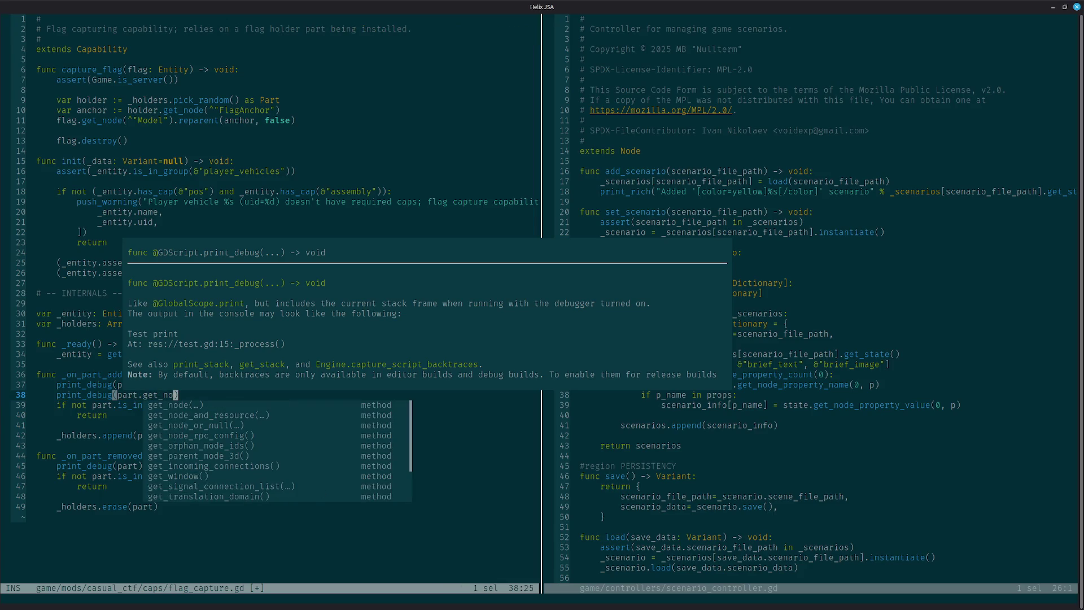
{"action": "key", "text": "BackSpace"}
{"action": "key", "text": "BackSpace"}
{"action": "type", "text": "gr"}
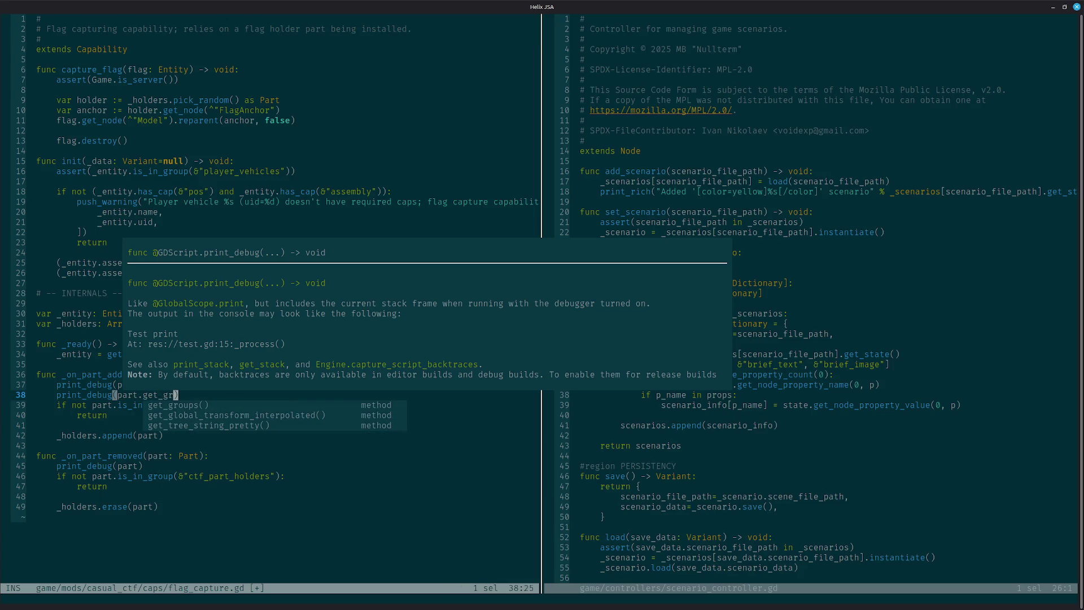
{"action": "key", "text": "Tab"}
{"action": "key", "text": "Escape"}
{"action": "type", "text": "xykj:wa"}
{"action": "key", "text": "Return"}
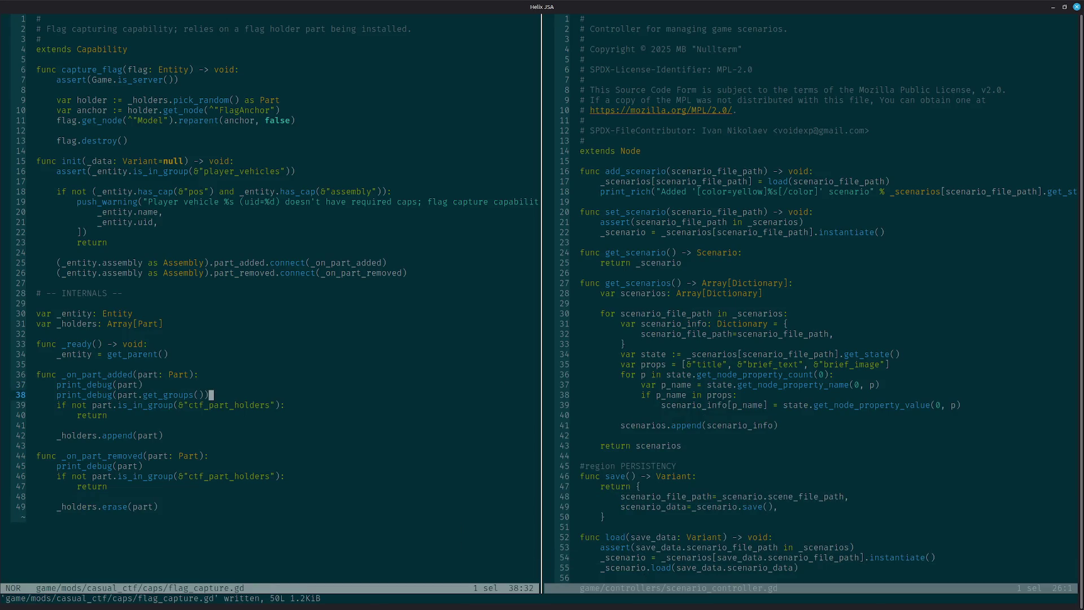
{"action": "key", "text": "alt+Tab"}
{"action": "key", "text": "F5"}
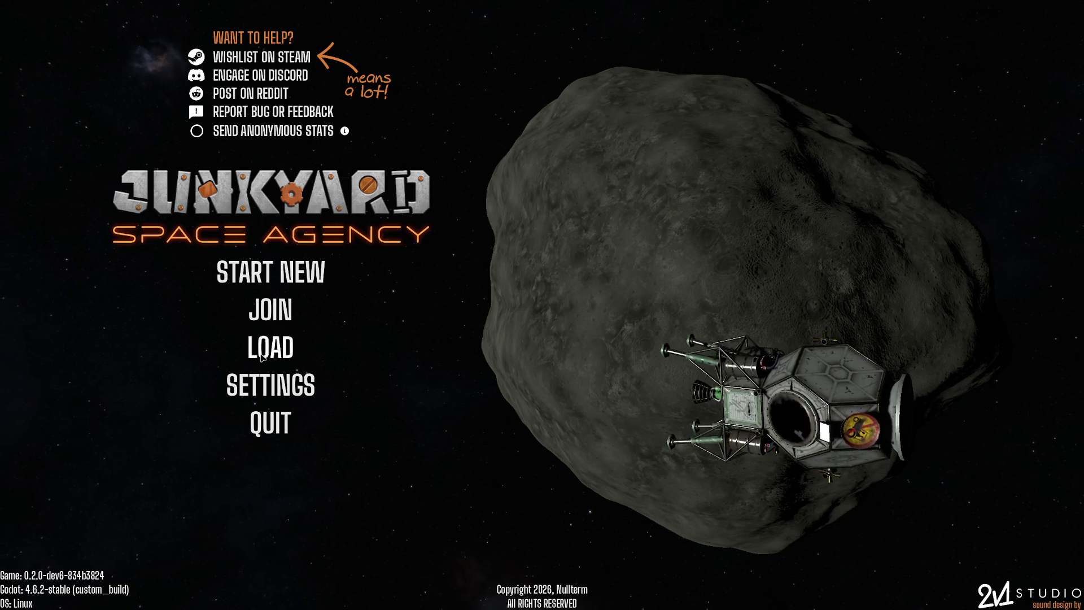
Load the ctf.save game from the main menu's saved-game list
{"action": "left_click", "coordinate": [316, 347]}
{"action": "left_click", "coordinate": [371, 272]}
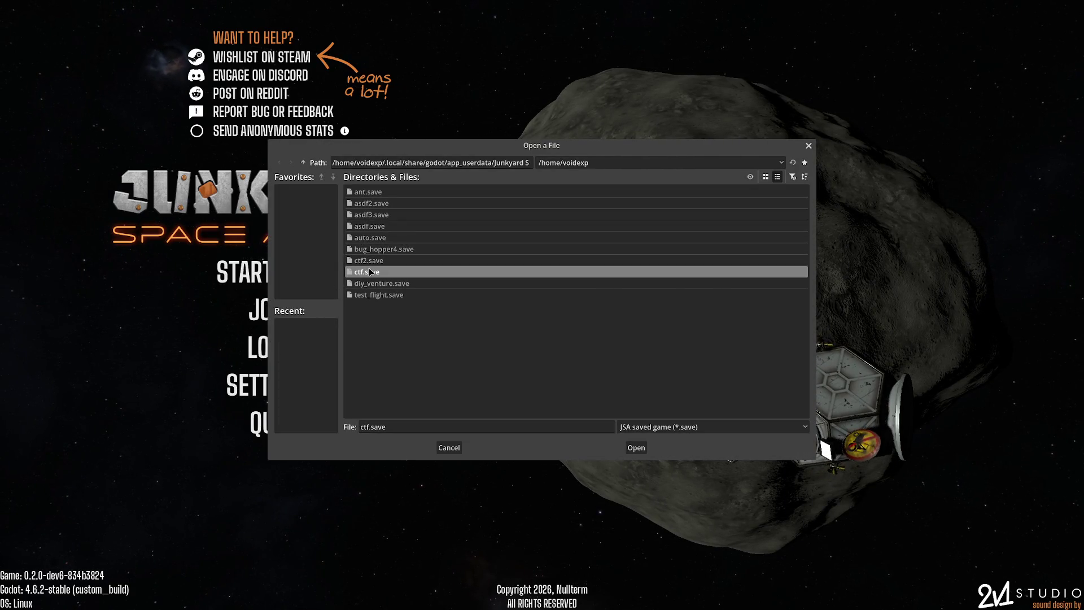
{"action": "double_click", "coordinate": [370, 272]}
{"action": "key", "text": "alt+Tab"}
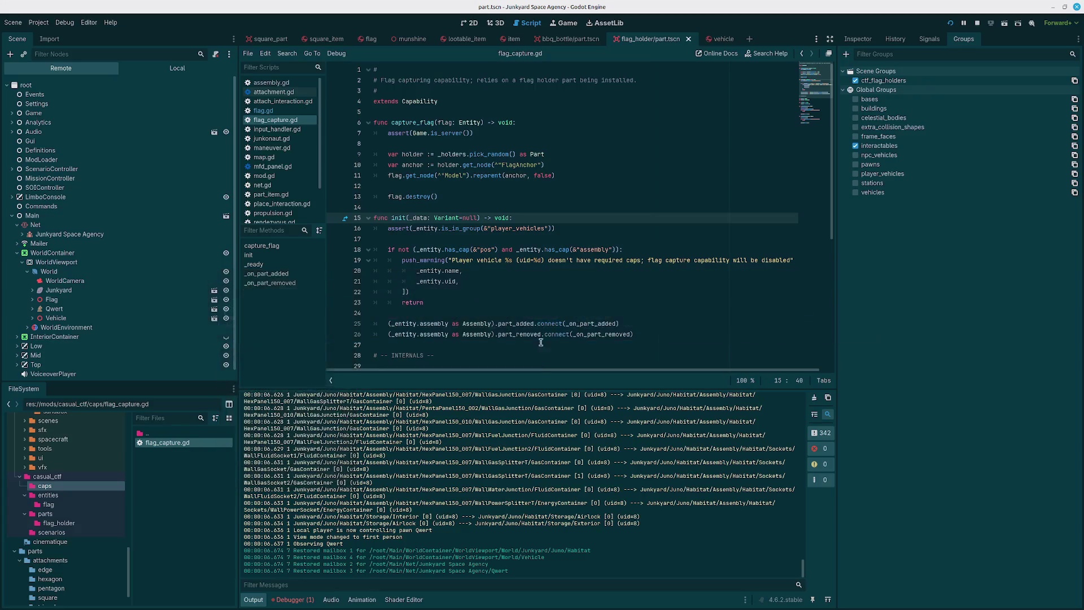
Scroll the Output log up to the part group traces and select ctf_flag_holders
{"action": "scroll", "coordinate": [588, 544], "scroll_direction": "up", "scroll_amount": 15}
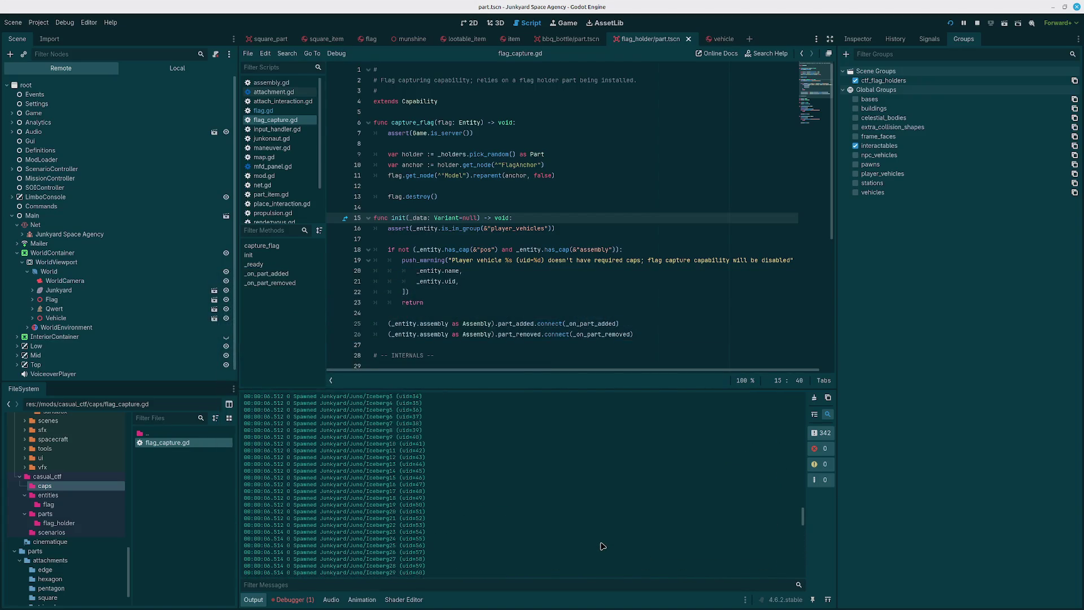
{"action": "scroll", "coordinate": [604, 546], "scroll_direction": "up", "scroll_amount": 2}
{"action": "scroll", "coordinate": [518, 531], "scroll_direction": "up", "scroll_amount": 2}
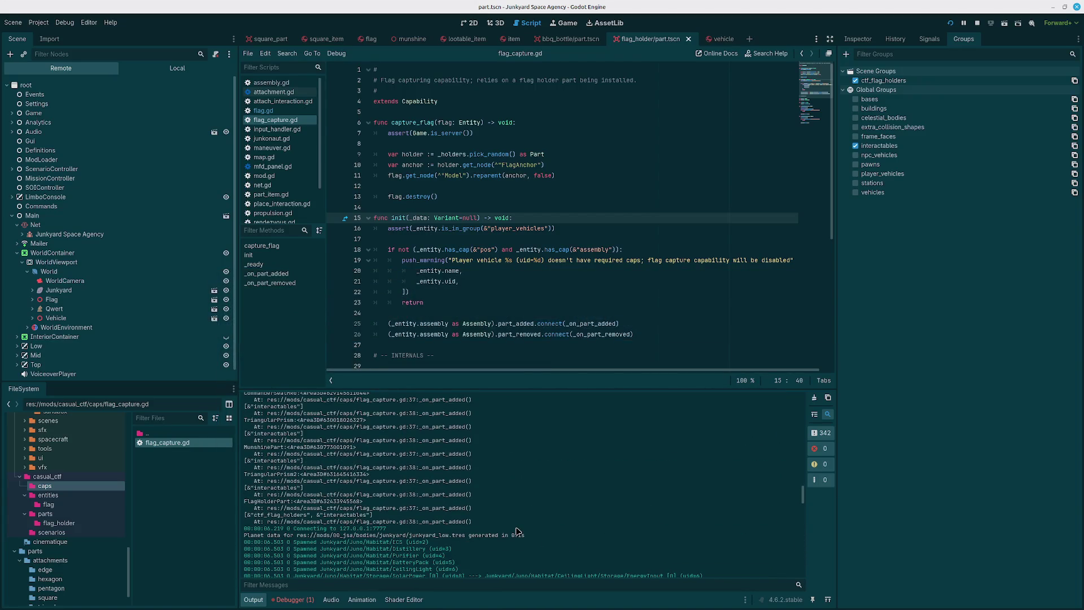
{"action": "double_click", "coordinate": [291, 514]}
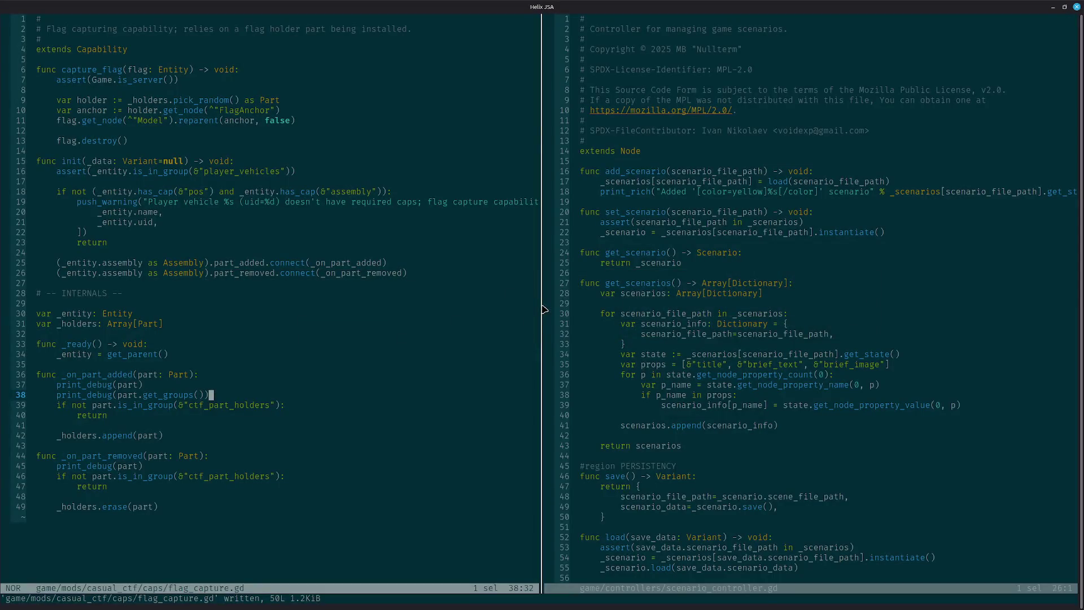
Replace ctf_part_holders with ctf_flag_holders in the group checks on lines 39 and 46
{"action": "key", "text": "j"}
{"action": "key", "text": "m"}
{"action": "key", "text": "i"}
{"action": "key", "text": "w"}
{"action": "key", "text": "space"}
{"action": "key", "text": "shift+r"}
{"action": "key", "text": "j"}
{"action": "key", "text": "j"}
{"action": "key", "text": "j"}
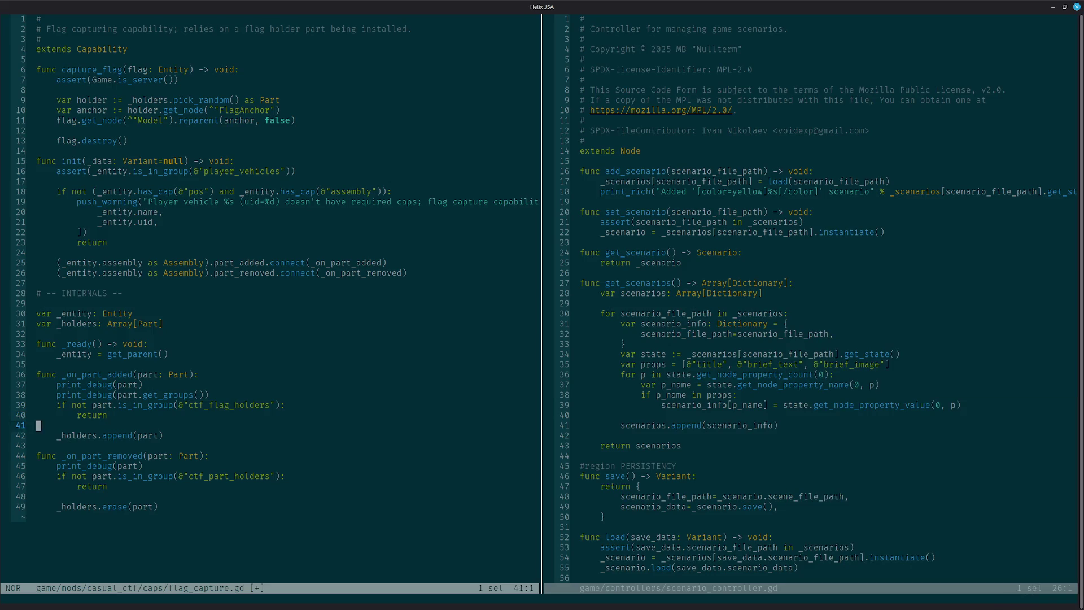
{"action": "key", "text": "m"}
{"action": "key", "text": "i"}
{"action": "key", "text": "Escape"}
{"action": "key", "text": "b"}
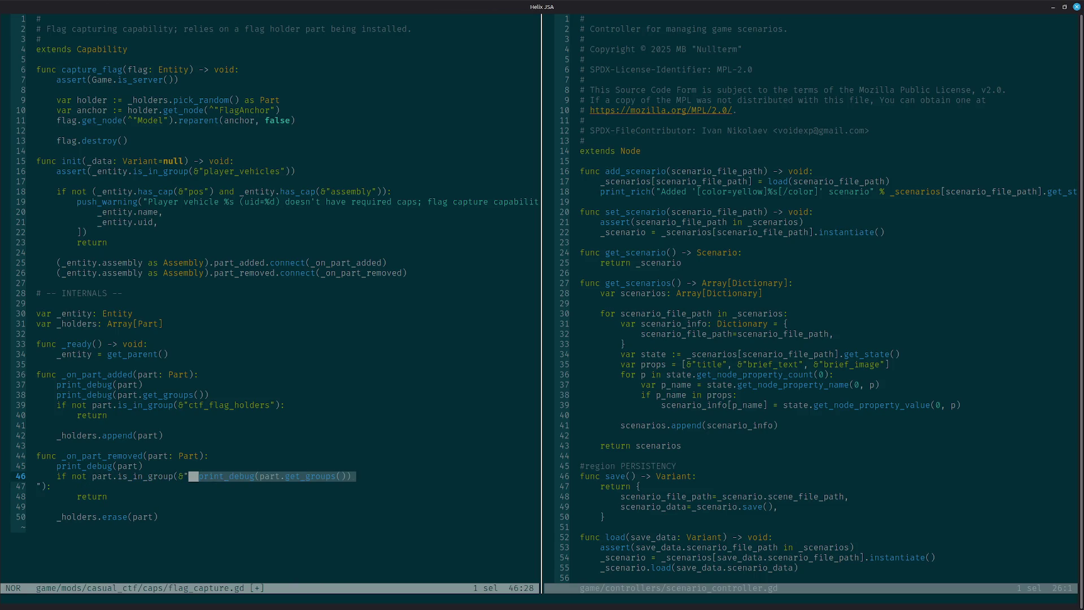
{"action": "key", "text": "space"}
{"action": "key", "text": "R"}
Delete the print_debug lines from _on_part_added and _on_part_removed
{"action": "key", "text": "k"}
{"action": "key", "text": "k"}
{"action": "key", "text": "k"}
{"action": "key", "text": "j"}
{"action": "key", "text": "x"}
{"action": "key", "text": "d"}
{"action": "key", "text": "j"}
{"action": "key", "text": "j"}
{"action": "key", "text": "k"}
{"action": "key", "text": "k"}
{"action": "key", "text": "x"}
{"action": "key", "text": "d"}
{"action": "key", "text": "j"}
{"action": "key", "text": "j"}
{"action": "key", "text": "j"}
{"action": "key", "text": "x"}
{"action": "key", "text": "d"}
{"action": "key", "text": "k"}
{"action": "key", "text": "k"}
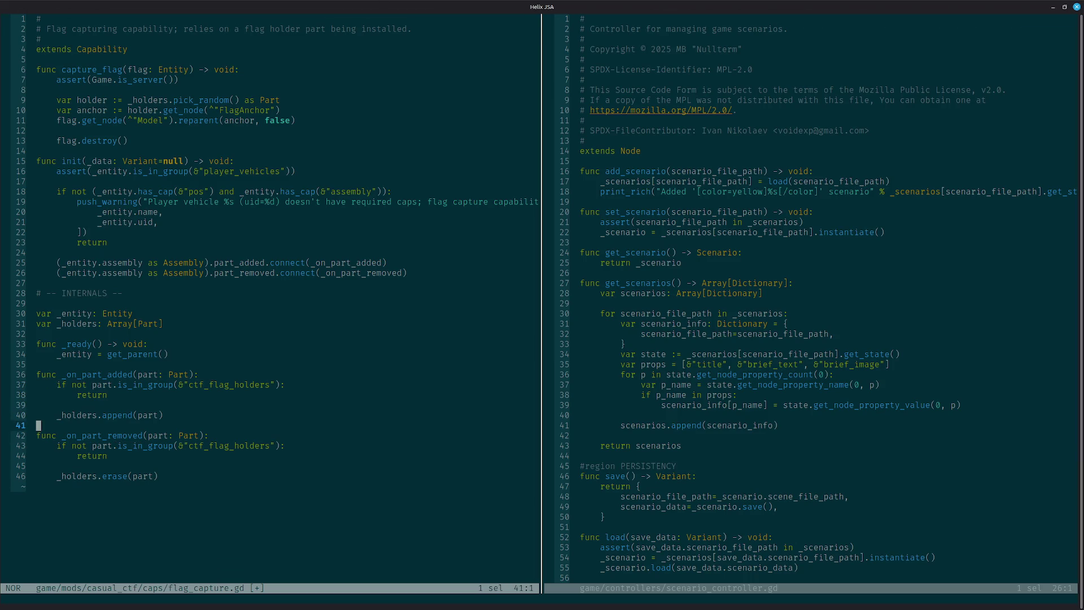
Save flag_capture.gd with :w
{"action": "key", "text": "k"}
{"action": "key", "text": "k"}
{"action": "type", "text": ":w"}
{"action": "key", "text": "Return"}
{"action": "key", "text": "alt+Tab"}
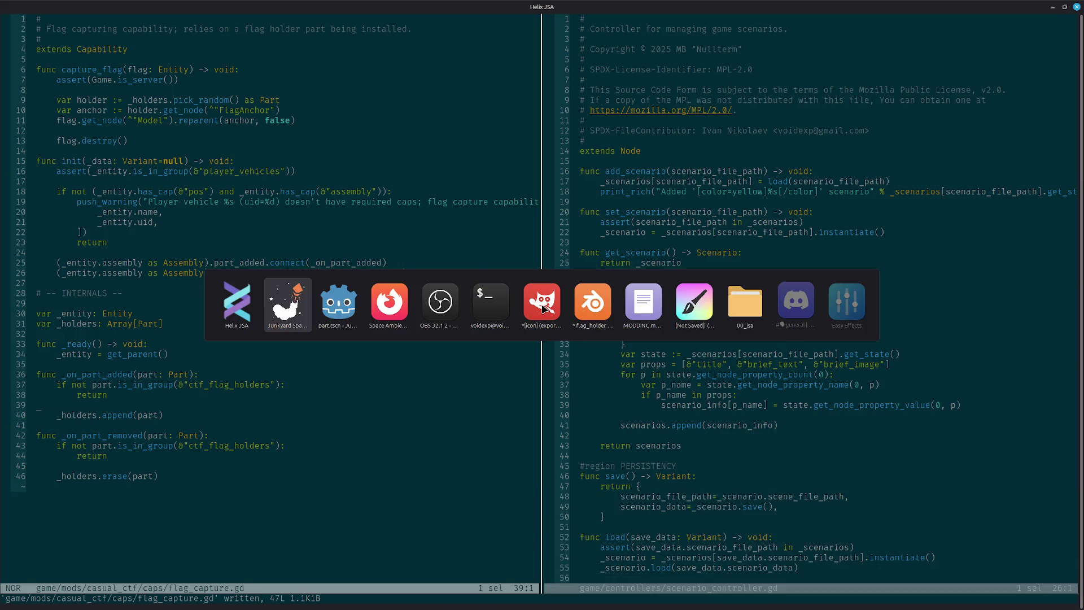
{"action": "key", "text": "alt+Tab"}
{"action": "key", "text": "alt+Tab"}
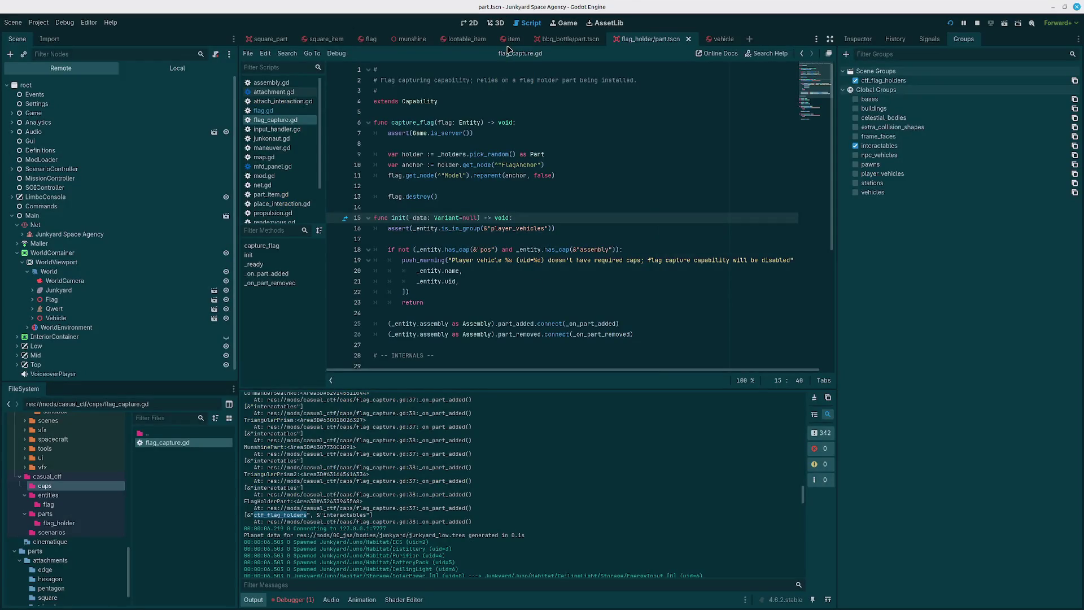
Stop the running game with F8 and restart it with F5
{"action": "key", "text": "F8"}
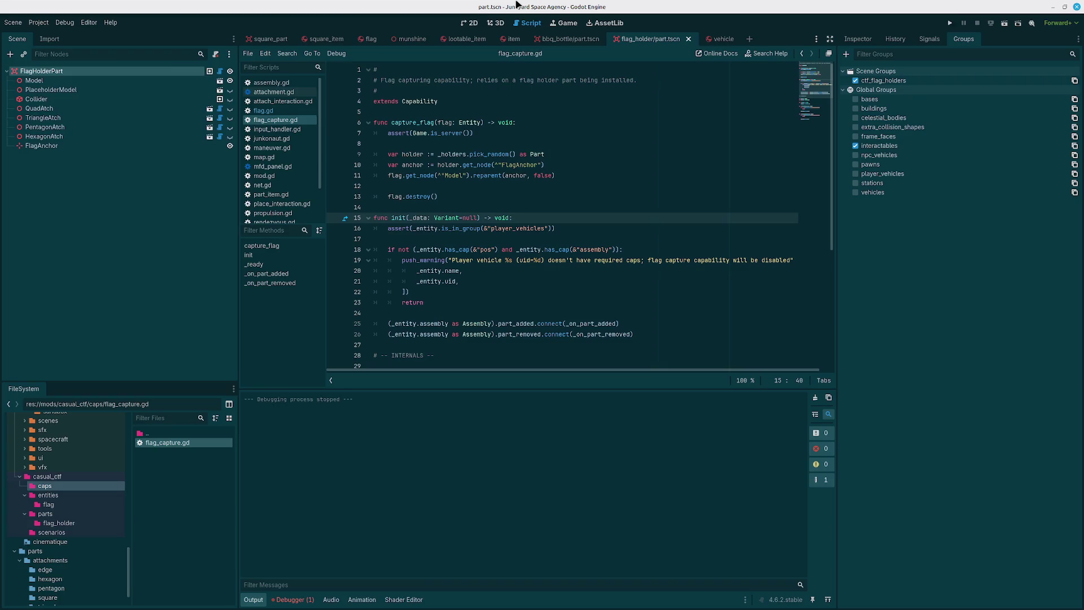
{"action": "key", "text": "F5"}
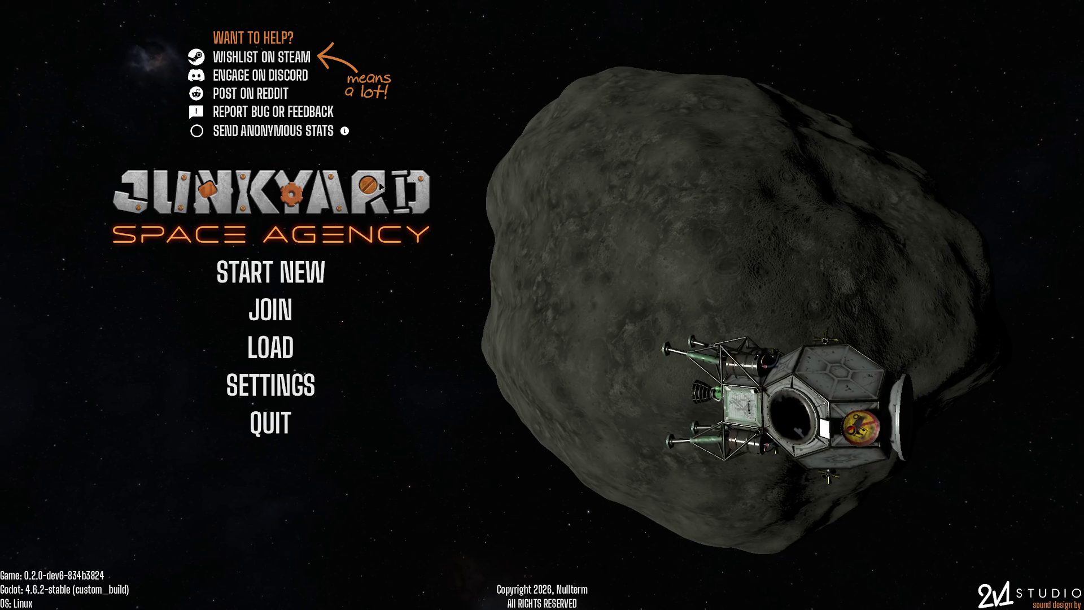
Review capture_flag in the code editor, copying the anchor variable declaration on line 10
{"action": "key", "text": "alt+Tab"}
{"action": "key", "text": "Escape"}
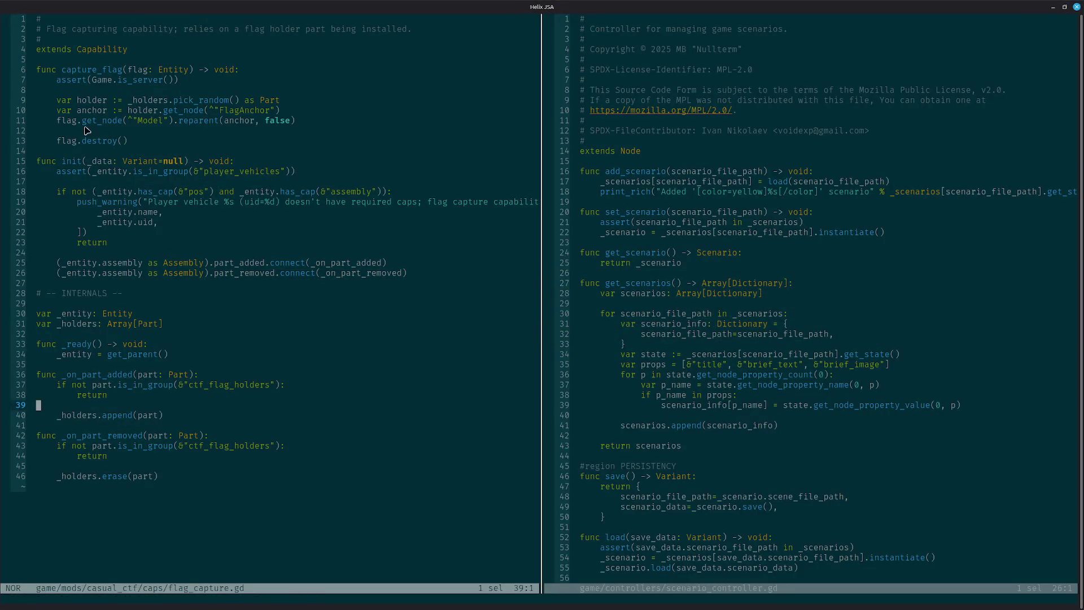
{"action": "left_click_drag", "start_coordinate": [45, 417], "coordinate": [90, 417]}
{"action": "left_click", "coordinate": [119, 151]}
{"action": "left_click_drag", "start_coordinate": [63, 111], "coordinate": [281, 120]}
{"action": "left_click", "coordinate": [280, 120]}
{"action": "left_click", "coordinate": [131, 131]}
{"action": "left_click", "coordinate": [127, 145]}
Load the ctf.save game from the saved-game list
{"action": "key", "text": "alt+Tab"}
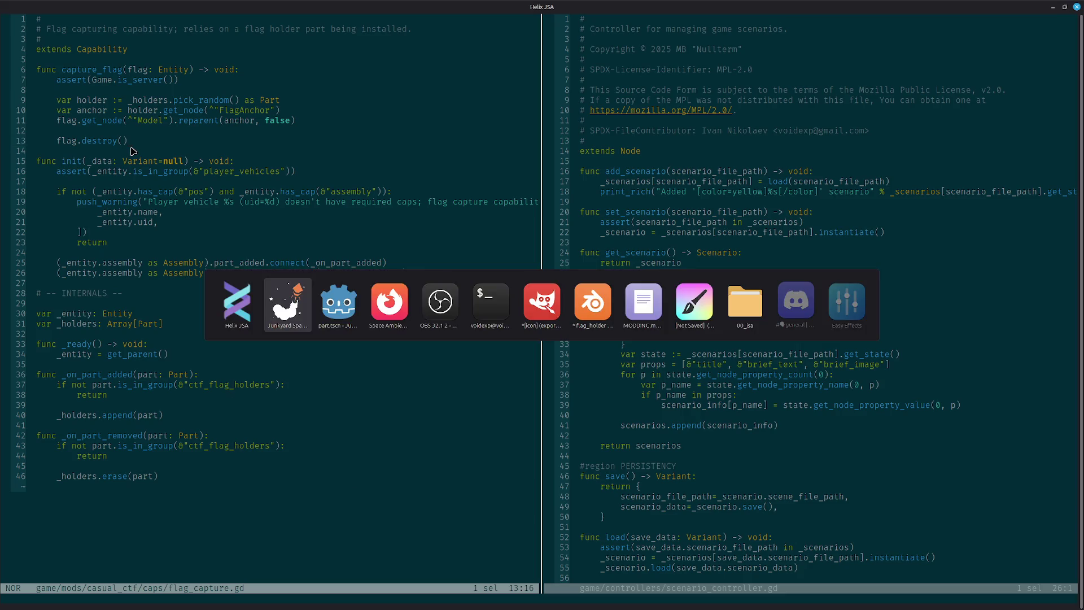
{"action": "key", "text": "alt+Tab"}
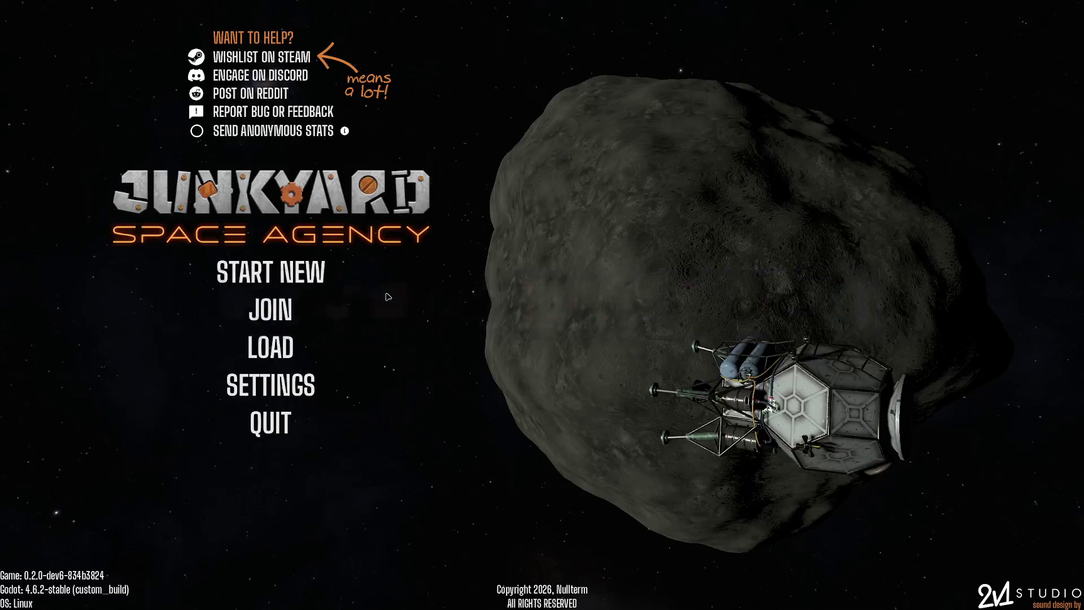
{"action": "left_click", "coordinate": [270, 346]}
{"action": "left_click", "coordinate": [394, 272]}
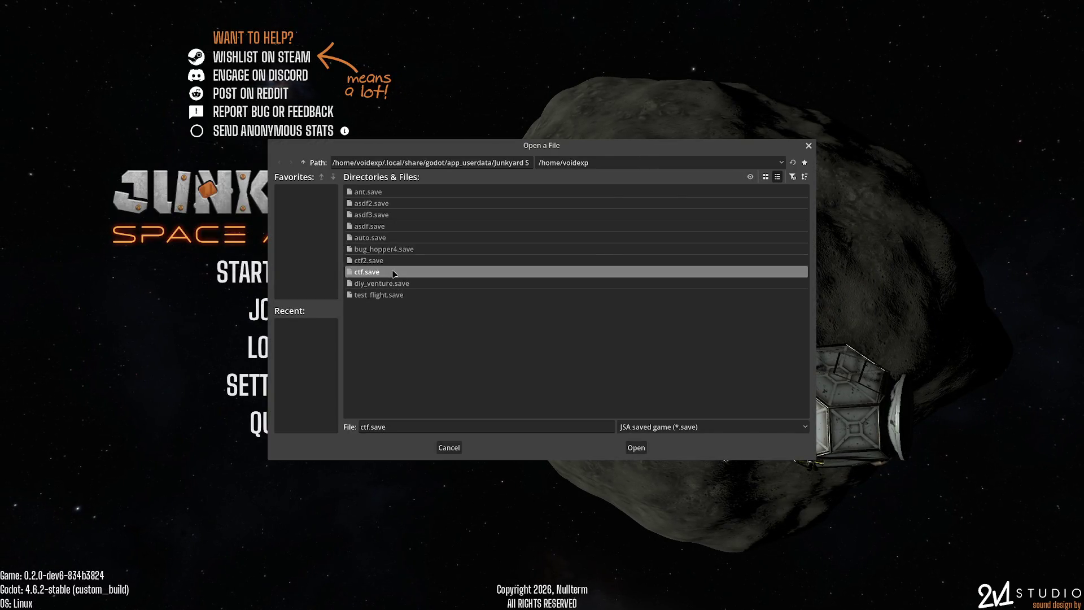
{"action": "double_click", "coordinate": [394, 273]}
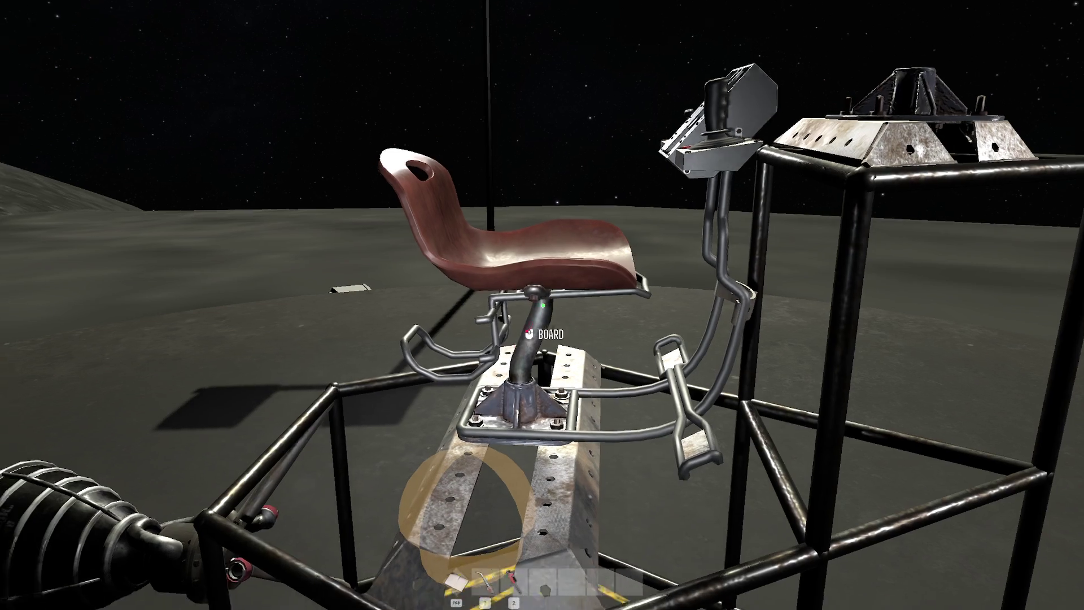
Board the vehicle seat, target the Flag, screenshot the captured flag, then quit the game
{"action": "left_click", "coordinate": [543, 305]}
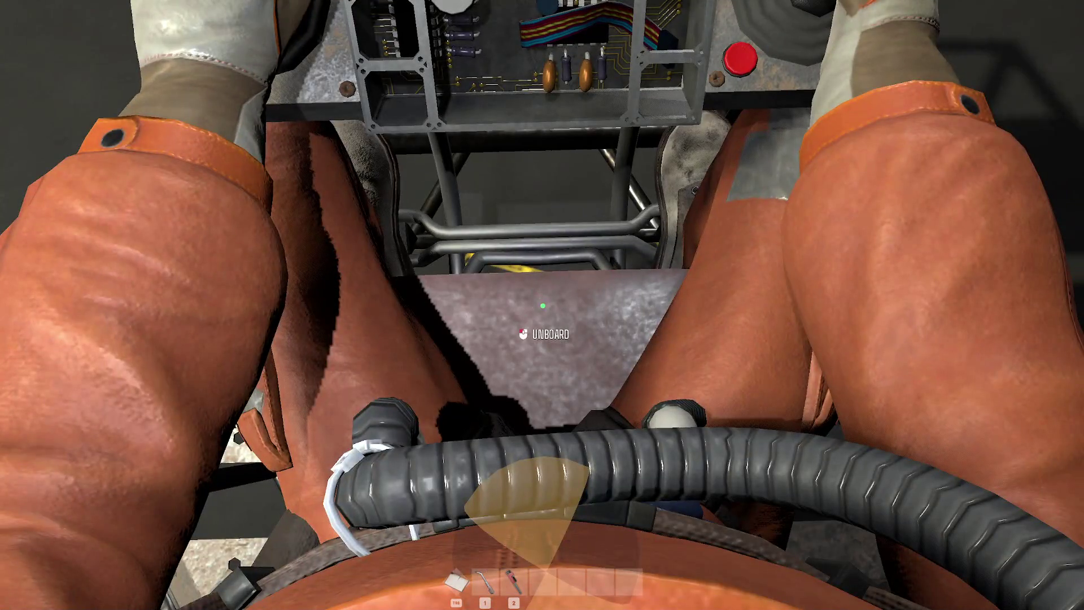
{"action": "key", "text": "t"}
{"action": "left_click", "coordinate": [520, 253]}
{"action": "left_click", "coordinate": [561, 359]}
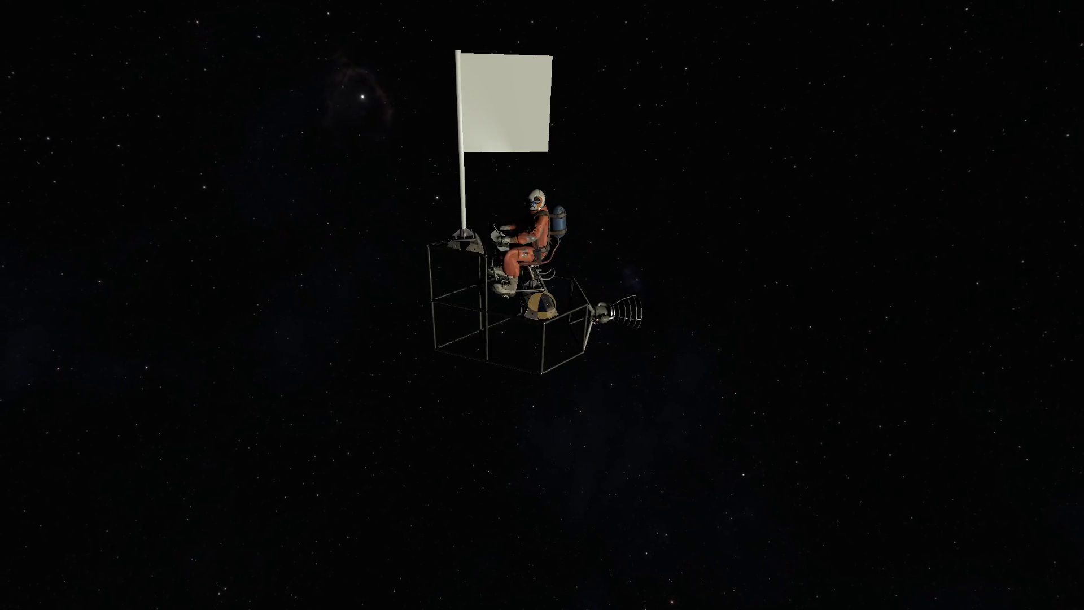
{"action": "key", "text": "Print"}
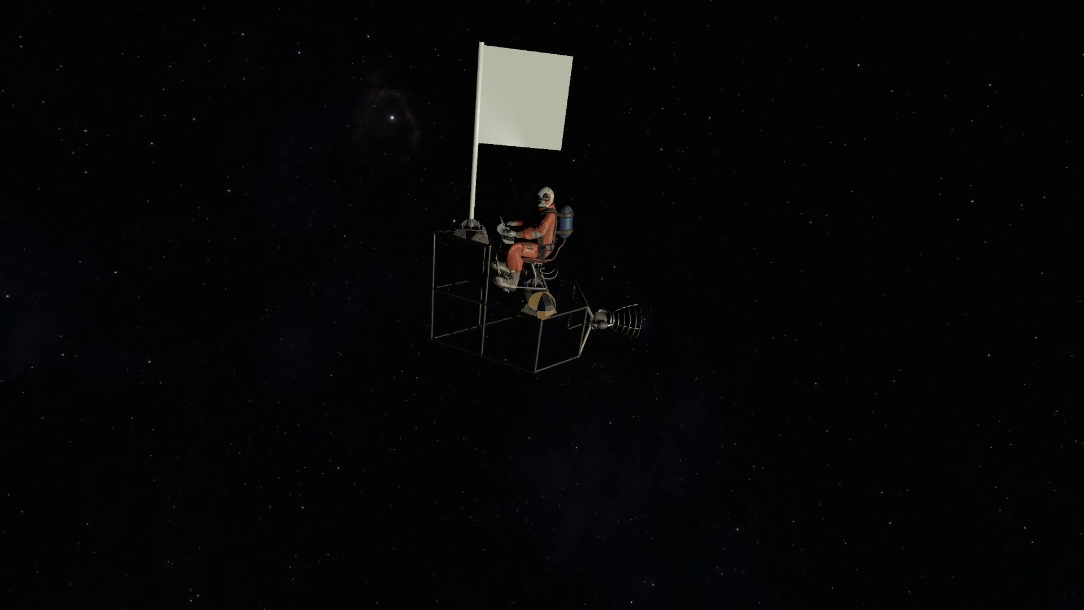
{"action": "key", "text": "Escape"}
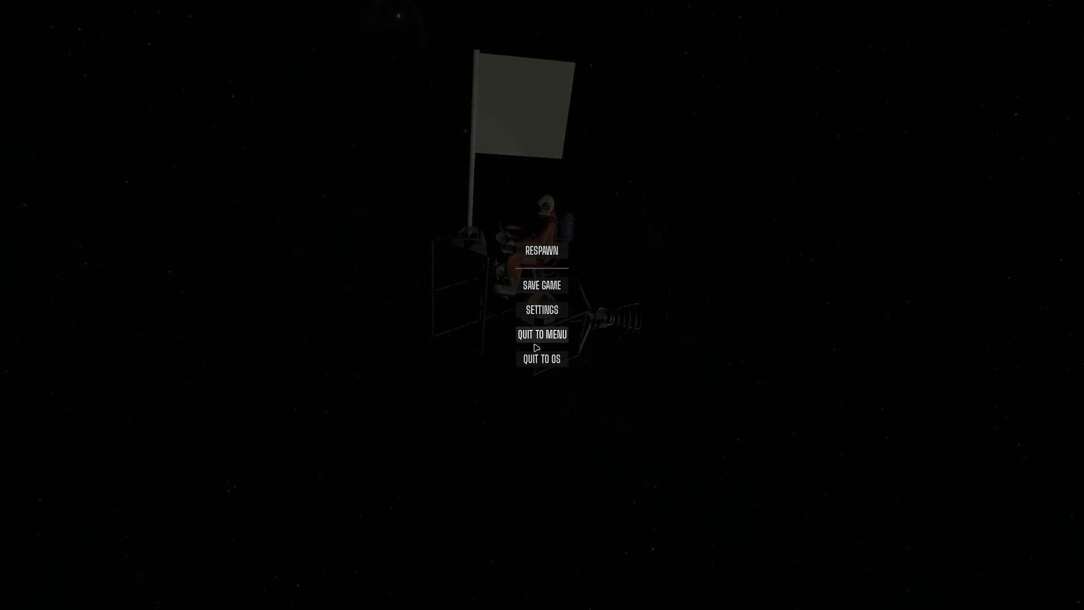
{"action": "left_click", "coordinate": [537, 359]}
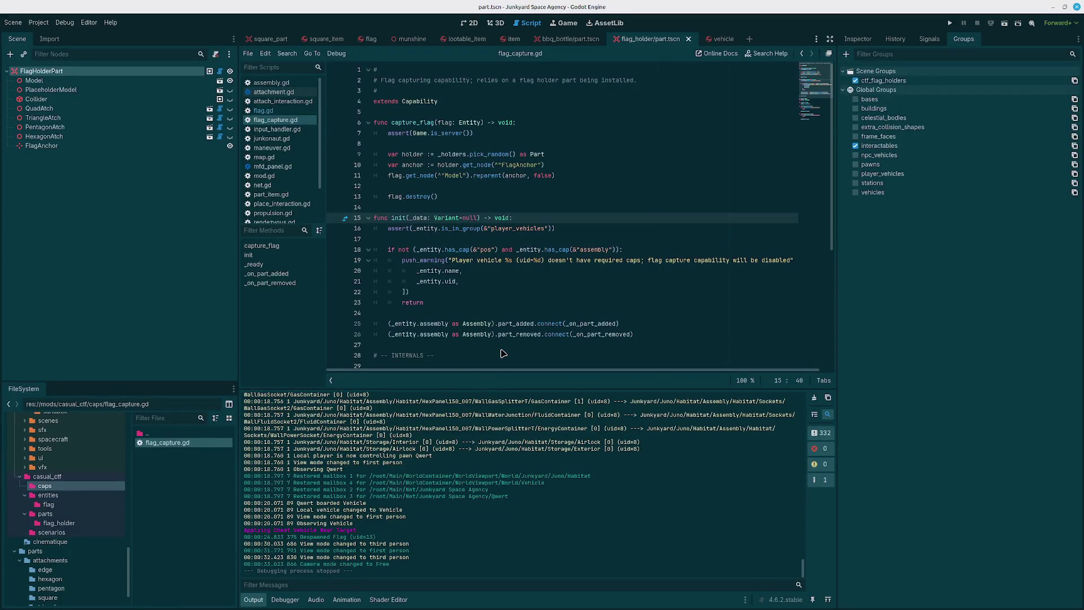
Run git status for the mod and game folders in both tmux panes
{"action": "key", "text": "alt+Tab"}
{"action": "key", "text": "alt+Tab"}
{"action": "key", "text": "alt+Tab"}
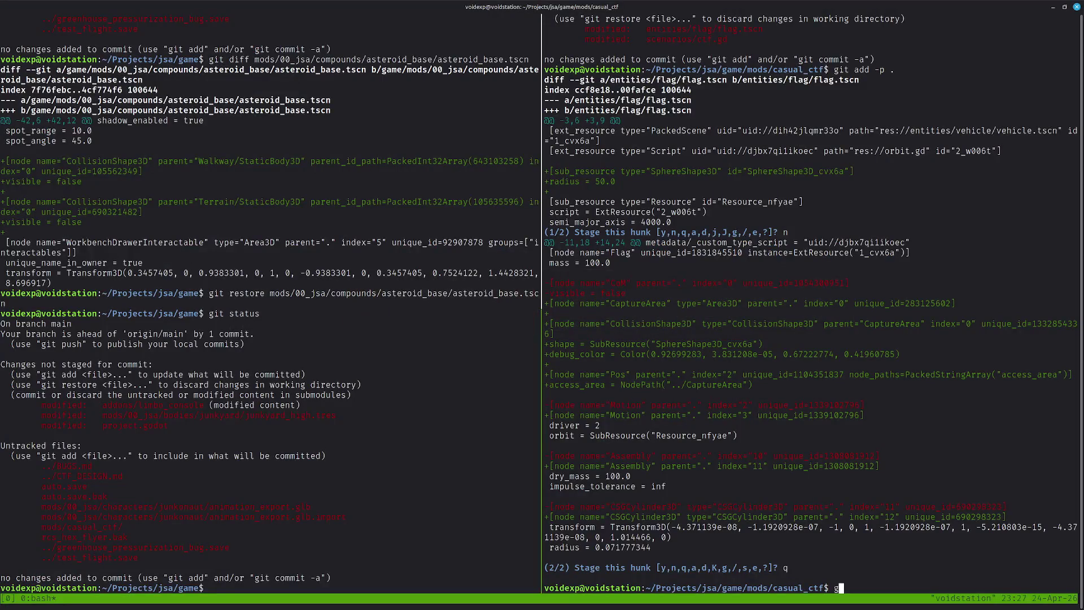
{"action": "type", "text": "git status"}
{"action": "key", "text": "Return"}
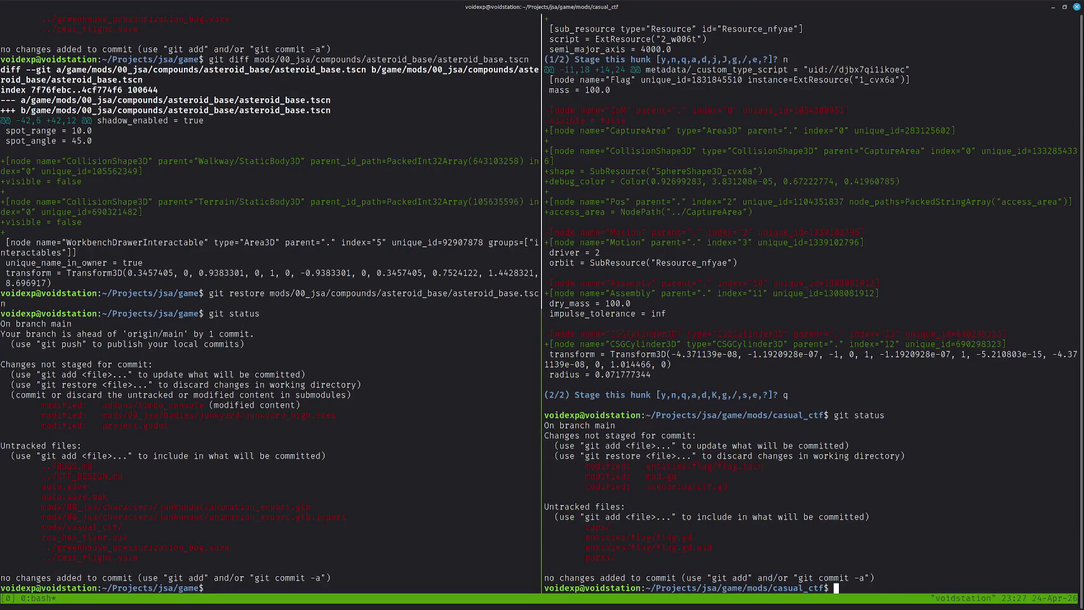
{"action": "left_click", "coordinate": [211, 588]}
{"action": "type", "text": "git status"}
{"action": "key", "text": "Return"}
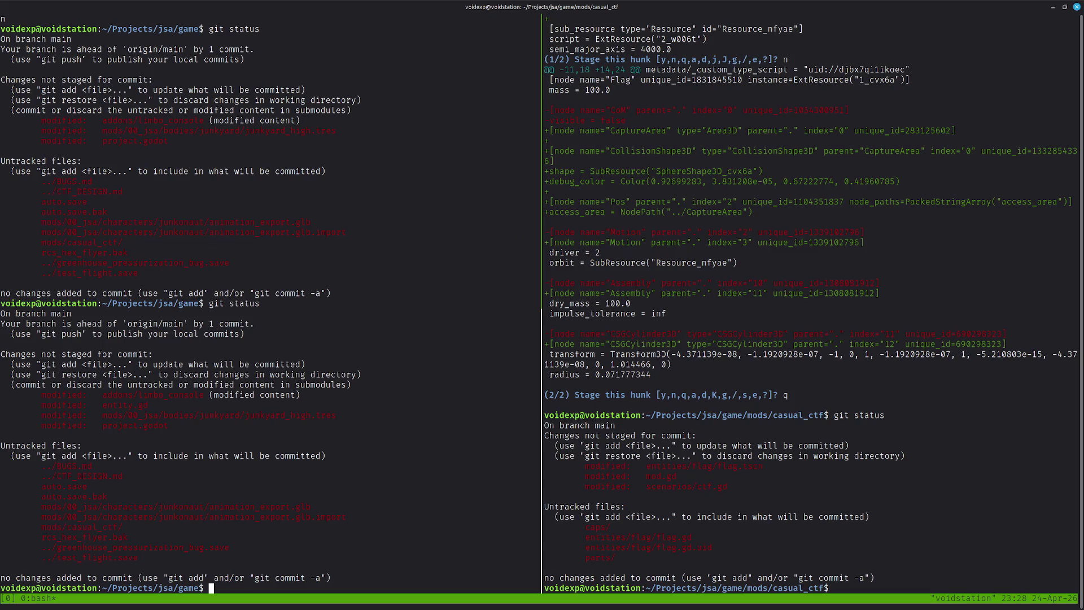
Review the game folder's full git diff, recheck the mod status, and start git add -p
{"action": "type", "text": "git diff"}
{"action": "key", "text": "Return"}
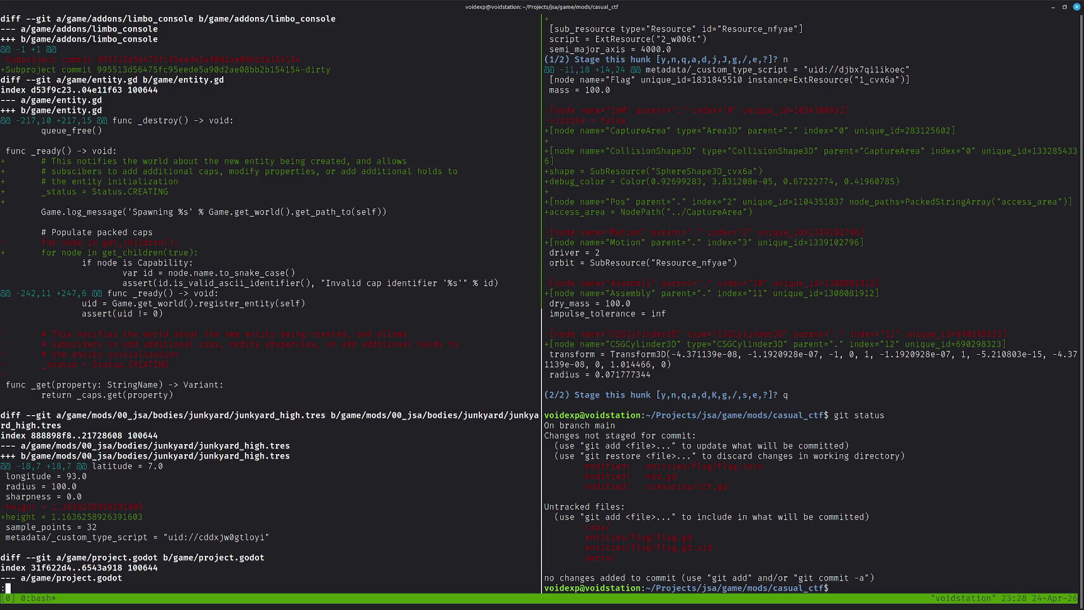
{"action": "key", "text": "space"}
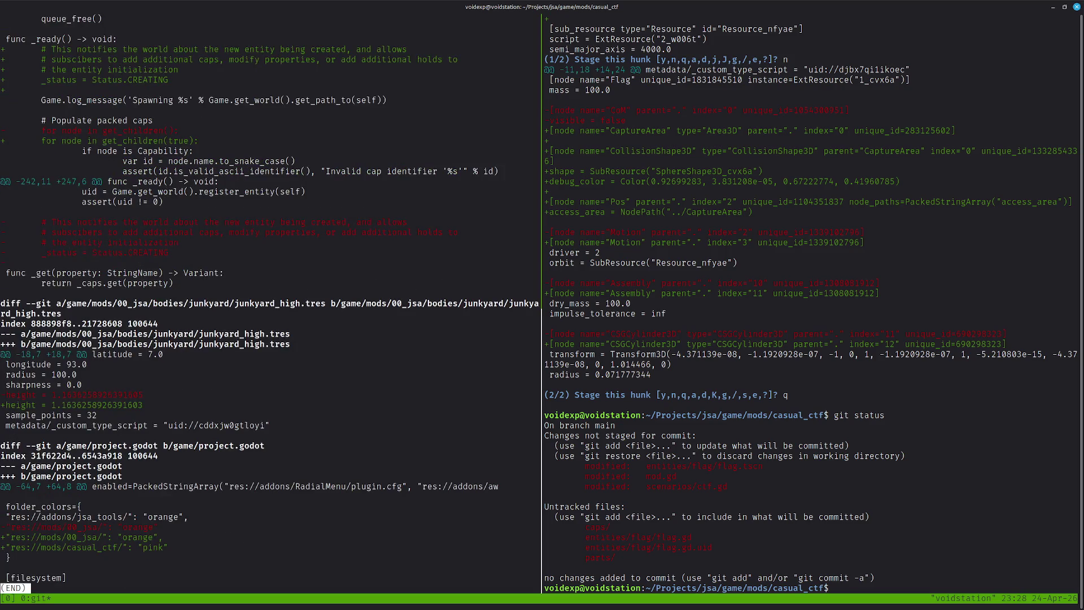
{"action": "type", "text": "qgit status"}
{"action": "key", "text": "Return"}
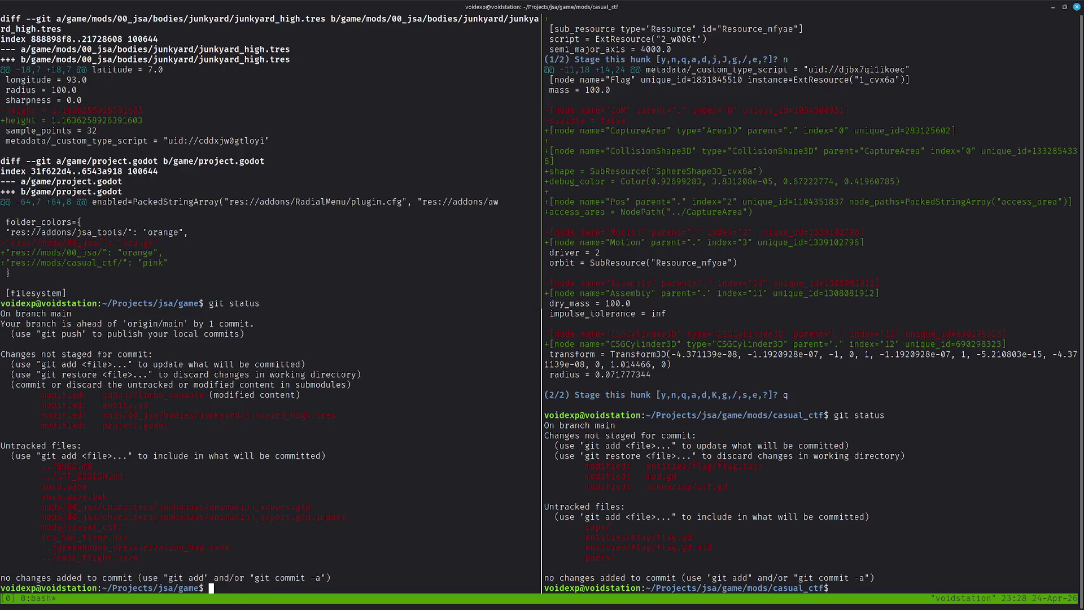
{"action": "key", "text": "ctrl+b"}
{"action": "key", "text": "Right"}
{"action": "type", "text": "git status"}
{"action": "key", "text": "Return"}
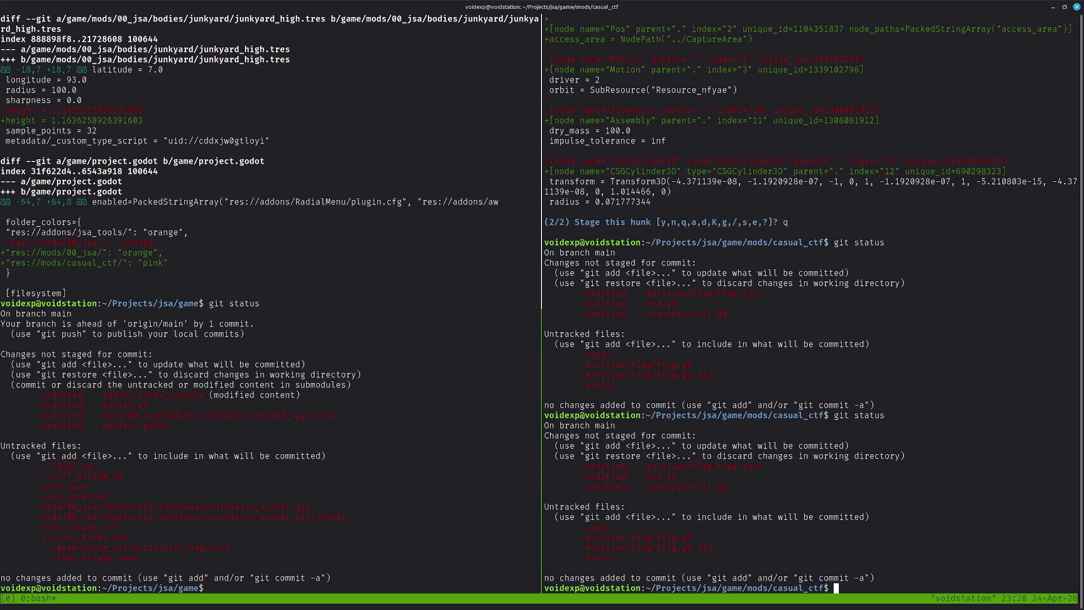
{"action": "type", "text": "git add -p ."}
{"action": "key", "text": "Return"}
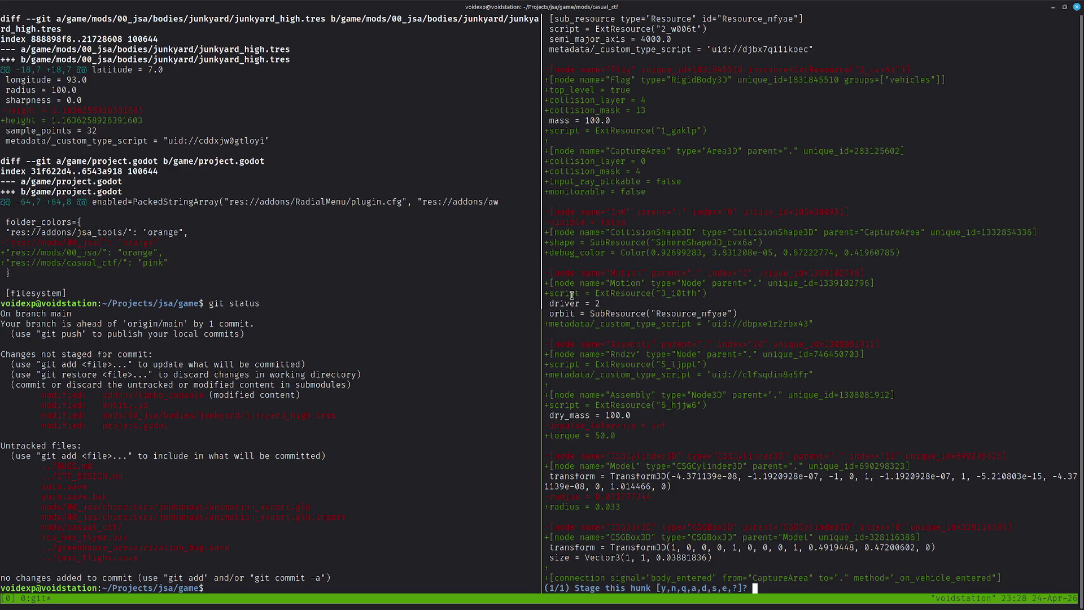
Stage the flag.tscn hunk and the mod.gd FlagCapture hunk
{"action": "left_click_drag", "start_coordinate": [611, 111], "coordinate": [637, 85]}
{"action": "left_click_drag", "start_coordinate": [620, 364], "coordinate": [713, 393]}
{"action": "left_click", "coordinate": [716, 384]}
{"action": "type", "text": "y"}
{"action": "key", "text": "Return"}
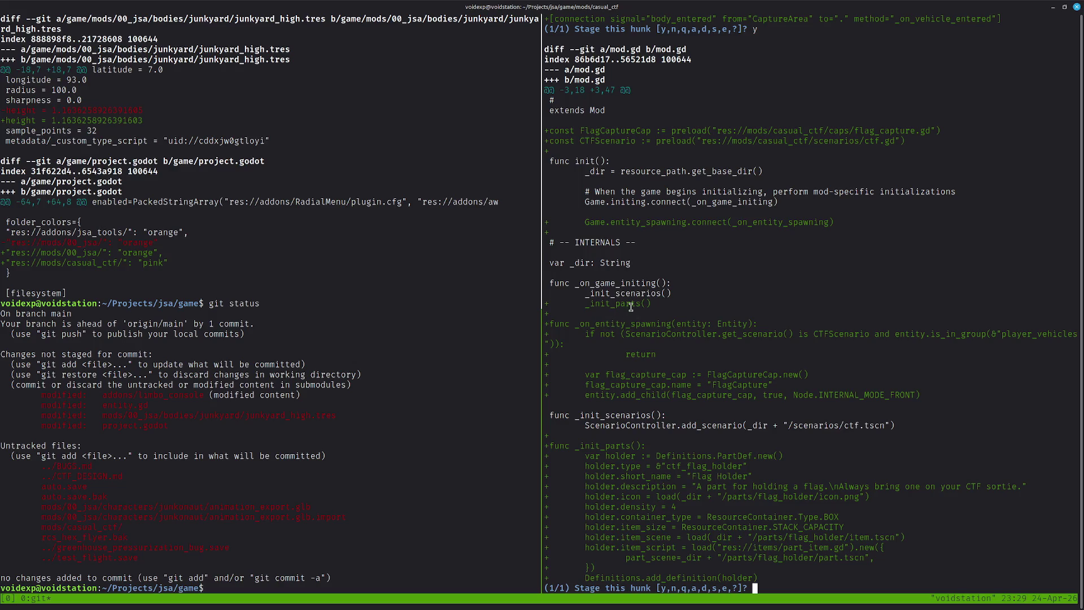
{"action": "left_click_drag", "start_coordinate": [904, 396], "coordinate": [690, 368]}
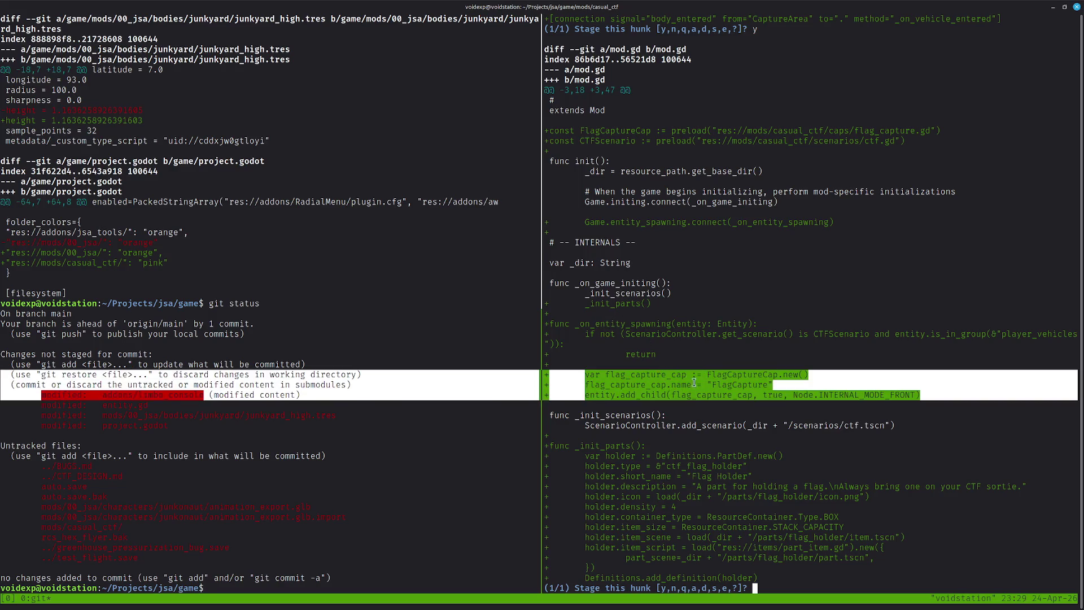
{"action": "left_click", "coordinate": [694, 384]}
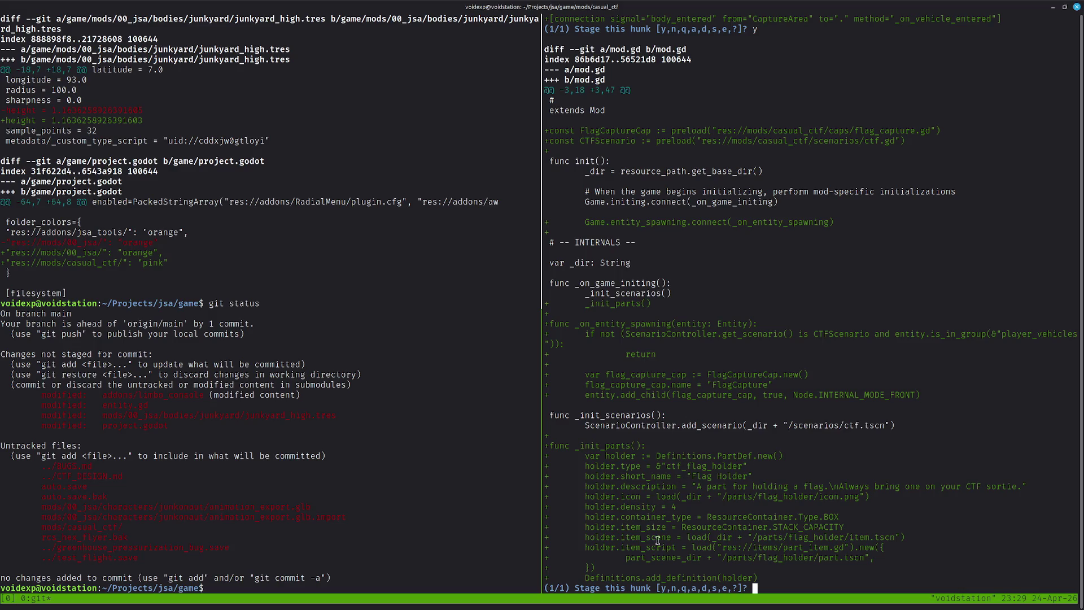
{"action": "type", "text": "y"}
{"action": "key", "text": "Return"}
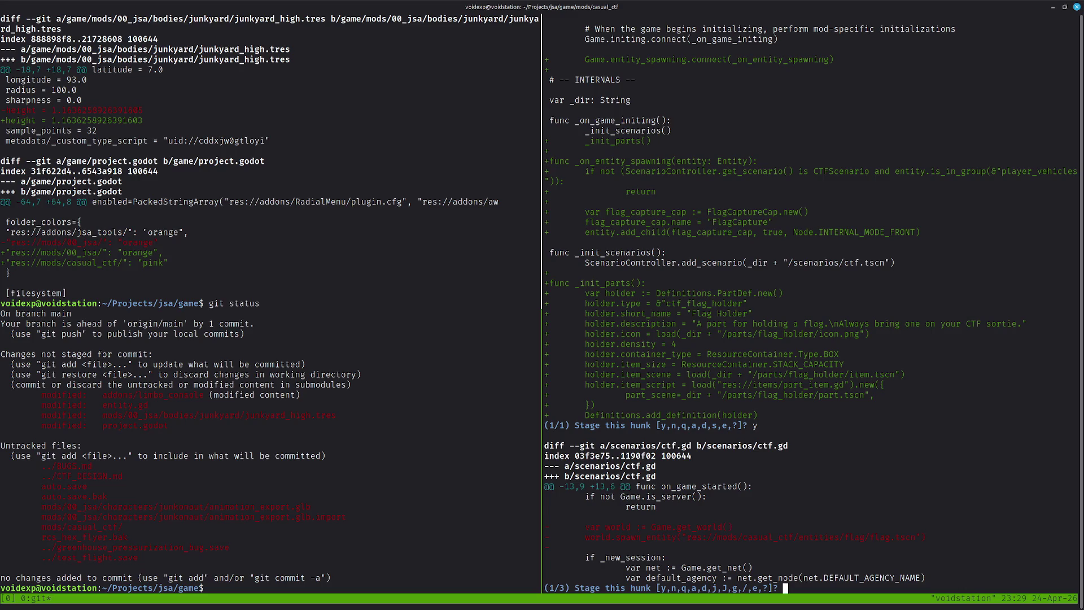
Stage only the first ctf.gd hunk, stop staging, and check git status
{"action": "type", "text": "y"}
{"action": "key", "text": "Return"}
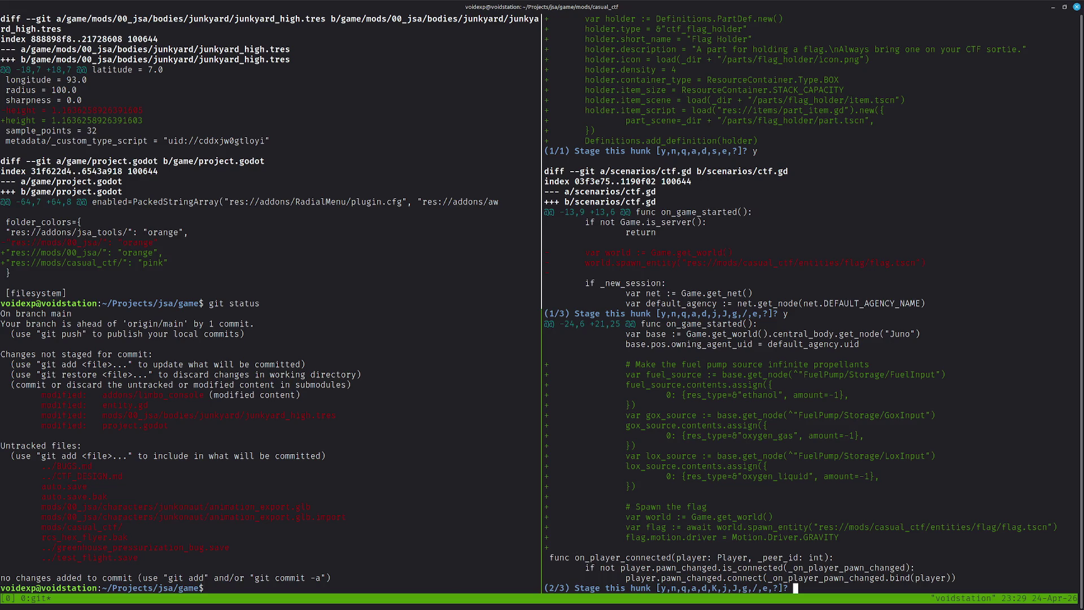
{"action": "type", "text": "q"}
{"action": "key", "text": "Return"}
{"action": "type", "text": "git status"}
{"action": "key", "text": "Return"}
{"action": "type", "text": "git restore "}
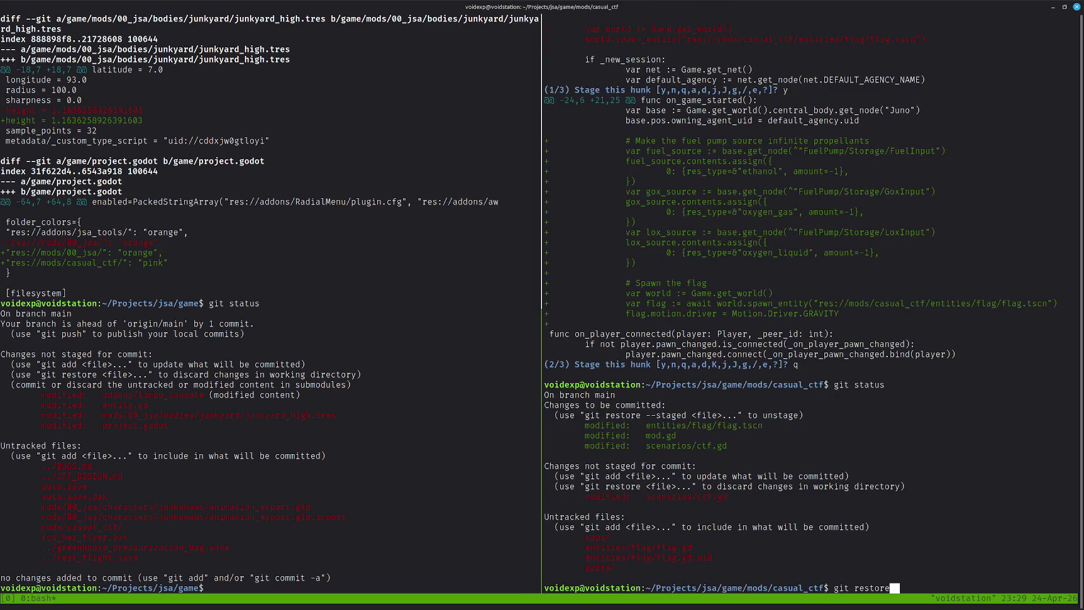
{"action": "type", "text": "--staged"}
Stage everything in entities/flag/ with git add entities/flag/* and check git status
{"action": "key", "text": "ctrl+w"}
{"action": "key", "text": "ctrl+w"}
{"action": "key", "text": "ctrl+w"}
{"action": "type", "text": "git mo"}
{"action": "type", "text": "d."}
{"action": "type", "text": "gd"}
{"action": "type", "text": " ent"}
{"action": "key", "text": "Tab"}
{"action": "key", "text": "ctrl+a"}
{"action": "key", "text": "ctrl+Right"}
{"action": "key", "text": "ctrl+c"}
{"action": "type", "text": "git add ent"}
{"action": "key", "text": "Tab"}
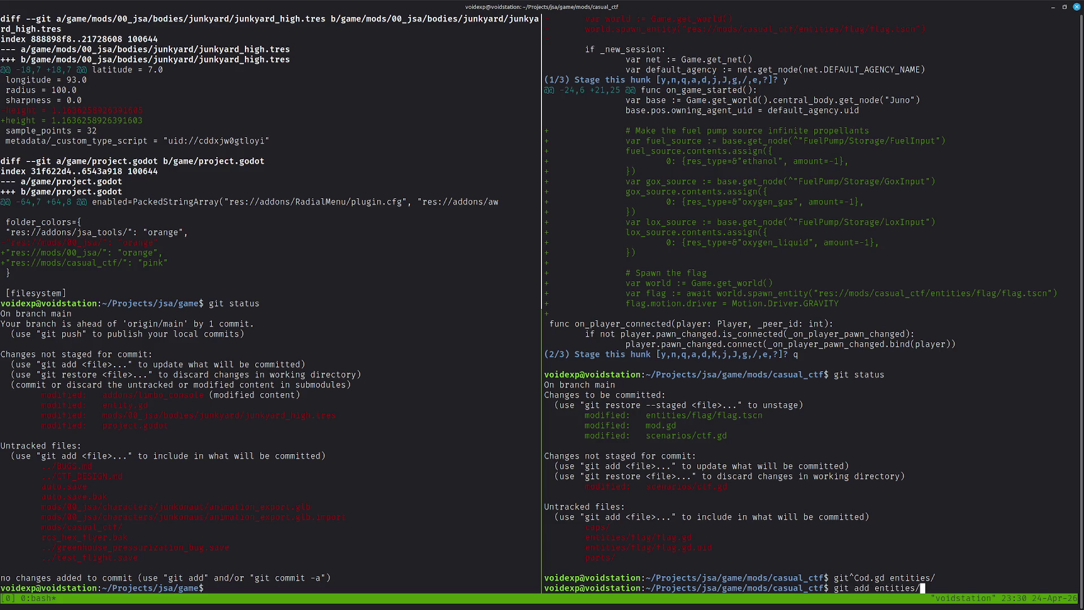
{"action": "type", "text": "f"}
{"action": "key", "text": "Tab"}
{"action": "type", "text": "*"}
{"action": "key", "text": "Return"}
{"action": "type", "text": "git status"}
{"action": "key", "text": "Return"}
Unstage scenarios/ctf.gd with git restore --staged and confirm it with git status
{"action": "type", "text": "git"}
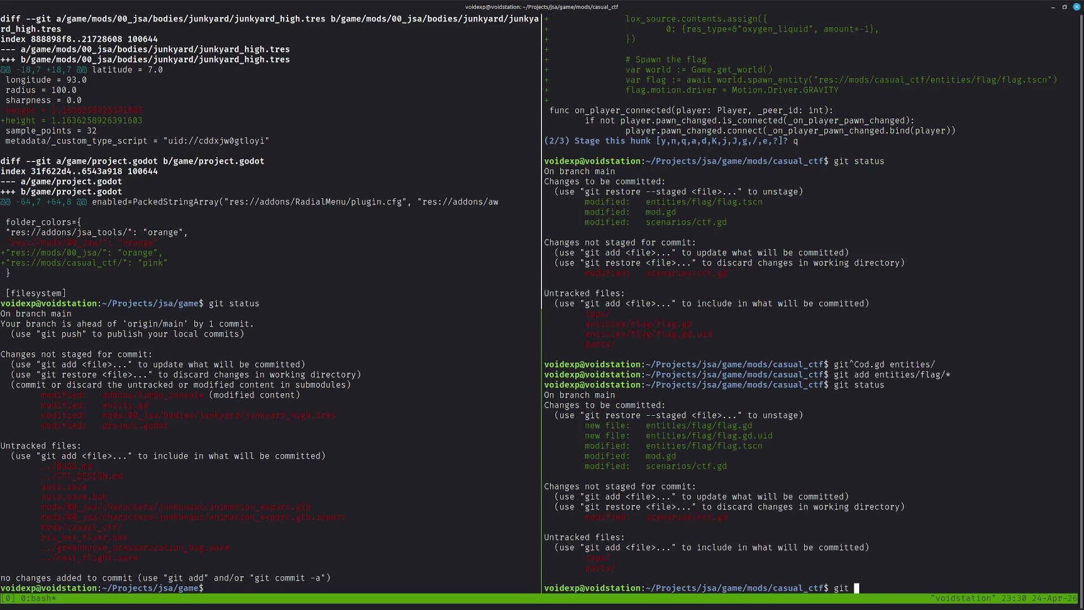
{"action": "double_click", "coordinate": [711, 466]}
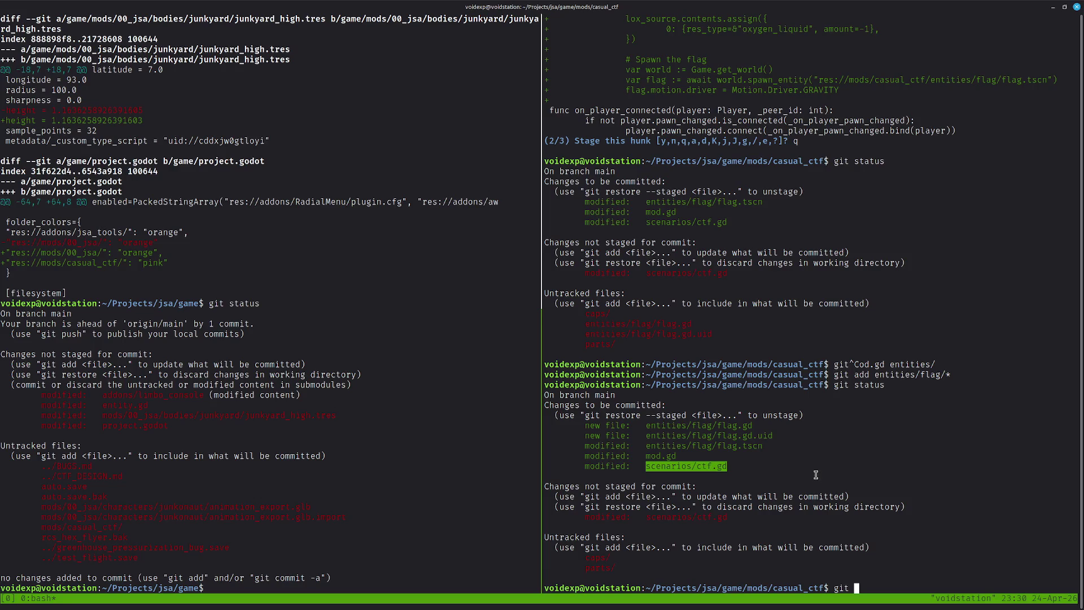
{"action": "type", "text": "restore --staged"}
{"action": "middle_click", "coordinate": [815, 474]}
{"action": "key", "text": "Return"}
{"action": "type", "text": "git status"}
{"action": "key", "text": "Return"}
Abort an empty git commit with :qa! and recheck the repository status
{"action": "type", "text": "git commit"}
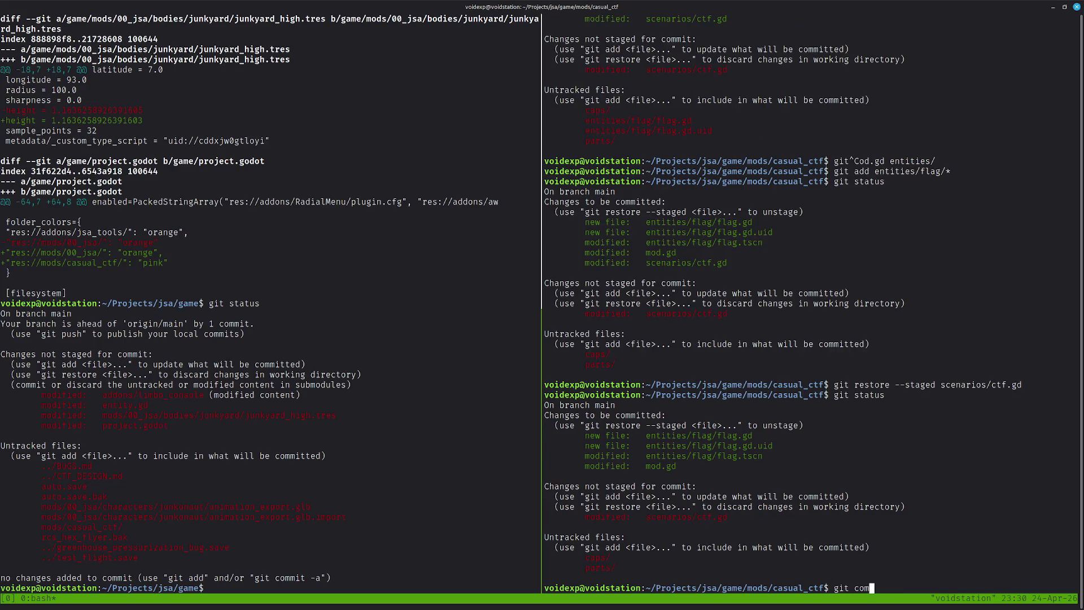
{"action": "key", "text": "Return"}
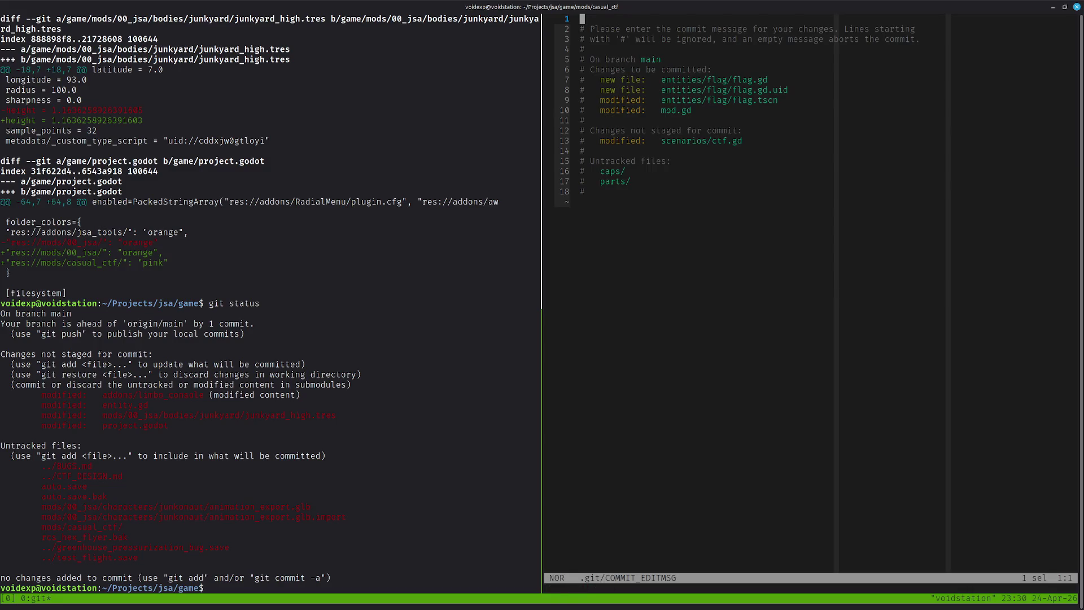
{"action": "type", "text": ":qa!"}
{"action": "key", "text": "Return"}
{"action": "type", "text": "git status"}
{"action": "key", "text": "Return"}
Stage caps/ and parts/, then commit only parts/ with the message 'Flag holder part'
{"action": "type", "text": "git add caps/ parts/"}
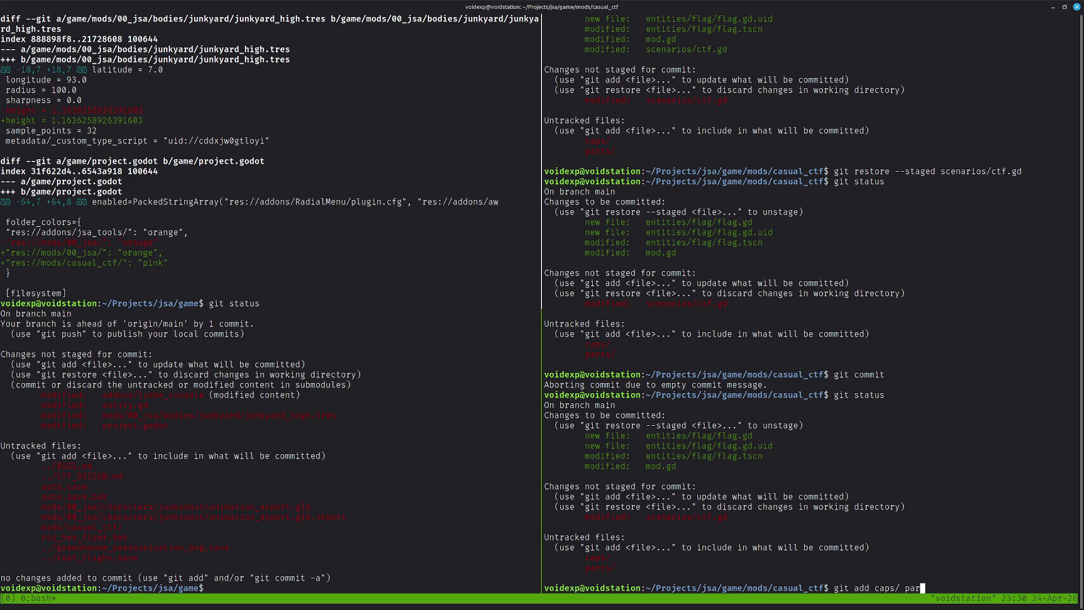
{"action": "key", "text": "ctrl+w"}
{"action": "key", "text": "ctrl+w"}
{"action": "type", "text": "caps/"}
{"action": "type", "text": " p"}
{"action": "key", "text": "BackSpace"}
{"action": "type", "text": "git commit p"}
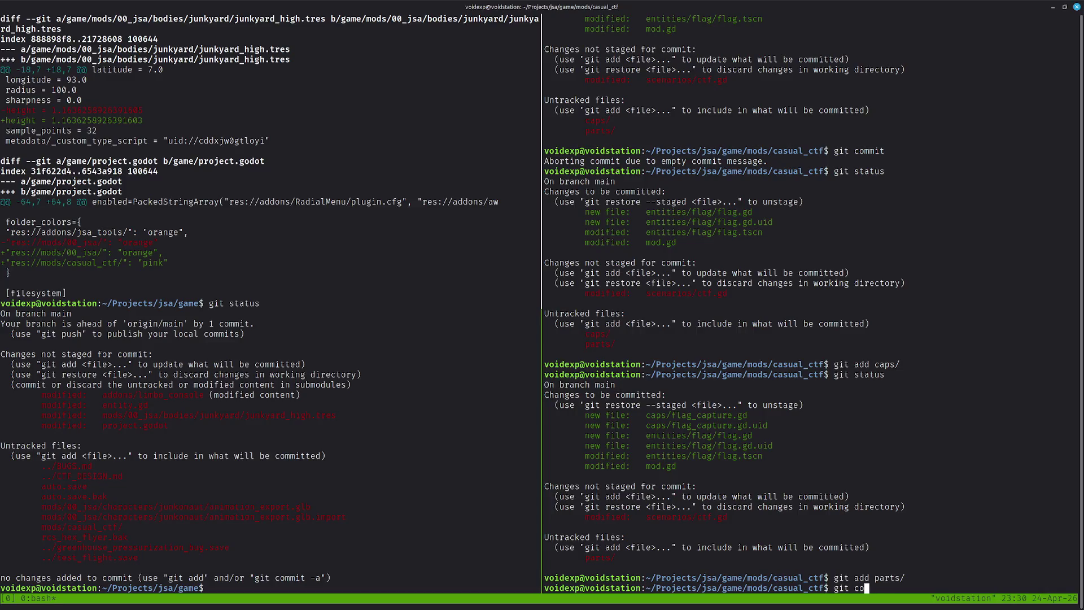
{"action": "type", "text": "arts/"}
{"action": "key", "text": "Return"}
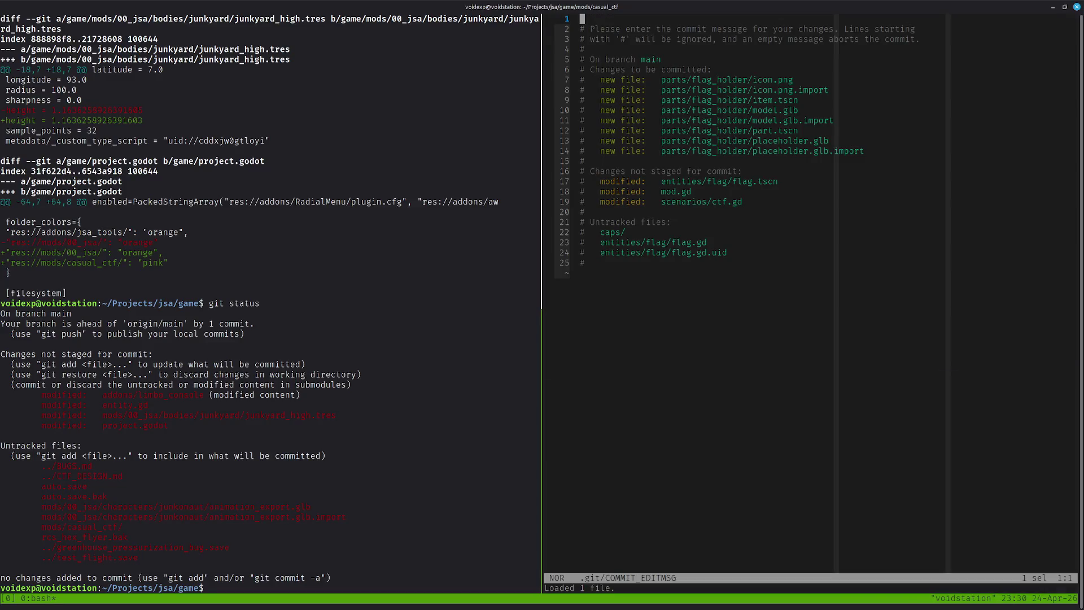
{"action": "type", "text": "iFlag ho"}
{"action": "type", "text": "lder part"}
Save the 'Flag holder part' commit message with :wq and check git status
{"action": "key", "text": "Escape"}
{"action": "type", "text": ":wq"}
{"action": "key", "text": "Return"}
{"action": "type", "text": "git "}
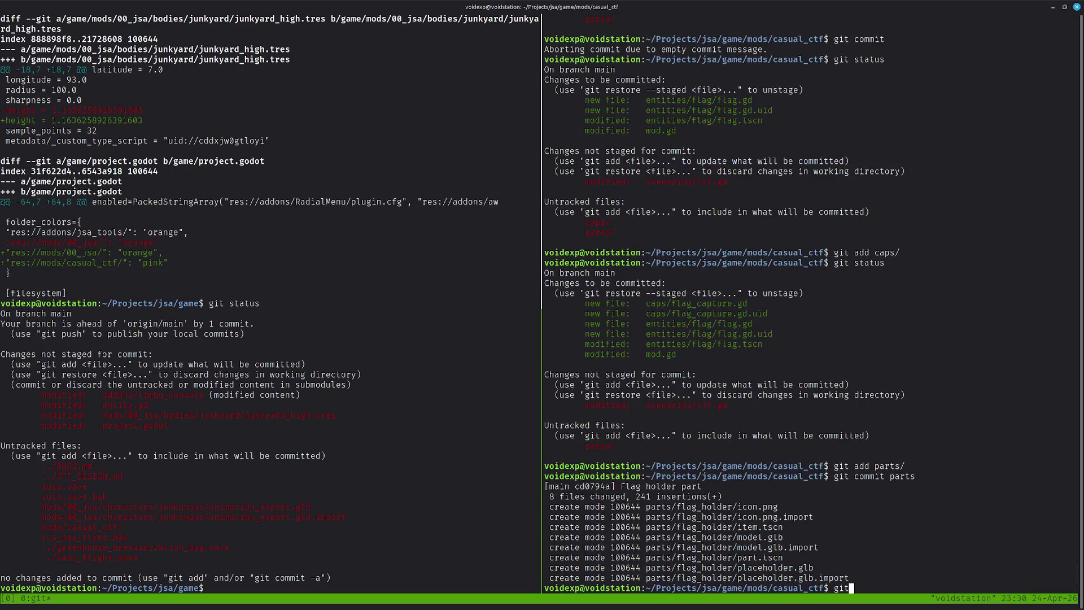
{"action": "type", "text": "status"}
{"action": "key", "text": "Return"}
Commit the remaining staged files with the message 'Flag capturing capability'
{"action": "type", "text": "git comi"}
{"action": "key", "text": "BackSpace"}
{"action": "type", "text": "mit"}
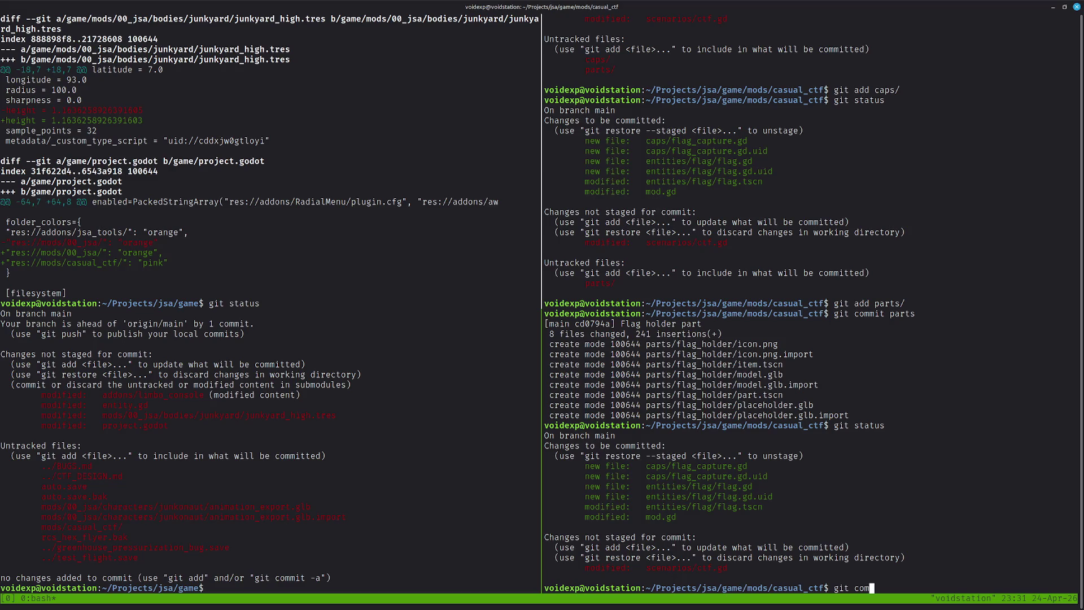
{"action": "key", "text": "Return"}
{"action": "type", "text": "Flag "}
{"action": "type", "text": "captruing"}
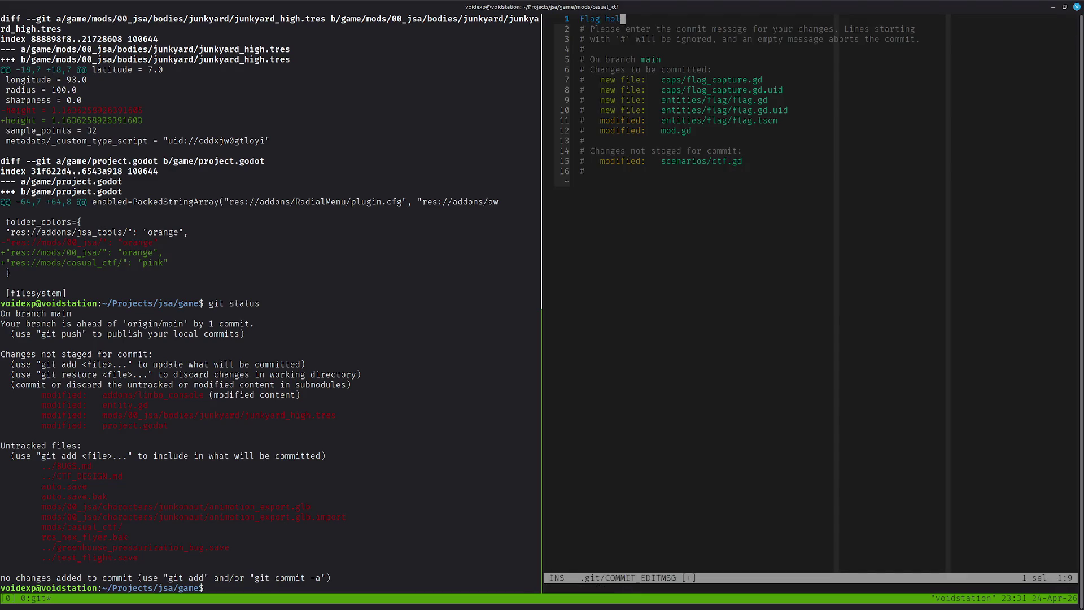
{"action": "key", "text": "ctrl+w"}
{"action": "type", "text": "capturing "}
{"action": "type", "text": "capability"}
{"action": "key", "text": "Escape"}
{"action": "type", "text": ":wq"}
{"action": "key", "text": "Return"}
Review the leftover ctf.gd changes with git status and git diff
{"action": "type", "text": "gi tstatu"}
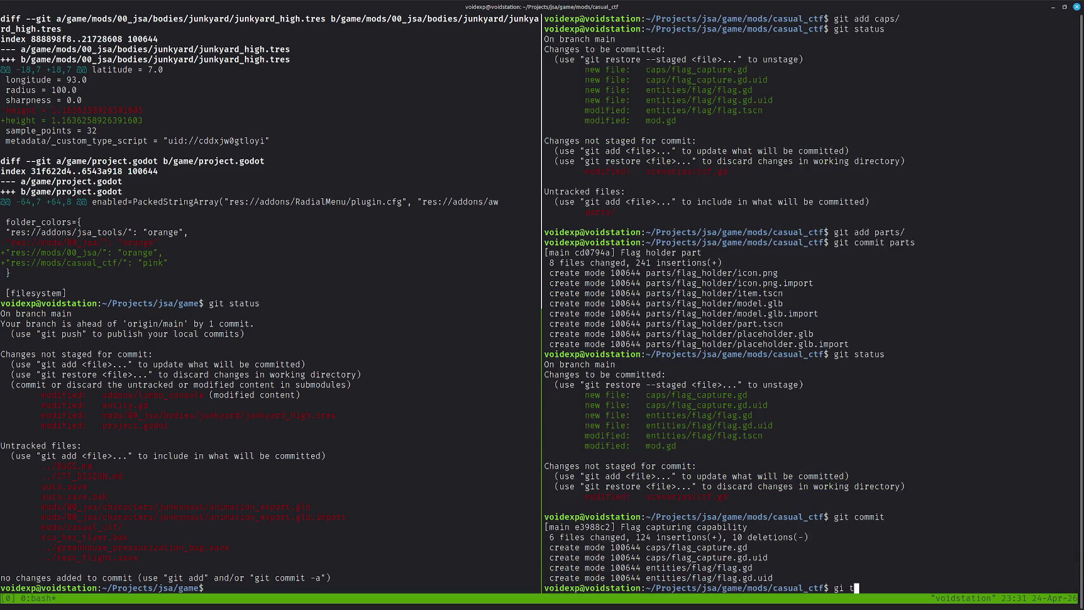
{"action": "key", "text": "ctrl+u"}
{"action": "type", "text": "git status"}
{"action": "key", "text": "Return"}
{"action": "type", "text": "git diff"}
{"action": "key", "text": "Return"}
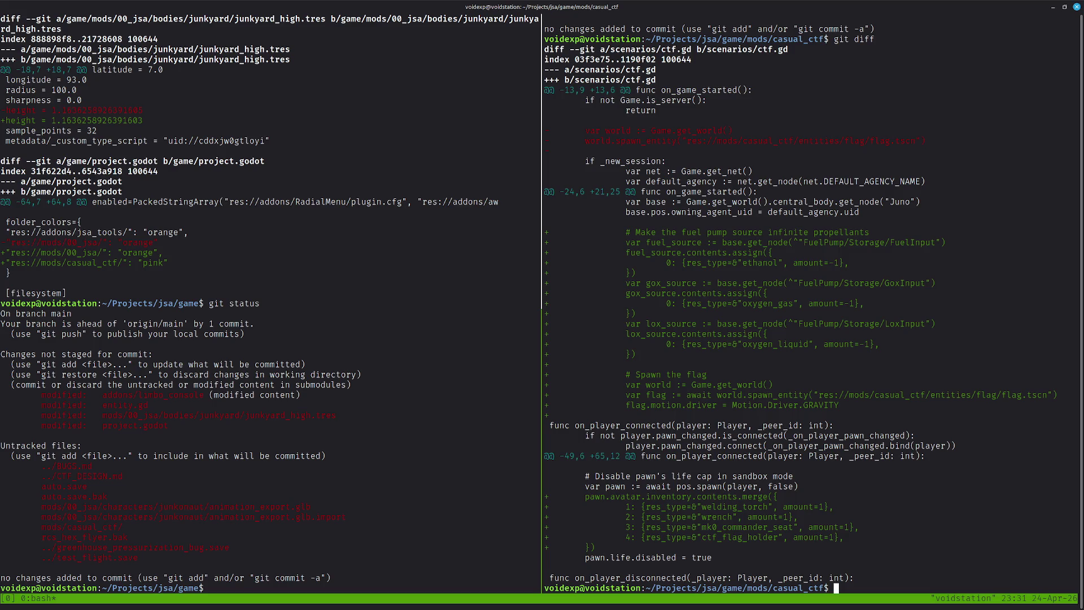
Start git add -p and stage the hunk removing the old flag spawn
{"action": "type", "text": "git add -p ."}
{"action": "key", "text": "Return"}
{"action": "type", "text": "y"}
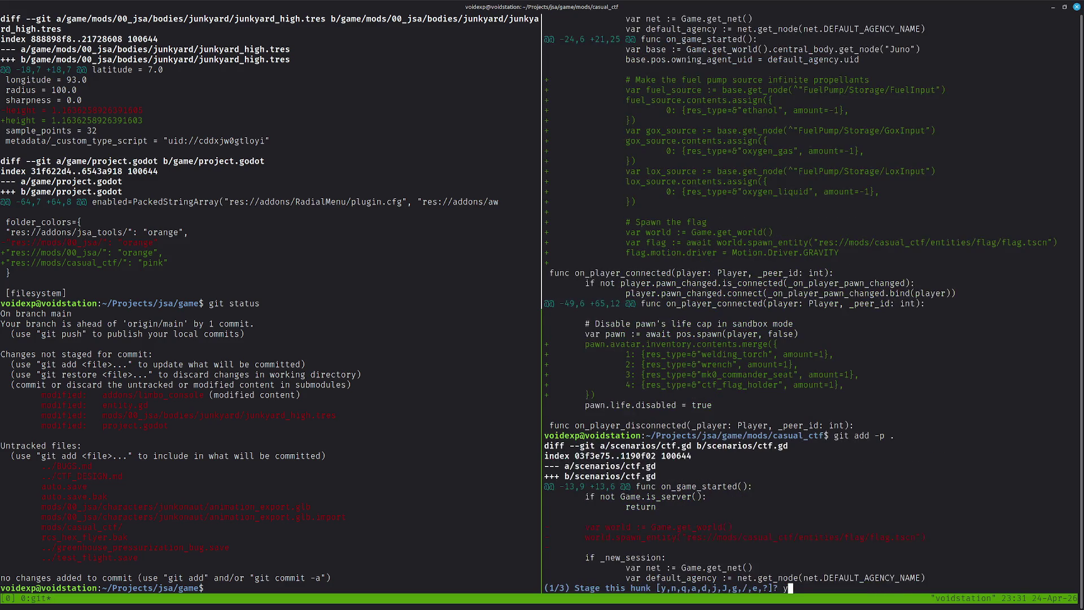
{"action": "key", "text": "Return"}
Edit the second hunk to drop the fuel pump lines, stop staging, and check status
{"action": "type", "text": "e"}
{"action": "key", "text": "Return"}
{"action": "key", "text": "j"}
{"action": "key", "text": "j"}
{"action": "key", "text": "j"}
{"action": "key", "text": "x"}
{"action": "key", "text": "x"}
{"action": "key", "text": "x"}
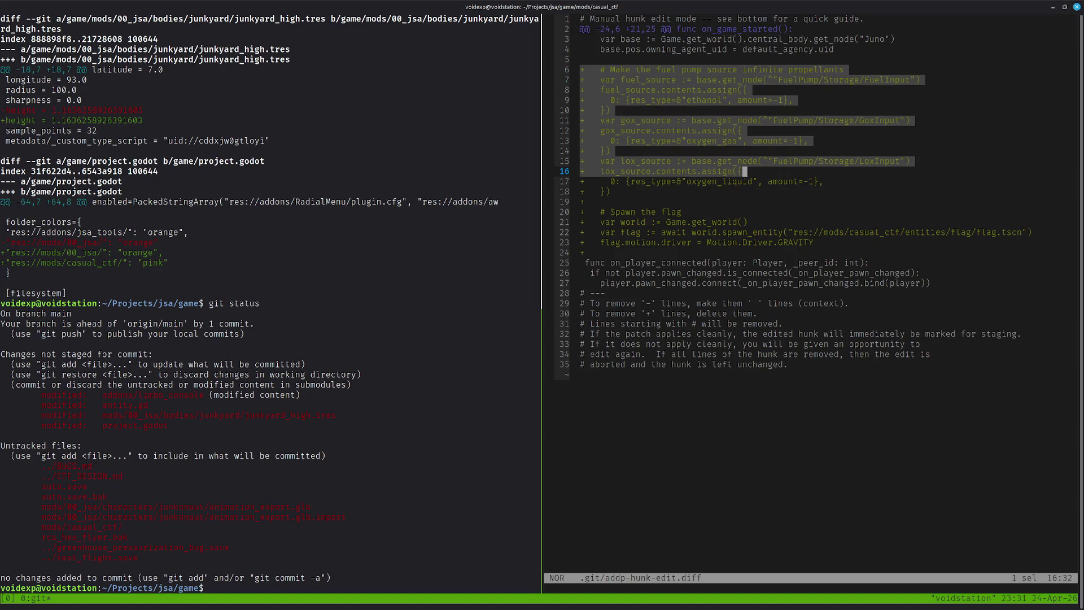
{"action": "type", "text": "d:wq"}
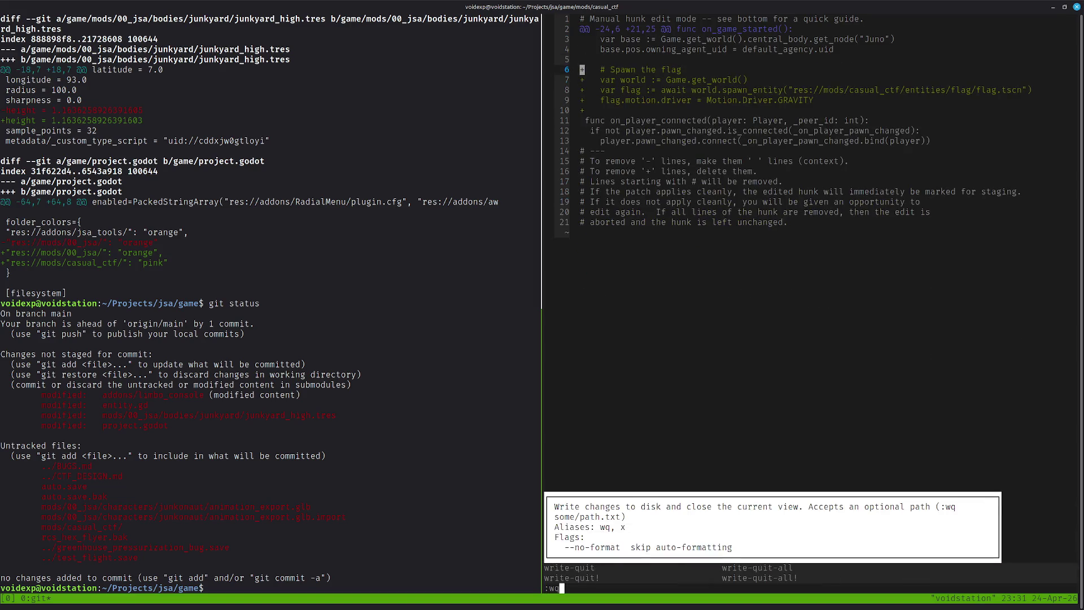
{"action": "key", "text": "Return"}
{"action": "type", "text": "q"}
{"action": "key", "text": "Return"}
{"action": "type", "text": "git status"}
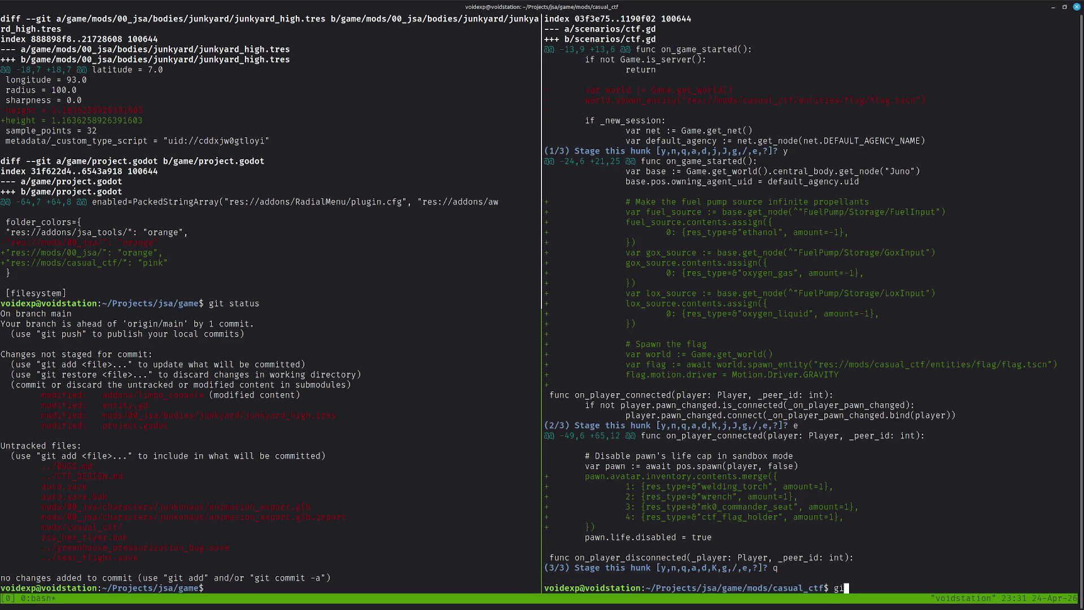
{"action": "key", "text": "Return"}
Commit the staged fix as 'Fix double flag spawn', then begin git add -p on the rest
{"action": "type", "text": "git commit -m \"Fix"}
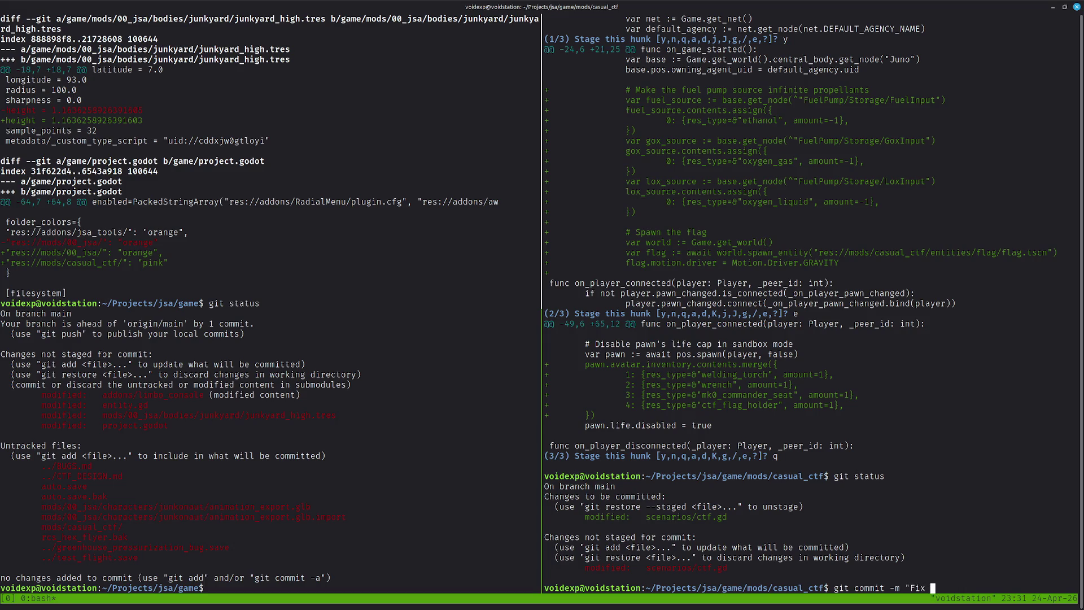
{"action": "type", "text": "double flag spa"}
{"action": "type", "text": "wn\""}
{"action": "key", "text": "Return"}
{"action": "type", "text": "git add -p ."}
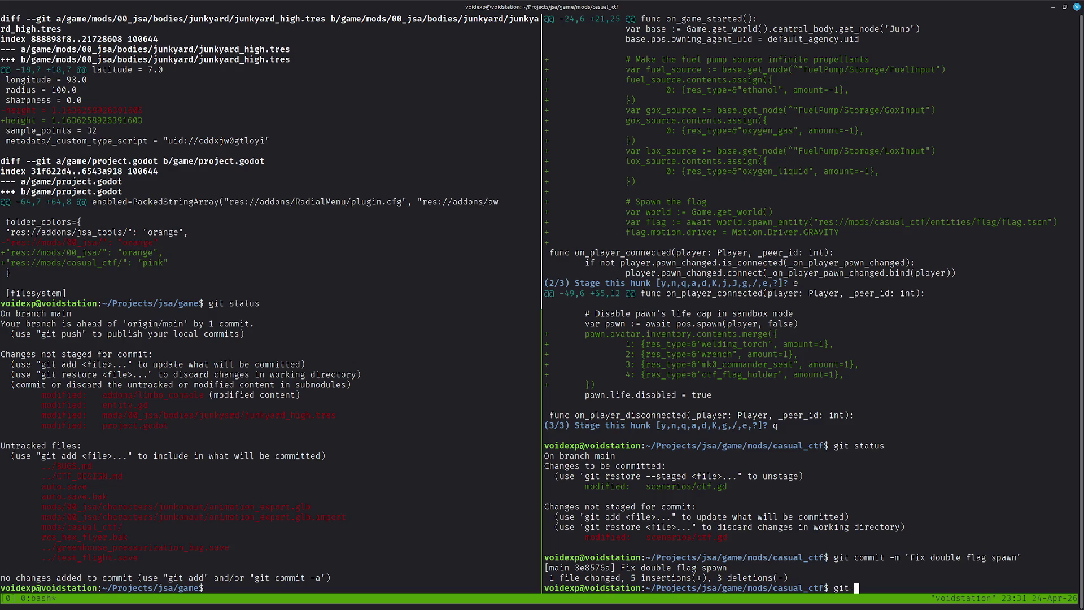
{"action": "key", "text": "Return"}
Stage both the fuel pump propellants hunk and the inventory hunk
{"action": "type", "text": "y"}
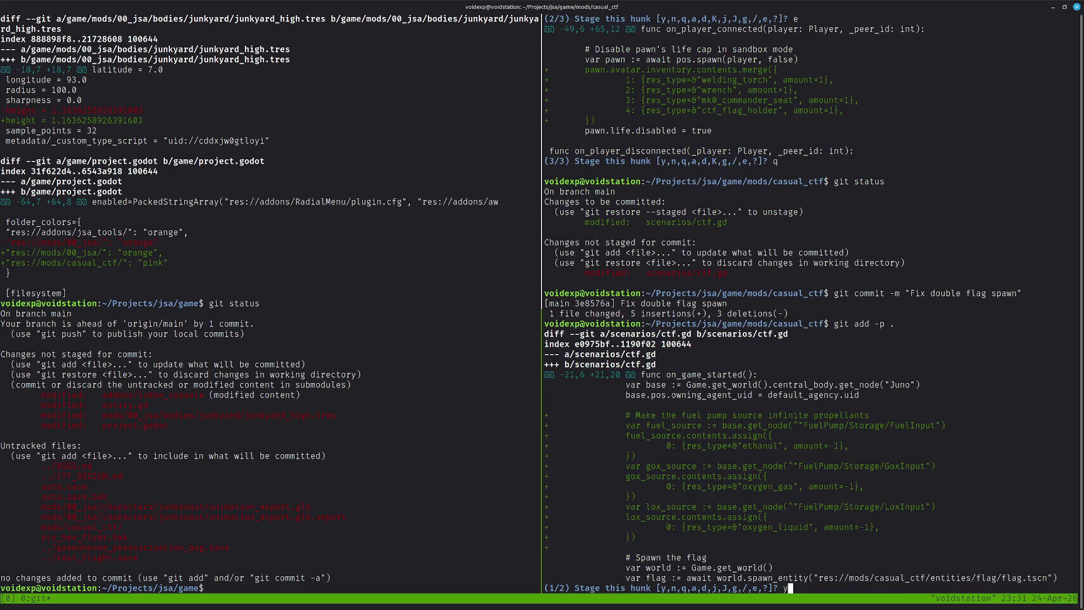
{"action": "key", "text": "Return"}
{"action": "type", "text": "y"}
{"action": "key", "text": "Return"}
Unstage only the inventory hunk with git restore -p --staged, keeping the fuel pump hunk
{"action": "type", "text": "git commit -"}
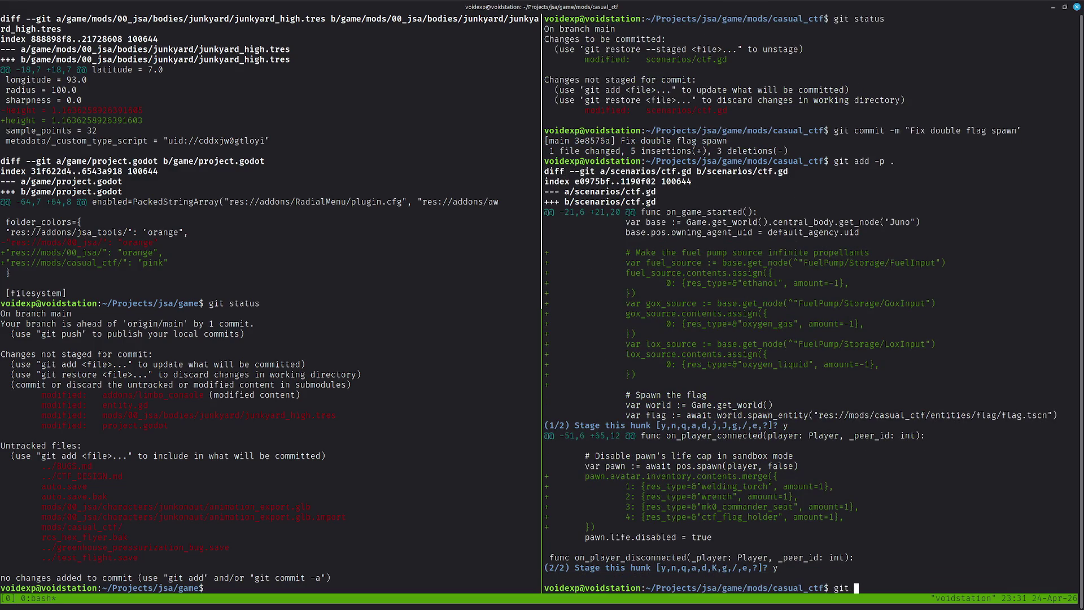
{"action": "key", "text": "BackSpace"}
{"action": "key", "text": "BackSpace"}
{"action": "key", "text": "BackSpace"}
{"action": "type", "text": "git resotre"}
{"action": "key", "text": "ctrl+w"}
{"action": "type", "text": "restore -p "}
{"action": "type", "text": "--staged ."}
{"action": "key", "text": "Return"}
{"action": "type", "text": "n"}
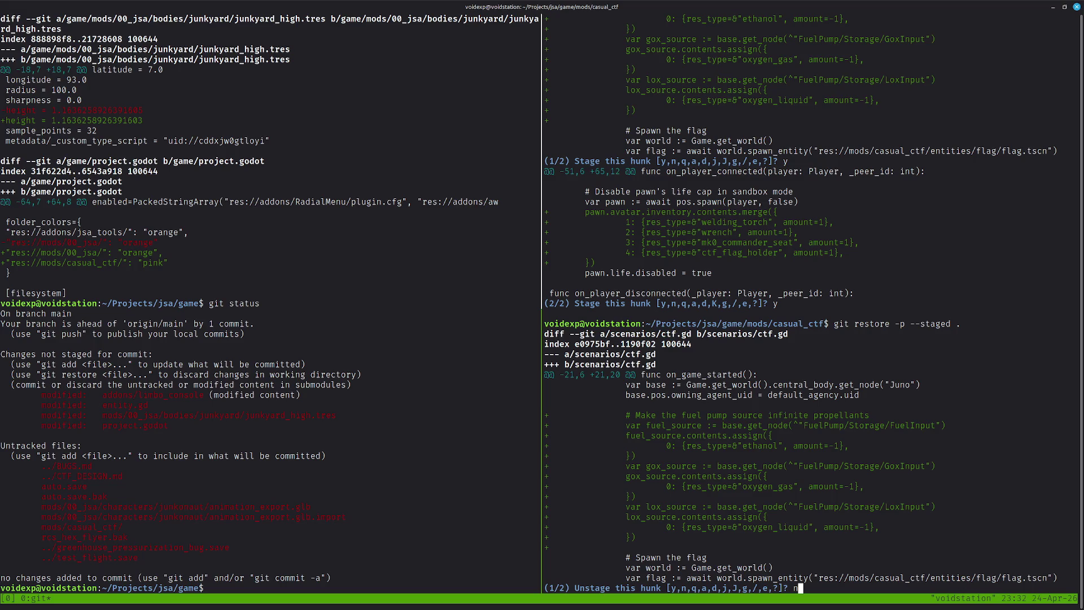
{"action": "key", "text": "Return"}
{"action": "type", "text": "y"}
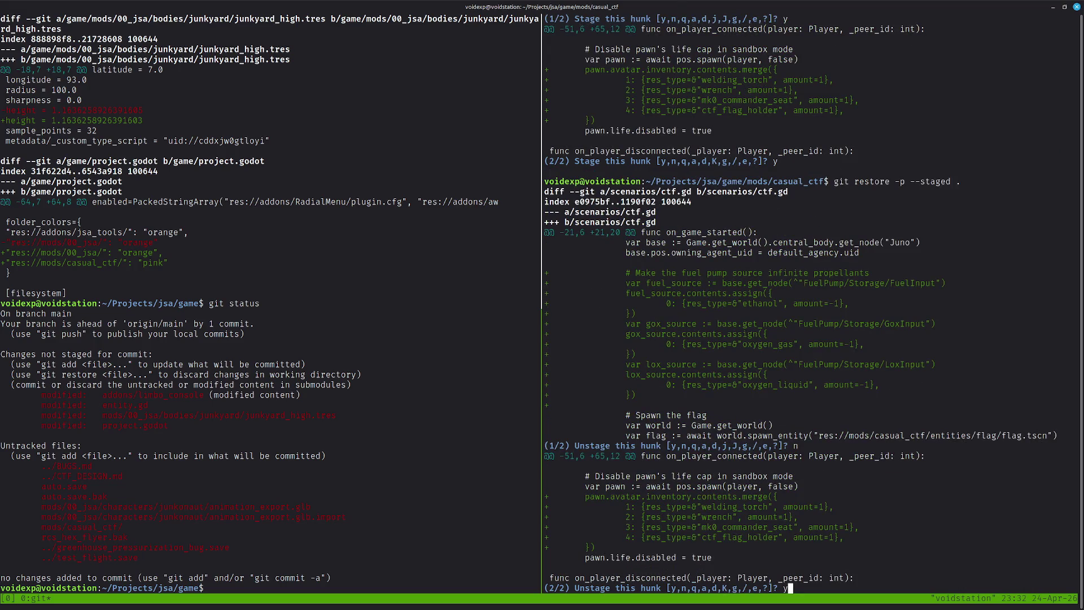
{"action": "key", "text": "Return"}
{"action": "type", "text": "git status"}
{"action": "key", "text": "Return"}
Commit as 'Infinite propellants supply at fuel pump', check status, and switch to Godot
{"action": "type", "text": "git commit -m \""}
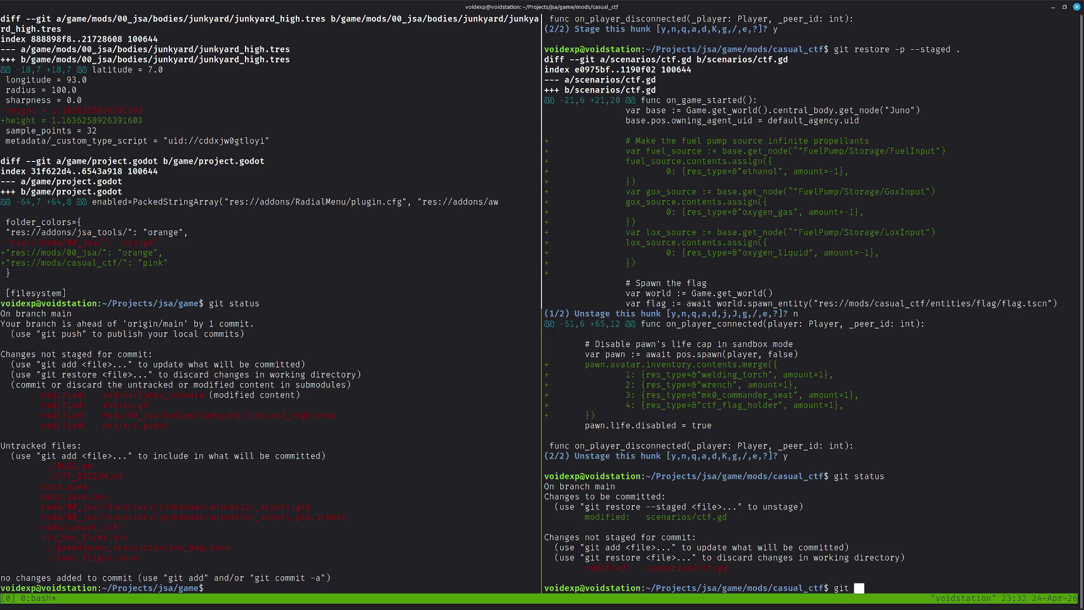
{"action": "type", "text": "Inf"}
{"action": "type", "text": "inite"}
{"action": "type", "text": " propellants us"}
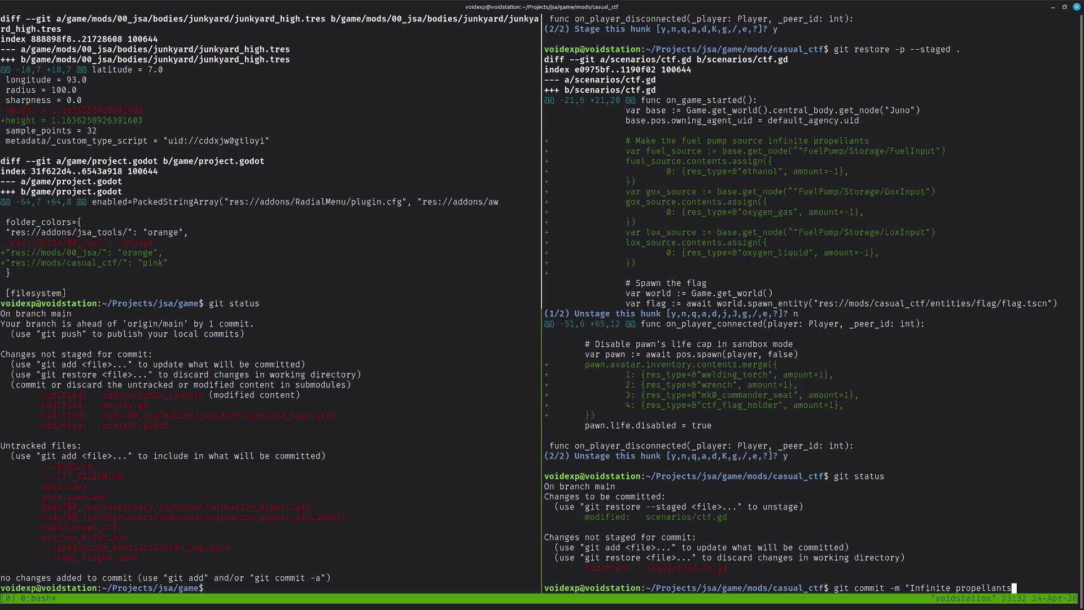
{"action": "key", "text": "BackSpace"}
{"action": "key", "text": "BackSpace"}
{"action": "type", "text": "supply "}
{"action": "type", "text": "at fuel pup\""}
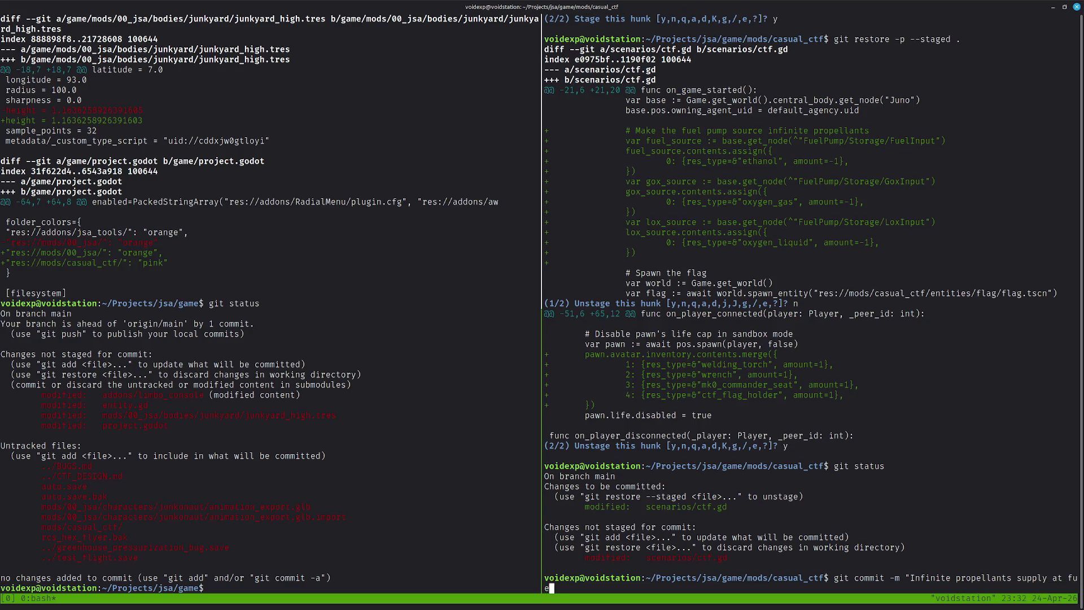
{"action": "key", "text": "Left"}
{"action": "type", "text": "m"}
{"action": "key", "text": "Return"}
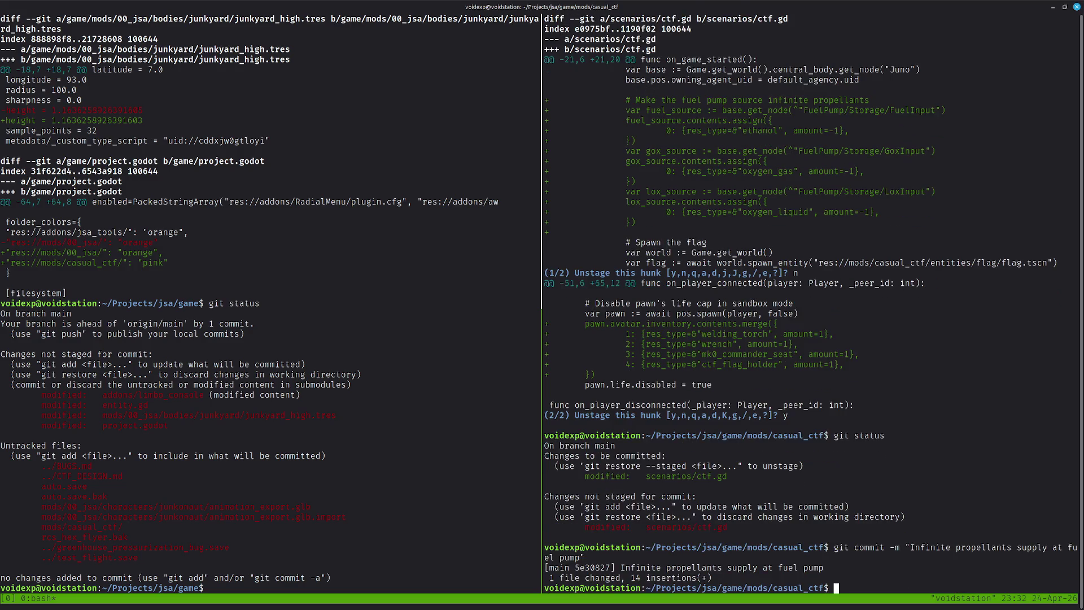
{"action": "type", "text": "git status"}
{"action": "key", "text": "Return"}
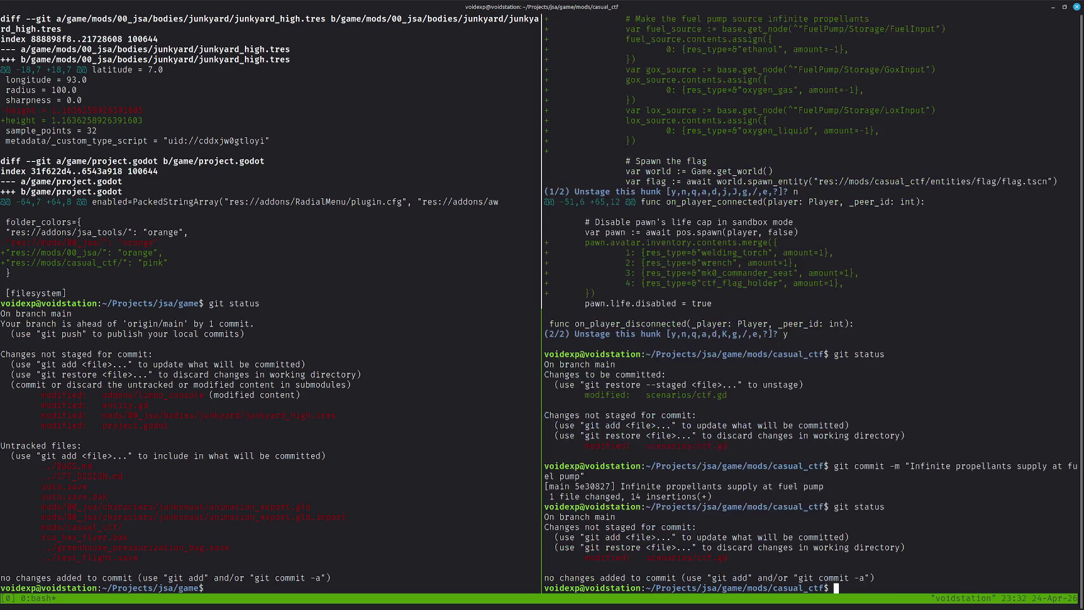
{"action": "type", "text": "git"}
{"action": "type", "text": " status"}
{"action": "key", "text": "Return"}
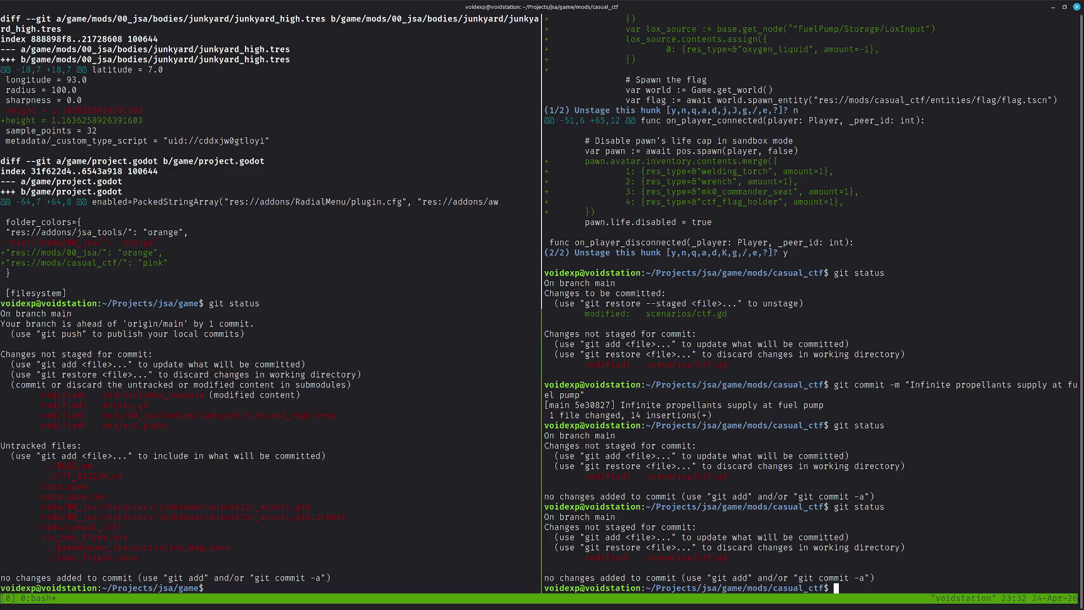
{"action": "key", "text": "alt+Tab"}
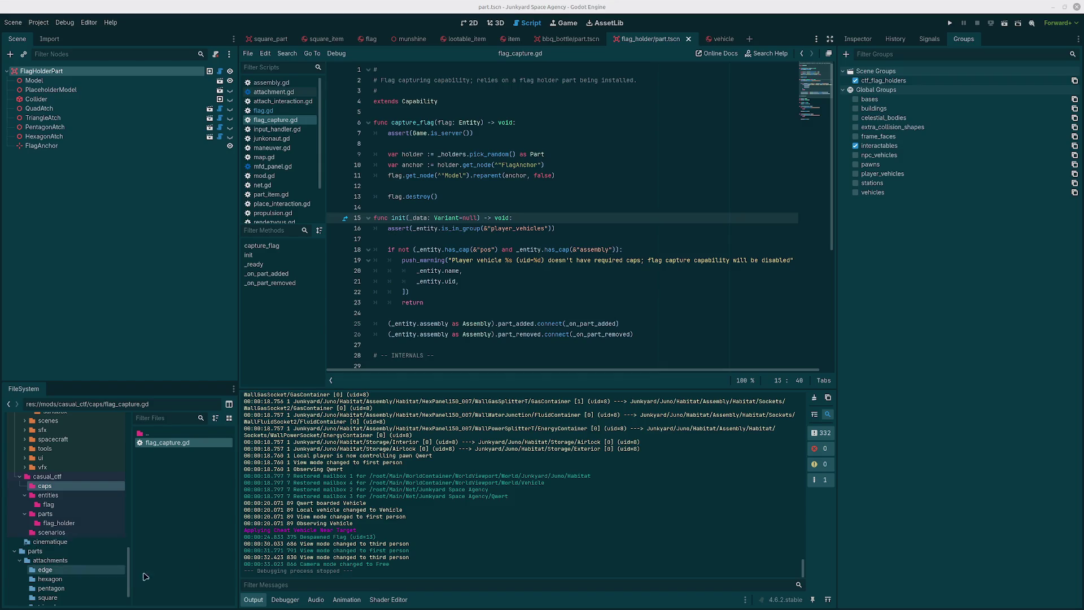
{"action": "key", "text": "alt+Tab"}
{"action": "key", "text": "alt+Tab"}
{"action": "key", "text": "alt+Tab"}
{"action": "key", "text": "alt+Tab"}
{"action": "key", "text": "alt+Tab"}
{"action": "key", "text": "alt+Tab"}
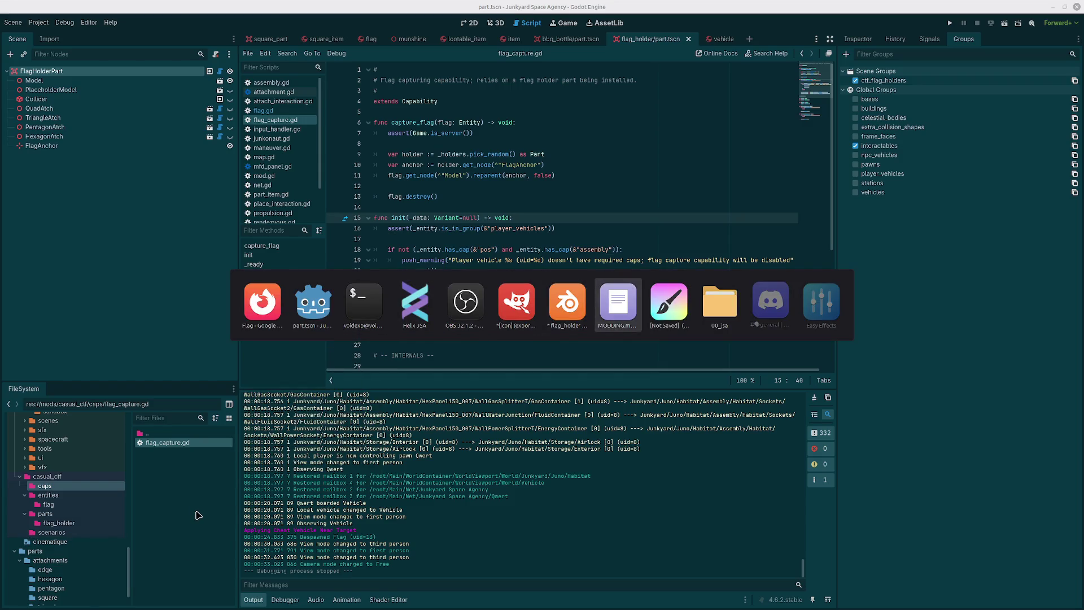
Extract the Flag zip in JSA 3D/3rd_party/by_the_drul, open the Flag folder, and return to Godot
{"action": "key", "text": "Escape"}
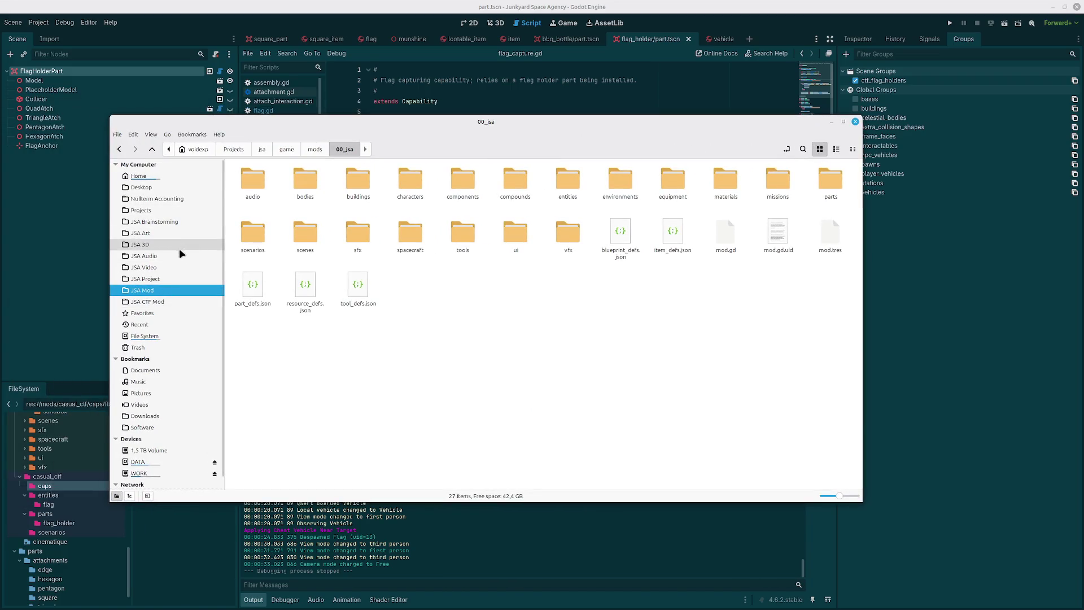
{"action": "left_click", "coordinate": [182, 248]}
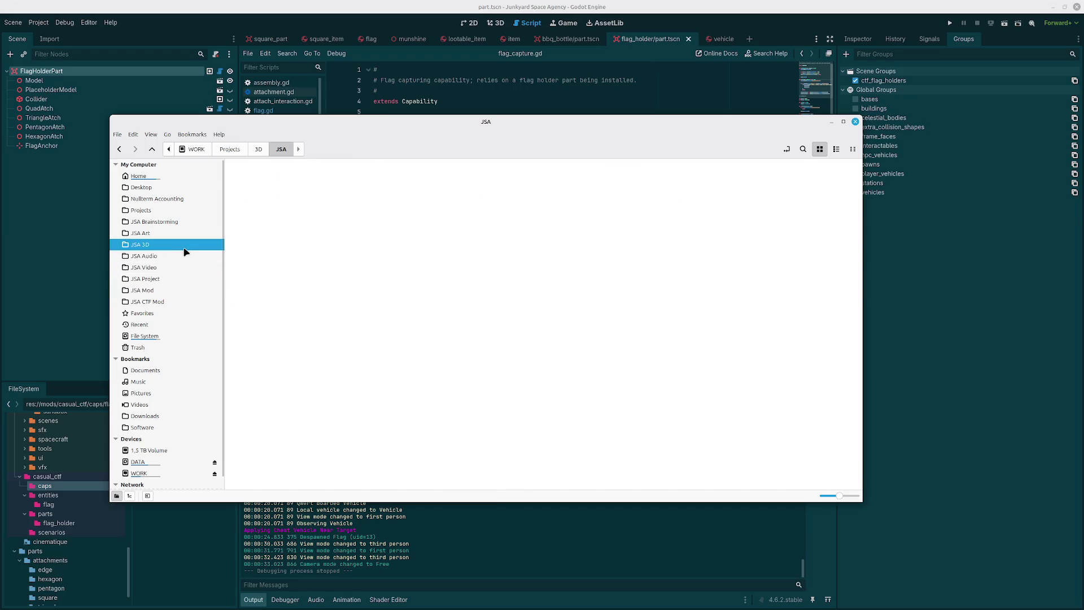
{"action": "double_click", "coordinate": [261, 184]}
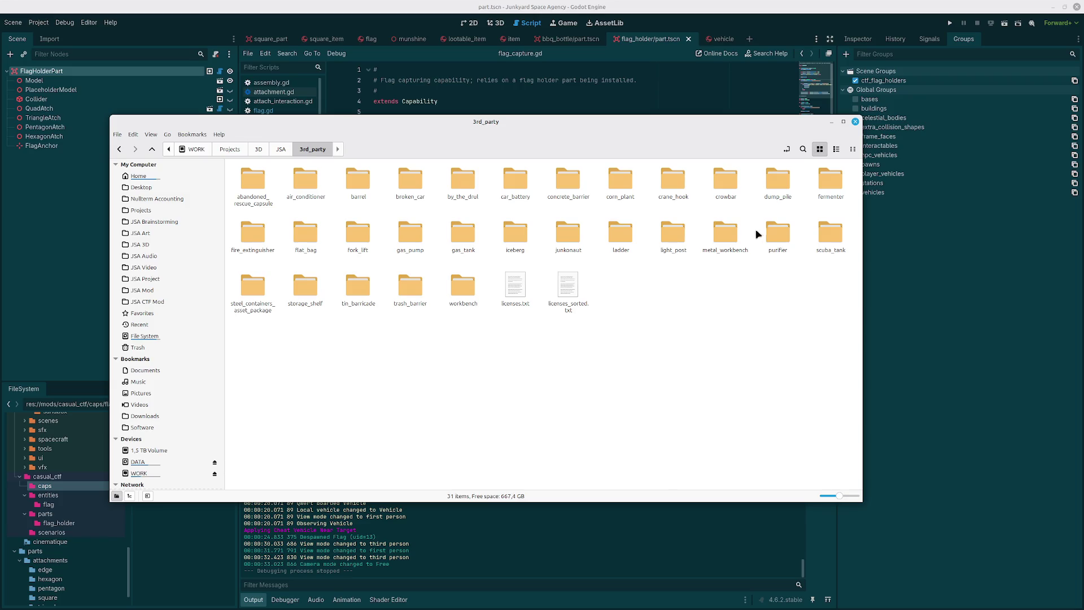
{"action": "double_click", "coordinate": [460, 172]}
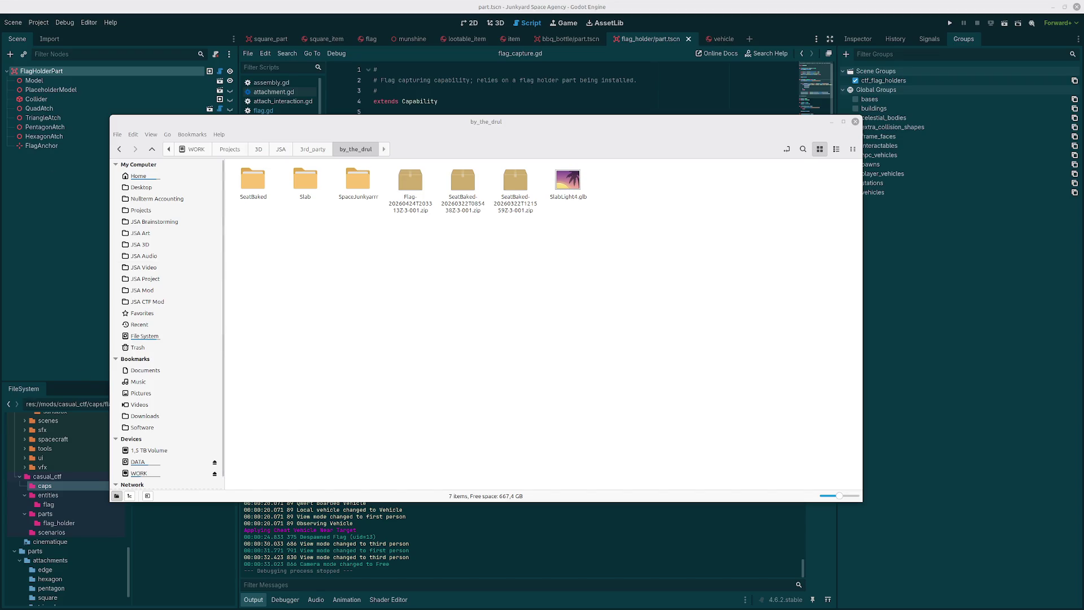
{"action": "right_click", "coordinate": [412, 209]}
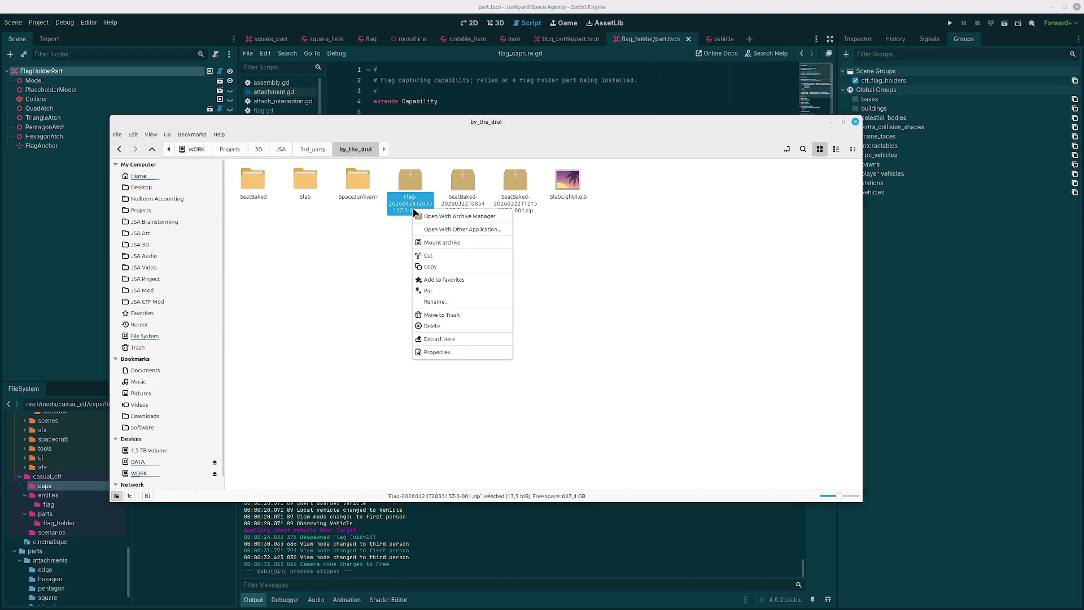
{"action": "left_click", "coordinate": [468, 340]}
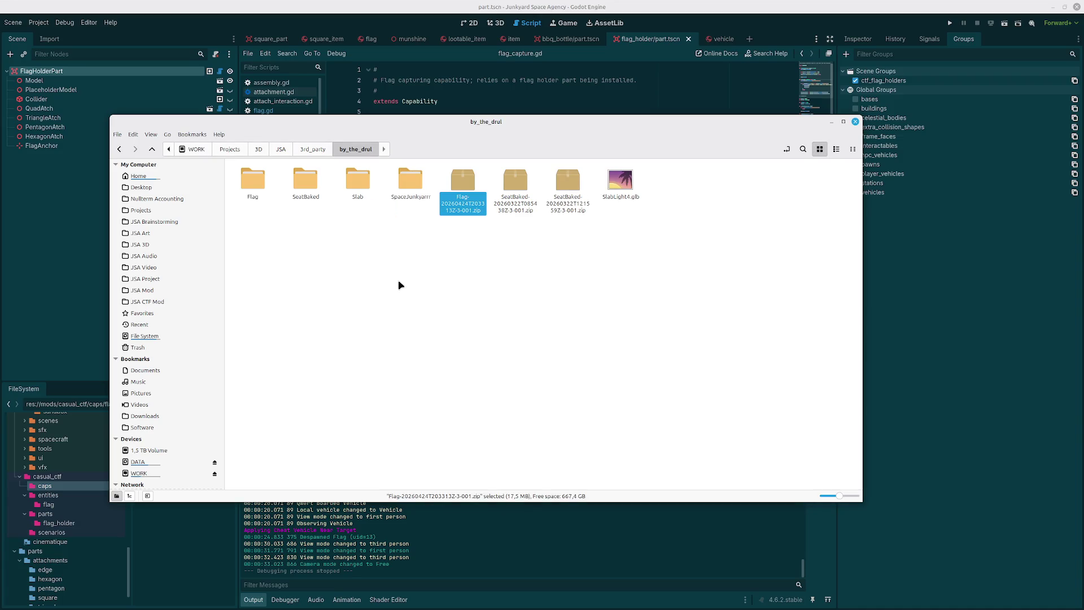
{"action": "double_click", "coordinate": [269, 189]}
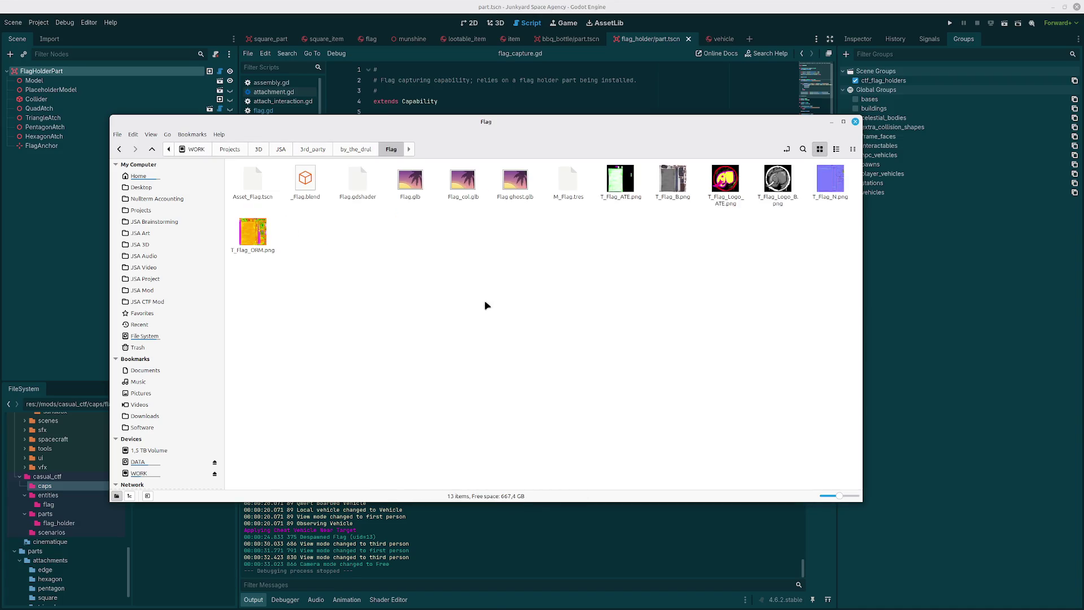
{"action": "left_click", "coordinate": [548, 5]}
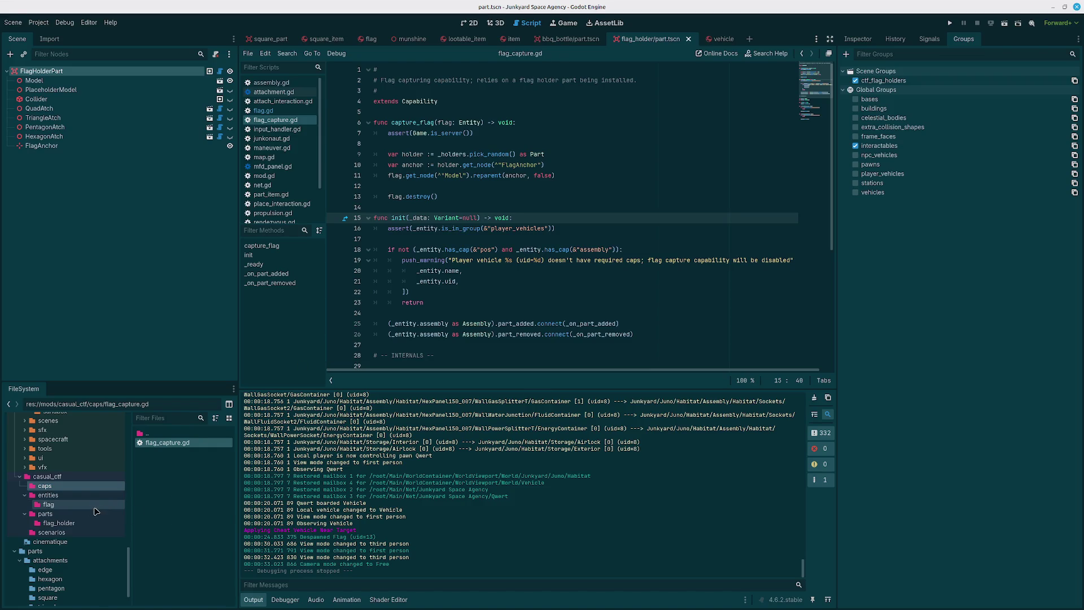
Show casual_ctf's entities/flag folder in Godot's FileSystem and return to Nemo's Flag folder
{"action": "scroll", "coordinate": [93, 511], "scroll_direction": "up", "scroll_amount": 1}
{"action": "left_click", "coordinate": [87, 528]}
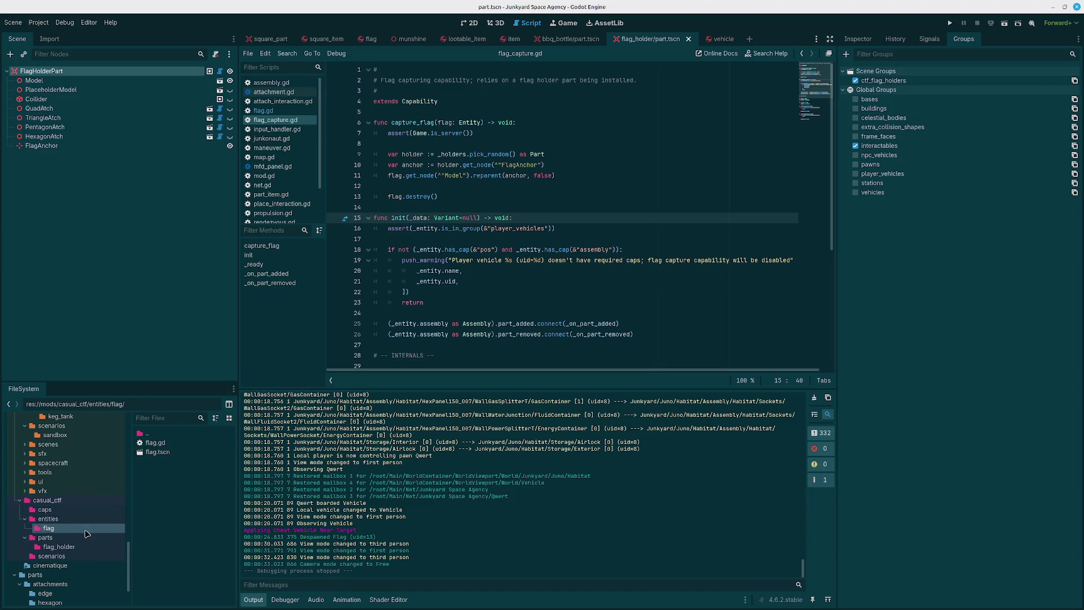
{"action": "key", "text": "alt+Tab"}
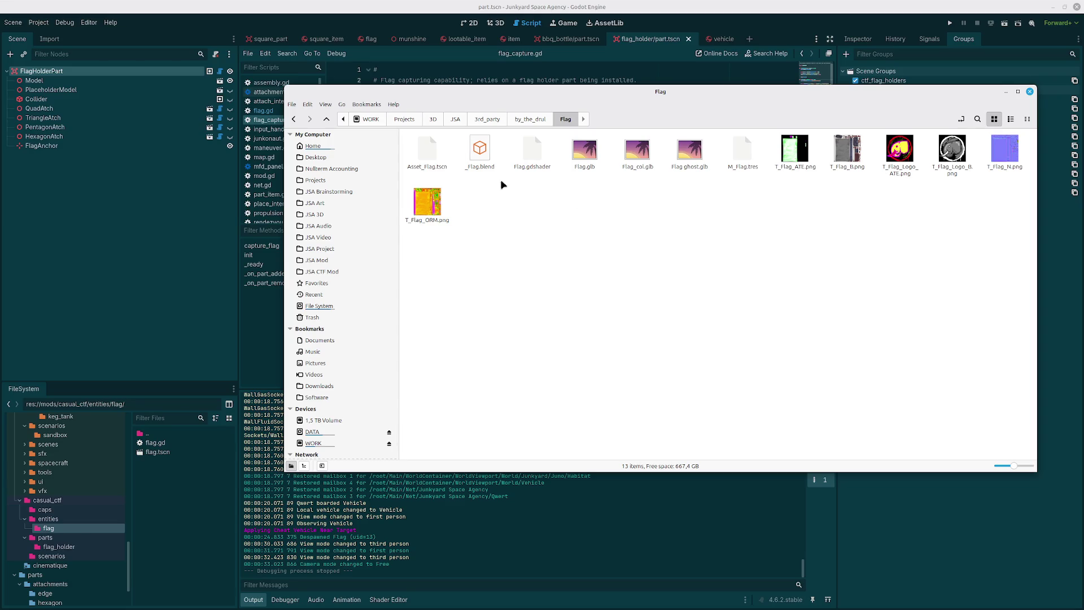
{"action": "left_click", "coordinate": [438, 168]}
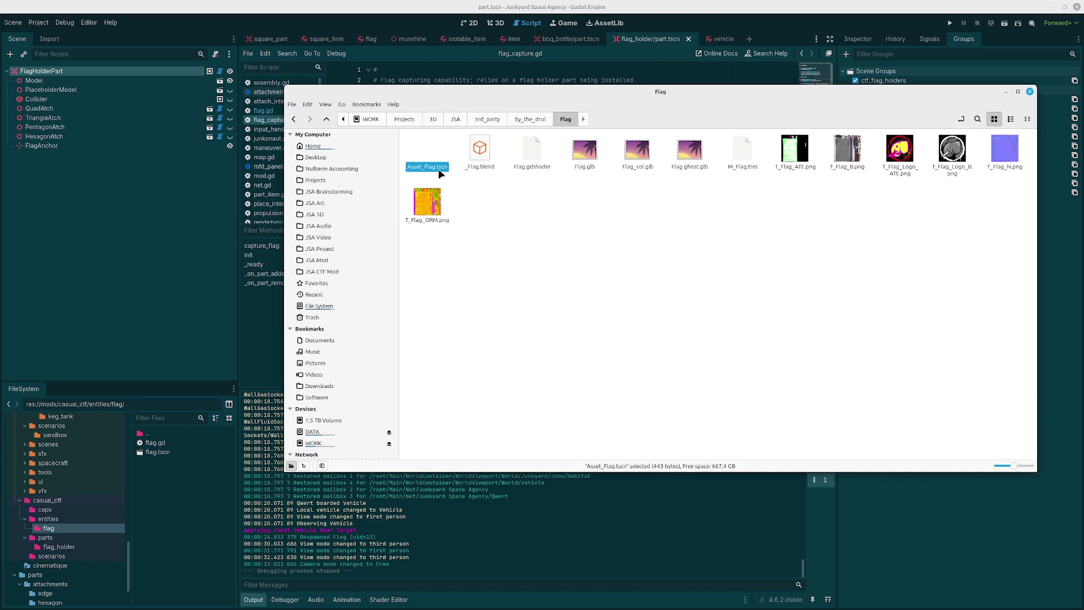
{"action": "left_click", "coordinate": [620, 186]}
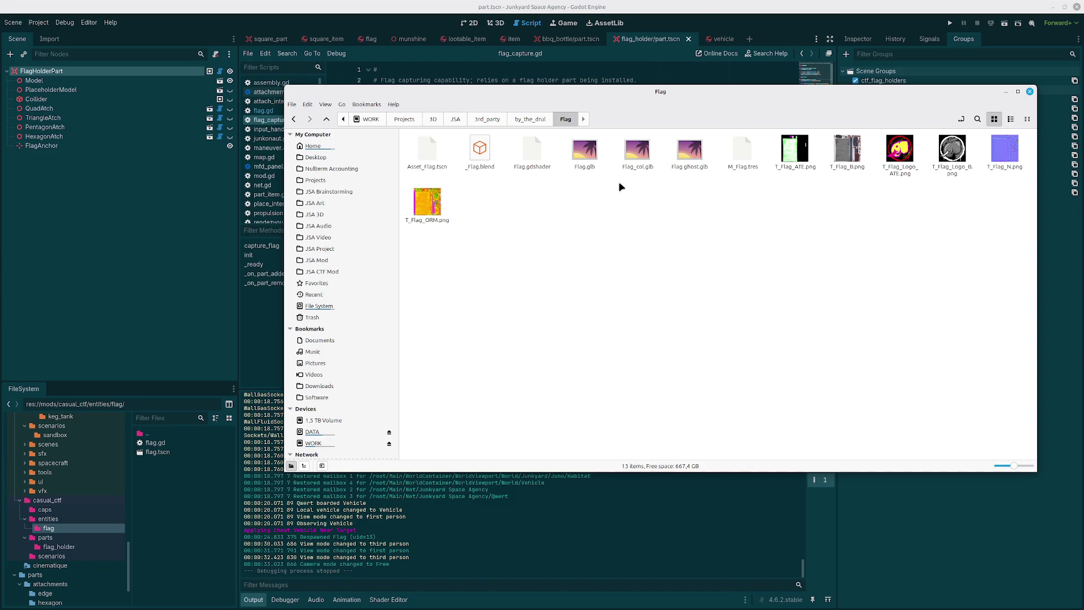
{"action": "left_click", "coordinate": [681, 169]}
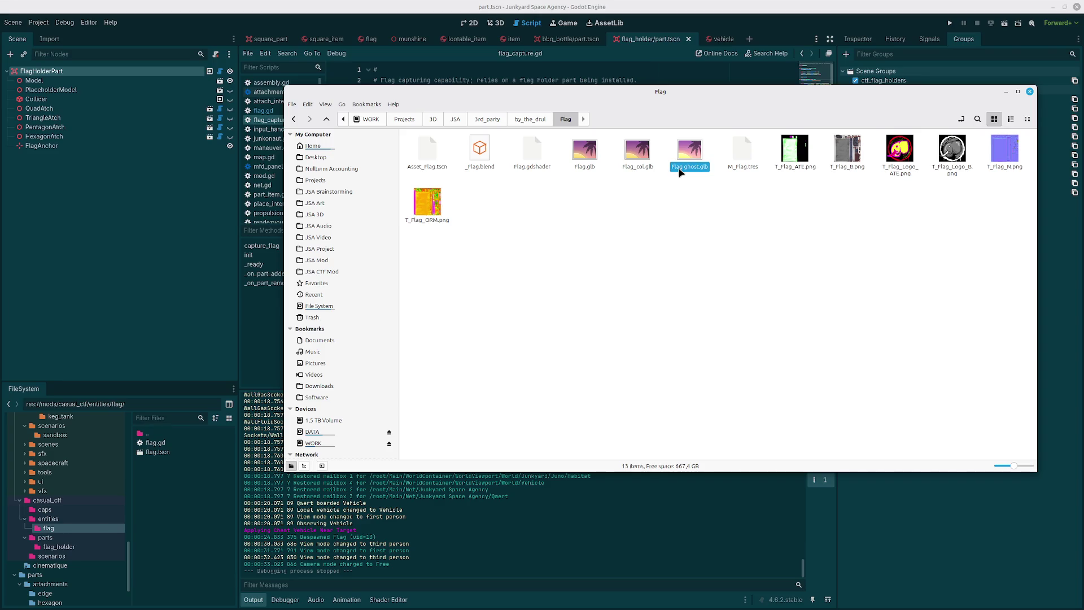
{"action": "left_click", "coordinate": [642, 174]}
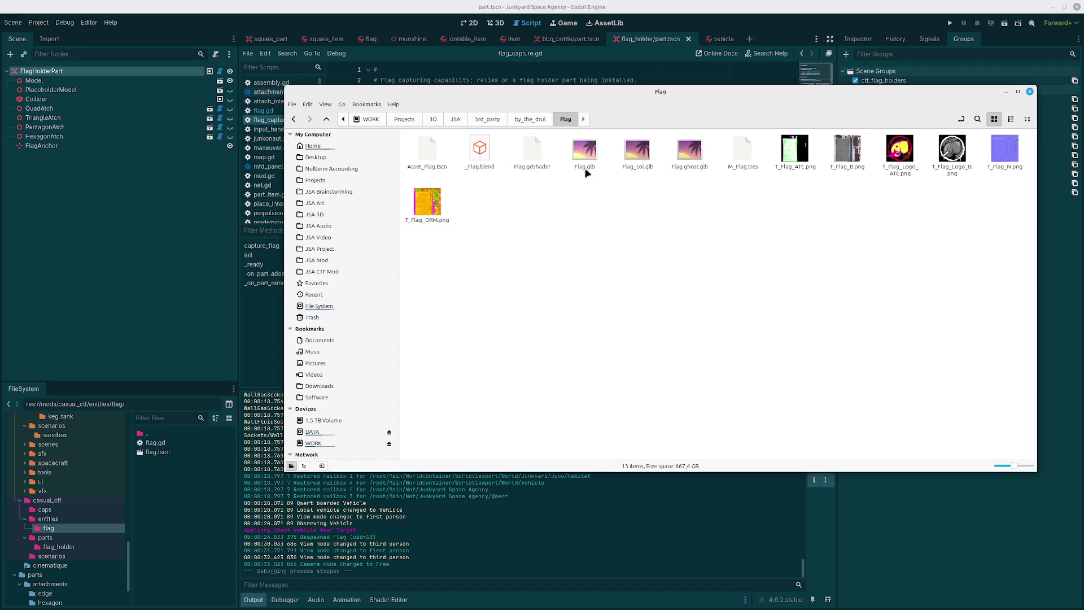
Drag all Flag assets except _Flag.blend into Godot's entities/flag folder and close Nemo
{"action": "left_click", "coordinate": [428, 158]}
{"action": "left_click", "coordinate": [585, 156], "text": "ctrl"}
{"action": "left_click", "coordinate": [638, 157], "text": "ctrl"}
{"action": "left_click", "coordinate": [689, 158], "text": "ctrl"}
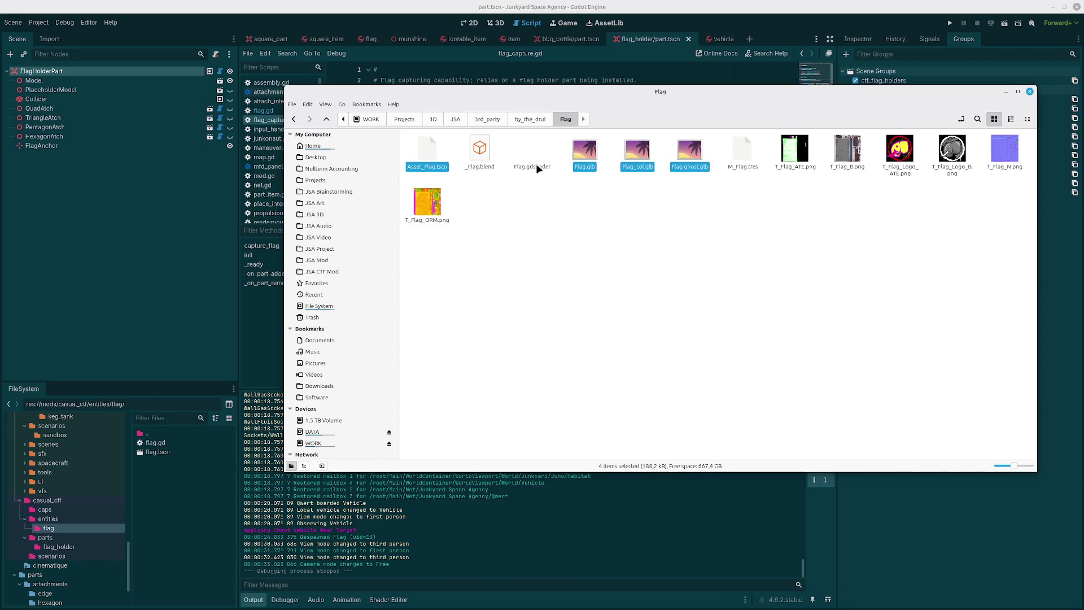
{"action": "left_click", "coordinate": [548, 212]}
{"action": "left_click", "coordinate": [481, 169], "text": "ctrl"}
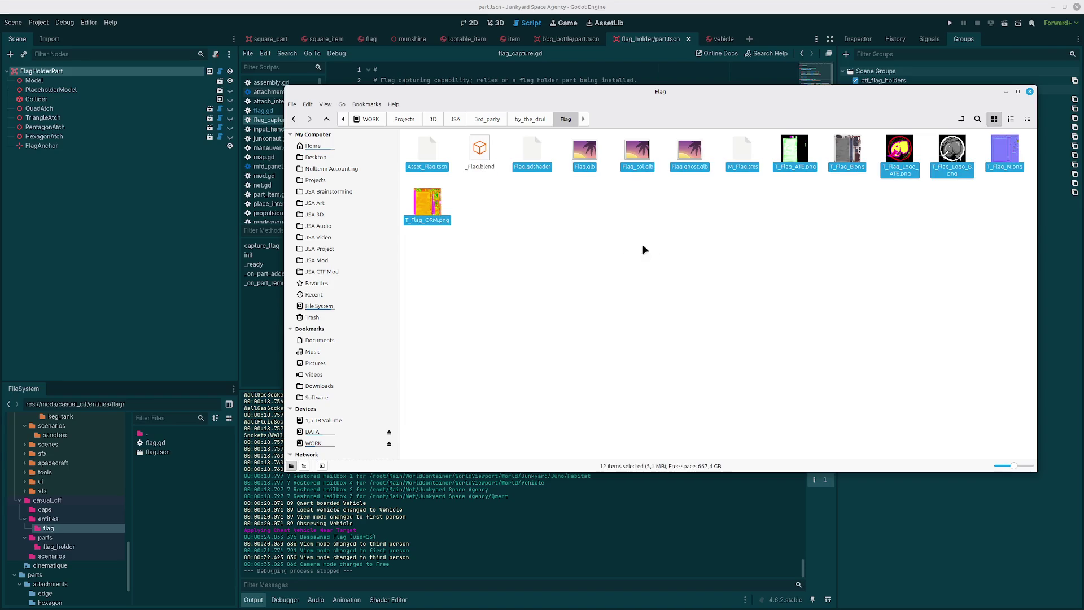
{"action": "mouse_move", "coordinate": [427, 152]}
{"action": "left_mouse_down"}
{"action": "mouse_move", "coordinate": [429, 169]}
{"action": "mouse_move", "coordinate": [198, 469]}
{"action": "mouse_move", "coordinate": [195, 497]}
{"action": "mouse_move", "coordinate": [453, 350]}
{"action": "mouse_move", "coordinate": [496, 309]}
{"action": "left_mouse_up"}
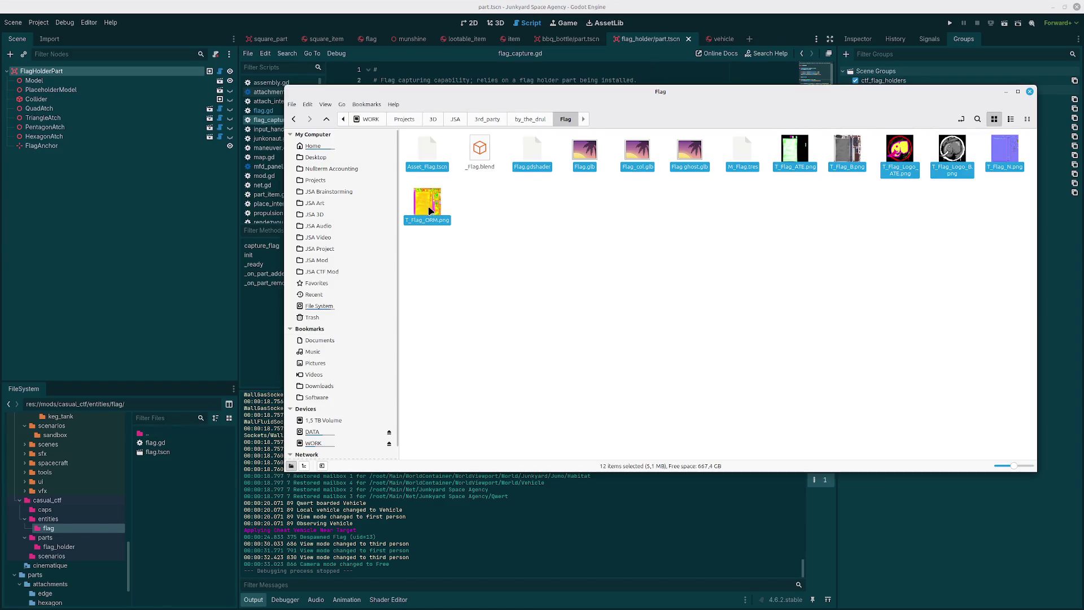
{"action": "left_click_drag", "start_coordinate": [431, 213], "coordinate": [210, 490]}
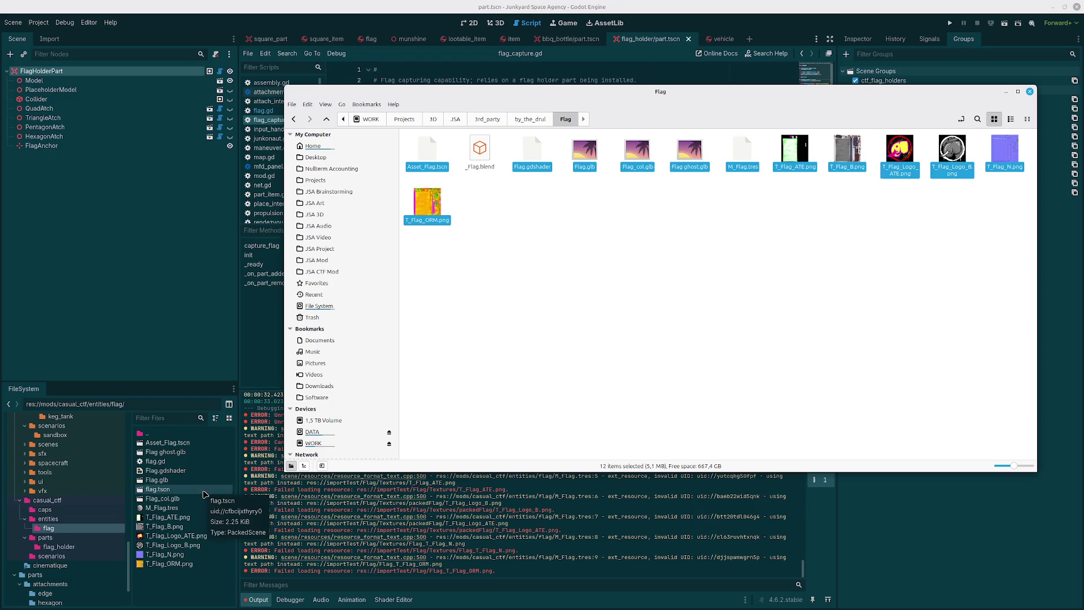
{"action": "left_click", "coordinate": [669, 65]}
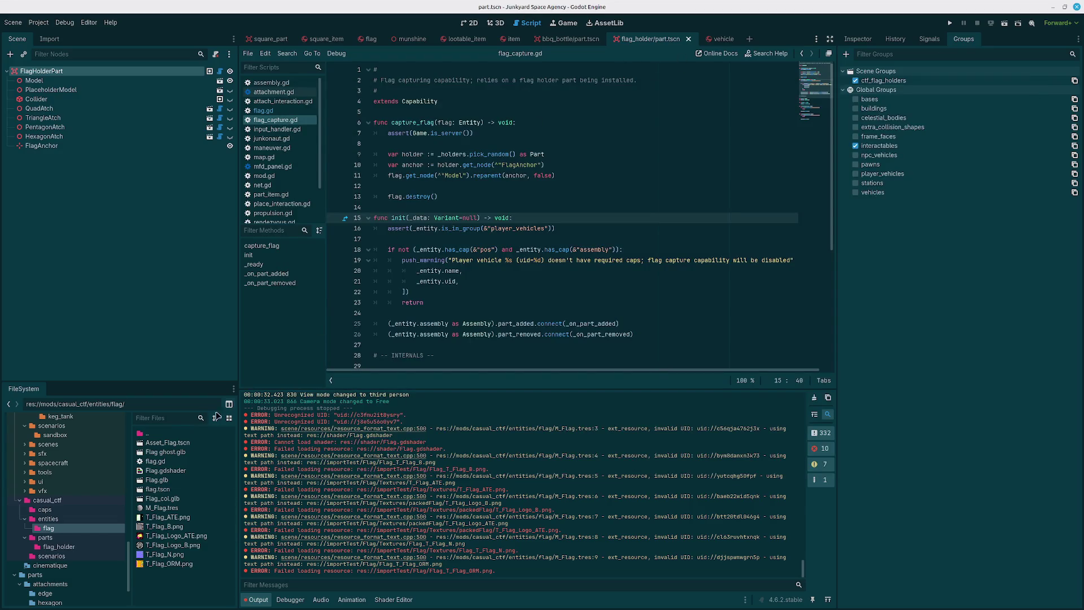
Preview the imported Flag.glb model from several angles in its import settings
{"action": "double_click", "coordinate": [188, 481]}
{"action": "mouse_move", "coordinate": [638, 295]}
{"action": "left_mouse_down"}
{"action": "mouse_move", "coordinate": [688, 276]}
{"action": "mouse_move", "coordinate": [687, 308]}
{"action": "mouse_move", "coordinate": [671, 283]}
{"action": "left_mouse_up"}
{"action": "scroll", "coordinate": [558, 269], "scroll_direction": "up", "scroll_amount": 3}
{"action": "mouse_move", "coordinate": [557, 268]}
{"action": "left_mouse_down"}
{"action": "mouse_move", "coordinate": [511, 300]}
{"action": "mouse_move", "coordinate": [616, 287]}
{"action": "left_mouse_up"}
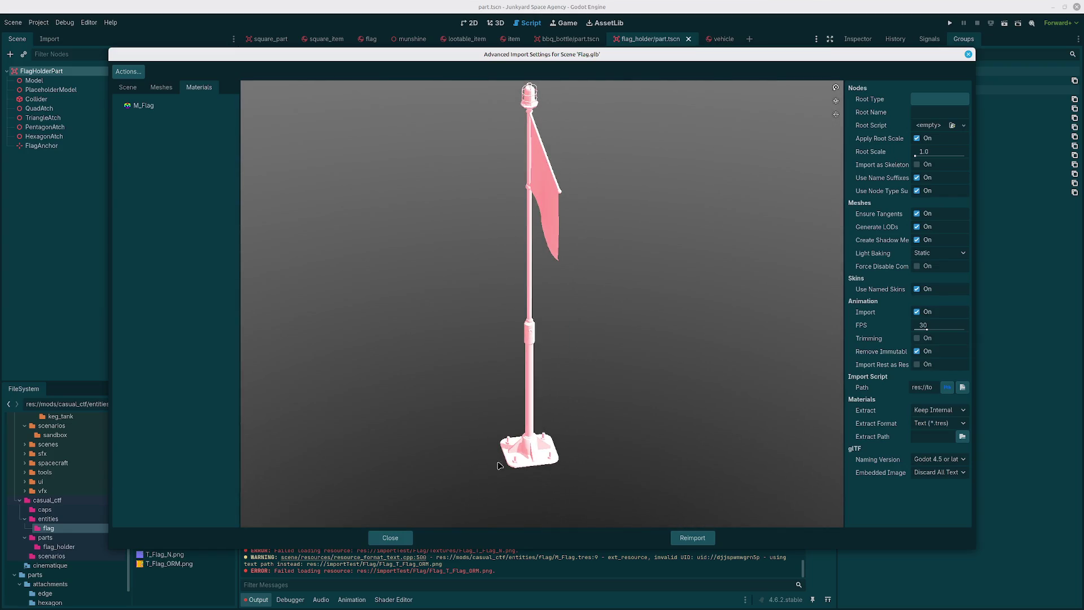
{"action": "left_click", "coordinate": [407, 539]}
Open flag.tscn in the 3D editor view
{"action": "left_click", "coordinate": [194, 492]}
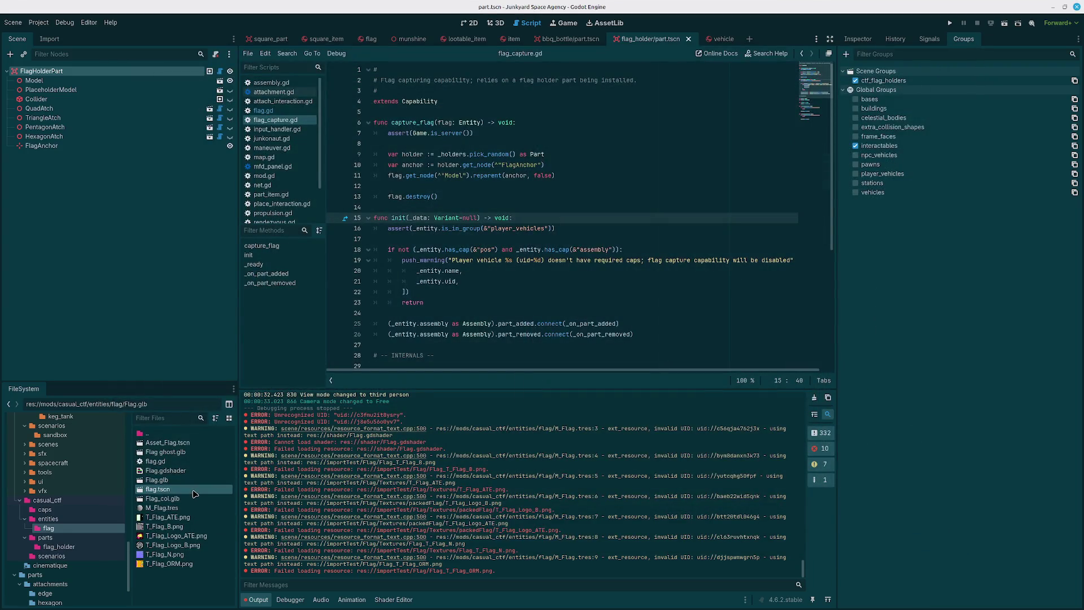
{"action": "double_click", "coordinate": [194, 494]}
{"action": "left_click", "coordinate": [496, 23]}
{"action": "scroll", "coordinate": [565, 198], "scroll_direction": "down", "scroll_amount": 4}
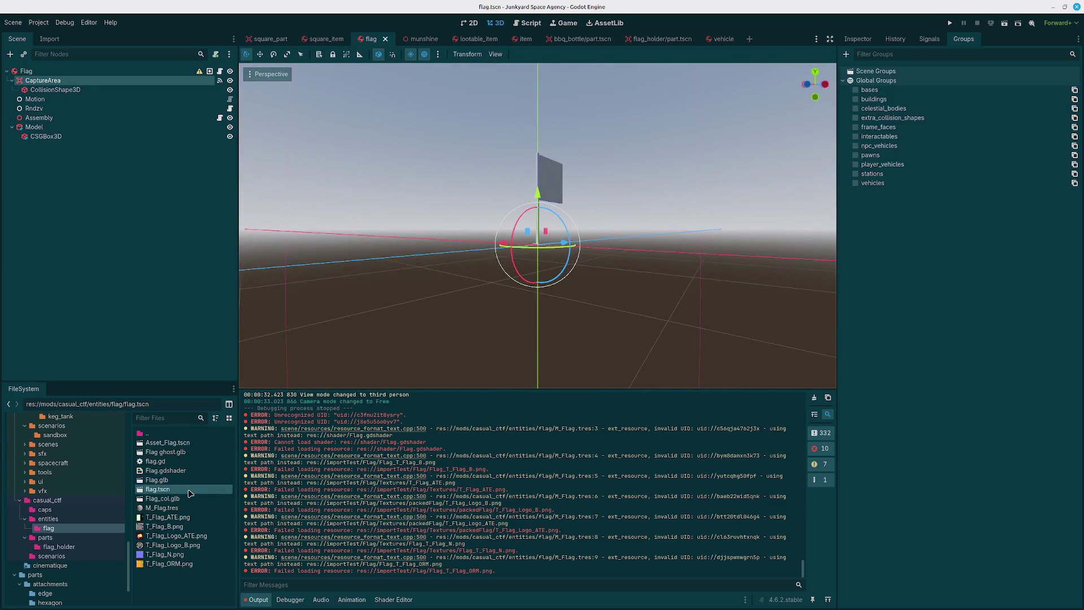
Confirm with git status that the new flag files are untracked, then return to Godot
{"action": "key", "text": "alt+Tab"}
{"action": "key", "text": "alt+Tab"}
{"action": "key", "text": "alt+Tab"}
{"action": "type", "text": "git status"}
{"action": "key", "text": "Return"}
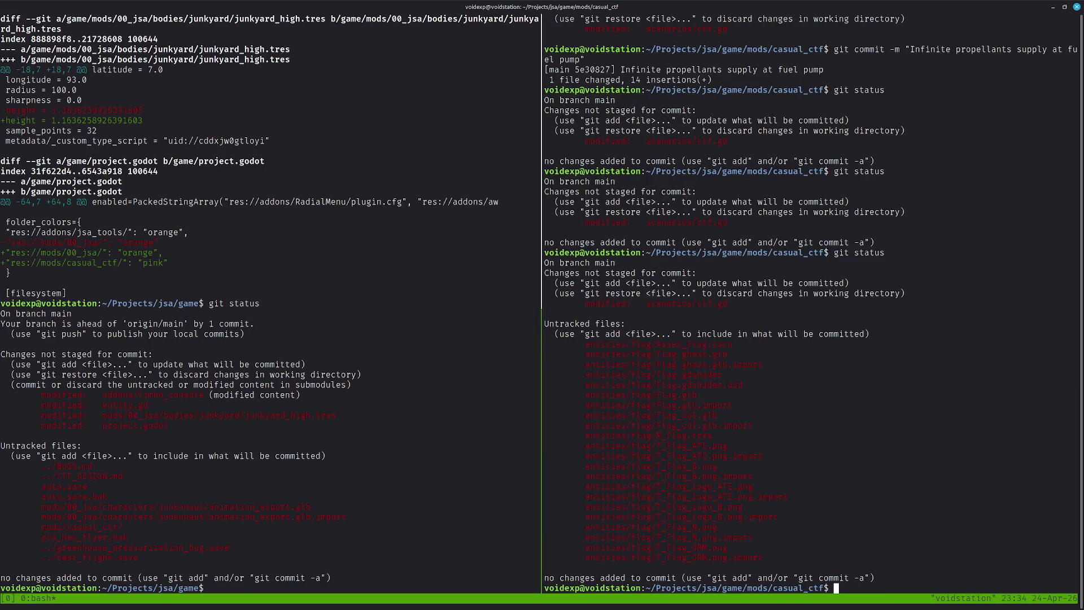
{"action": "key", "text": "alt+Tab"}
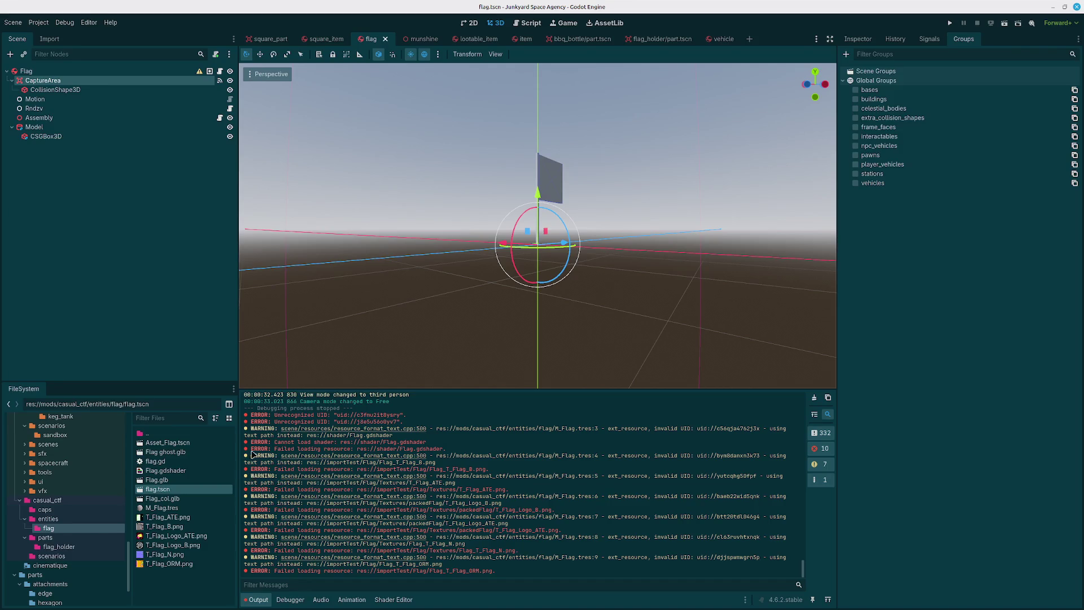
{"action": "double_click", "coordinate": [168, 442]}
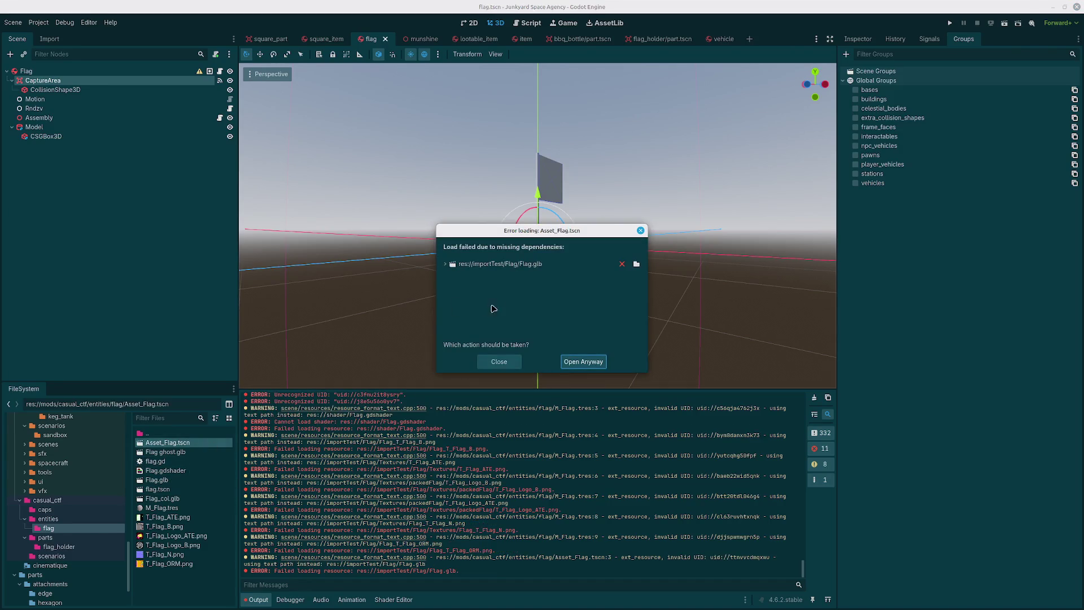
{"action": "left_click", "coordinate": [517, 365]}
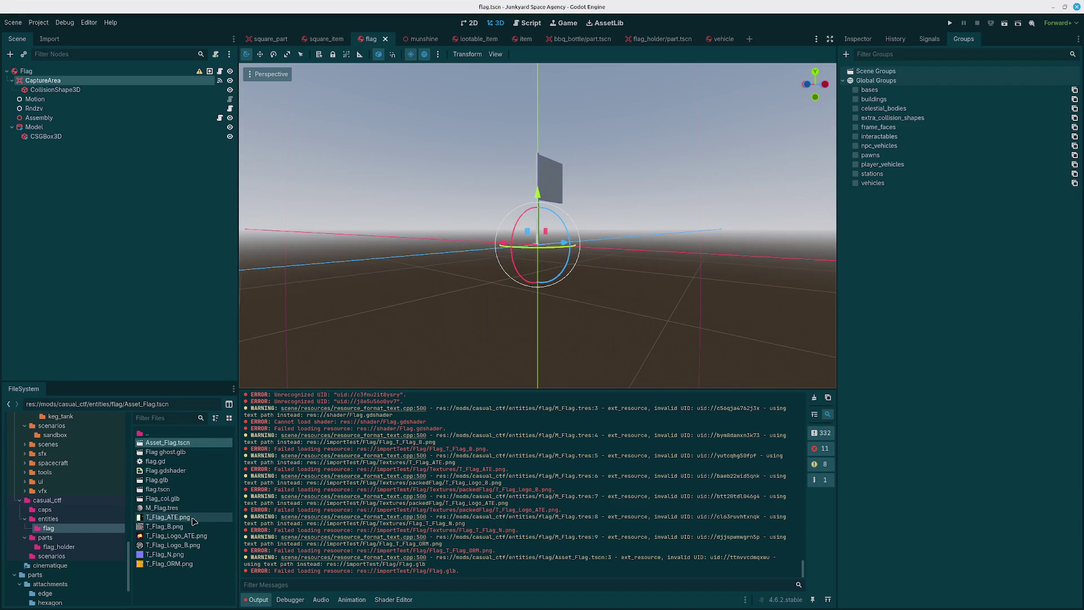
{"action": "double_click", "coordinate": [195, 480]}
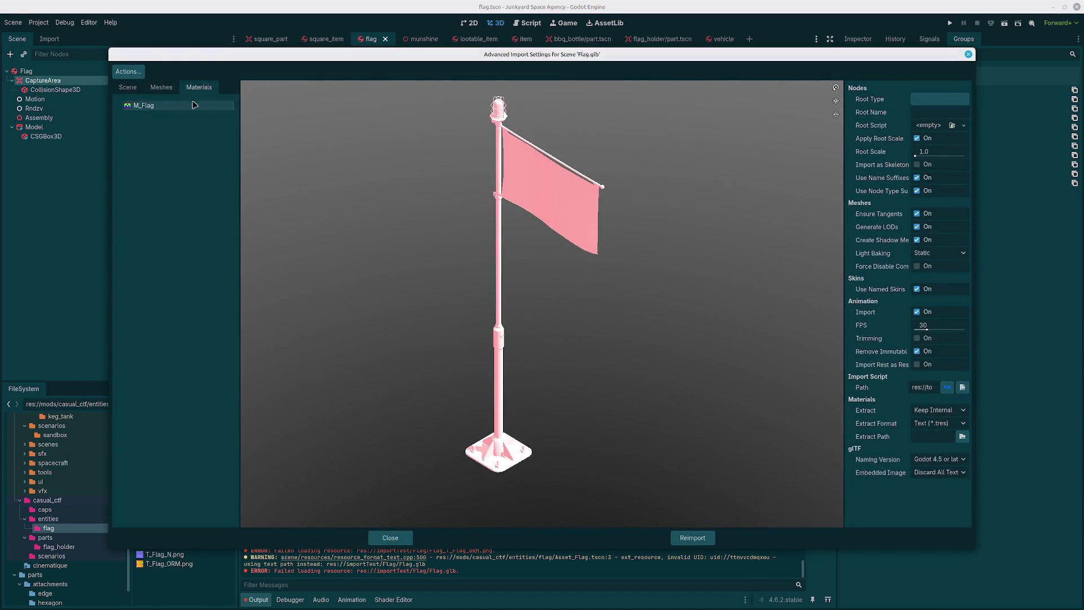
{"action": "left_click", "coordinate": [161, 87]}
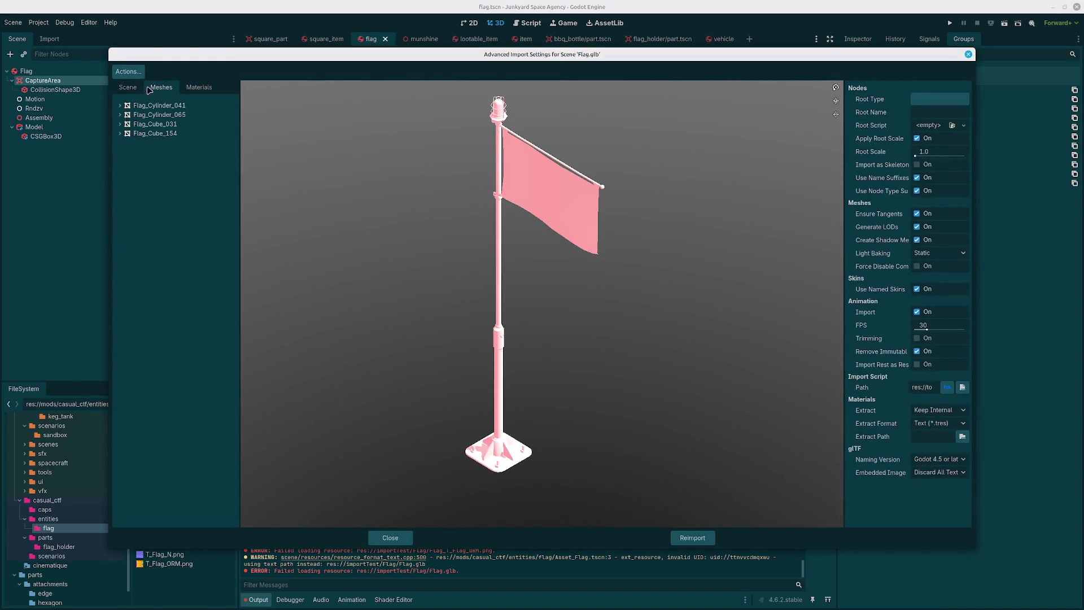
{"action": "left_click", "coordinate": [128, 89]}
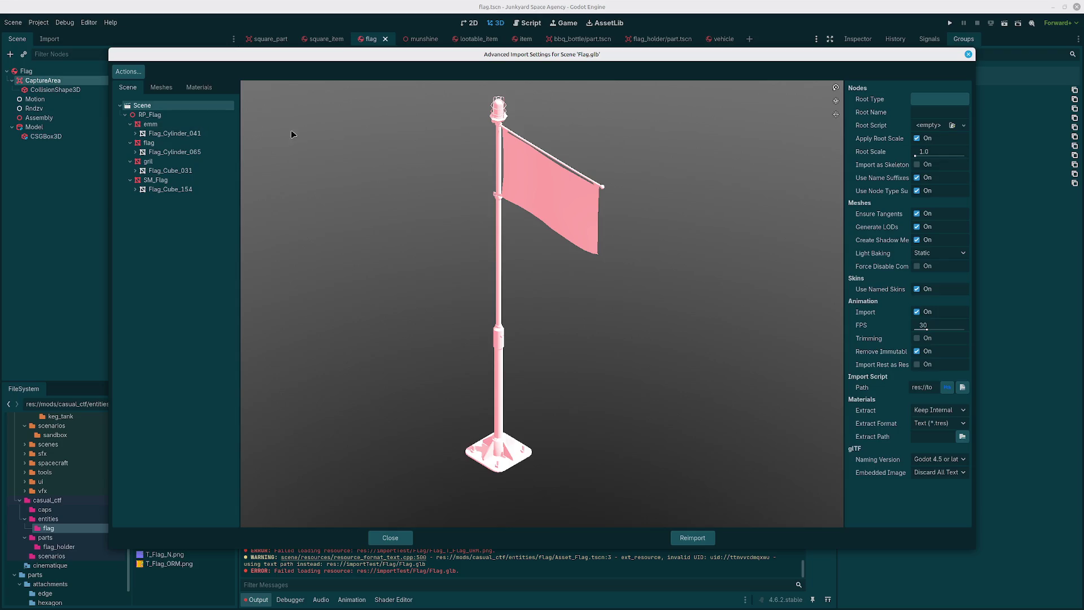
{"action": "left_click_drag", "start_coordinate": [323, 193], "coordinate": [395, 226]}
{"action": "key", "text": "Escape"}
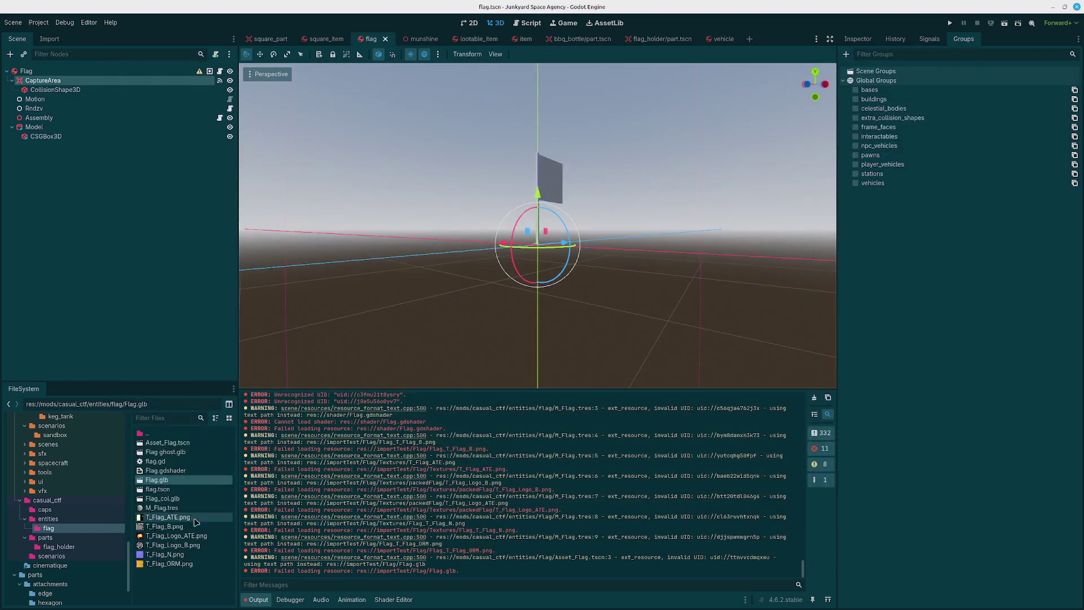
{"action": "double_click", "coordinate": [169, 508]}
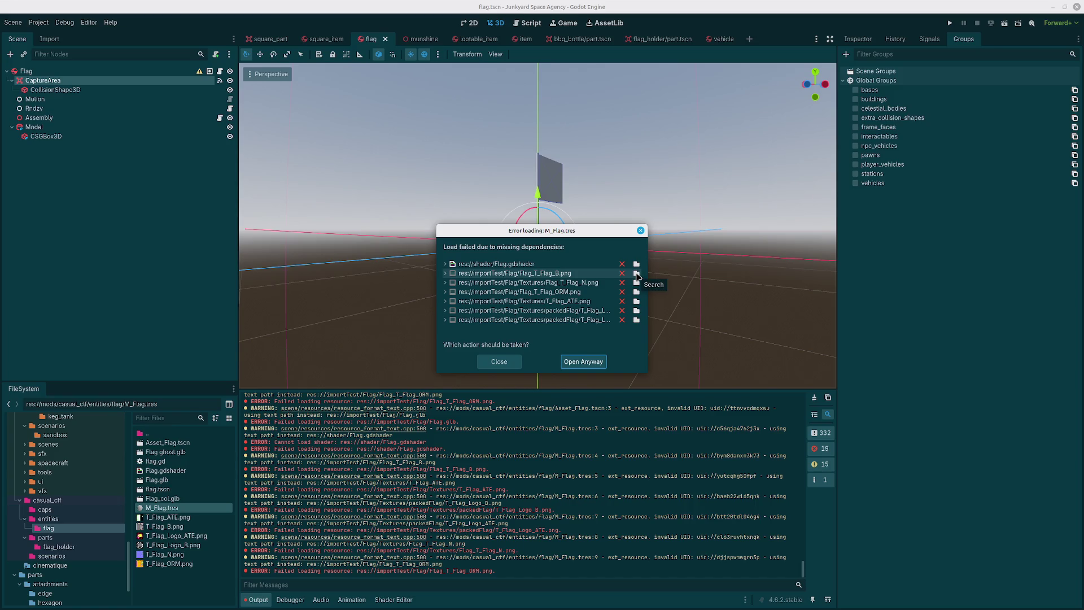
Point M_Flag.tres's shader to casual_ctf/entities/flag/Flag.gdshader, then start replacing Flag_T_Flag_B.png
{"action": "left_click", "coordinate": [636, 264]}
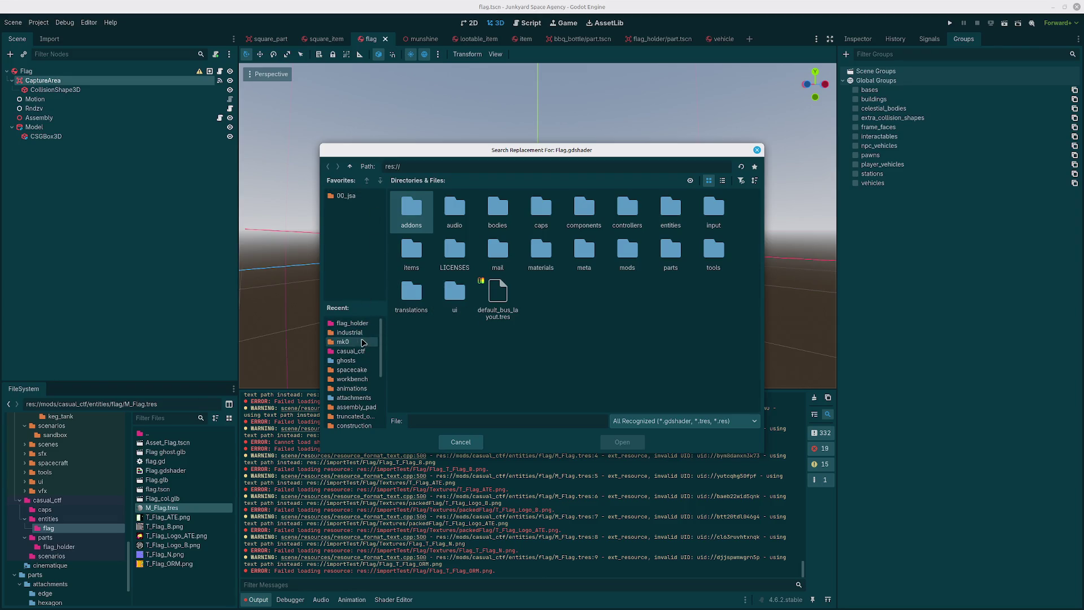
{"action": "left_click", "coordinate": [351, 350]}
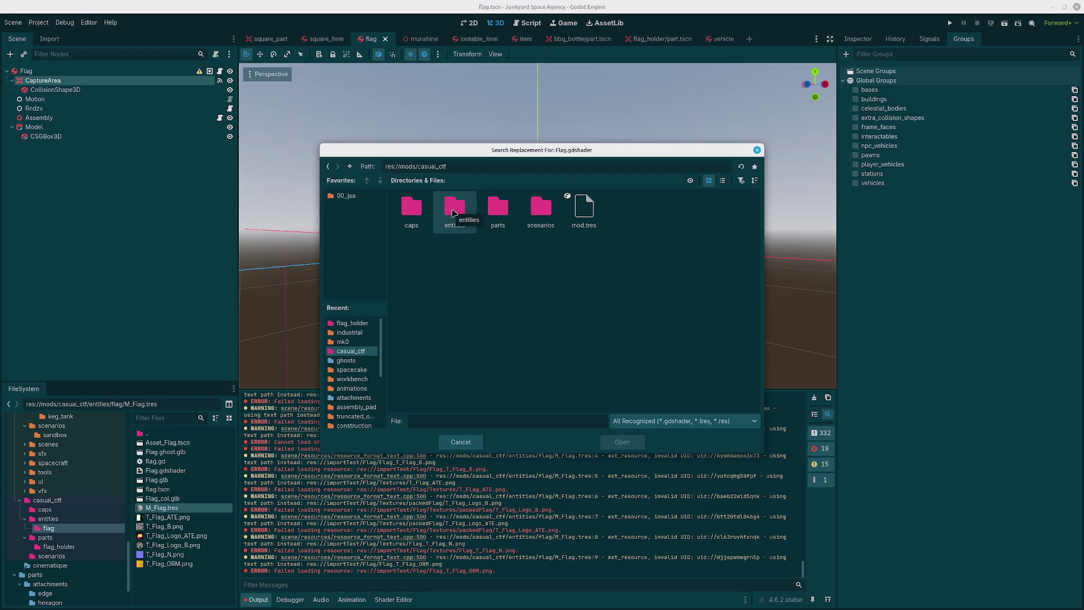
{"action": "double_click", "coordinate": [454, 212]}
{"action": "double_click", "coordinate": [411, 208]}
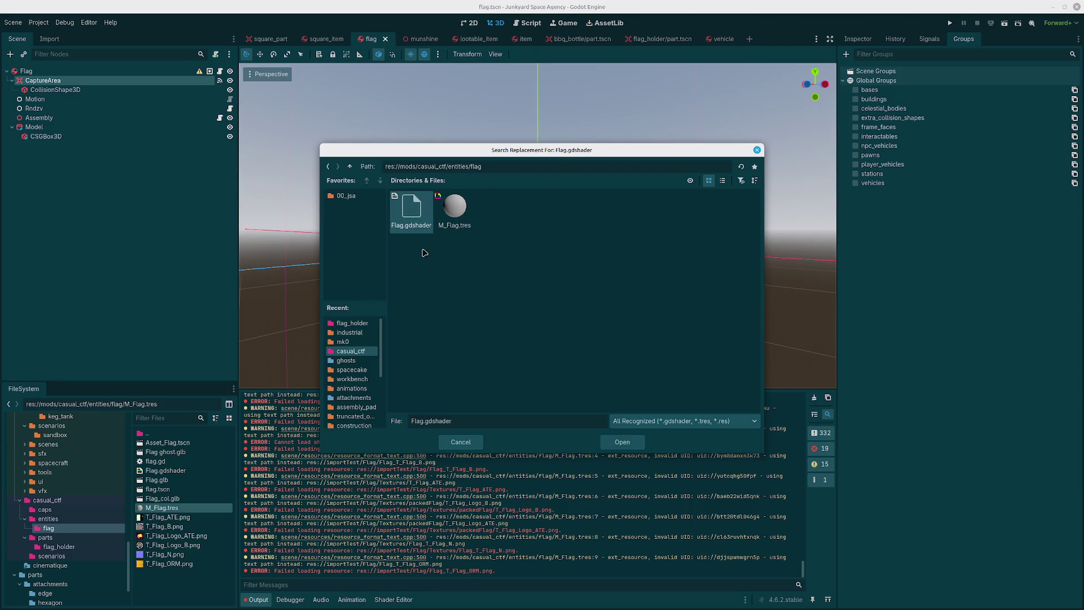
{"action": "double_click", "coordinate": [408, 210]}
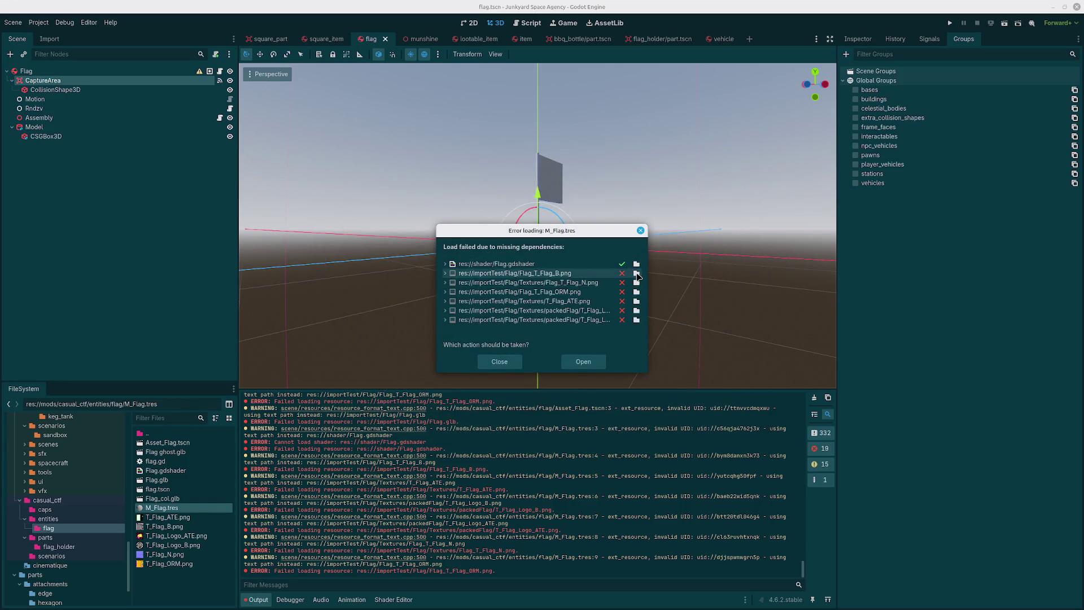
{"action": "left_click", "coordinate": [637, 273]}
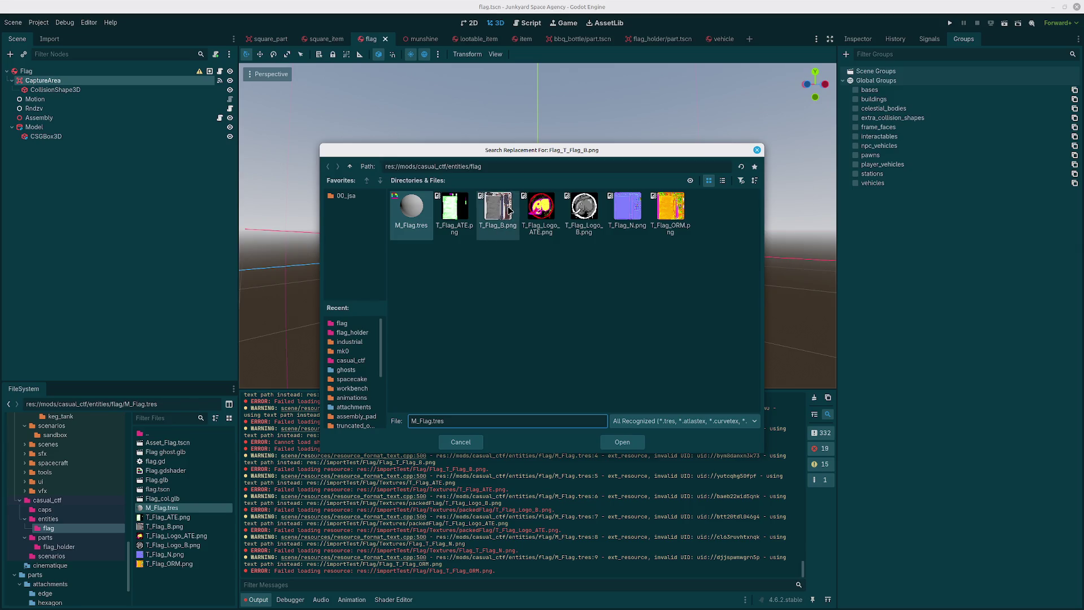
{"action": "mouse_move", "coordinate": [578, 157]}
{"action": "left_mouse_down"}
{"action": "mouse_move", "coordinate": [857, 283]}
{"action": "mouse_move", "coordinate": [856, 296]}
{"action": "mouse_move", "coordinate": [857, 237]}
{"action": "left_mouse_up"}
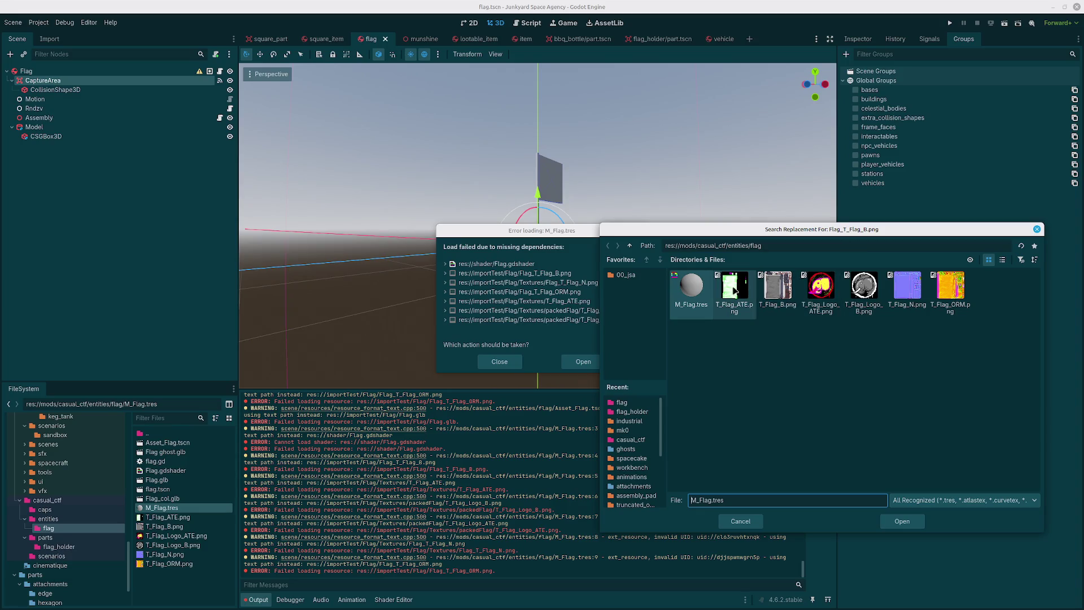
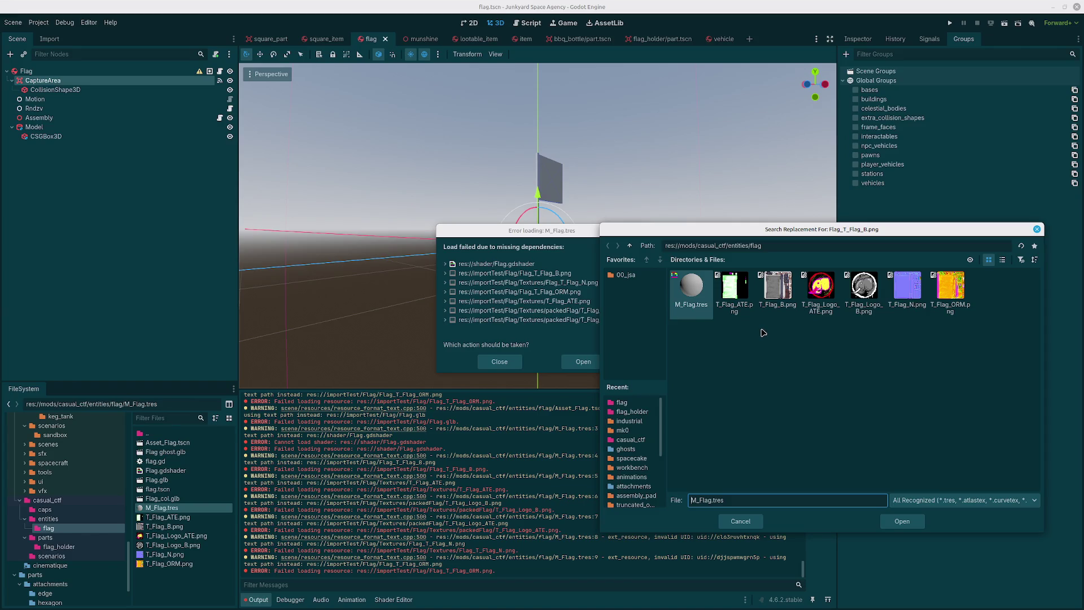
Relink T_Flag_B, T_Flag_N and T_Flag_ORM to their matching PNGs in the flag folder
{"action": "double_click", "coordinate": [777, 289]}
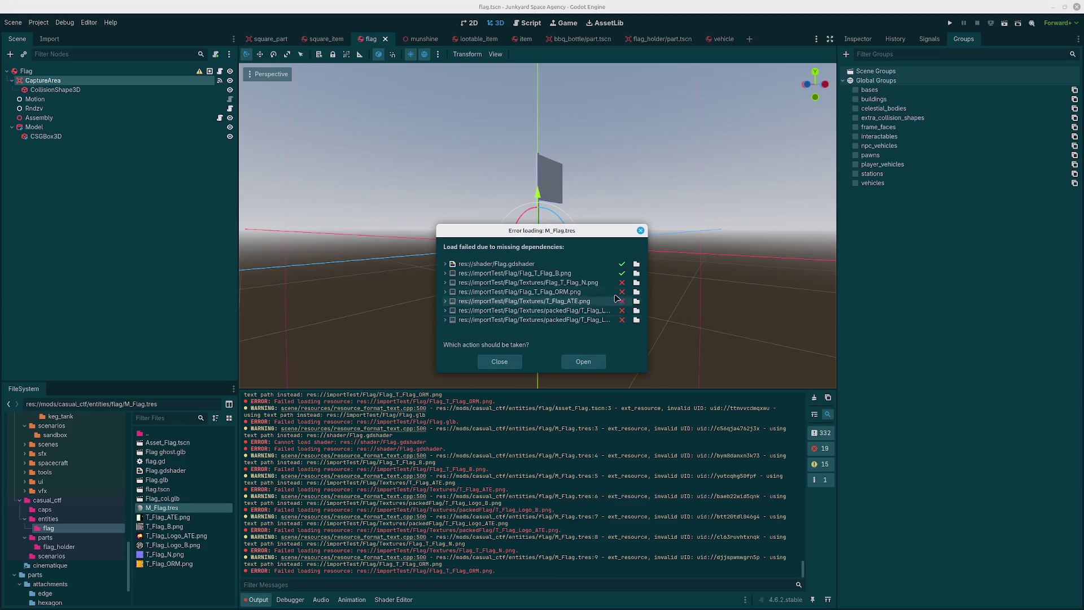
{"action": "left_click", "coordinate": [637, 282]}
{"action": "mouse_move", "coordinate": [553, 146]}
{"action": "left_mouse_down"}
{"action": "mouse_move", "coordinate": [870, 226]}
{"action": "mouse_move", "coordinate": [844, 265]}
{"action": "mouse_move", "coordinate": [761, 229]}
{"action": "mouse_move", "coordinate": [228, 158]}
{"action": "left_mouse_up"}
{"action": "left_click_drag", "start_coordinate": [526, 228], "coordinate": [722, 228]}
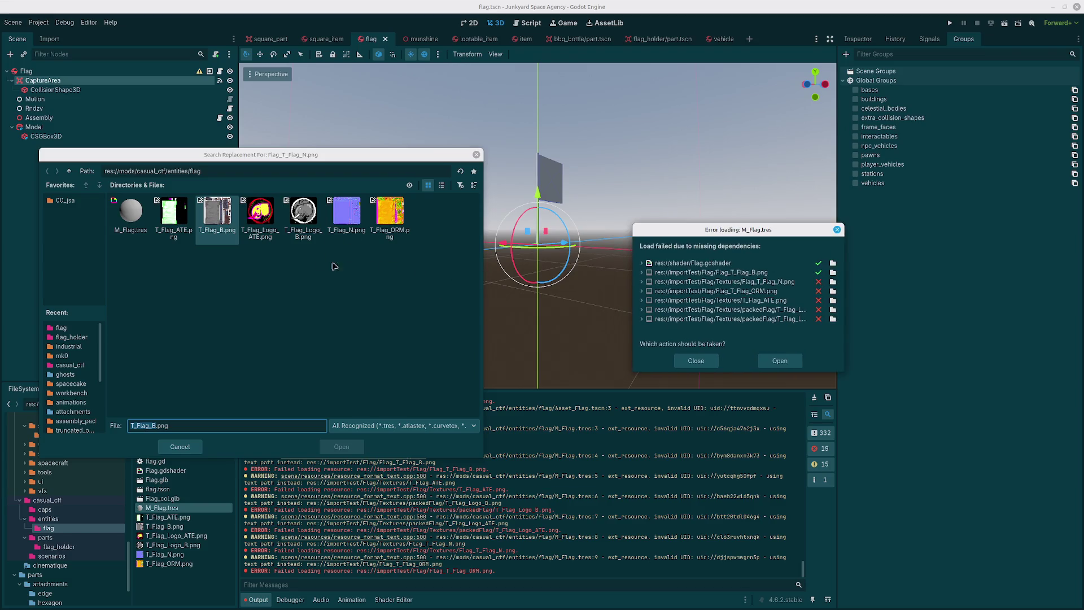
{"action": "double_click", "coordinate": [347, 225]}
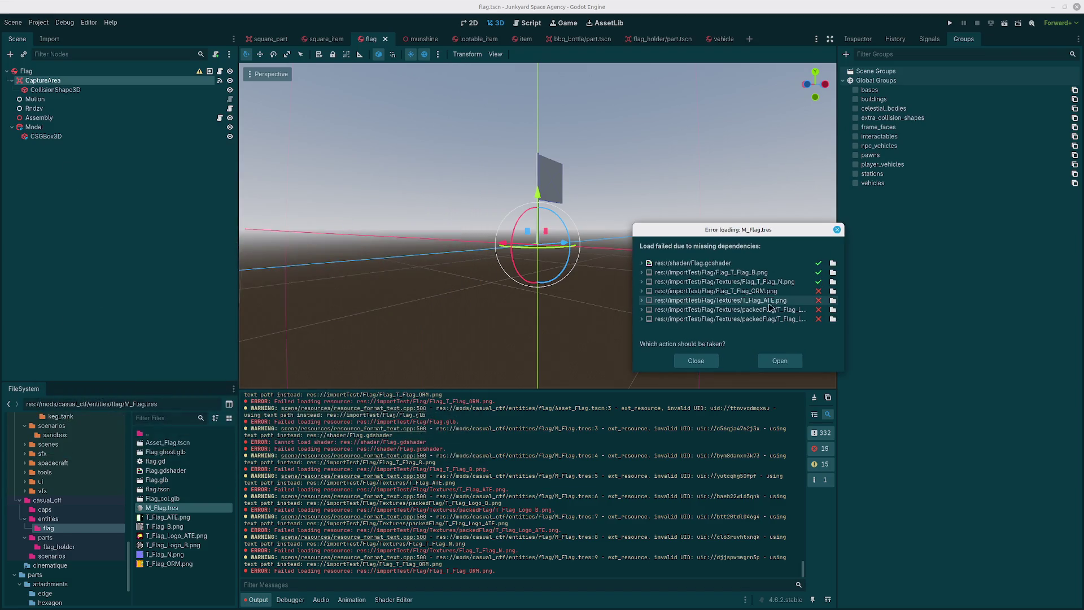
{"action": "left_click", "coordinate": [831, 292]}
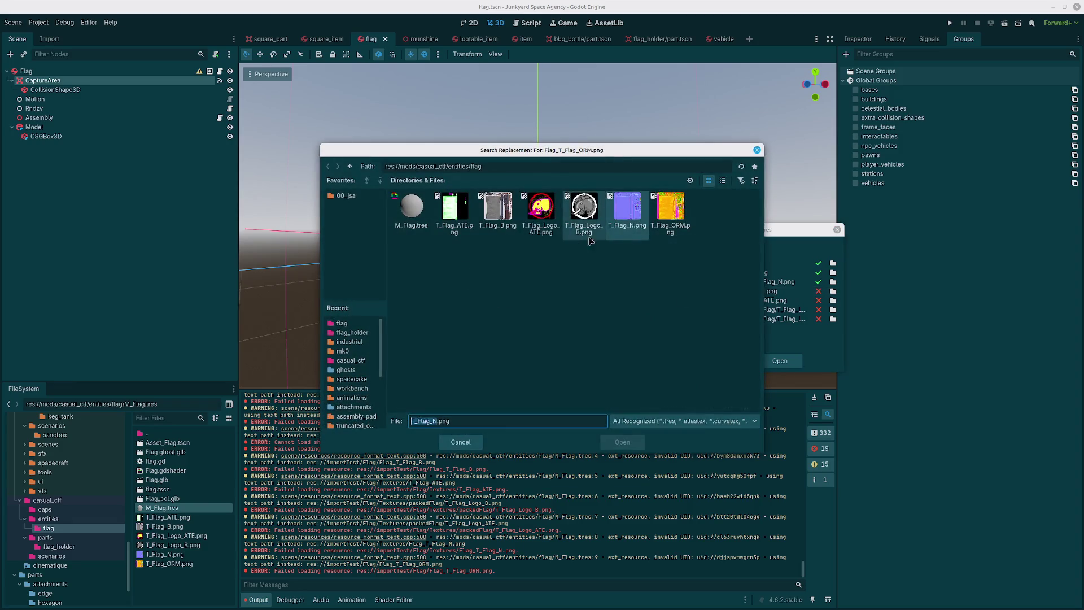
{"action": "double_click", "coordinate": [673, 213]}
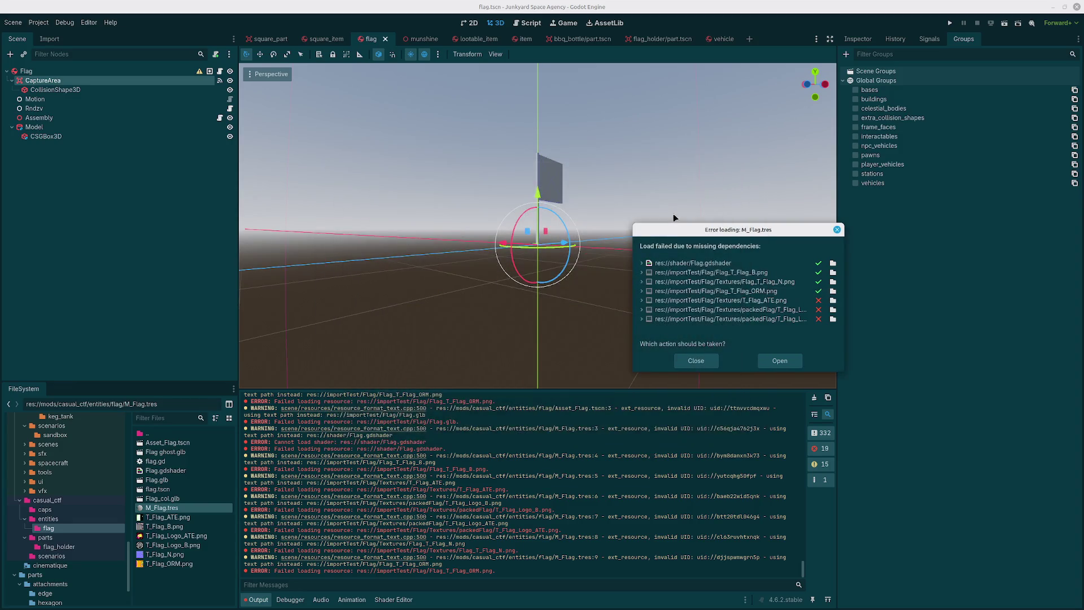
Relink T_Flag_ATE, T_Flag_Logo_B and T_Flag_Logo_ATE, then load M_Flag.tres
{"action": "left_click", "coordinate": [833, 301]}
{"action": "left_click_drag", "start_coordinate": [576, 156], "coordinate": [401, 173]}
{"action": "double_click", "coordinate": [374, 235]}
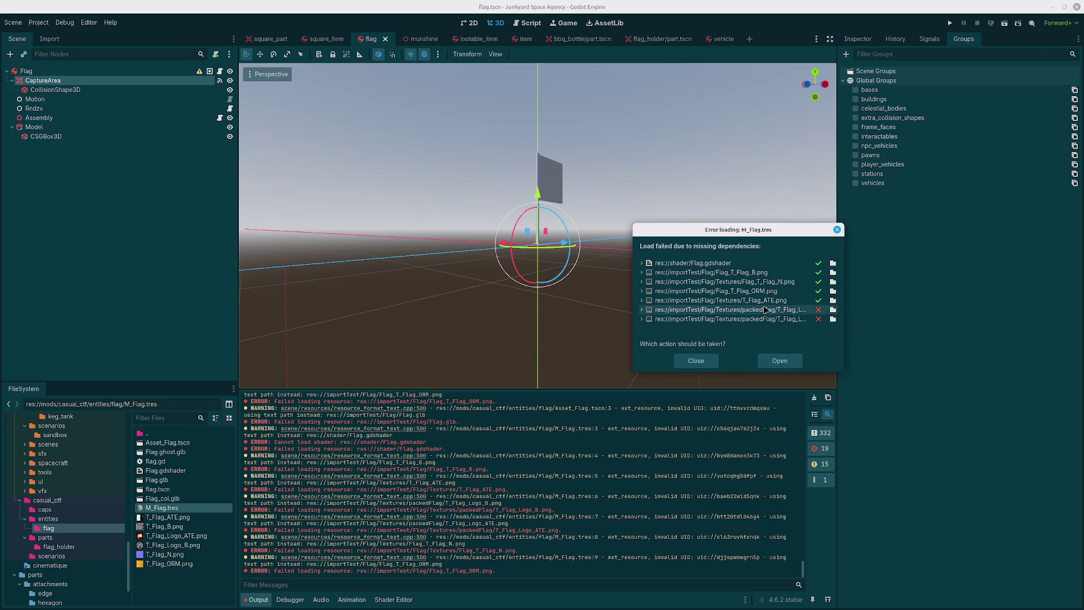
{"action": "left_click", "coordinate": [833, 310]}
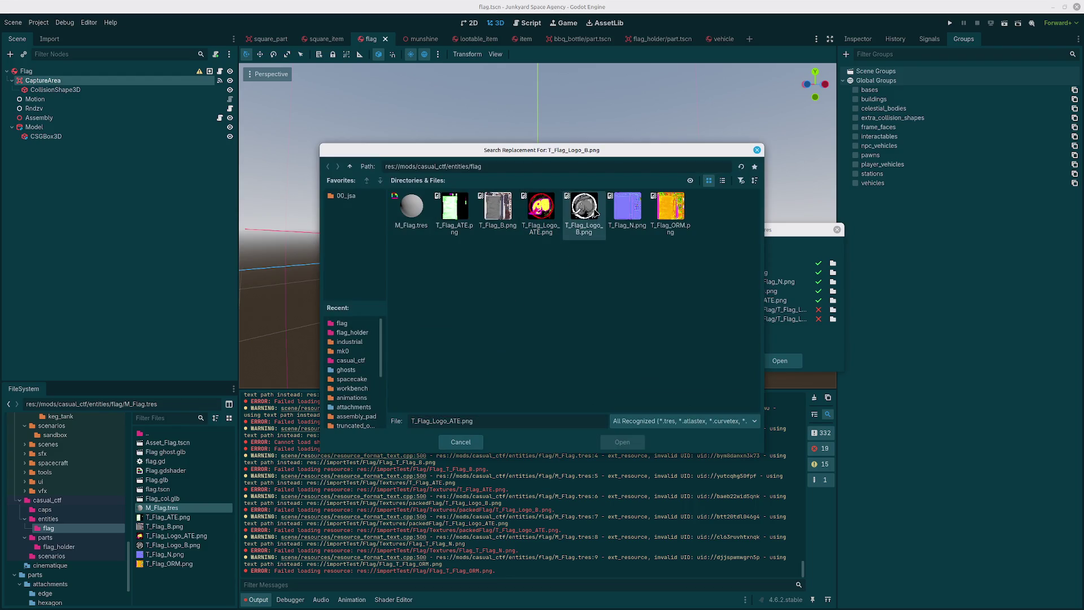
{"action": "double_click", "coordinate": [595, 212]}
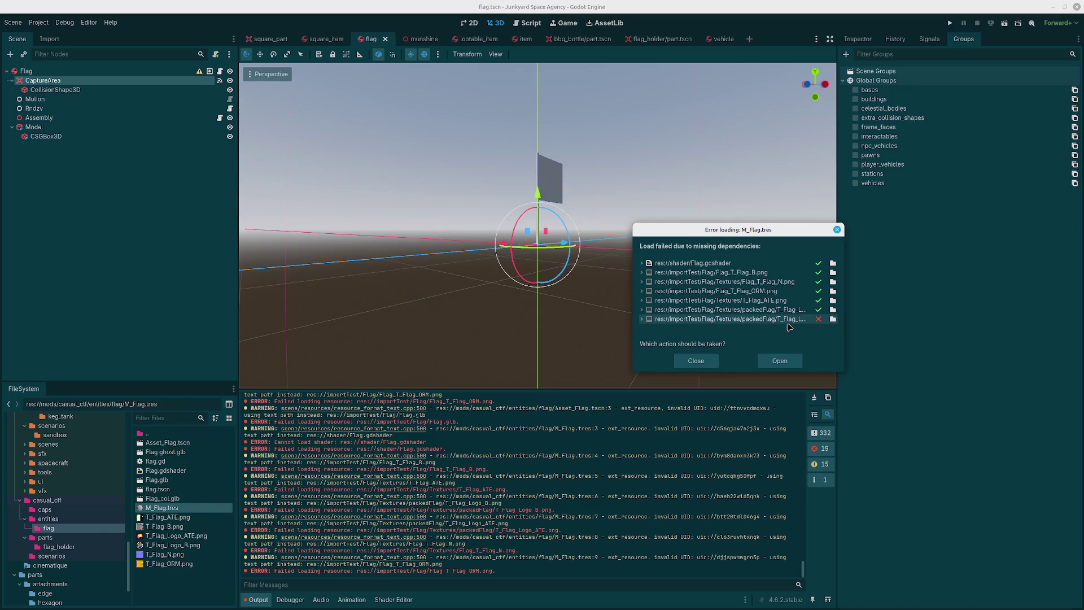
{"action": "left_click", "coordinate": [834, 319]}
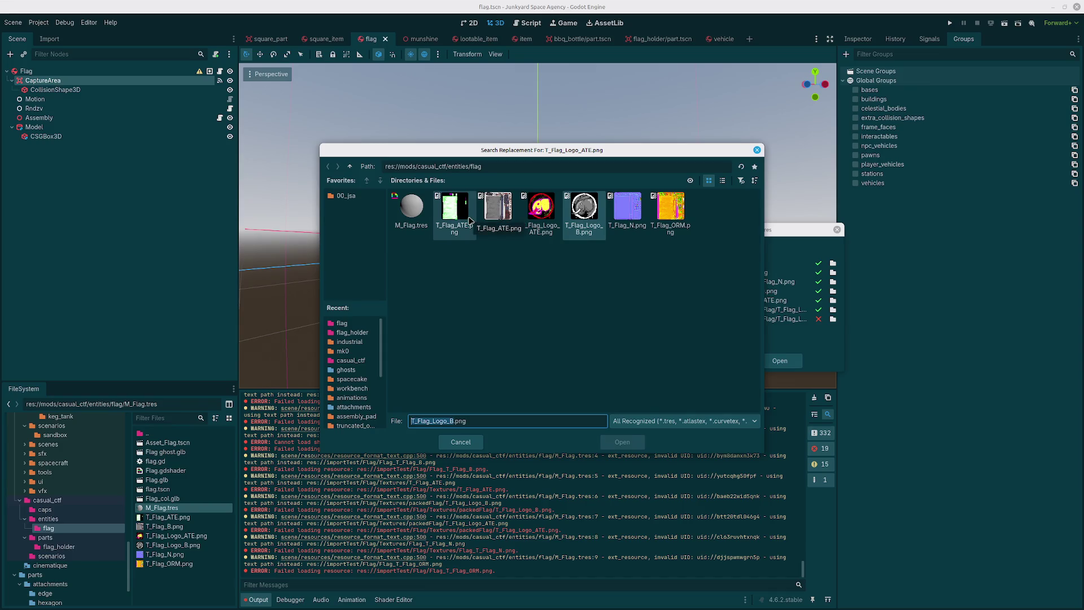
{"action": "double_click", "coordinate": [541, 209]}
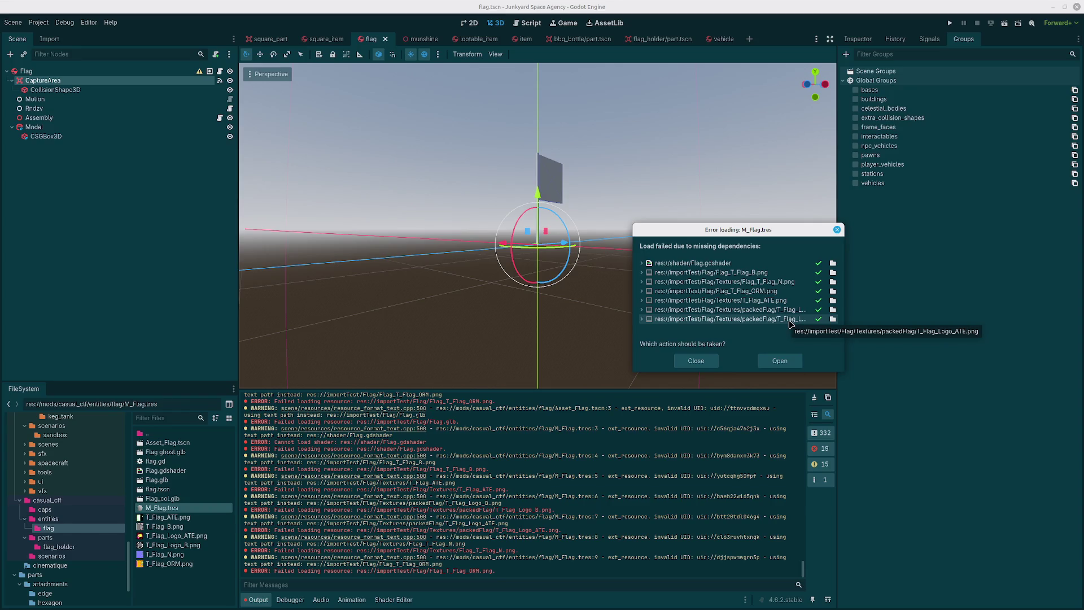
{"action": "left_click", "coordinate": [779, 363]}
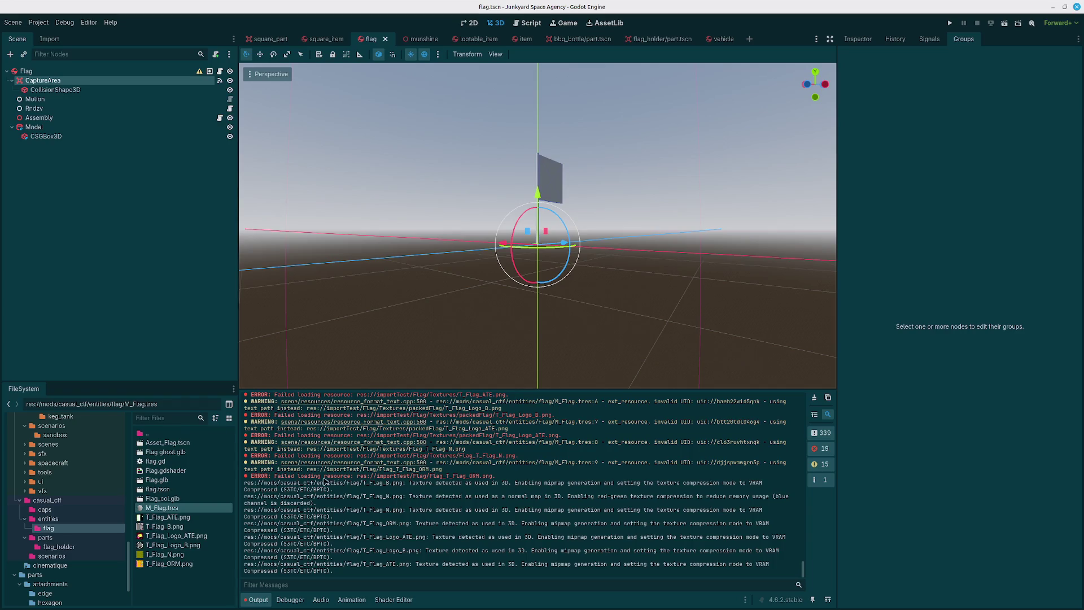
Open Asset_Flag.tscn with its missing Flag.glb dependency repointed to the local Flag.glb
{"action": "double_click", "coordinate": [167, 443]}
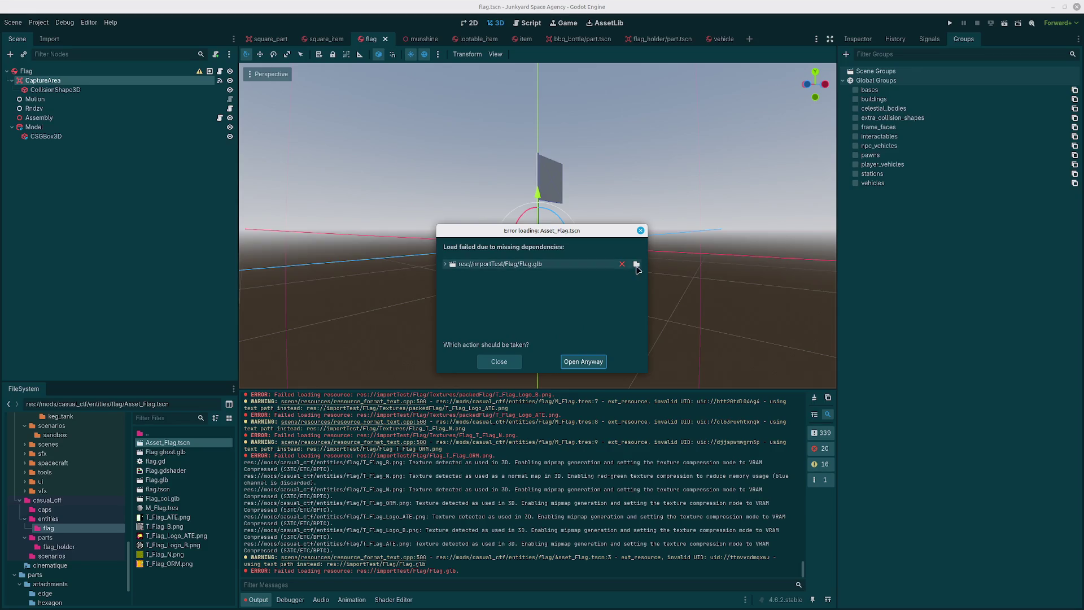
{"action": "left_click", "coordinate": [457, 266]}
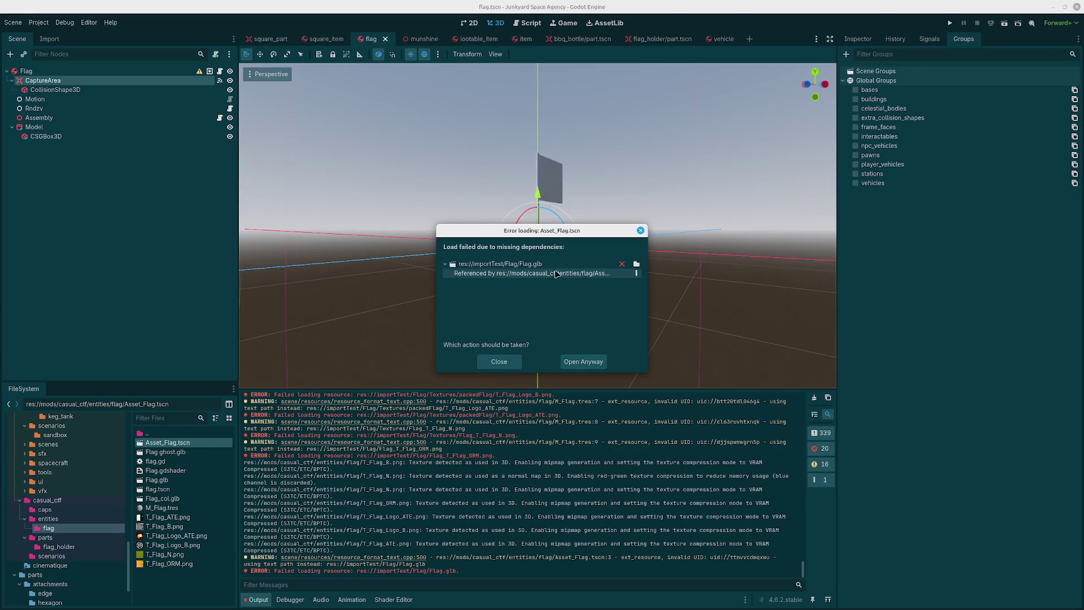
{"action": "left_click", "coordinate": [637, 264]}
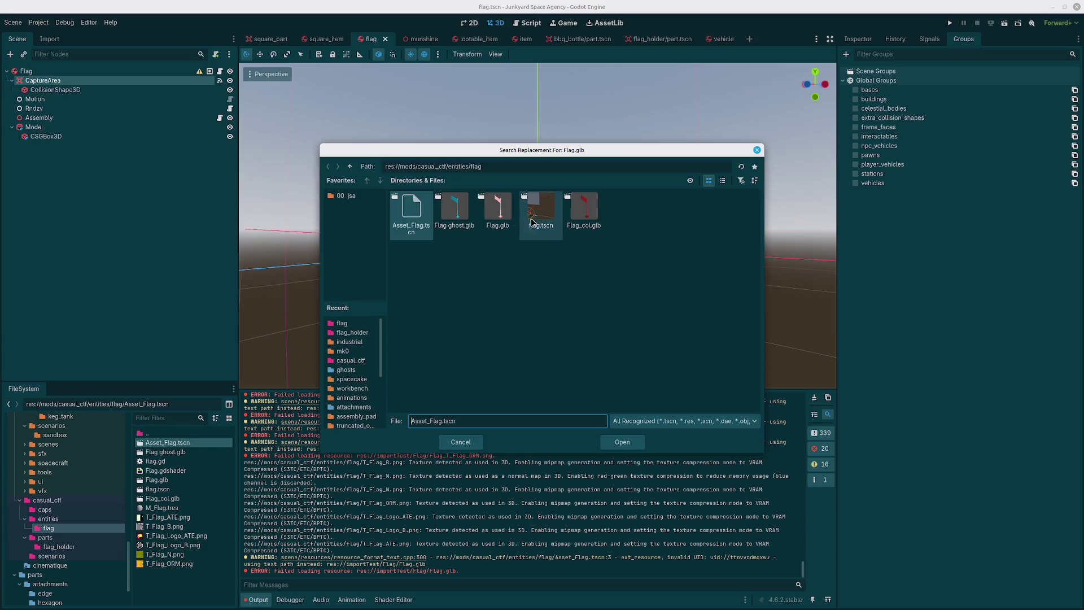
{"action": "double_click", "coordinate": [506, 218]}
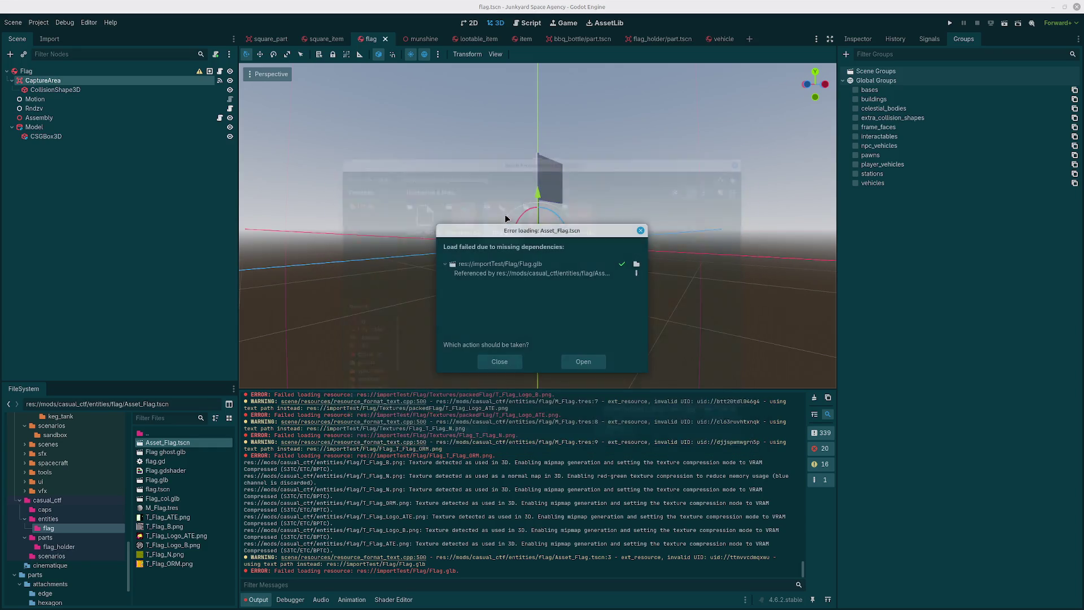
{"action": "left_click", "coordinate": [591, 361]}
{"action": "mouse_move", "coordinate": [525, 251]}
{"action": "left_mouse_down"}
{"action": "mouse_move", "coordinate": [516, 242]}
{"action": "mouse_move", "coordinate": [624, 203]}
{"action": "mouse_move", "coordinate": [644, 239]}
{"action": "mouse_move", "coordinate": [528, 247]}
{"action": "left_mouse_up"}
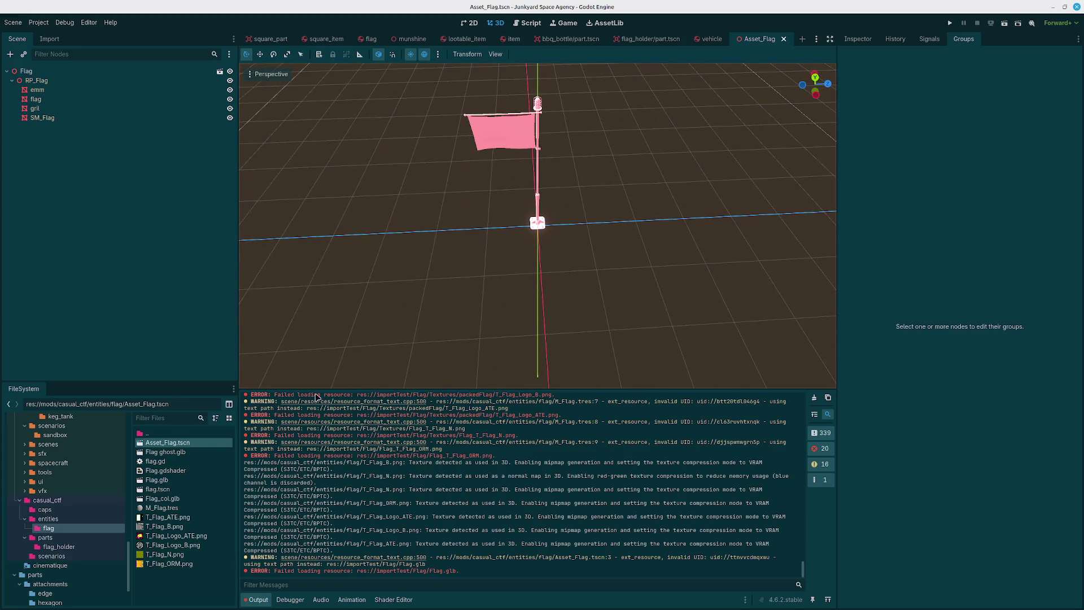
{"action": "mouse_move", "coordinate": [473, 211]}
{"action": "left_mouse_down"}
{"action": "mouse_move", "coordinate": [646, 141]}
{"action": "mouse_move", "coordinate": [561, 252]}
{"action": "mouse_move", "coordinate": [557, 235]}
{"action": "mouse_move", "coordinate": [607, 213]}
{"action": "mouse_move", "coordinate": [346, 206]}
{"action": "left_mouse_up"}
{"action": "left_click", "coordinate": [116, 71]}
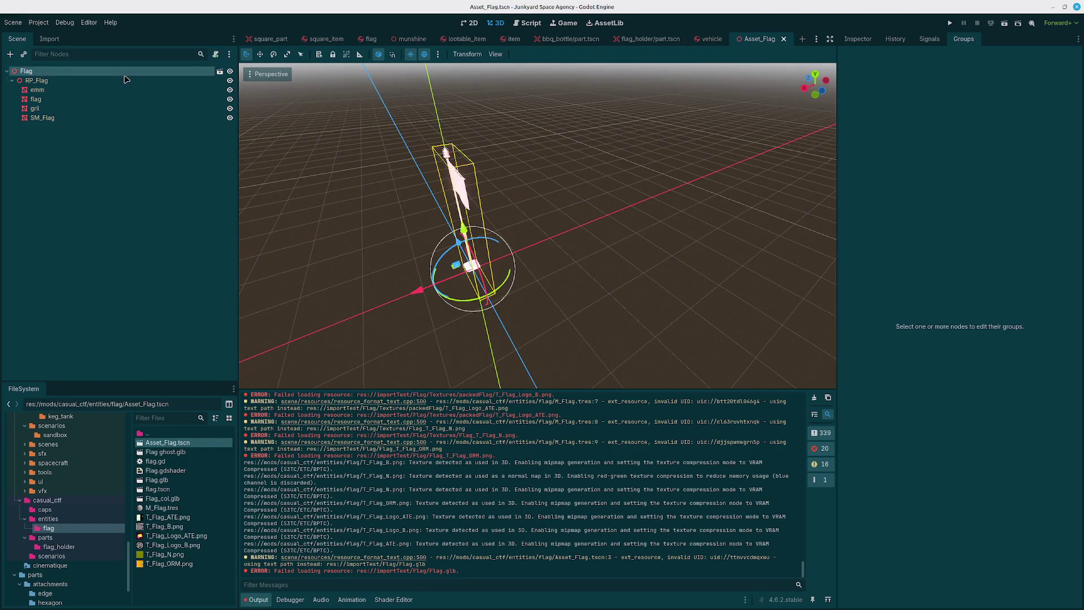
Reimport Flag.glb and check the updated flag model in the viewport
{"action": "right_click", "coordinate": [190, 479]}
{"action": "left_click", "coordinate": [246, 567]}
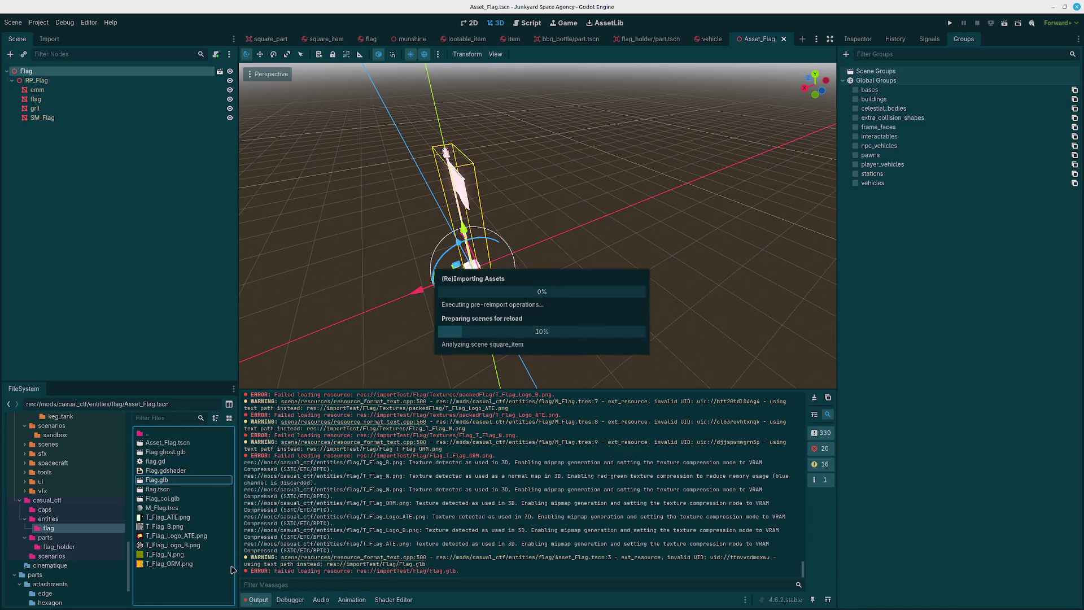
{"action": "mouse_move", "coordinate": [440, 285]}
{"action": "left_mouse_down"}
{"action": "mouse_move", "coordinate": [532, 213]}
{"action": "mouse_move", "coordinate": [530, 229]}
{"action": "left_mouse_up"}
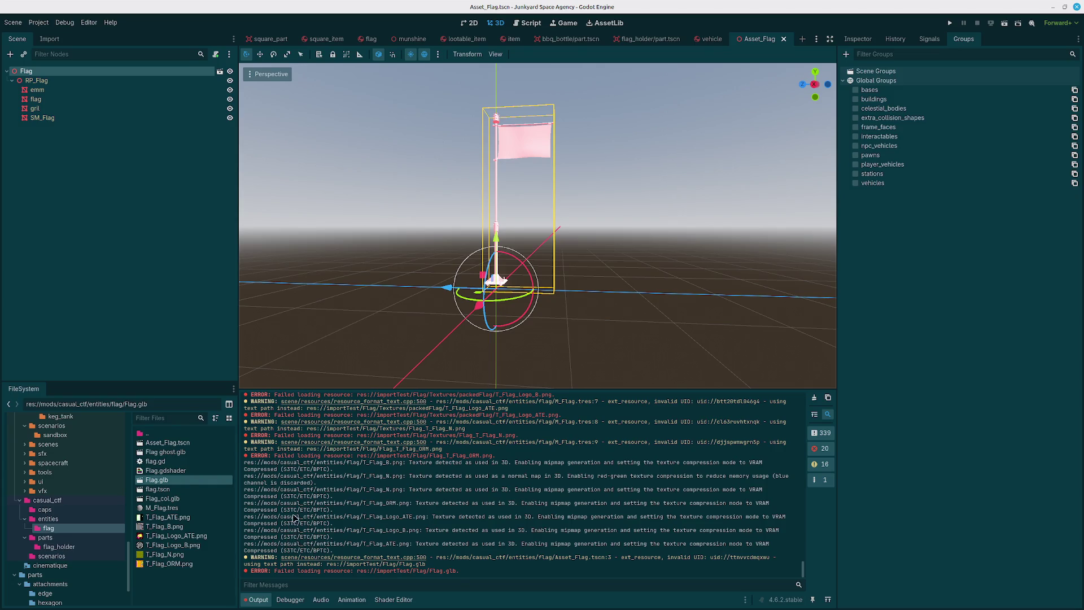
{"action": "scroll", "coordinate": [537, 316], "scroll_direction": "up", "scroll_amount": 3}
{"action": "left_click_drag", "start_coordinate": [537, 265], "coordinate": [537, 338]}
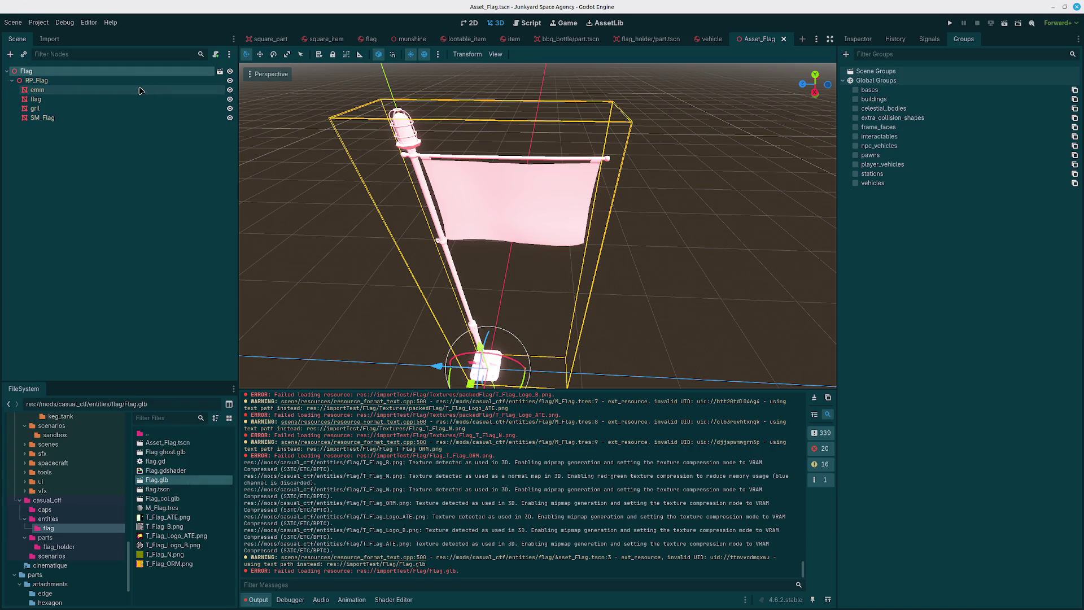
Set Flag.glb's M_Flag material to use the external M_Flag.tres and reimport
{"action": "double_click", "coordinate": [192, 480]}
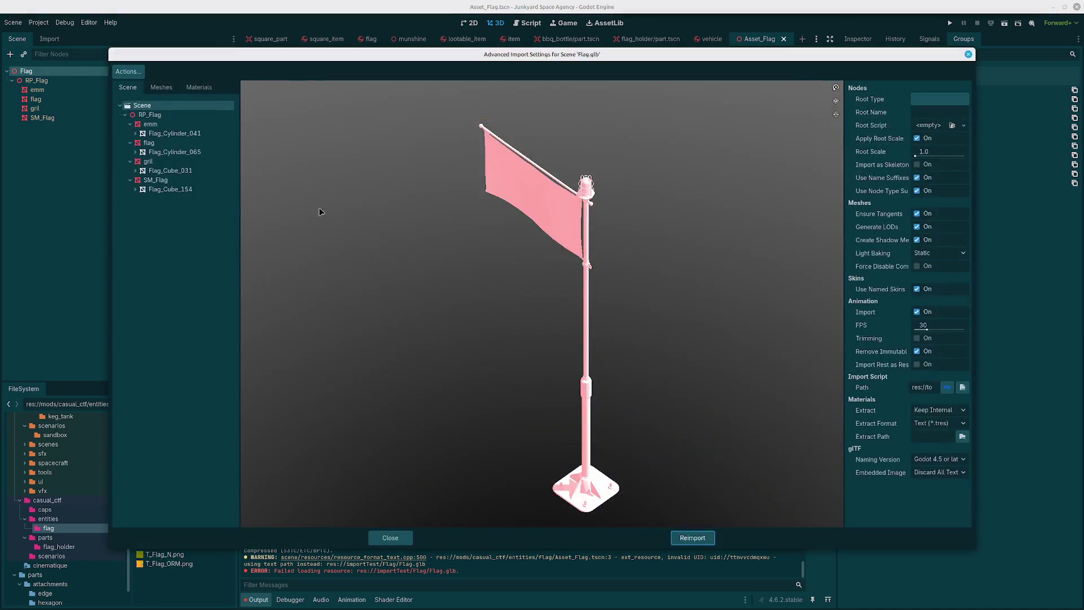
{"action": "left_click", "coordinate": [198, 87]}
{"action": "left_click", "coordinate": [143, 105]}
{"action": "left_click", "coordinate": [917, 98]}
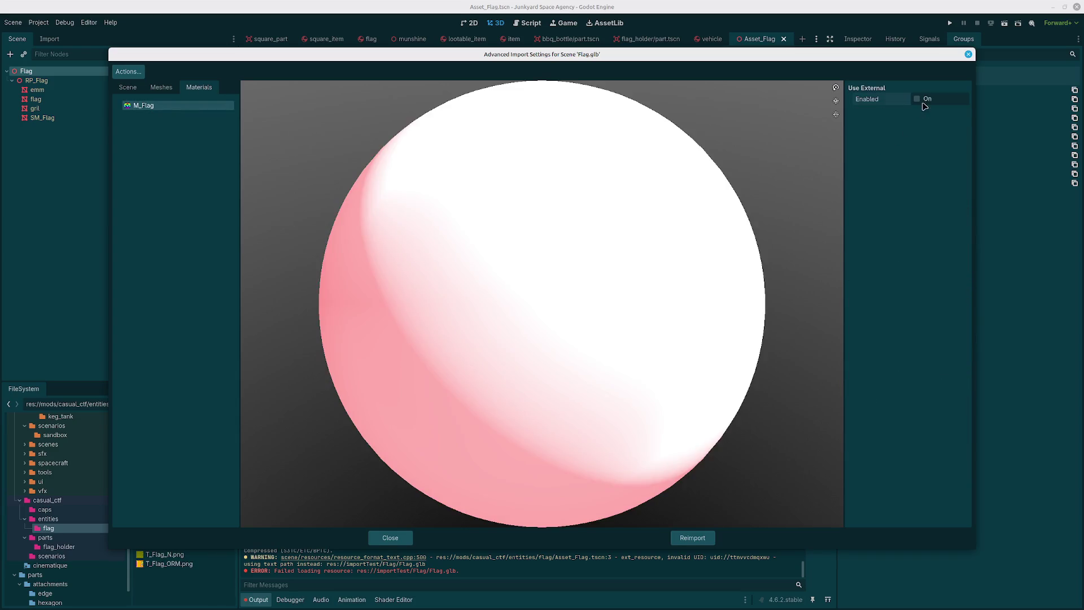
{"action": "left_click", "coordinate": [961, 112]}
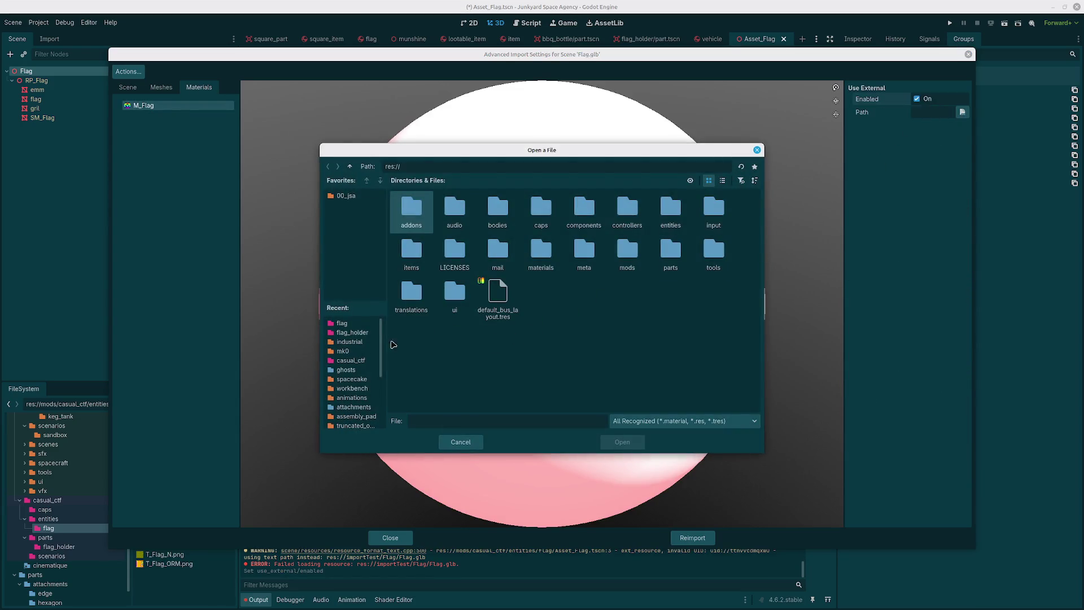
{"action": "left_click", "coordinate": [367, 323]}
{"action": "double_click", "coordinate": [413, 224]}
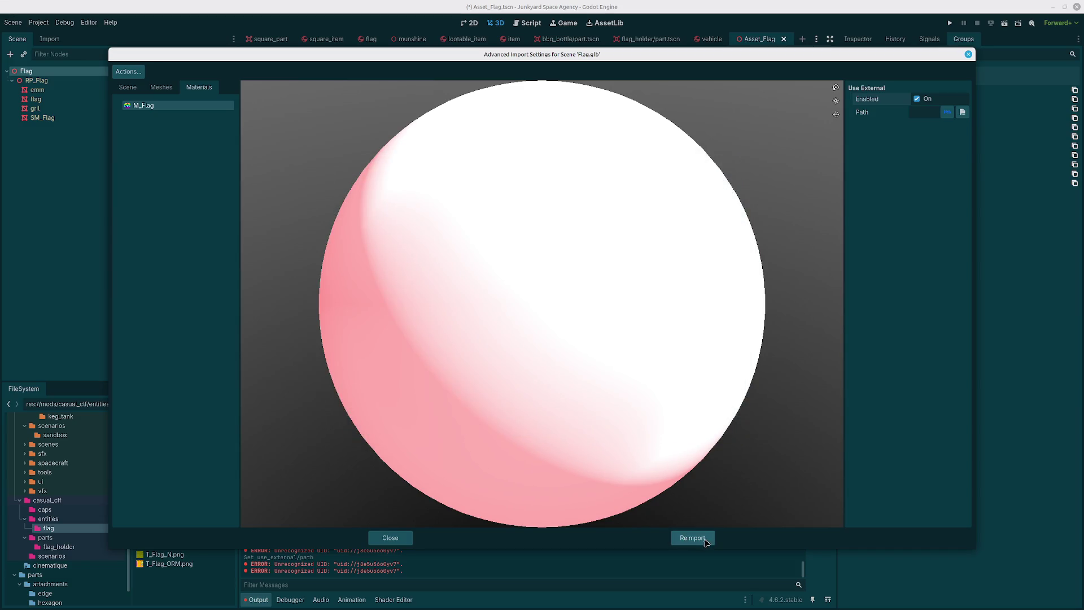
{"action": "left_click", "coordinate": [692, 537]}
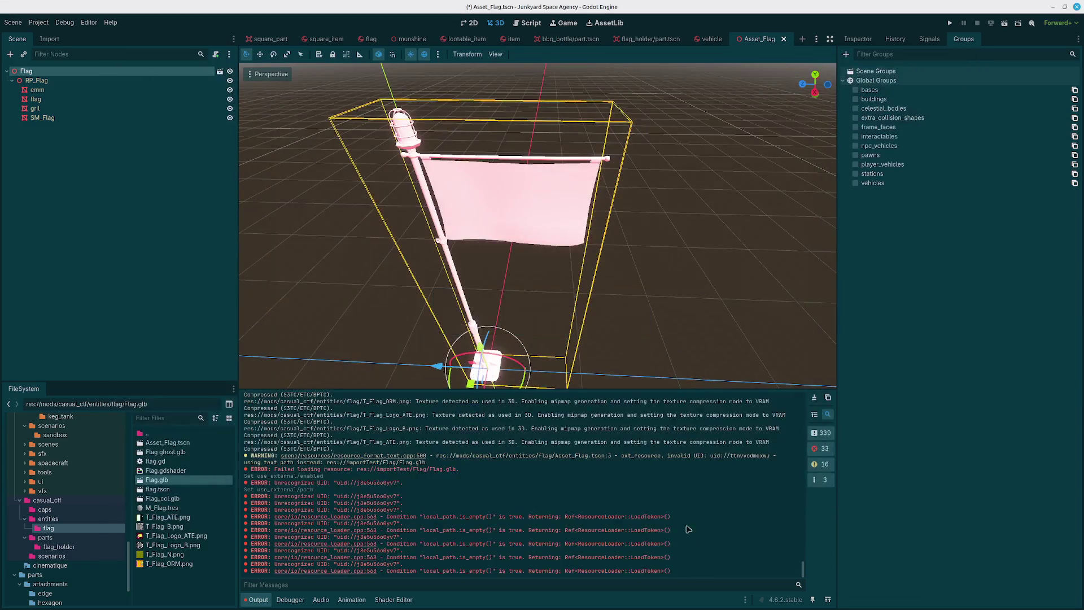
Select M_Flag.tres and expand its shader parameters in the Inspector
{"action": "left_click", "coordinate": [196, 508]}
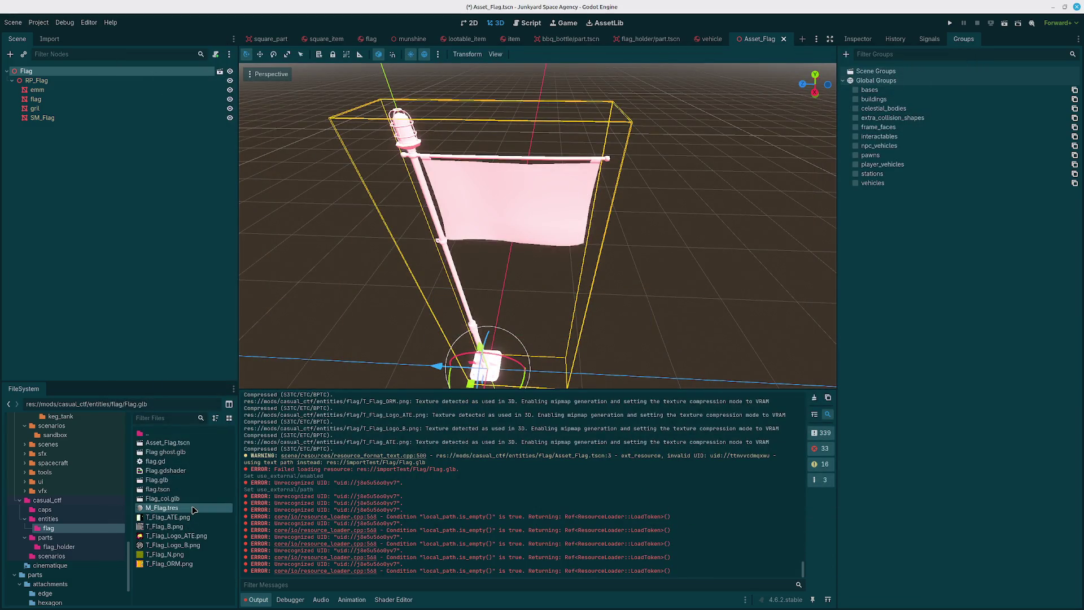
{"action": "left_click", "coordinate": [868, 38]}
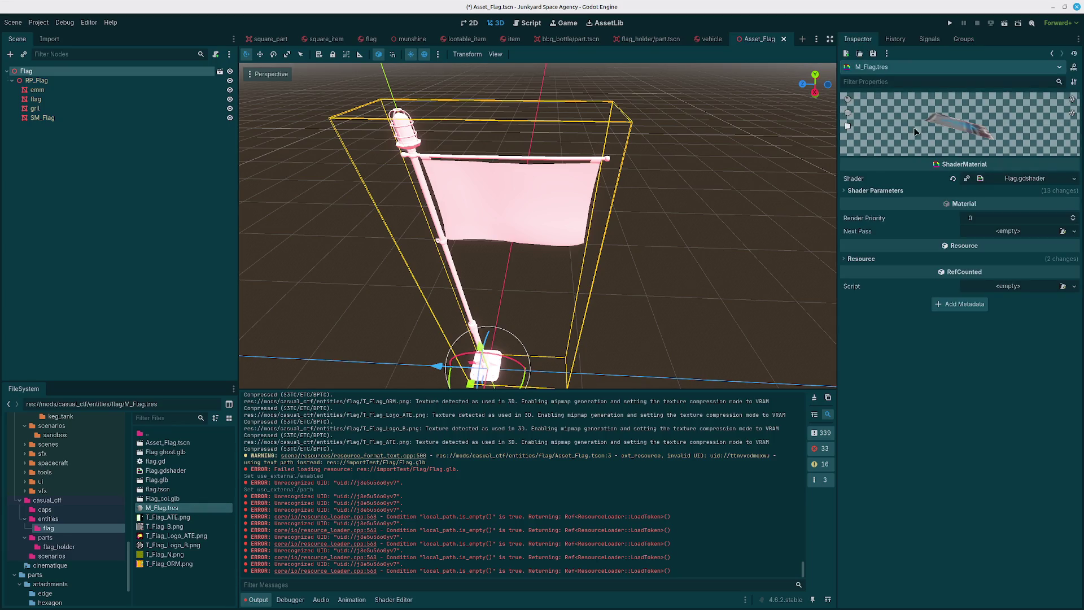
{"action": "left_click", "coordinate": [939, 191]}
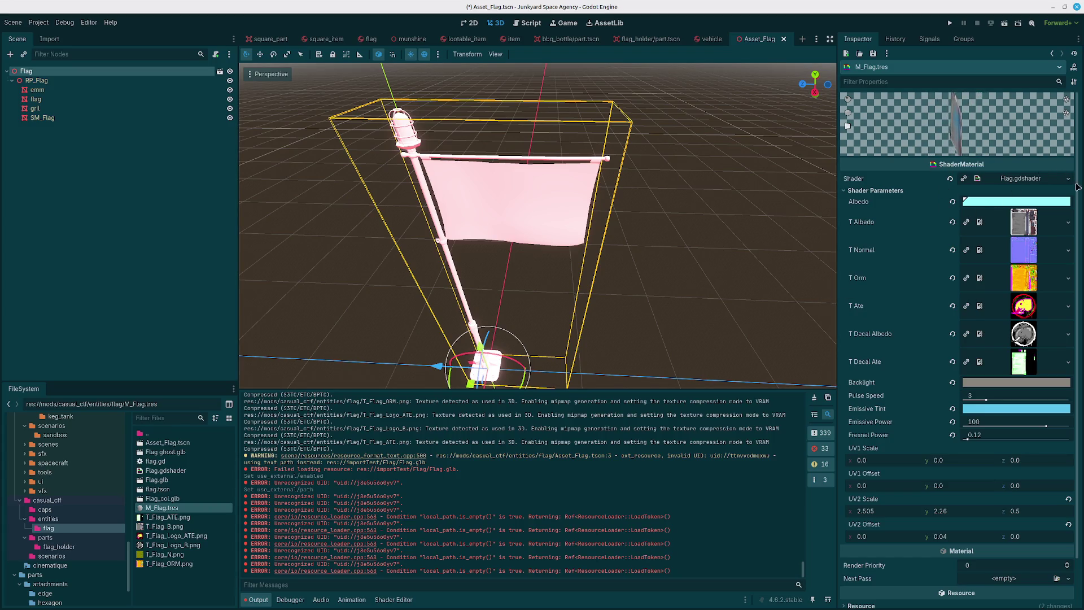
{"action": "left_click_drag", "start_coordinate": [834, 351], "coordinate": [777, 350]}
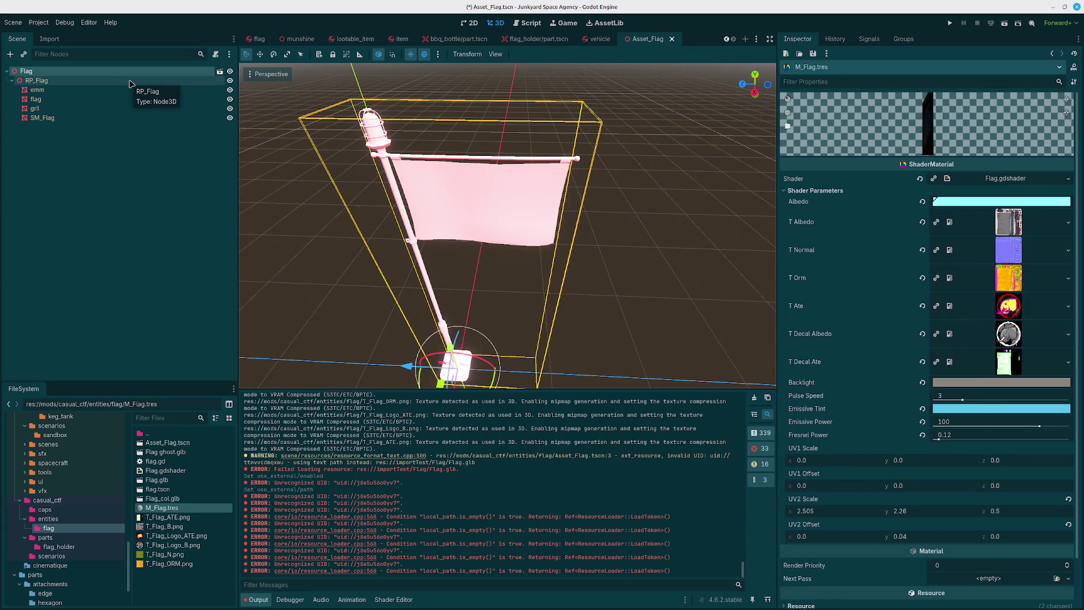
Close Asset_Flag, create a scene inherited from Flag.glb, then discard it without saving
{"action": "left_click", "coordinate": [673, 39]}
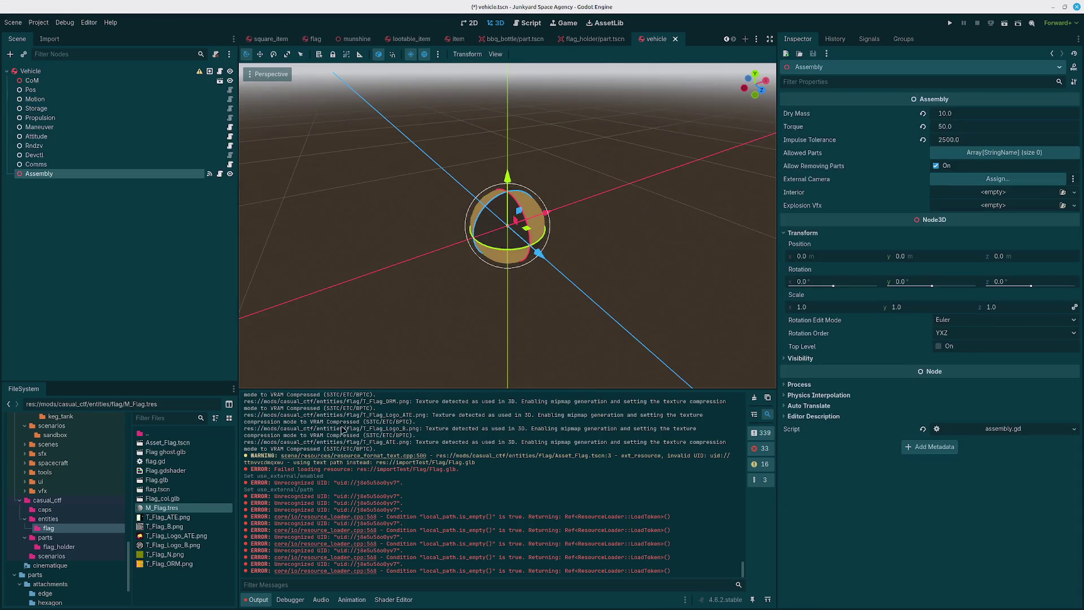
{"action": "right_click", "coordinate": [197, 487]}
{"action": "left_click", "coordinate": [238, 419]}
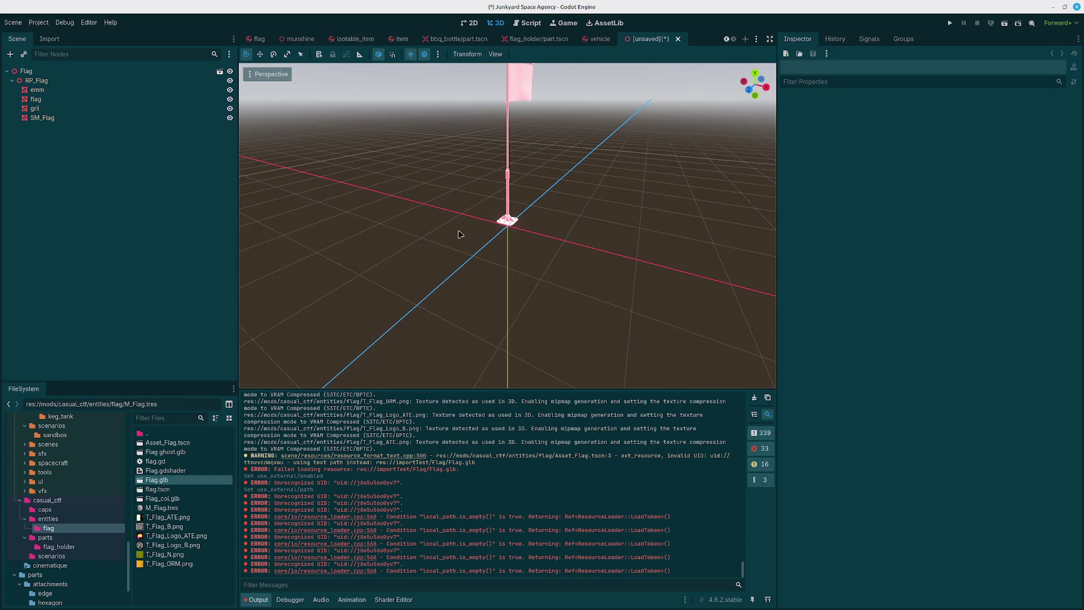
{"action": "scroll", "coordinate": [461, 234], "scroll_direction": "down", "scroll_amount": 3}
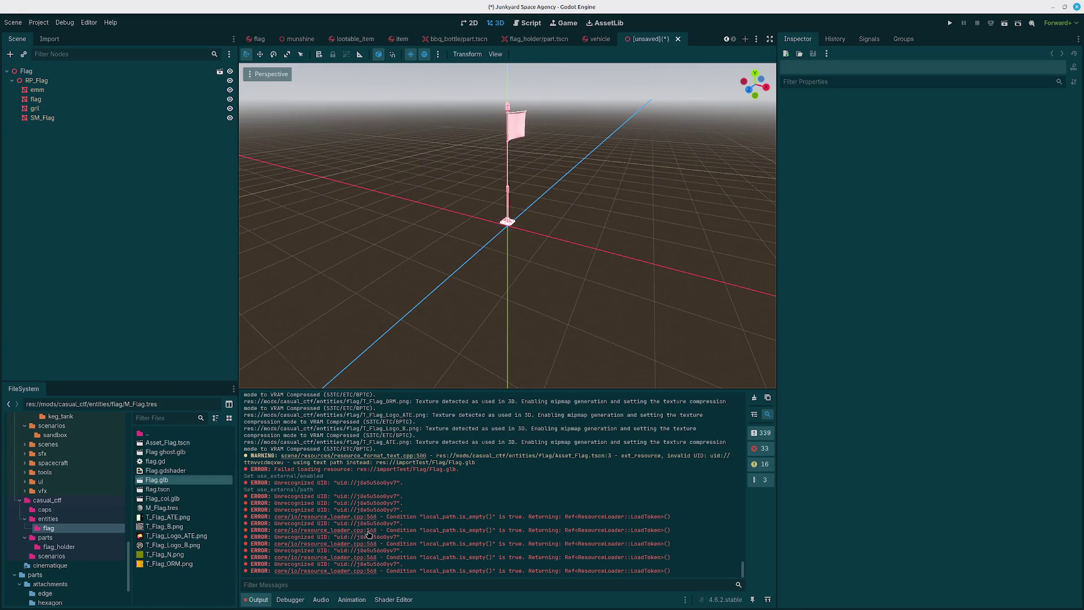
{"action": "mouse_move", "coordinate": [496, 208]}
{"action": "left_mouse_down"}
{"action": "mouse_move", "coordinate": [581, 167]}
{"action": "mouse_move", "coordinate": [571, 210]}
{"action": "mouse_move", "coordinate": [562, 157]}
{"action": "left_mouse_up"}
{"action": "left_click", "coordinate": [679, 39]}
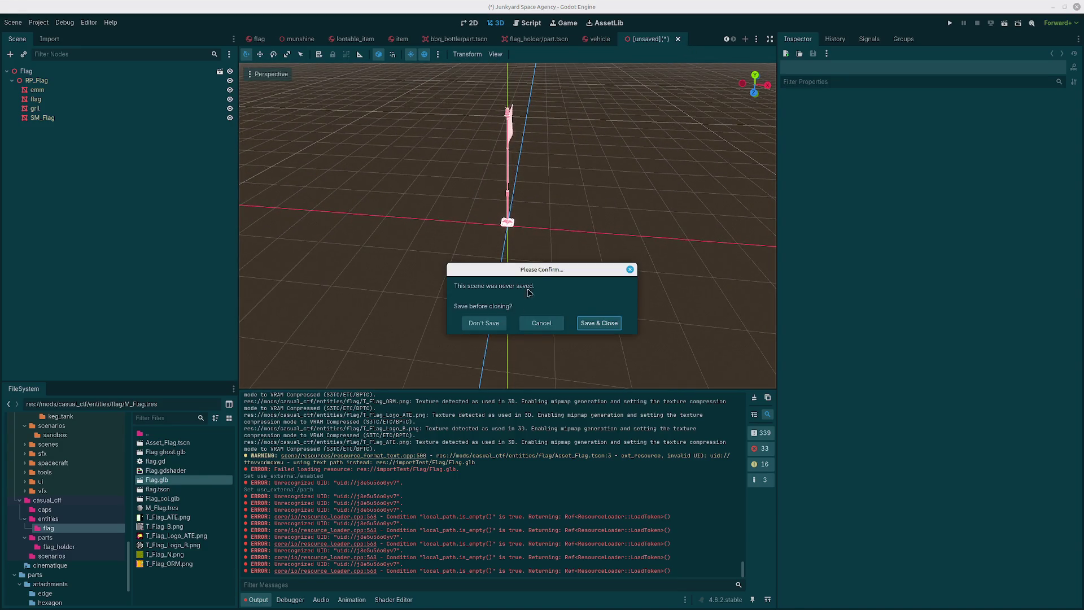
{"action": "left_click", "coordinate": [485, 324]}
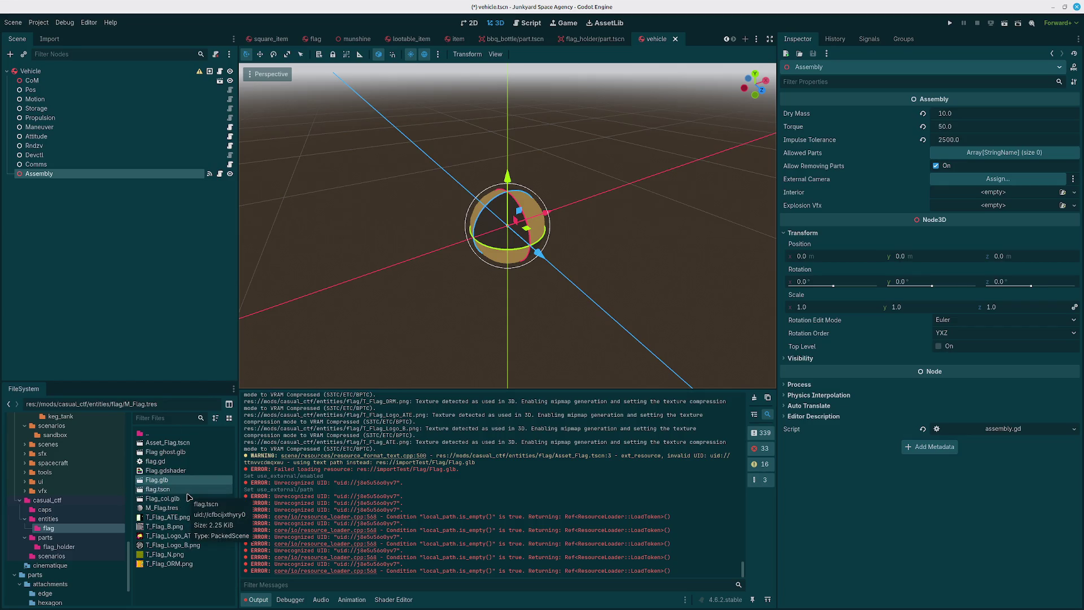
Open Flag.gdshader and Asset_Flag.tscn, and save the scene
{"action": "double_click", "coordinate": [196, 472]}
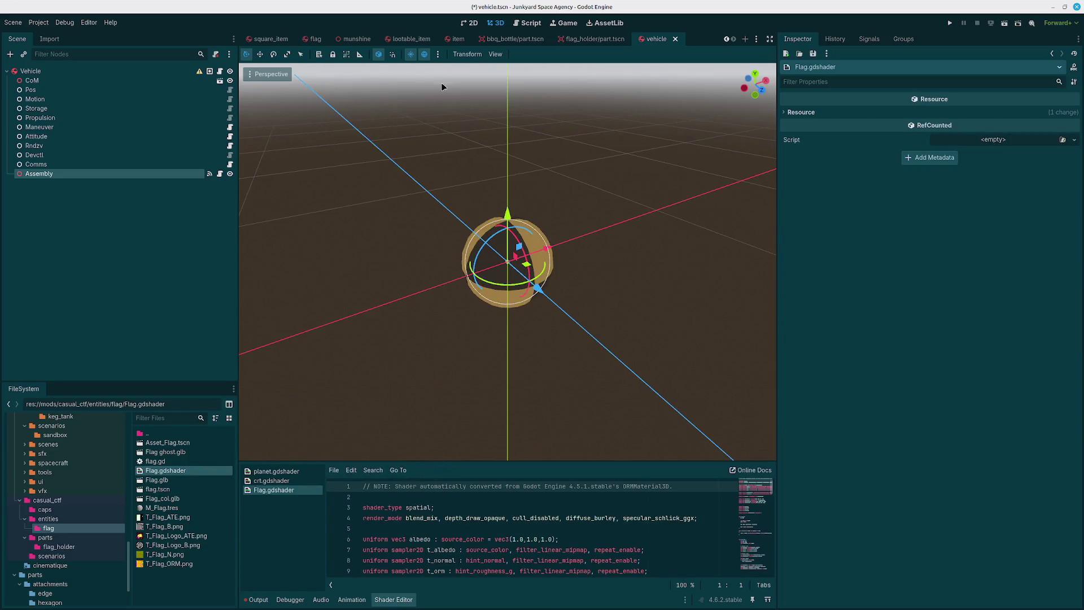
{"action": "double_click", "coordinate": [194, 445]}
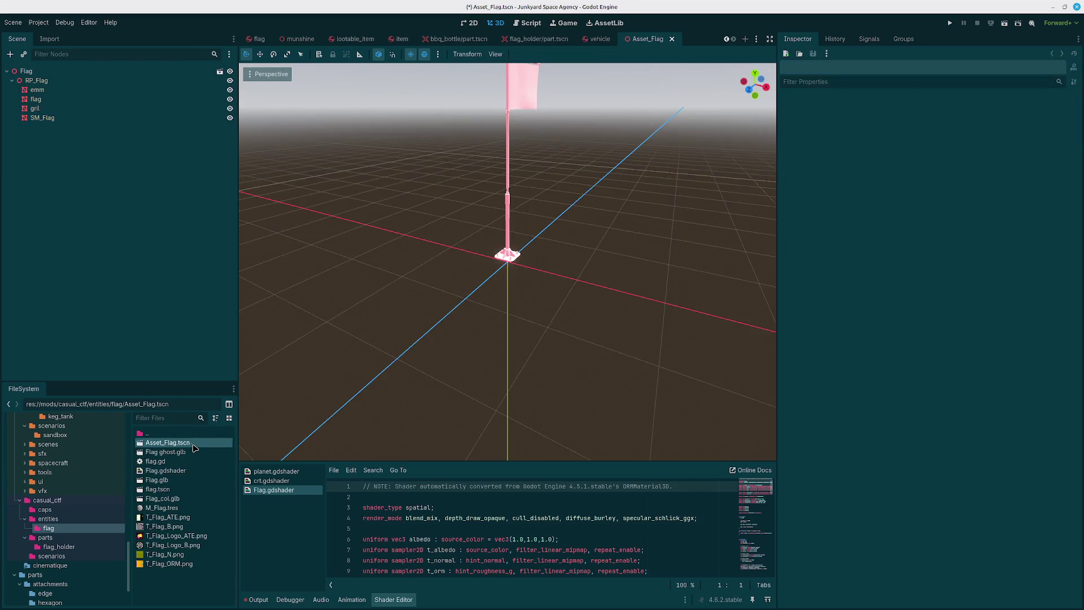
{"action": "key", "text": "ctrl+s"}
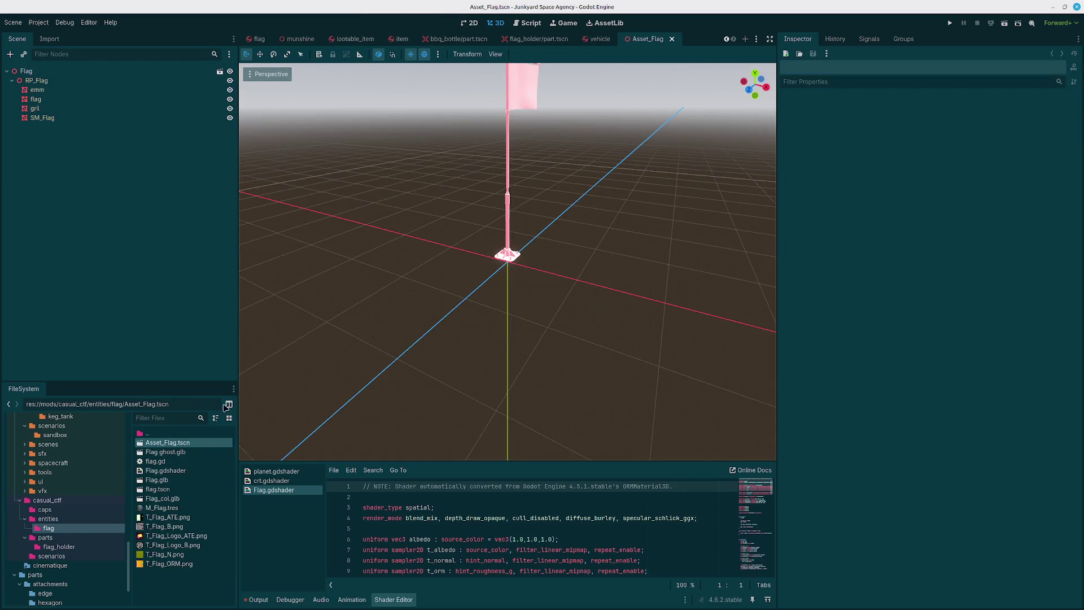
Inspect Flag ghost.glb's GHOST material import options, then open Flag.glb's import settings
{"action": "left_click", "coordinate": [200, 455]}
{"action": "double_click", "coordinate": [205, 456]}
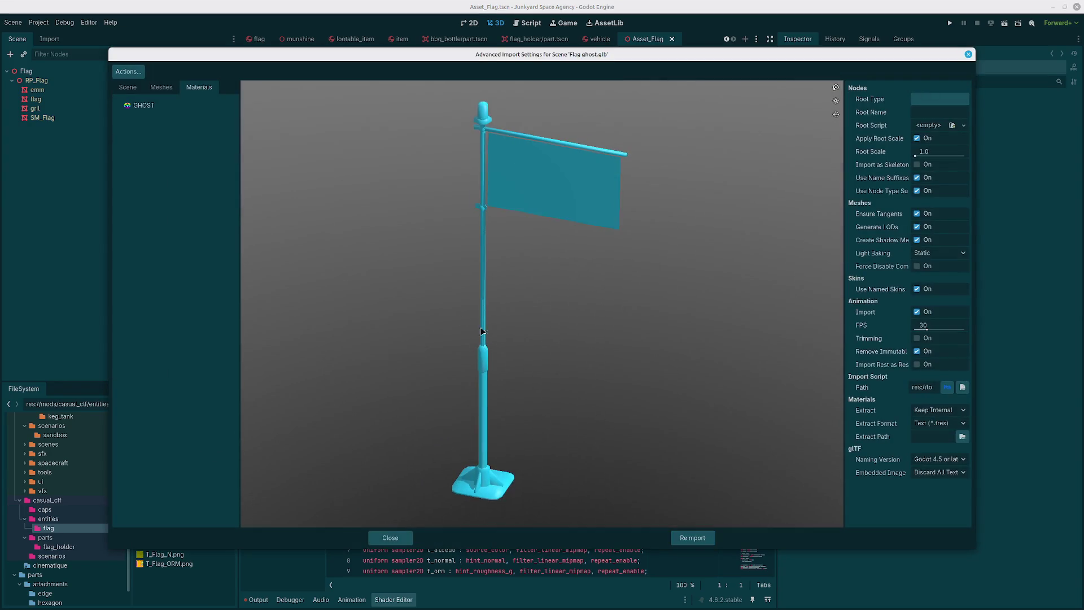
{"action": "left_click", "coordinate": [144, 105]}
{"action": "key", "text": "Escape"}
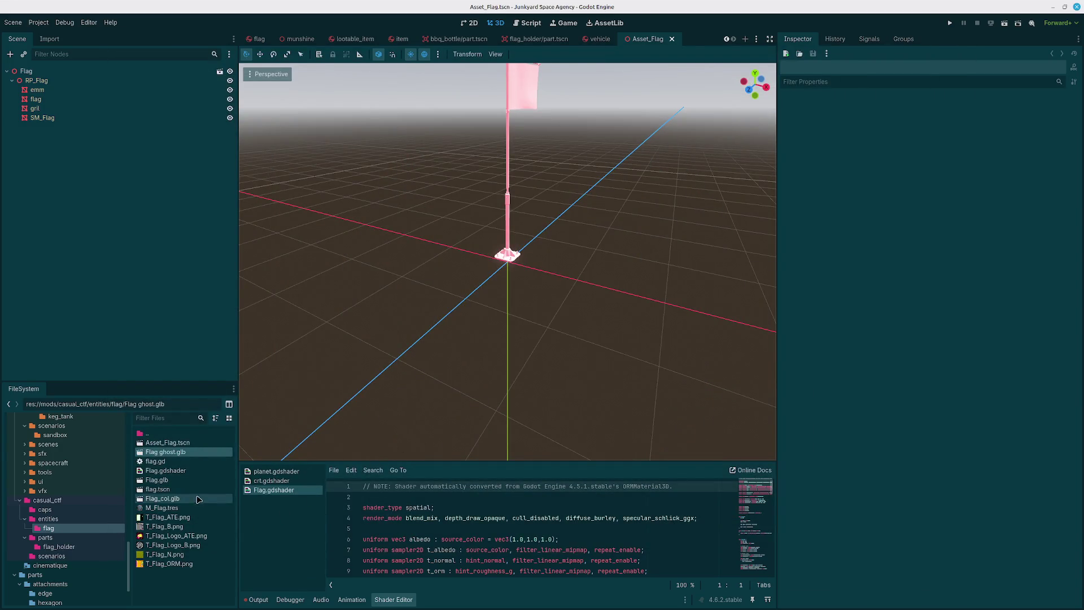
{"action": "double_click", "coordinate": [195, 481]}
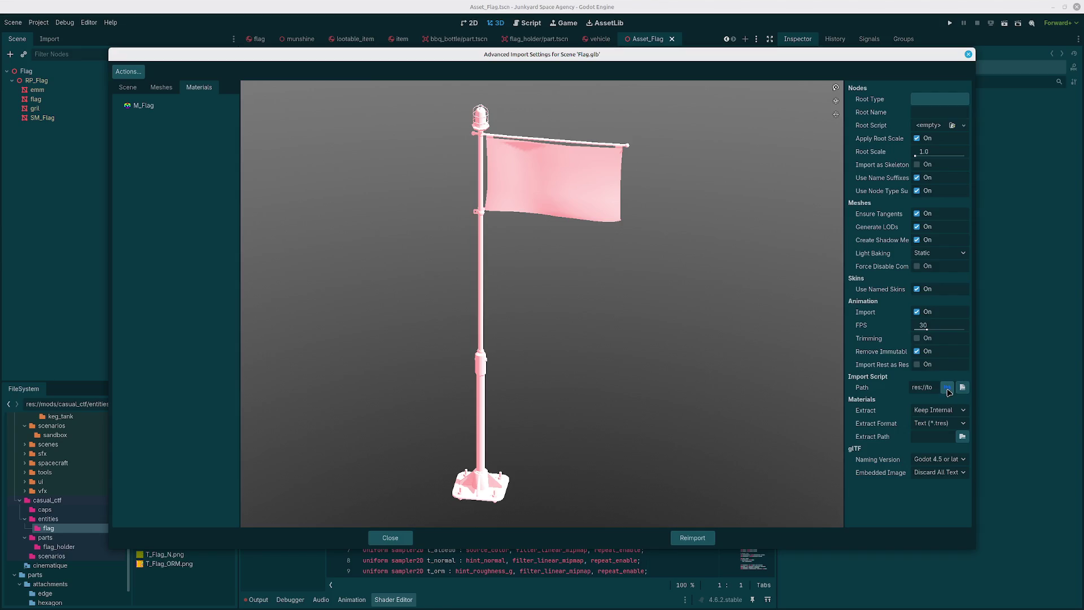
Clear Flag.glb's Import Script Path, reimport it, and show the output log
{"action": "triple_click", "coordinate": [929, 389]}
{"action": "key", "text": "BackSpace"}
{"action": "key", "text": "Return"}
{"action": "left_click", "coordinate": [695, 538]}
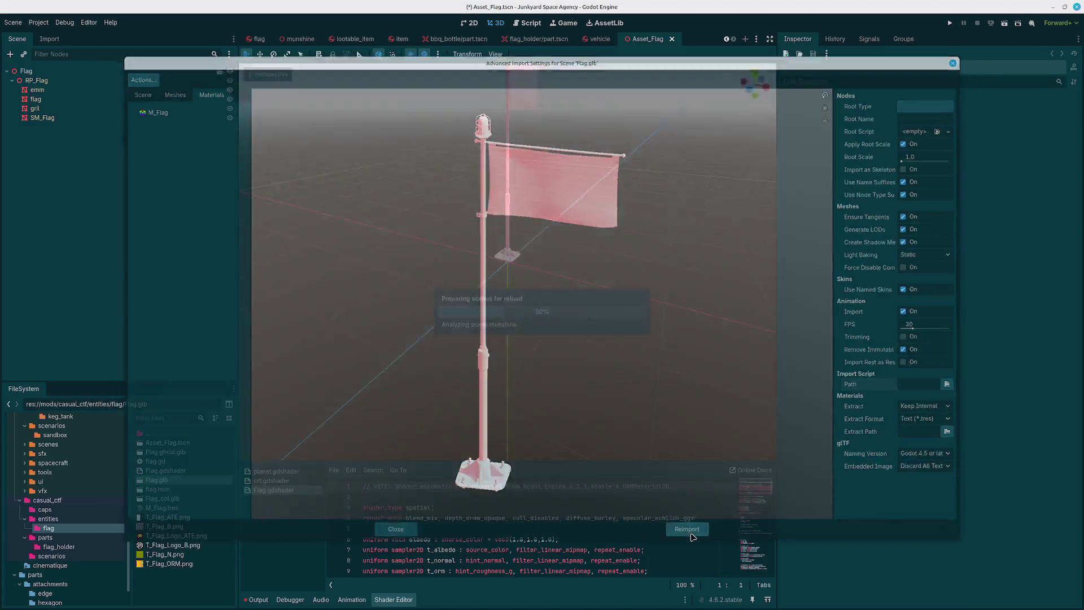
{"action": "left_click", "coordinate": [268, 598]}
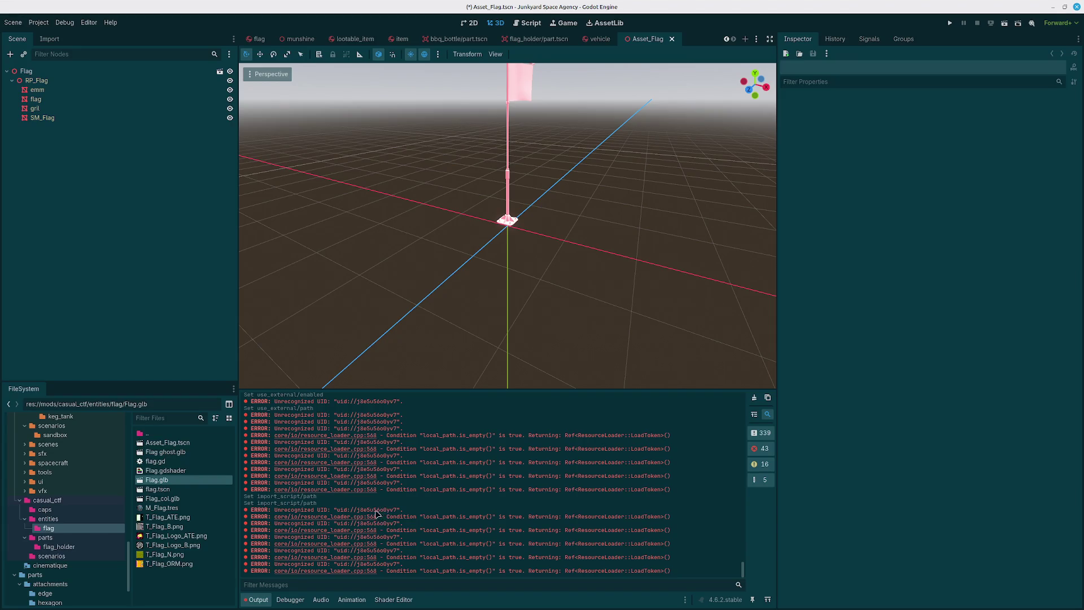
{"action": "right_click", "coordinate": [201, 485]}
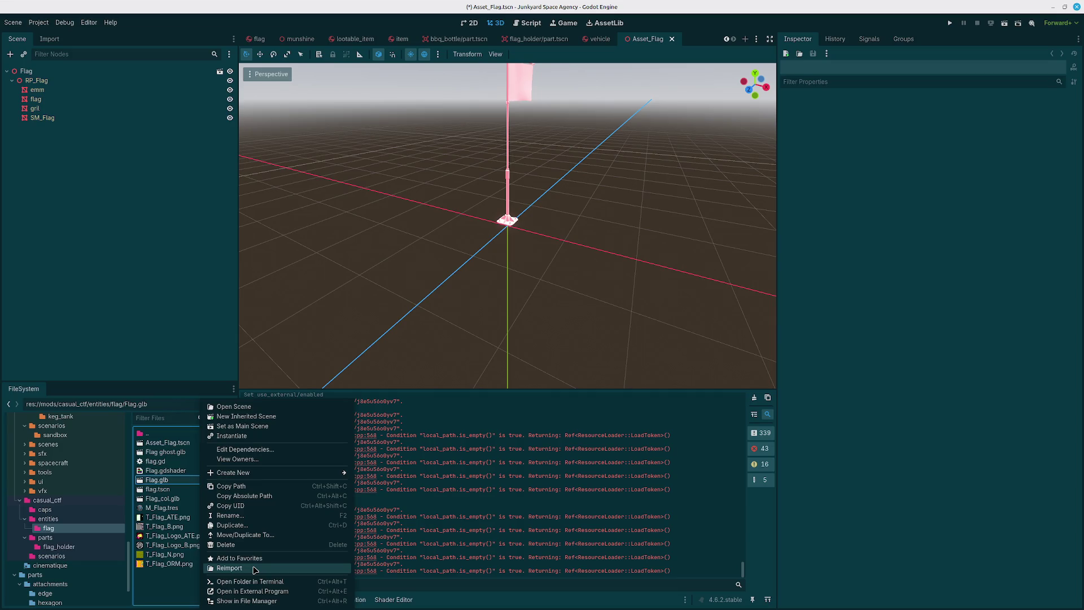
Review Flag.glb's dependencies and inspect the M_Flag.tres material
{"action": "left_click", "coordinate": [296, 450]}
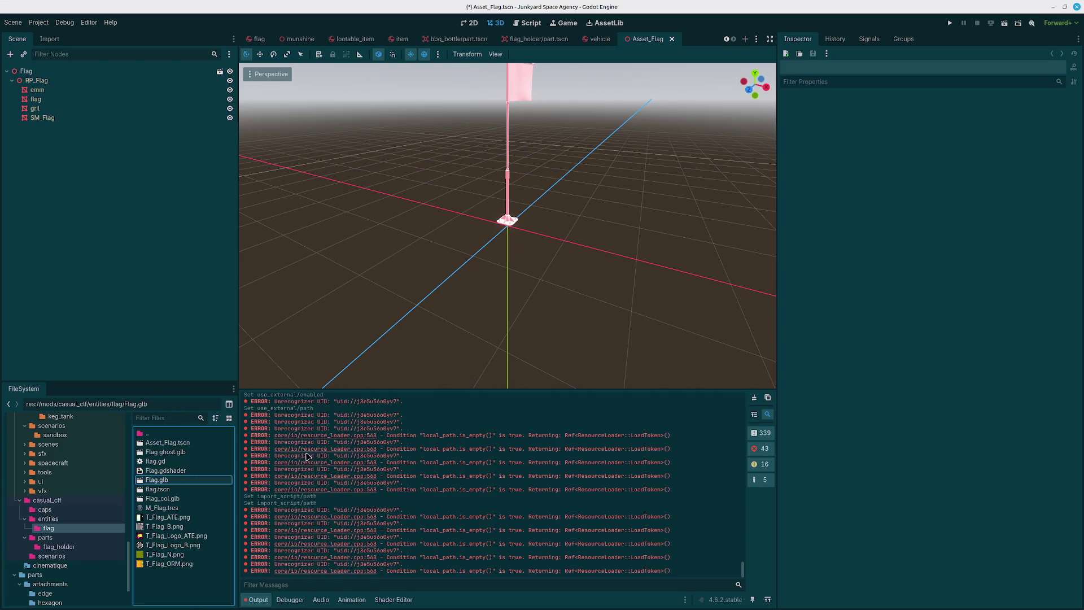
{"action": "left_click", "coordinate": [541, 416]}
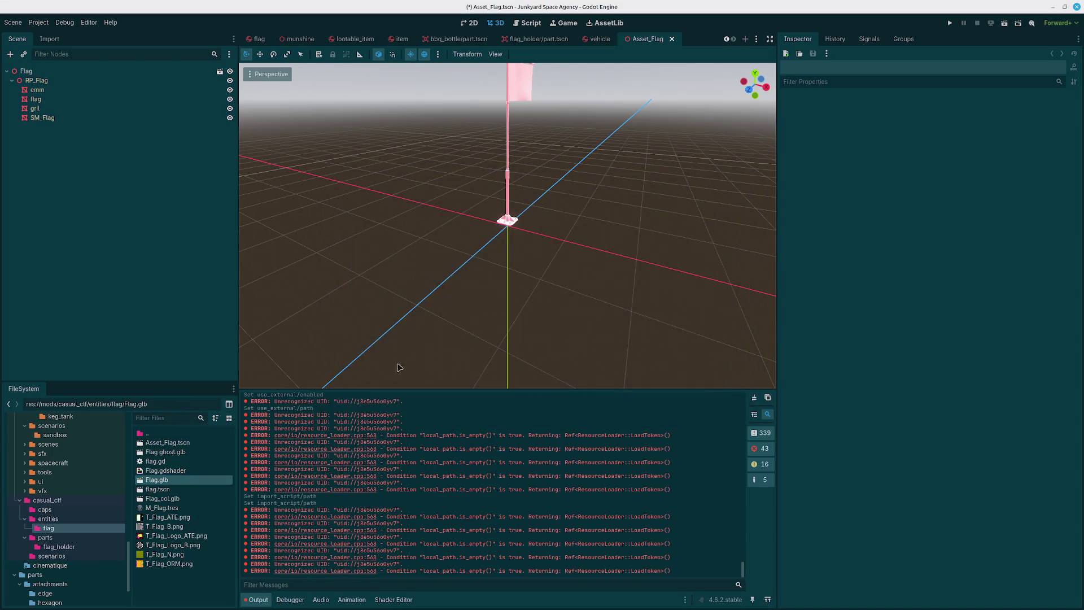
{"action": "left_click", "coordinate": [192, 509]}
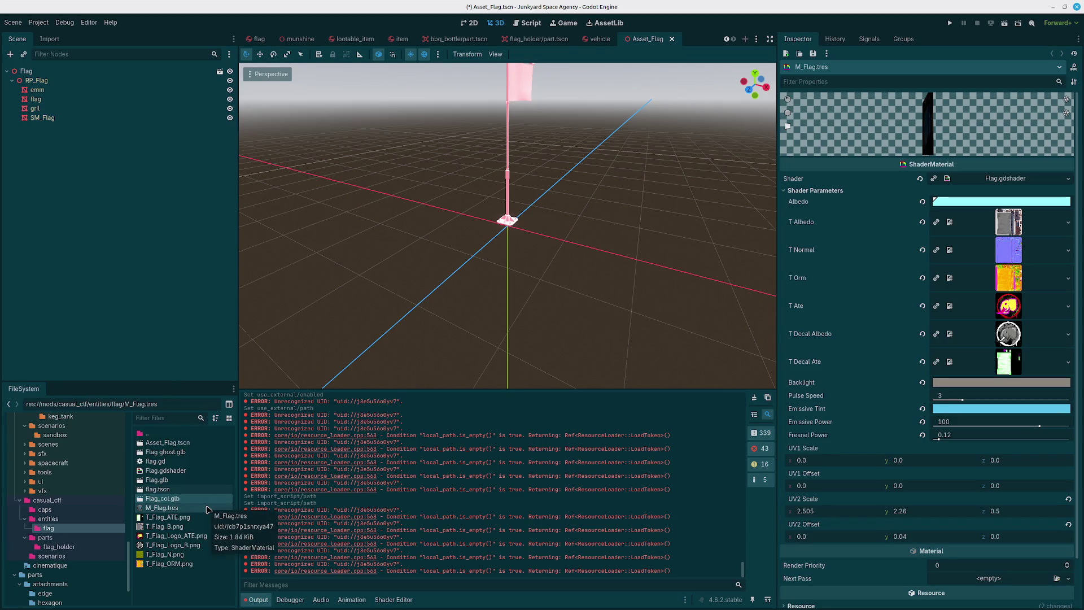
Delete Asset_Flag.tscn from the flag folder and confirm the removal
{"action": "left_click", "coordinate": [217, 443]}
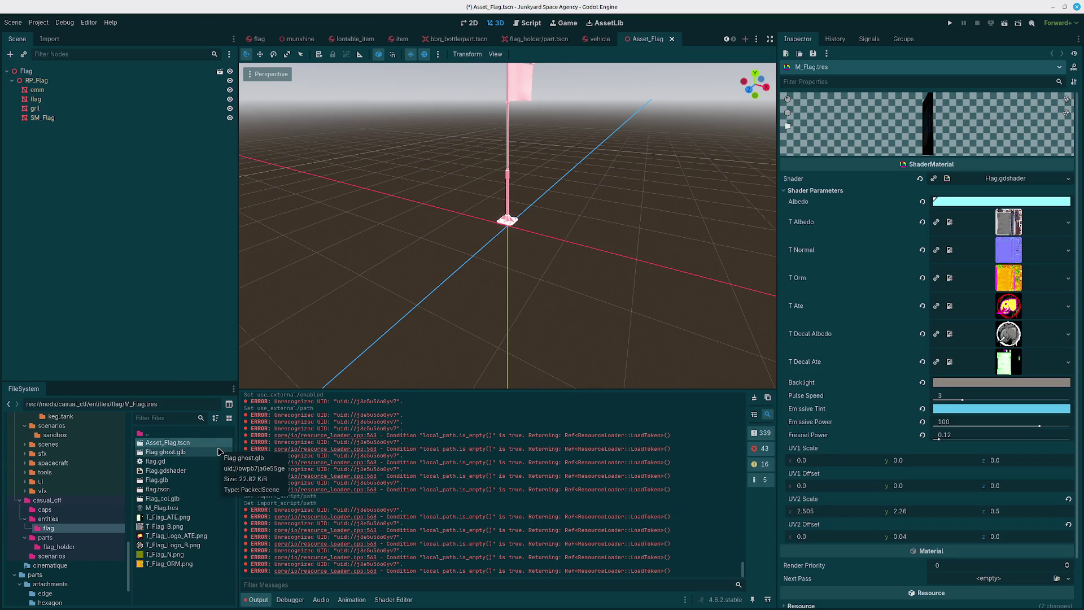
{"action": "key", "text": "Delete"}
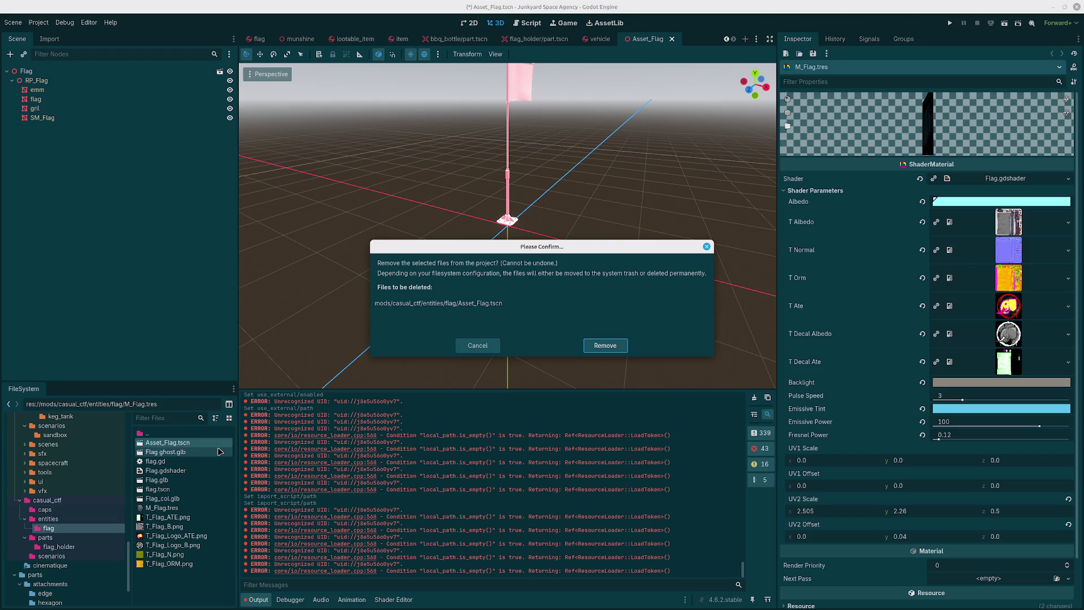
{"action": "key", "text": "Return"}
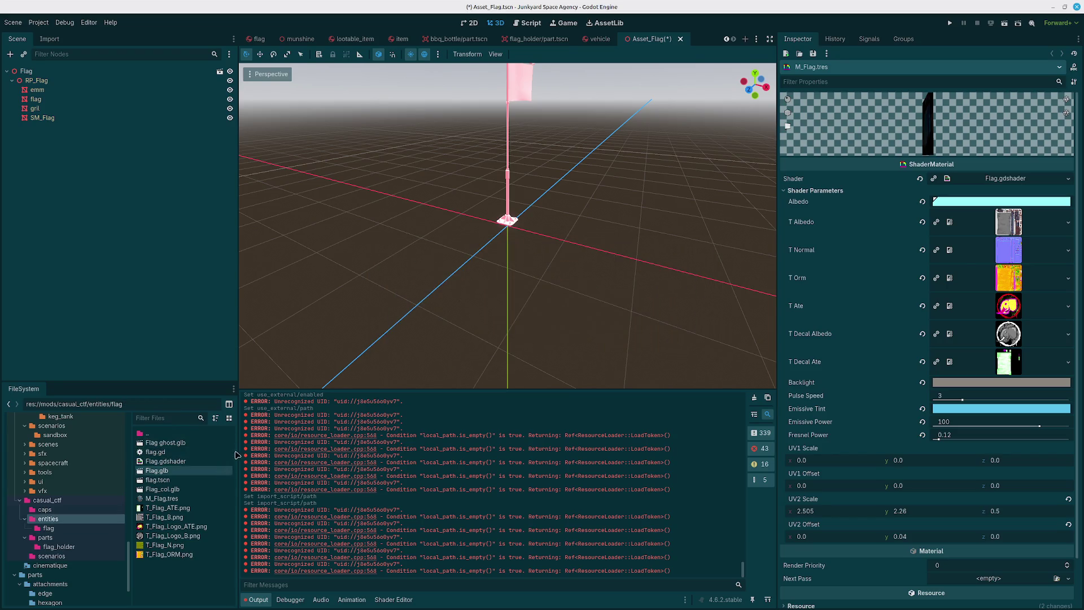
Permanently delete Flag.glb.import from JSA CTF Mod/entities/flag in Nemo, then return to Godot
{"action": "key", "text": "alt+Tab"}
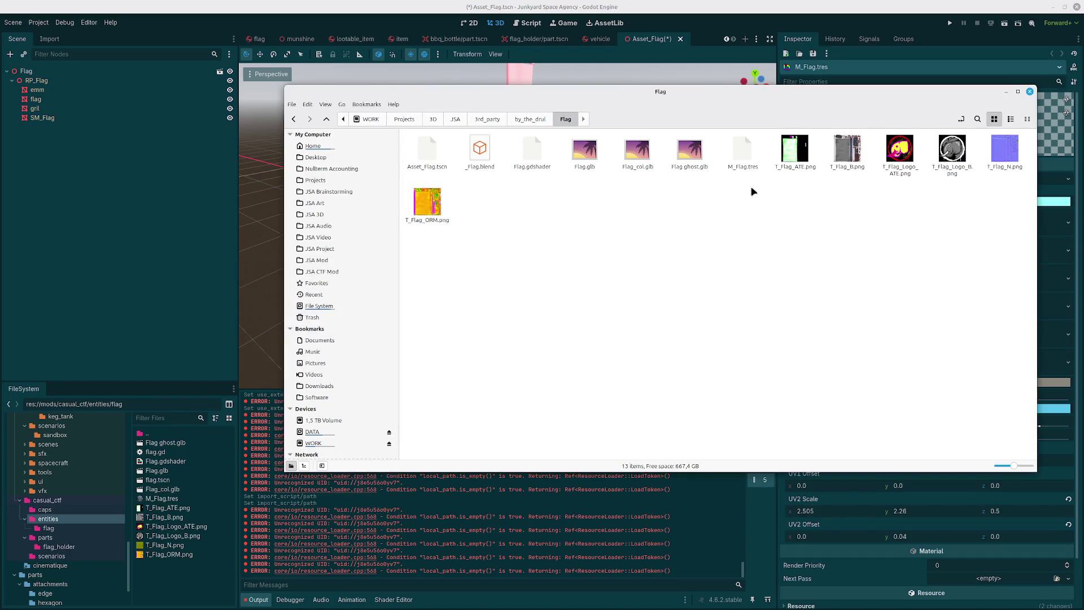
{"action": "scroll", "coordinate": [370, 337], "scroll_direction": "down", "scroll_amount": 2}
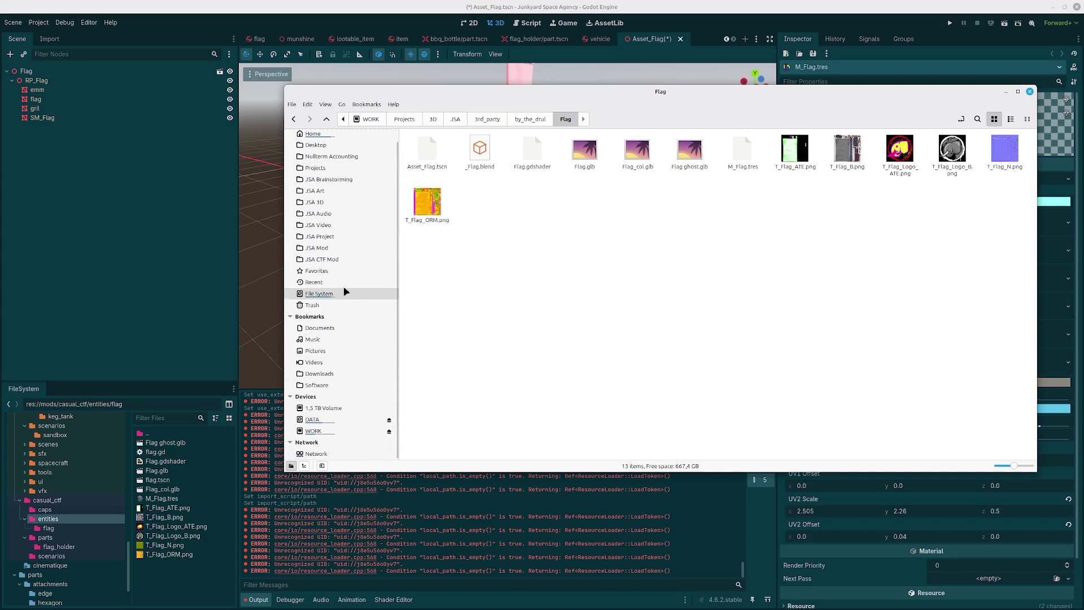
{"action": "left_click", "coordinate": [341, 259]}
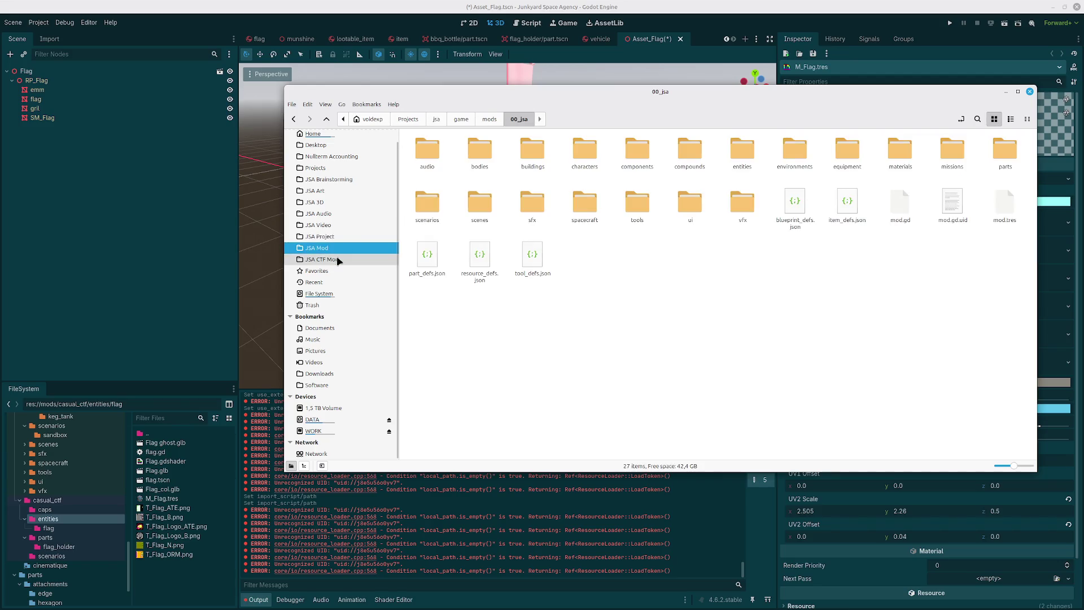
{"action": "double_click", "coordinate": [478, 158]}
{"action": "left_click", "coordinate": [438, 148]}
{"action": "double_click", "coordinate": [438, 149]}
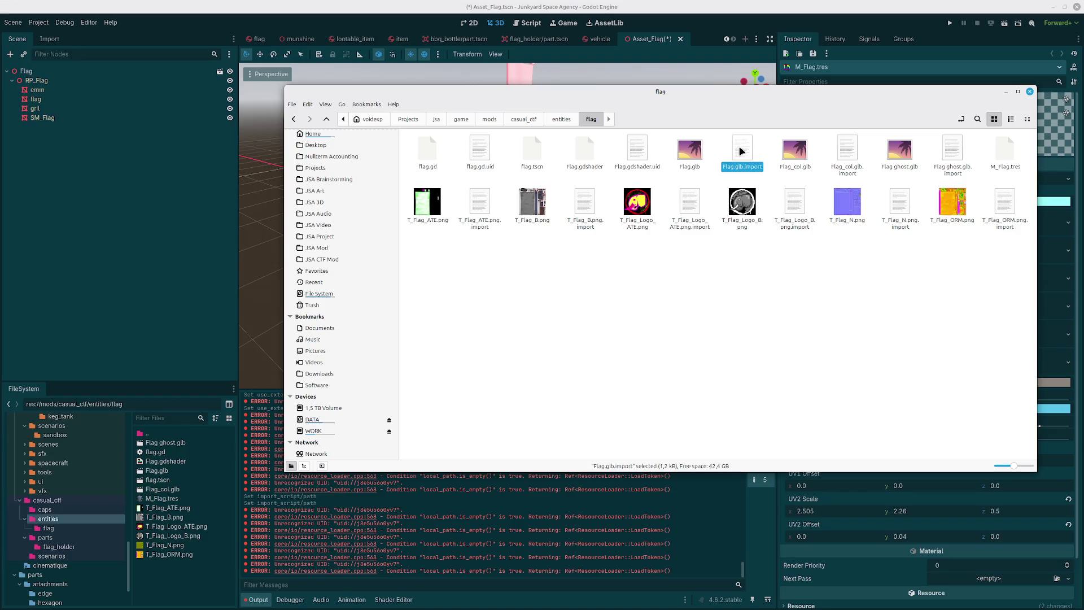
{"action": "key", "text": "shift+Delete"}
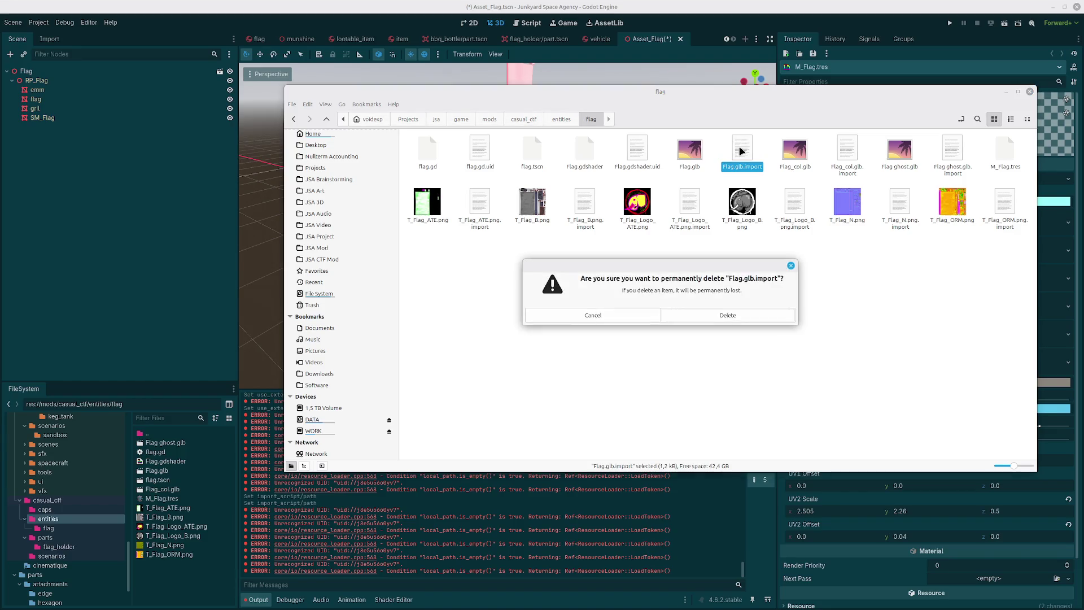
{"action": "key", "text": "Return"}
{"action": "key", "text": "alt+Tab"}
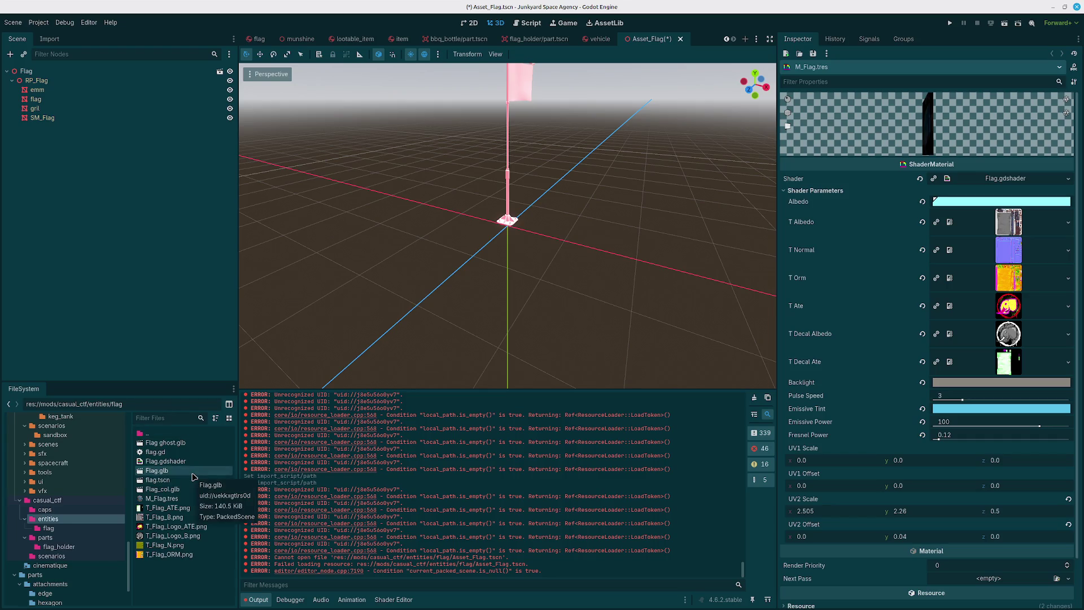
Close the Asset_Flag scene without saving and enlarge the shader editor panel
{"action": "key", "text": "ctrl+alt+r"}
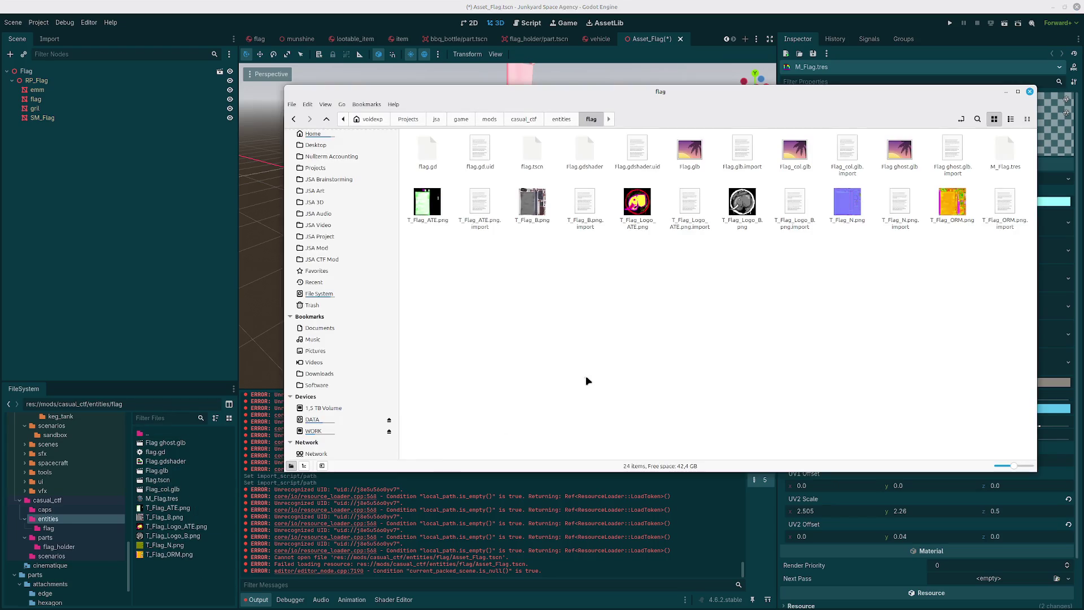
{"action": "key", "text": "ctrl+w"}
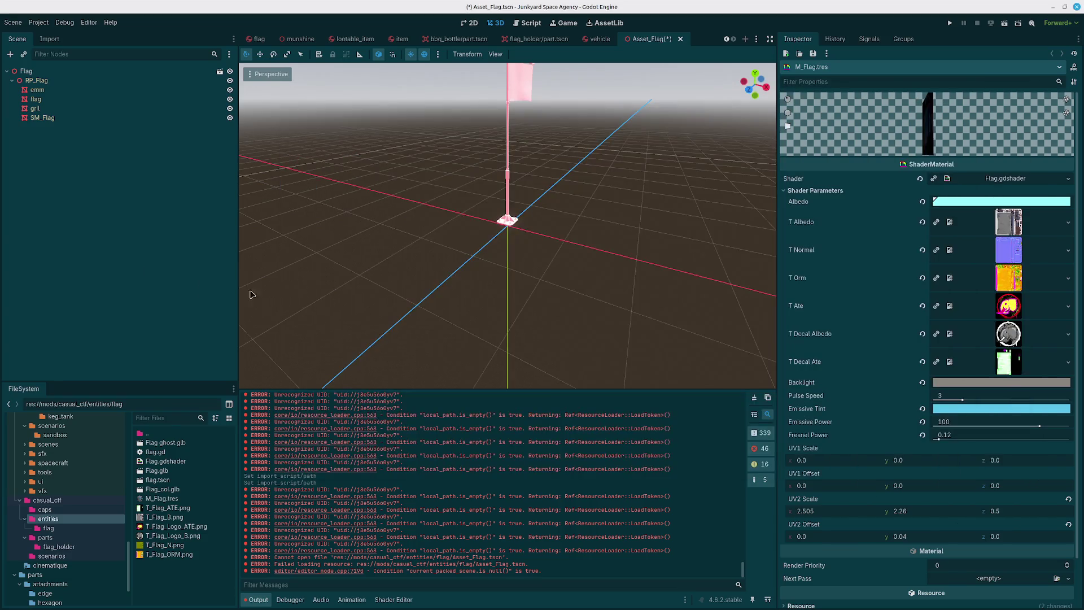
{"action": "left_click", "coordinate": [681, 38]}
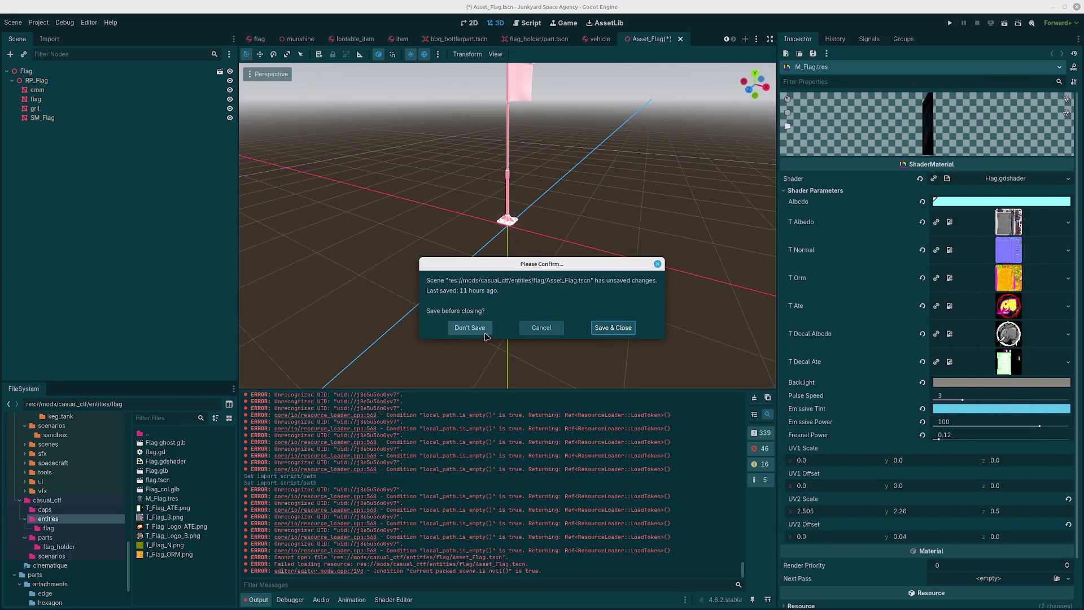
{"action": "left_click", "coordinate": [470, 329]}
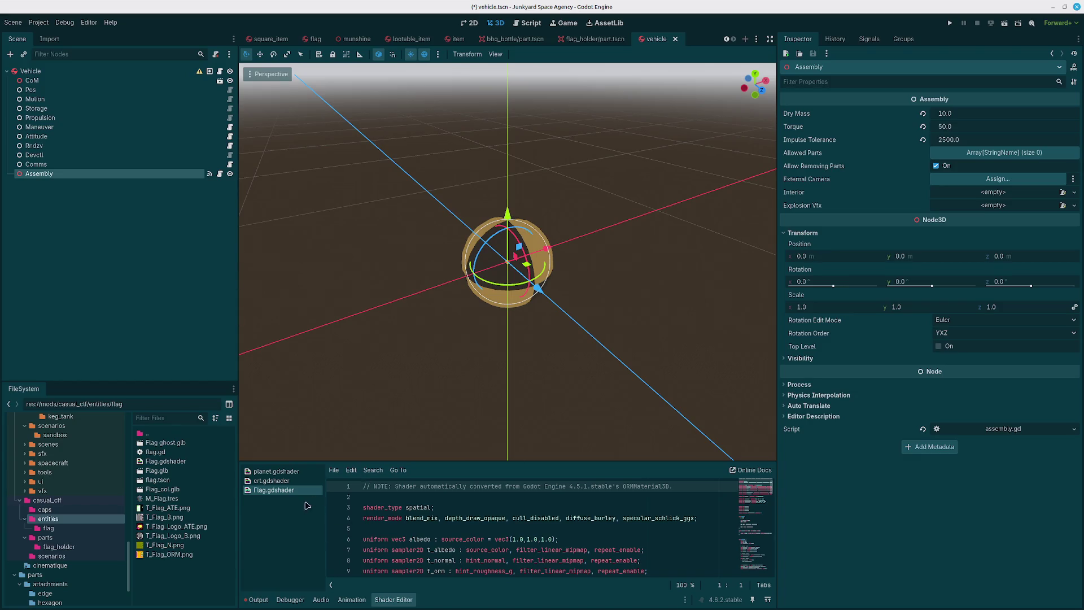
{"action": "left_click_drag", "start_coordinate": [412, 461], "coordinate": [410, 330]}
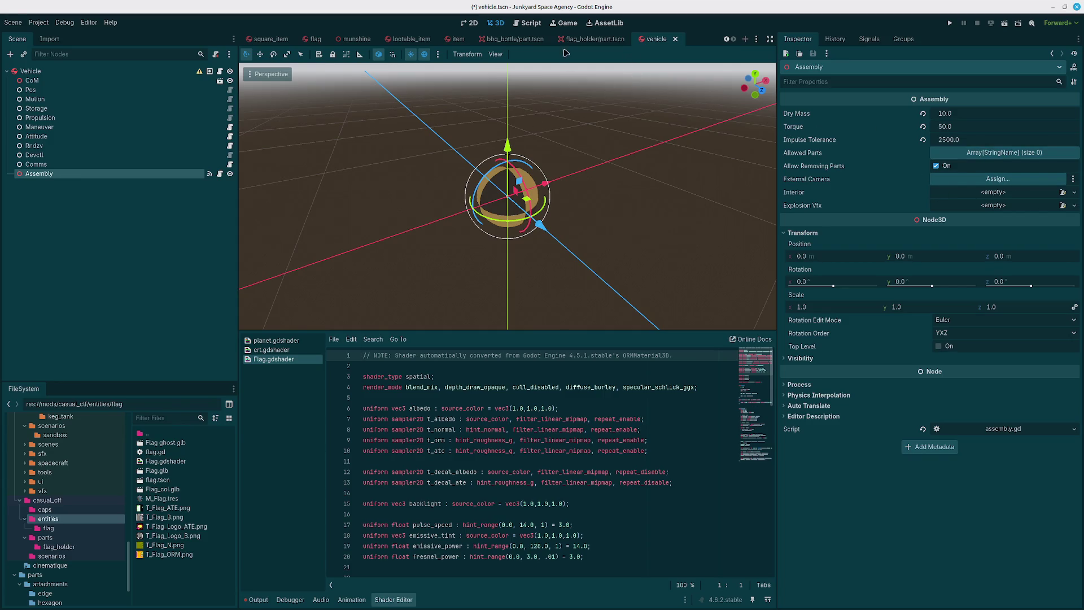
Reimport Flag.glb several times, clear the output log, and create a scene inherited from it
{"action": "double_click", "coordinate": [200, 471]}
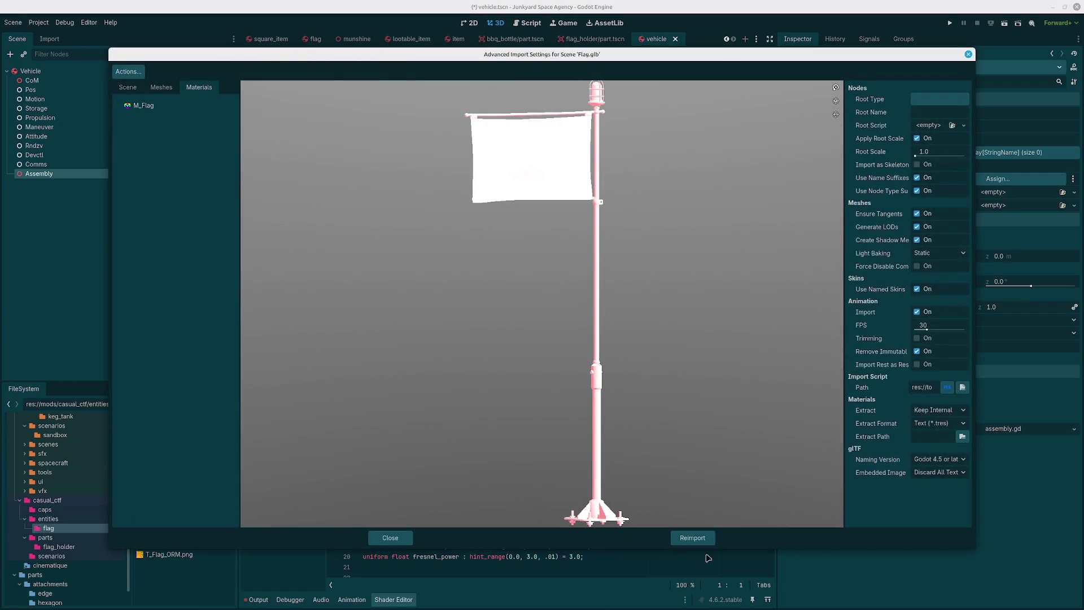
{"action": "left_click", "coordinate": [675, 541]}
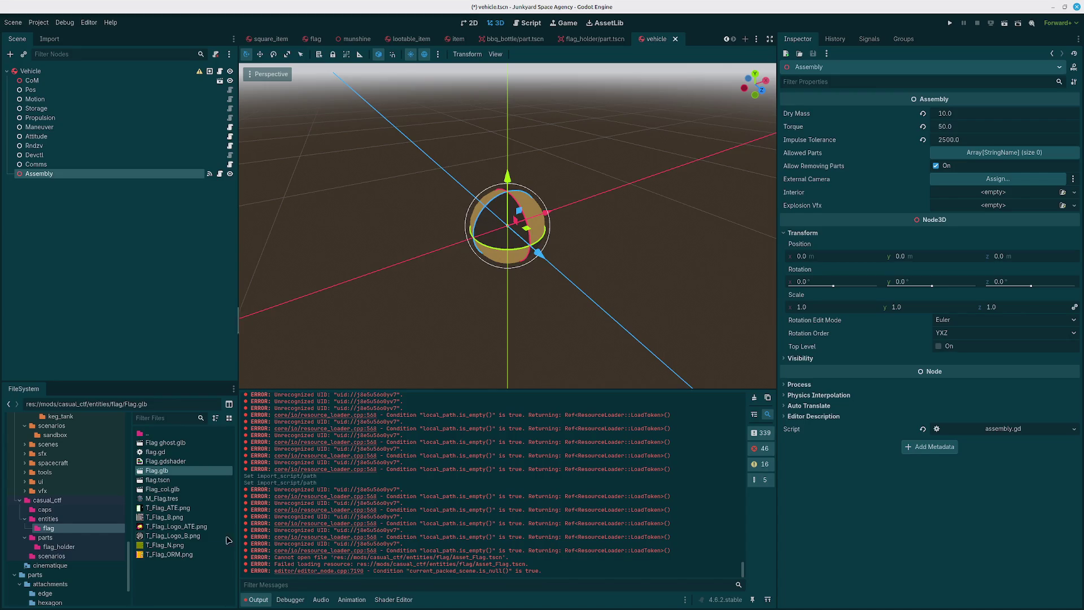
{"action": "right_click", "coordinate": [194, 472]}
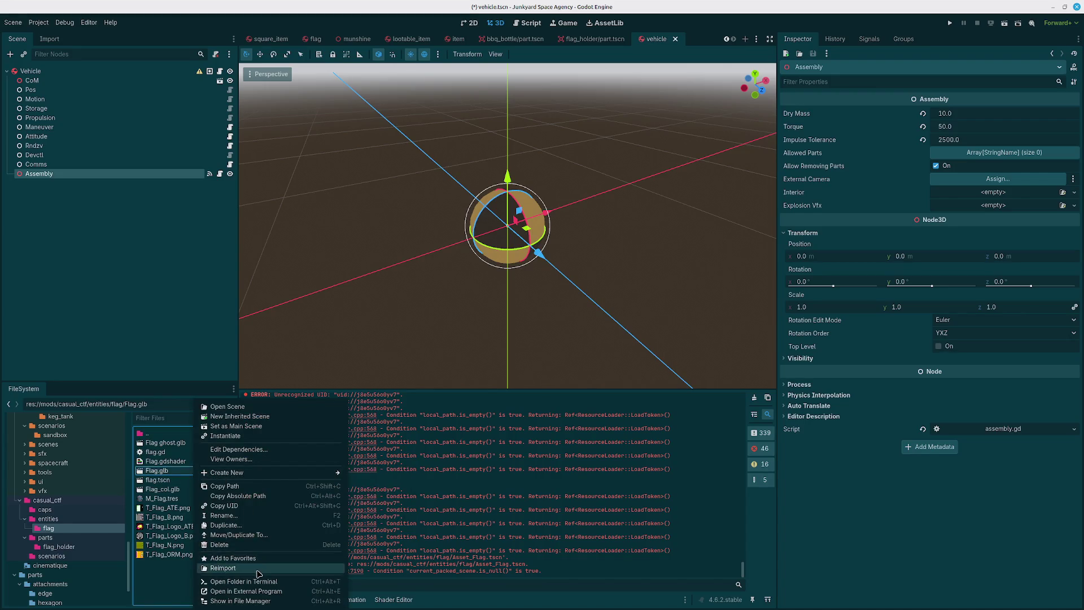
{"action": "left_click", "coordinate": [258, 571]}
{"action": "left_click", "coordinate": [754, 397]}
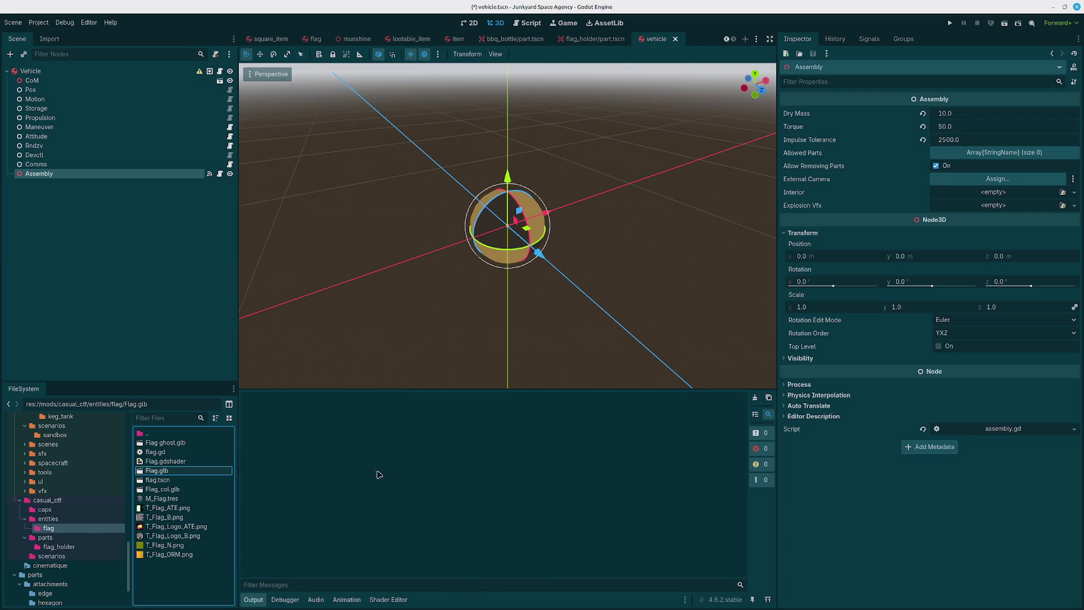
{"action": "right_click", "coordinate": [219, 471]}
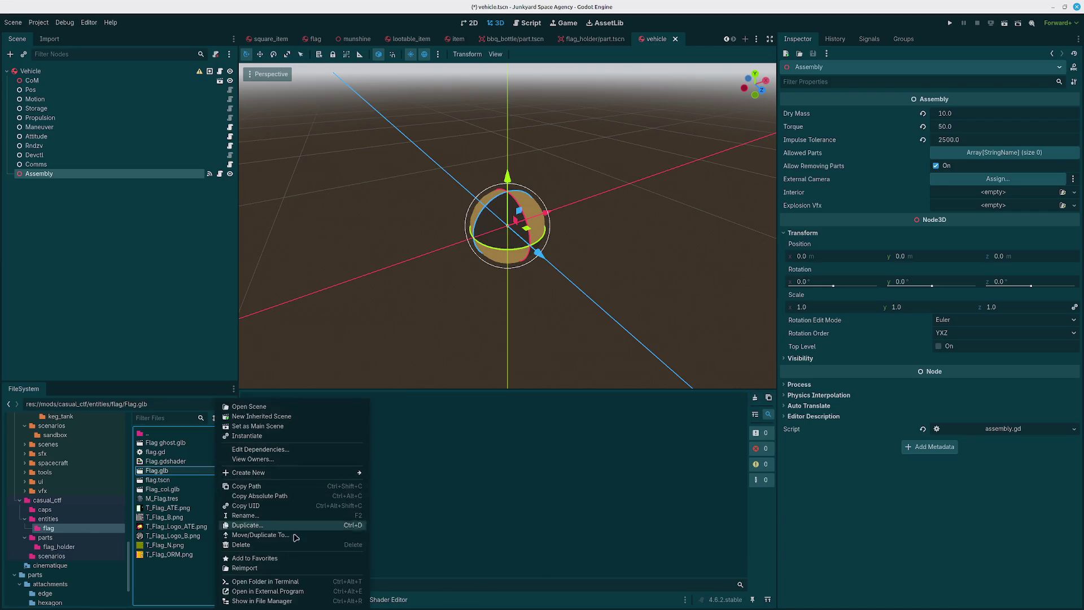
{"action": "left_click", "coordinate": [293, 572]}
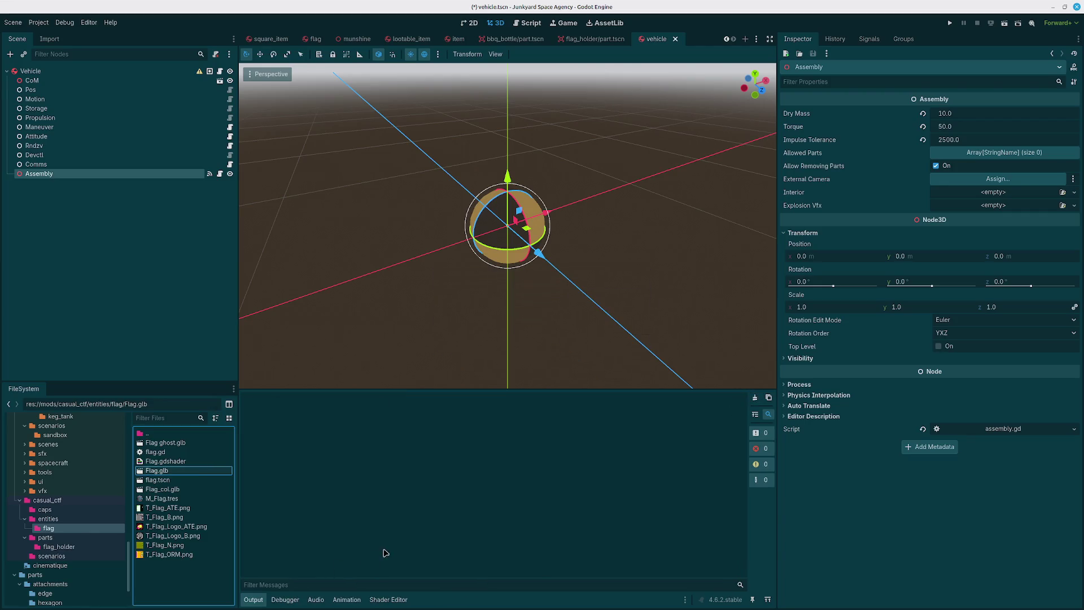
{"action": "right_click", "coordinate": [175, 471]}
{"action": "left_click", "coordinate": [256, 422]}
Select the SM_Flag node and expand its surface material override and Mesh resource
{"action": "mouse_move", "coordinate": [368, 169]}
{"action": "left_mouse_down"}
{"action": "mouse_move", "coordinate": [658, 177]}
{"action": "mouse_move", "coordinate": [558, 187]}
{"action": "mouse_move", "coordinate": [525, 237]}
{"action": "mouse_move", "coordinate": [537, 278]}
{"action": "mouse_move", "coordinate": [673, 258]}
{"action": "mouse_move", "coordinate": [697, 212]}
{"action": "mouse_move", "coordinate": [581, 295]}
{"action": "mouse_move", "coordinate": [621, 271]}
{"action": "mouse_move", "coordinate": [516, 213]}
{"action": "mouse_move", "coordinate": [588, 169]}
{"action": "mouse_move", "coordinate": [471, 228]}
{"action": "left_mouse_up"}
{"action": "scroll", "coordinate": [581, 296], "scroll_direction": "up", "scroll_amount": 3}
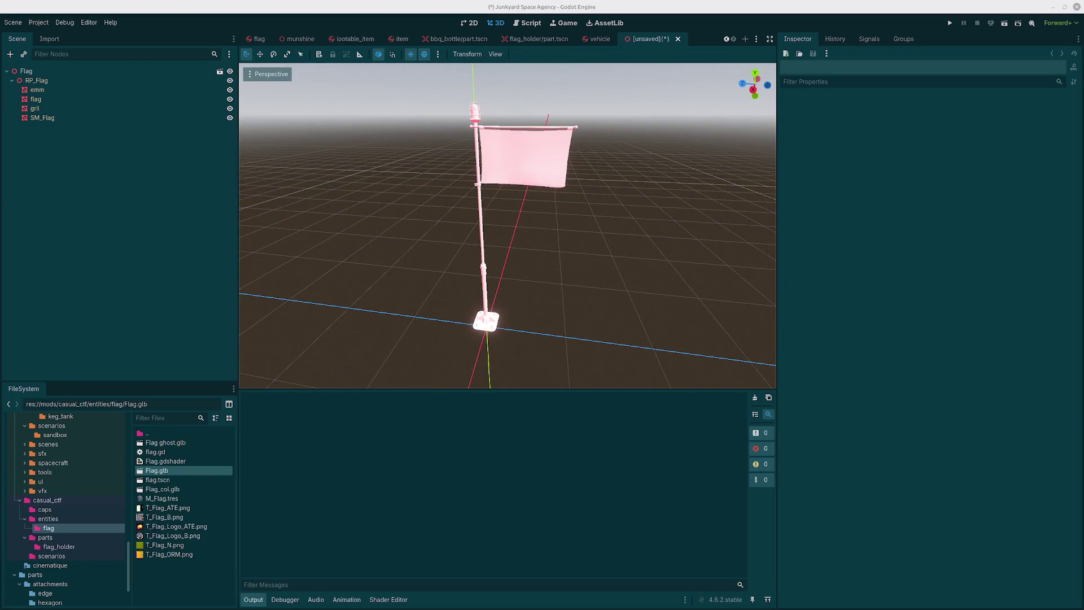
{"action": "mouse_move", "coordinate": [285, 299]}
{"action": "left_mouse_down"}
{"action": "mouse_move", "coordinate": [511, 232]}
{"action": "mouse_move", "coordinate": [495, 238]}
{"action": "left_mouse_up"}
{"action": "left_click", "coordinate": [89, 117]}
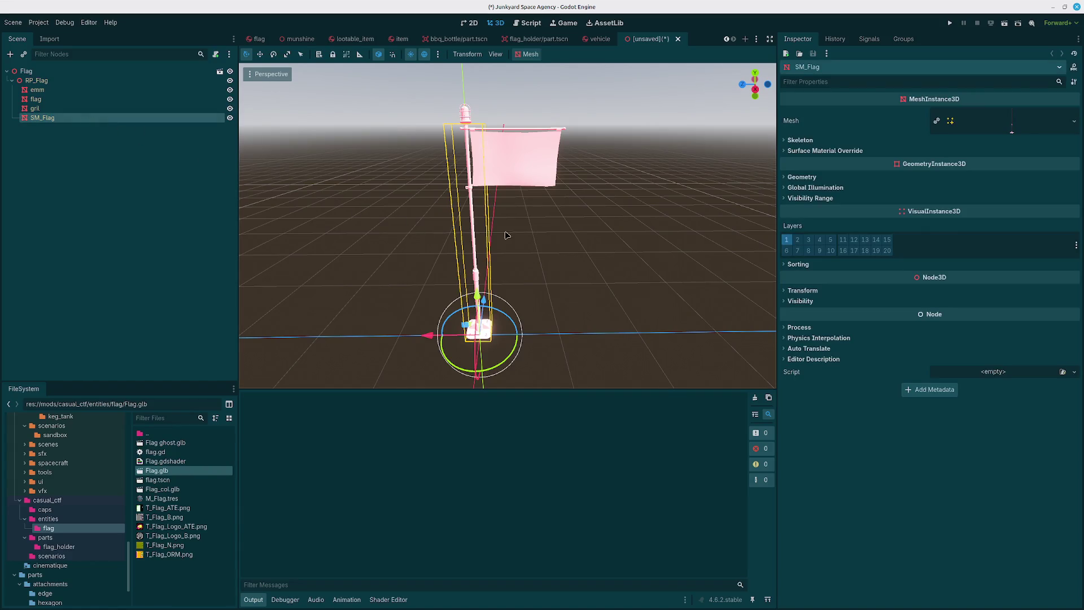
{"action": "left_click", "coordinate": [876, 150]}
{"action": "left_click", "coordinate": [1011, 130]}
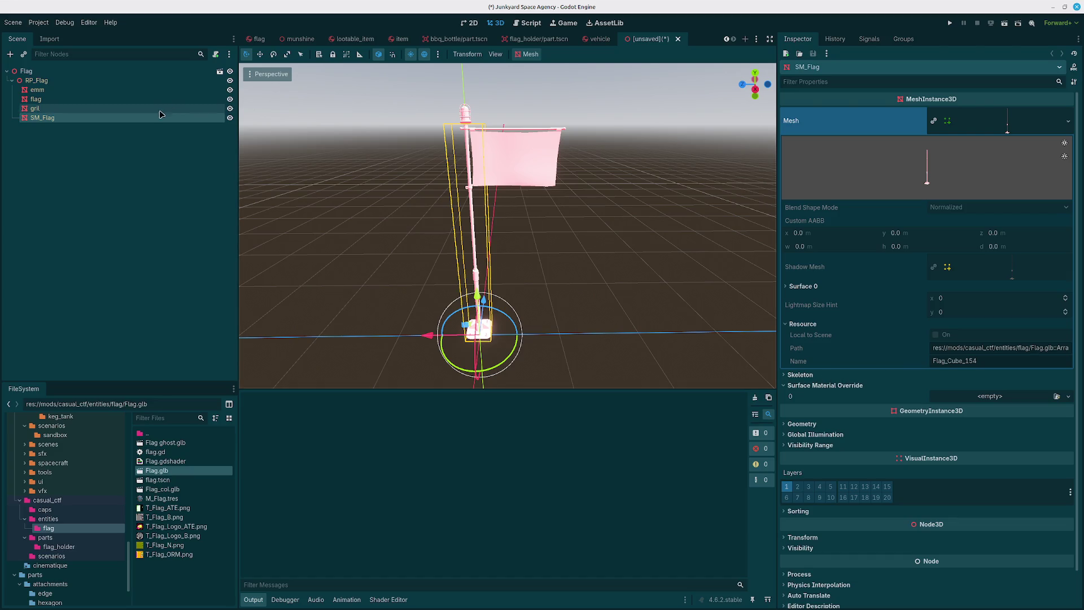
Point Flag.glb's M_Flag to the external material file in the flag folder and reimport
{"action": "double_click", "coordinate": [166, 472]}
{"action": "left_click", "coordinate": [187, 106]}
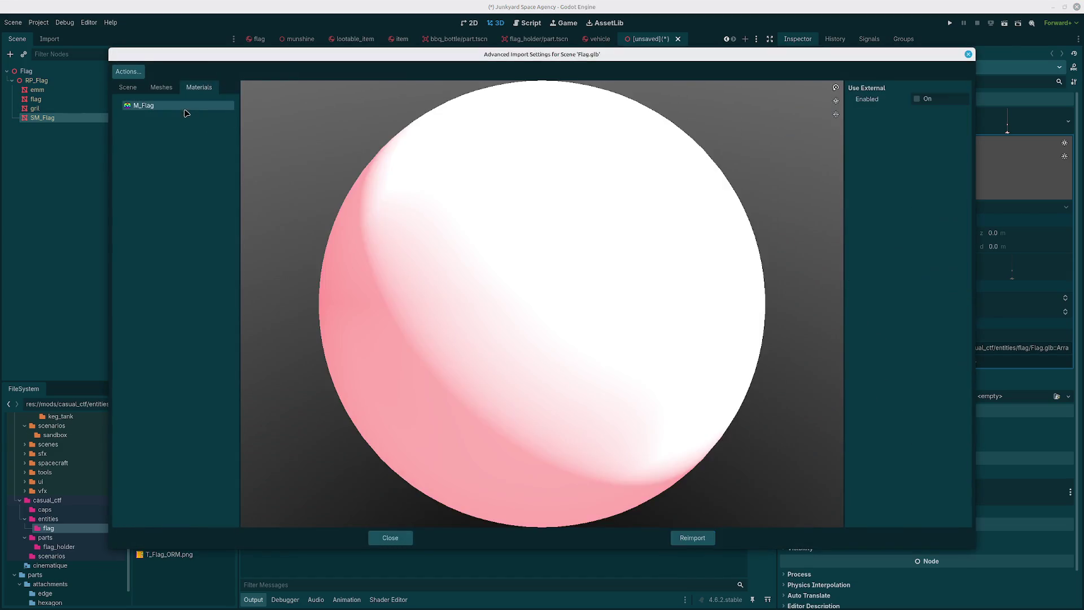
{"action": "left_click", "coordinate": [916, 99]}
{"action": "left_click", "coordinate": [962, 111]}
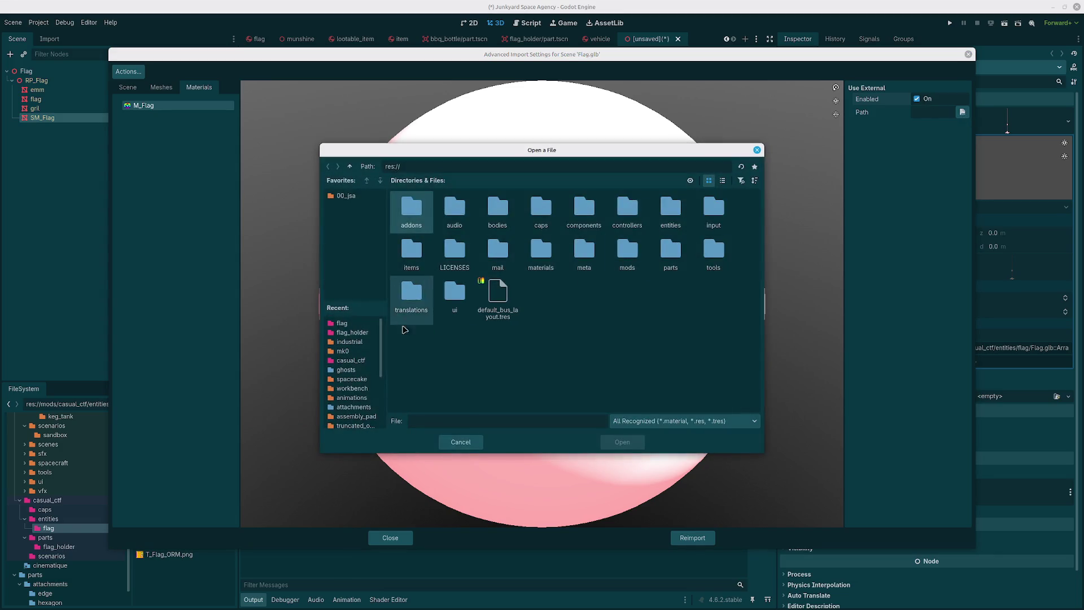
{"action": "left_click", "coordinate": [342, 323]}
{"action": "double_click", "coordinate": [411, 210]}
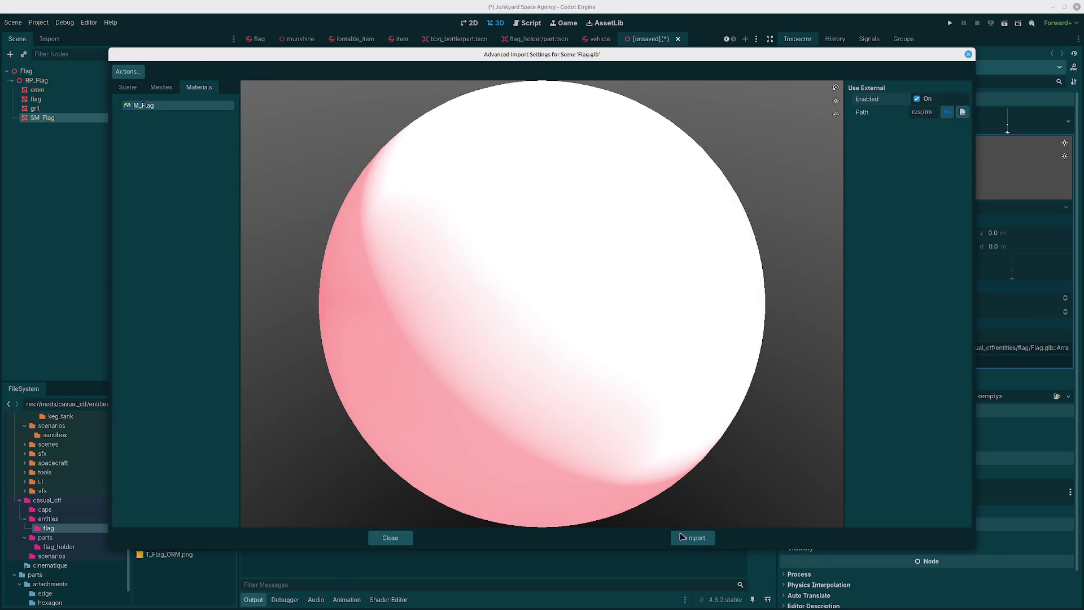
{"action": "left_click", "coordinate": [682, 537]}
{"action": "mouse_move", "coordinate": [555, 222]}
{"action": "left_mouse_down"}
{"action": "mouse_move", "coordinate": [290, 203]}
{"action": "mouse_move", "coordinate": [266, 235]}
{"action": "mouse_move", "coordinate": [601, 255]}
{"action": "mouse_move", "coordinate": [685, 242]}
{"action": "mouse_move", "coordinate": [661, 245]}
{"action": "mouse_move", "coordinate": [587, 151]}
{"action": "mouse_move", "coordinate": [557, 296]}
{"action": "mouse_move", "coordinate": [557, 254]}
{"action": "mouse_move", "coordinate": [625, 229]}
{"action": "mouse_move", "coordinate": [571, 242]}
{"action": "mouse_move", "coordinate": [354, 237]}
{"action": "mouse_move", "coordinate": [265, 249]}
{"action": "mouse_move", "coordinate": [566, 254]}
{"action": "mouse_move", "coordinate": [568, 283]}
{"action": "mouse_move", "coordinate": [511, 326]}
{"action": "left_mouse_up"}
{"action": "scroll", "coordinate": [660, 244], "scroll_direction": "up", "scroll_amount": 5}
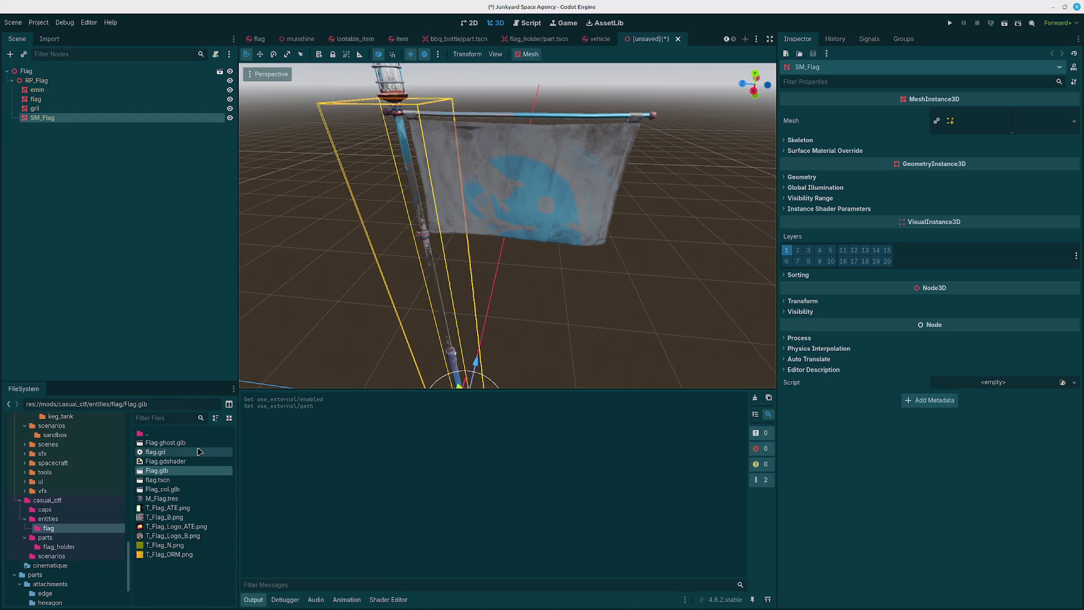
Hide and re-show the gril, SM_Flag, emm and flag cloth parts to check each one
{"action": "scroll", "coordinate": [442, 316], "scroll_direction": "down", "scroll_amount": 3}
{"action": "mouse_move", "coordinate": [429, 294]}
{"action": "left_mouse_down"}
{"action": "mouse_move", "coordinate": [441, 320]}
{"action": "mouse_move", "coordinate": [472, 183]}
{"action": "mouse_move", "coordinate": [541, 117]}
{"action": "left_mouse_up"}
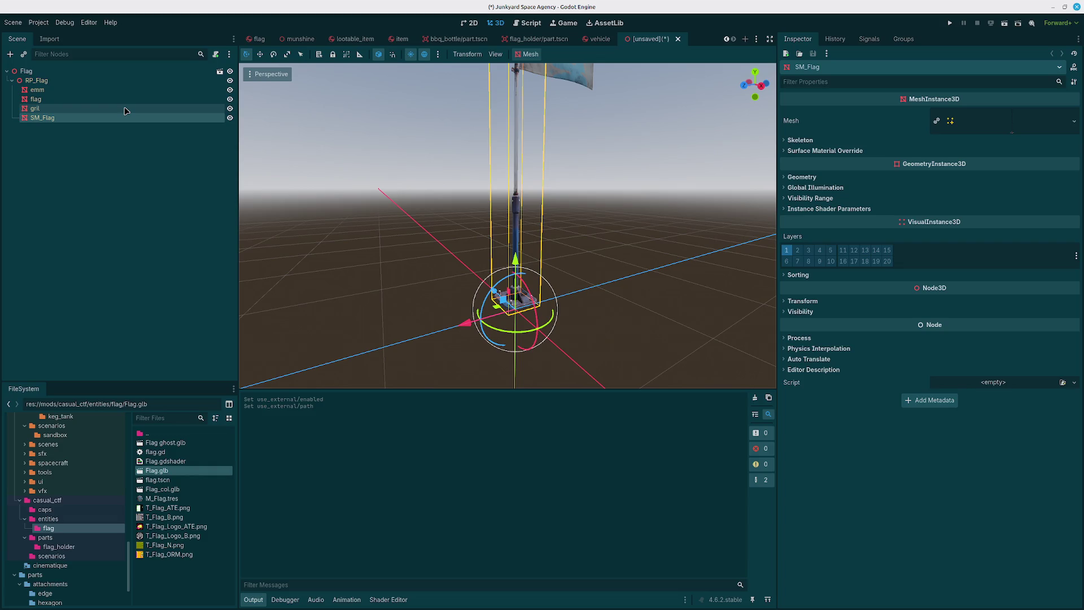
{"action": "left_click", "coordinate": [230, 109]}
{"action": "left_click", "coordinate": [230, 109]}
{"action": "left_click", "coordinate": [230, 118]}
{"action": "left_click", "coordinate": [230, 118]}
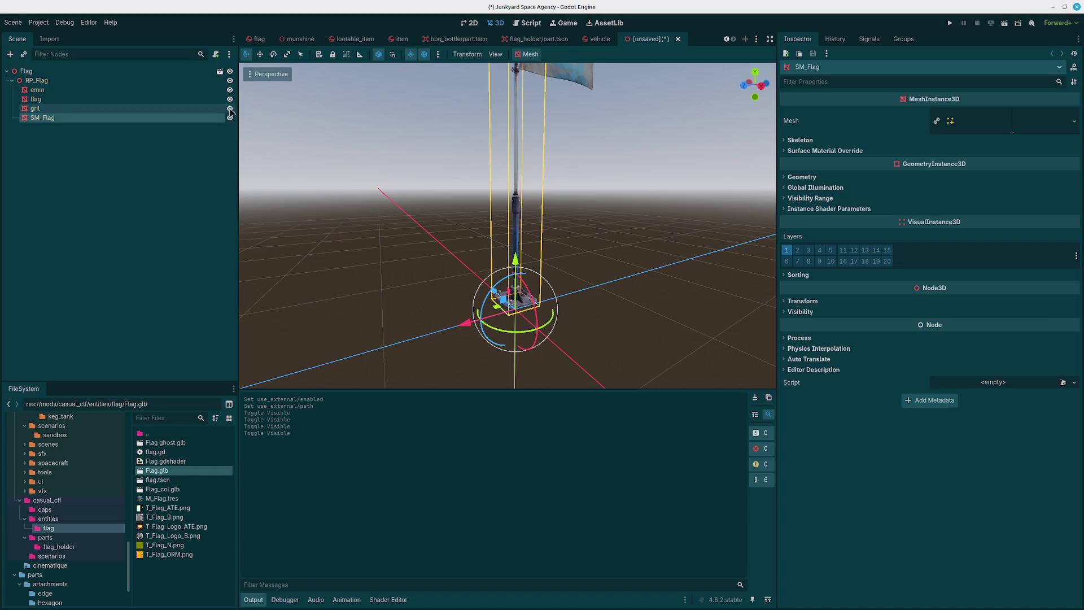
{"action": "left_click", "coordinate": [231, 91]}
{"action": "left_click", "coordinate": [229, 91]}
{"action": "left_click", "coordinate": [230, 99]}
{"action": "left_click", "coordinate": [230, 99]}
{"action": "left_click", "coordinate": [230, 108]}
{"action": "left_click", "coordinate": [230, 109]}
Select the gril and SM_Flag nodes, then open Flag.gdshader in the shader editor
{"action": "scroll", "coordinate": [464, 235], "scroll_direction": "up", "scroll_amount": 3}
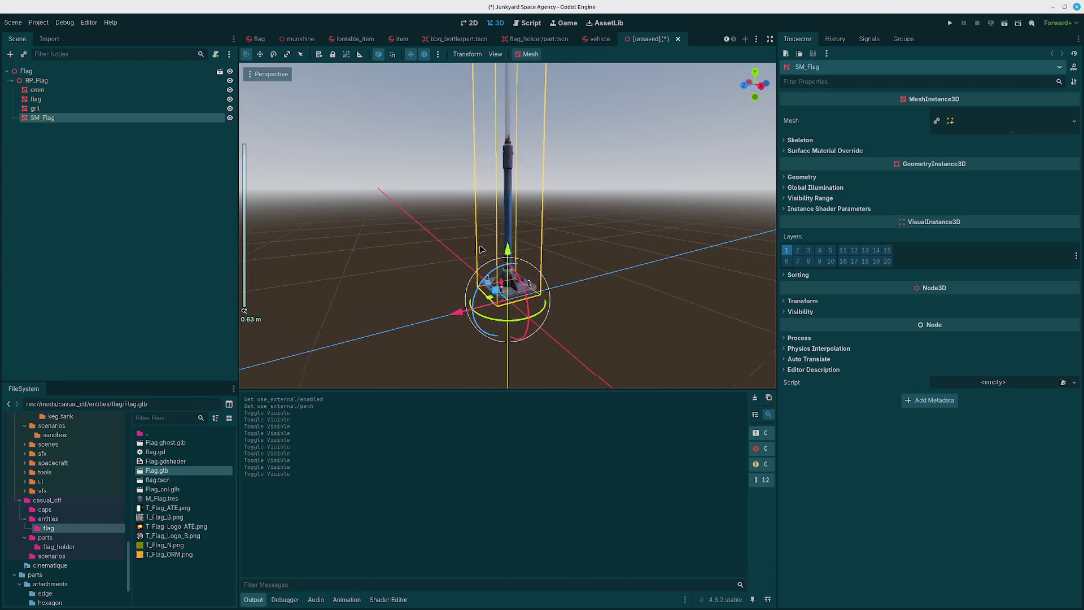
{"action": "scroll", "coordinate": [589, 260], "scroll_direction": "down", "scroll_amount": 5}
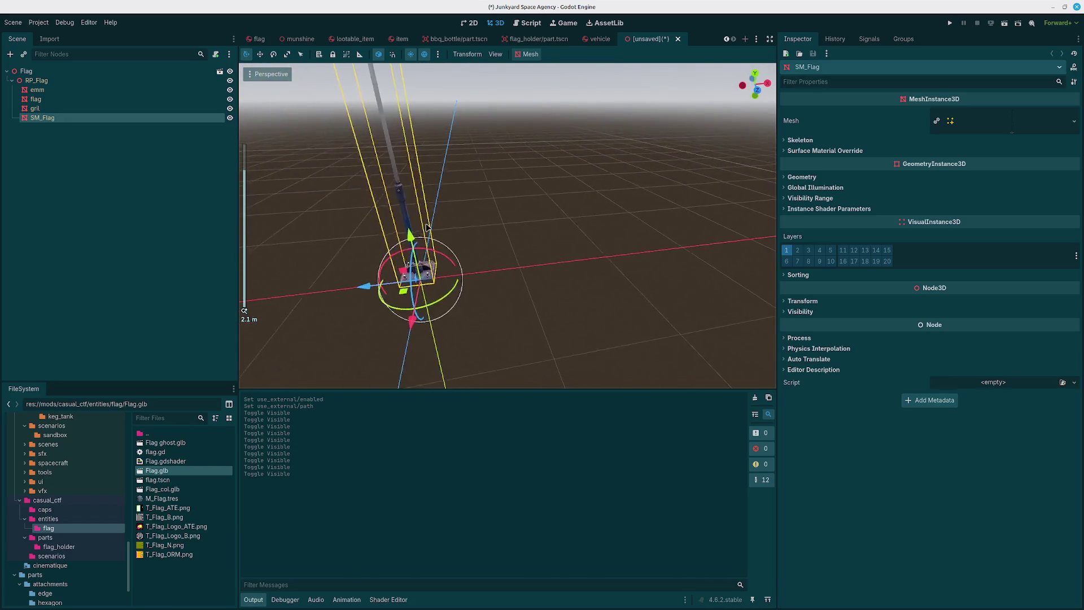
{"action": "scroll", "coordinate": [427, 228], "scroll_direction": "down", "scroll_amount": 3}
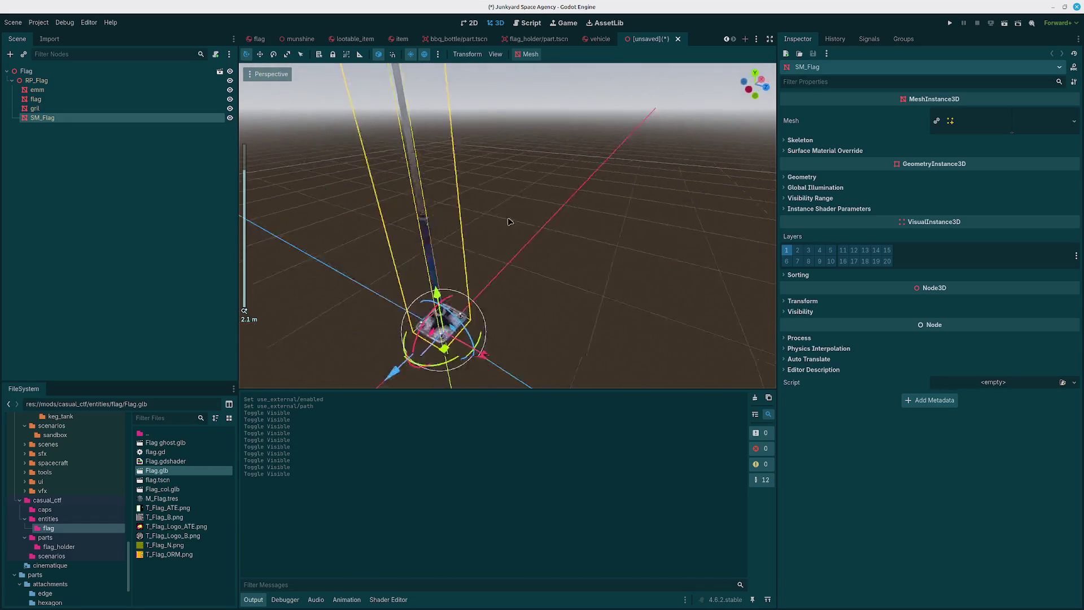
{"action": "left_click_drag", "start_coordinate": [525, 341], "coordinate": [310, 215]}
{"action": "left_click", "coordinate": [104, 110]}
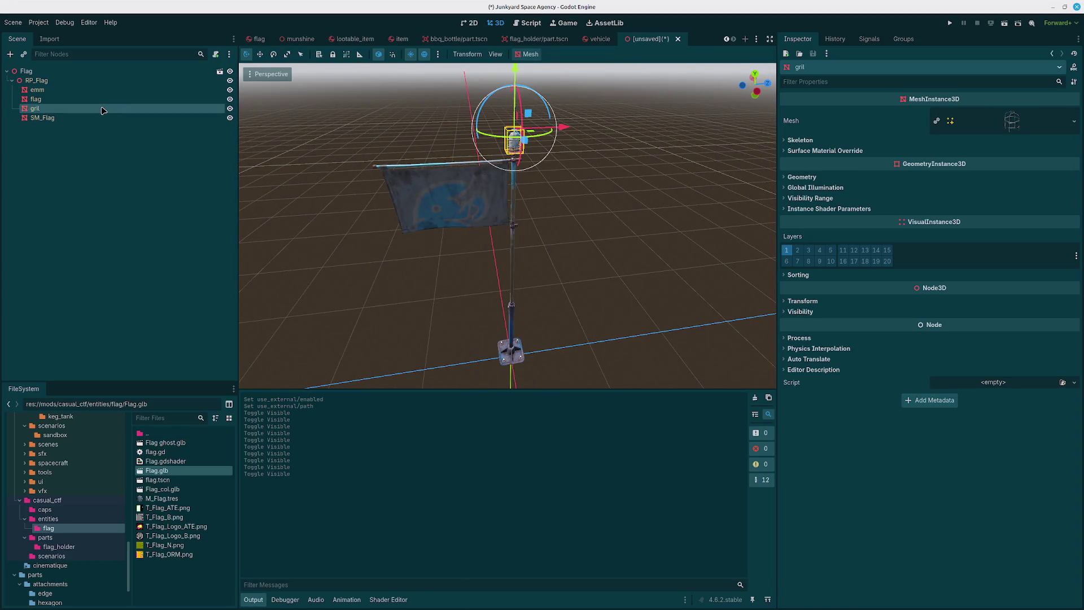
{"action": "left_click", "coordinate": [78, 119]}
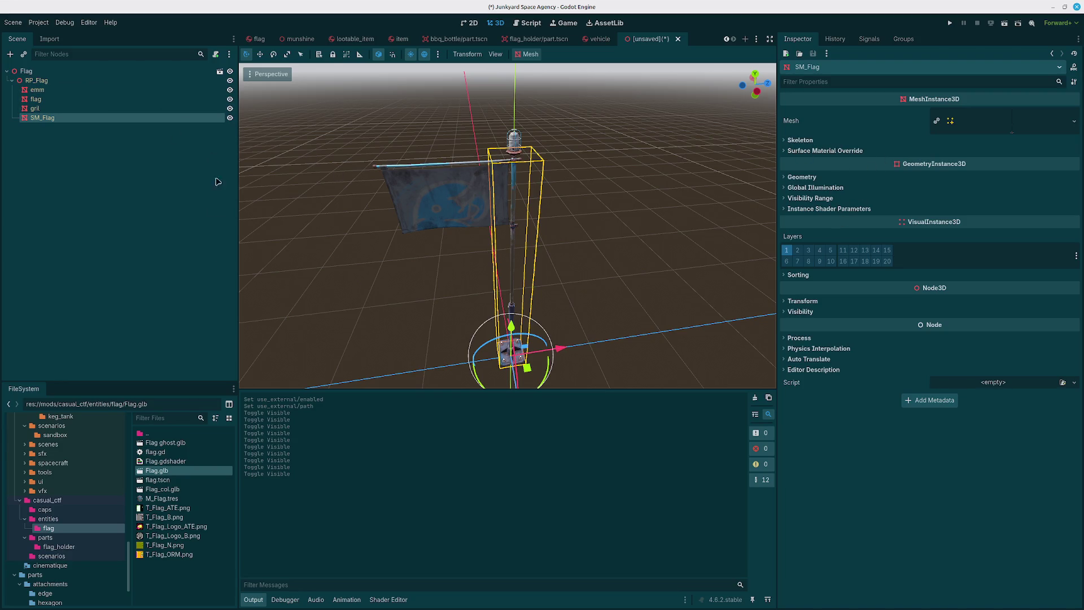
{"action": "double_click", "coordinate": [167, 462]}
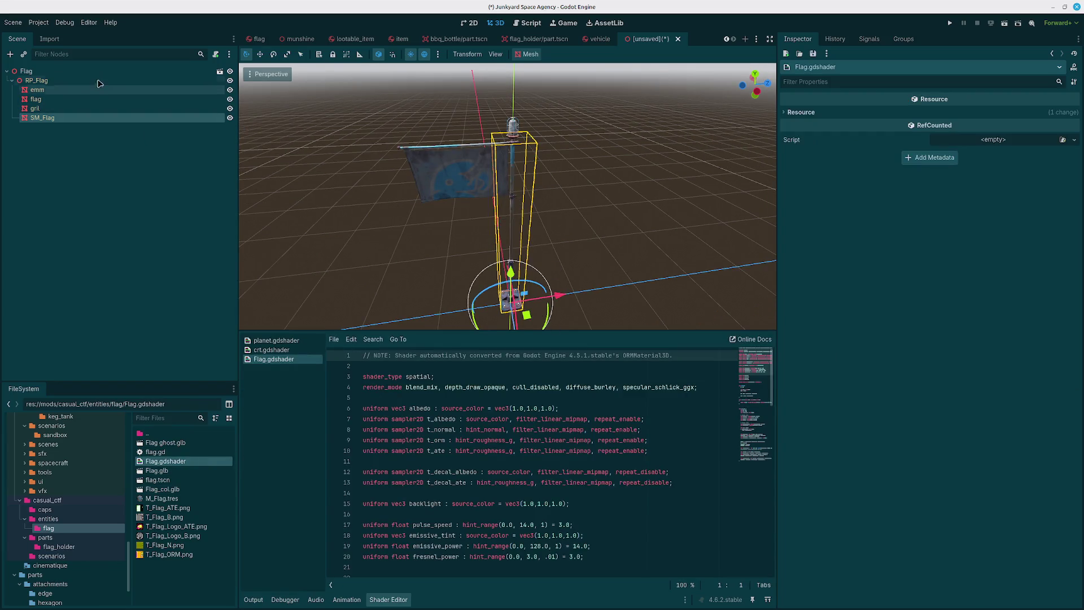
Select M_Flag.tres and try UV2 Scale, UV2 Offset and UV1 Offset changes, undoing each
{"action": "left_click", "coordinate": [205, 500]}
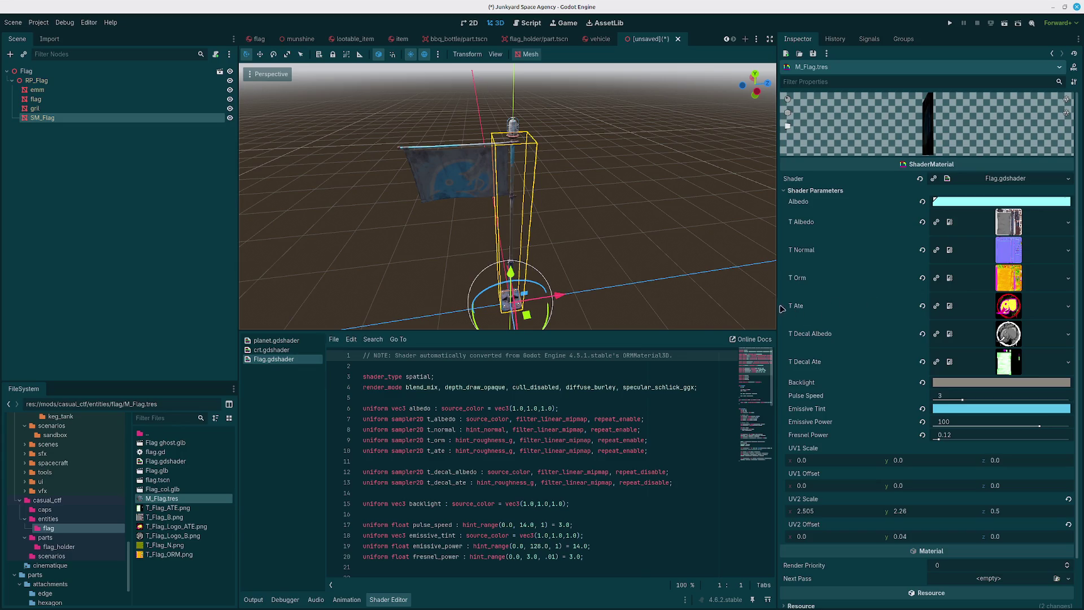
{"action": "left_click_drag", "start_coordinate": [779, 297], "coordinate": [746, 298]}
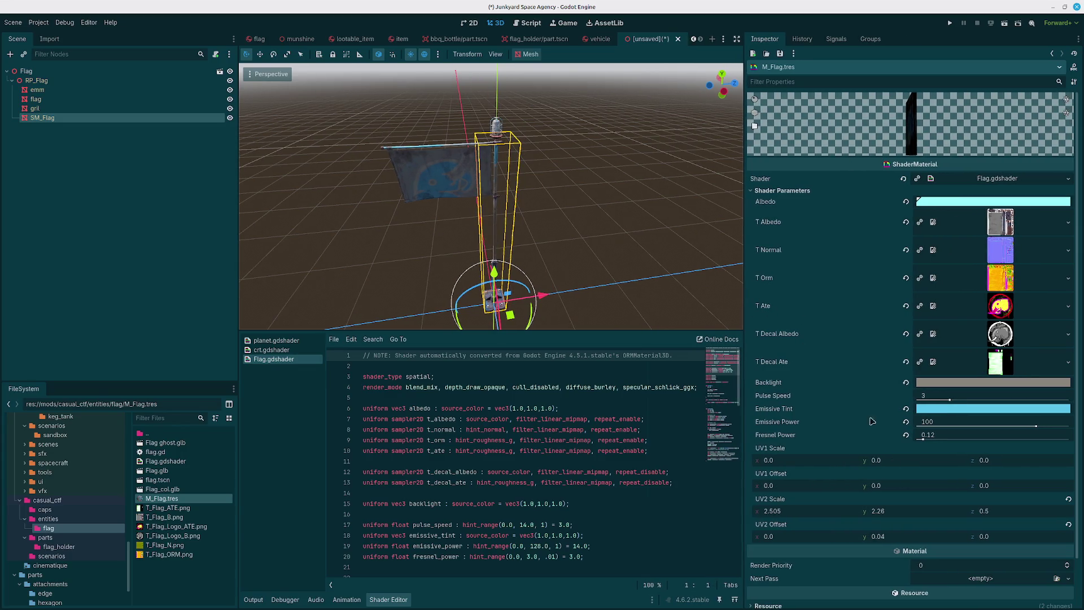
{"action": "left_click_drag", "start_coordinate": [834, 516], "coordinate": [829, 515]}
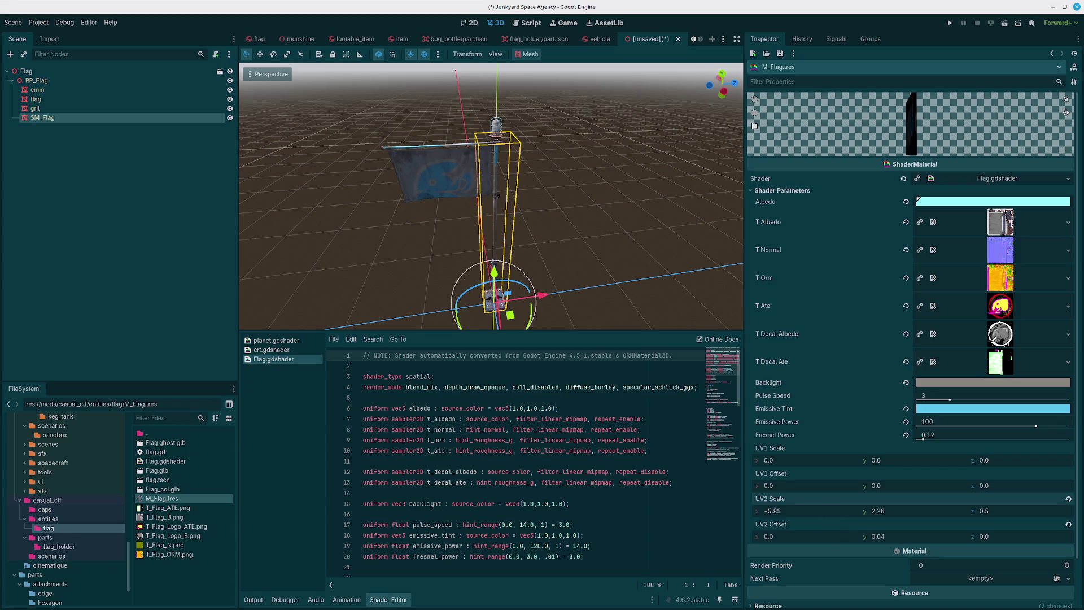
{"action": "key", "text": "ctrl+z"}
{"action": "left_click_drag", "start_coordinate": [913, 537], "coordinate": [902, 536]}
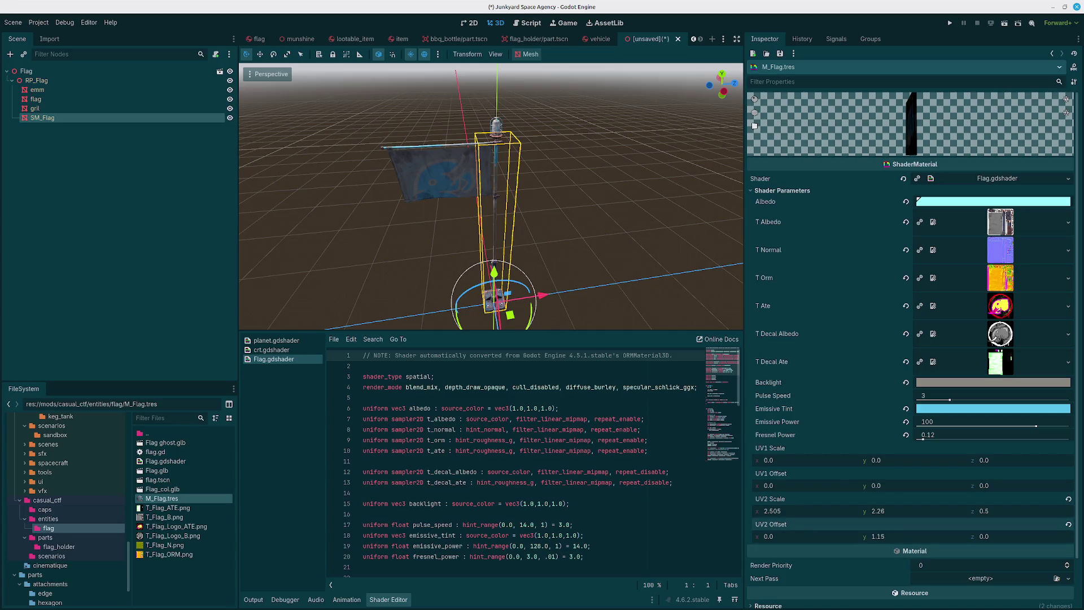
{"action": "key", "text": "ctrl+z"}
{"action": "left_click_drag", "start_coordinate": [908, 488], "coordinate": [893, 488]}
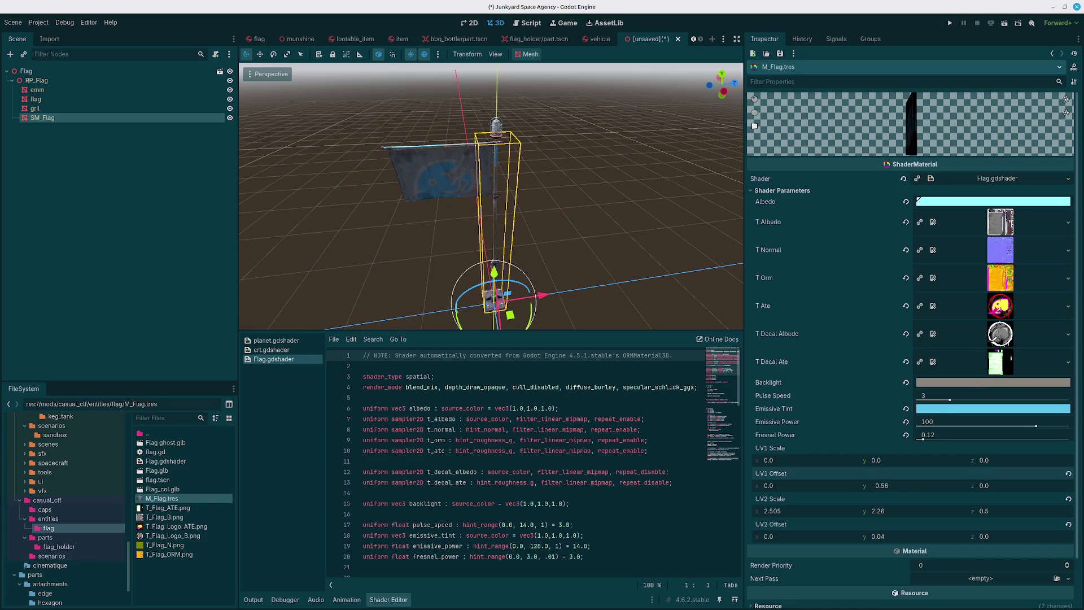
{"action": "key", "text": "ctrl+z"}
Brighten the M_Flag Emissive Tint to full value, light blue 63d6ff
{"action": "mouse_move", "coordinate": [557, 199]}
{"action": "left_mouse_down"}
{"action": "mouse_move", "coordinate": [198, 160]}
{"action": "mouse_move", "coordinate": [486, 201]}
{"action": "mouse_move", "coordinate": [424, 196]}
{"action": "mouse_move", "coordinate": [517, 143]}
{"action": "mouse_move", "coordinate": [525, 196]}
{"action": "left_mouse_up"}
{"action": "scroll", "coordinate": [424, 196], "scroll_direction": "up", "scroll_amount": 3}
{"action": "scroll", "coordinate": [525, 196], "scroll_direction": "up", "scroll_amount": 3}
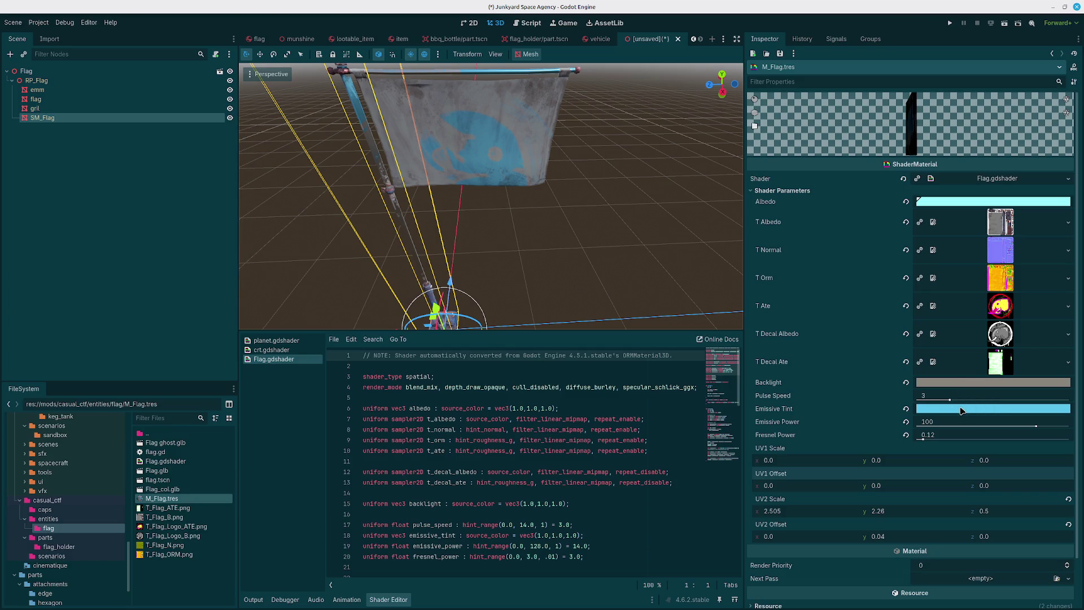
{"action": "left_click", "coordinate": [961, 410]}
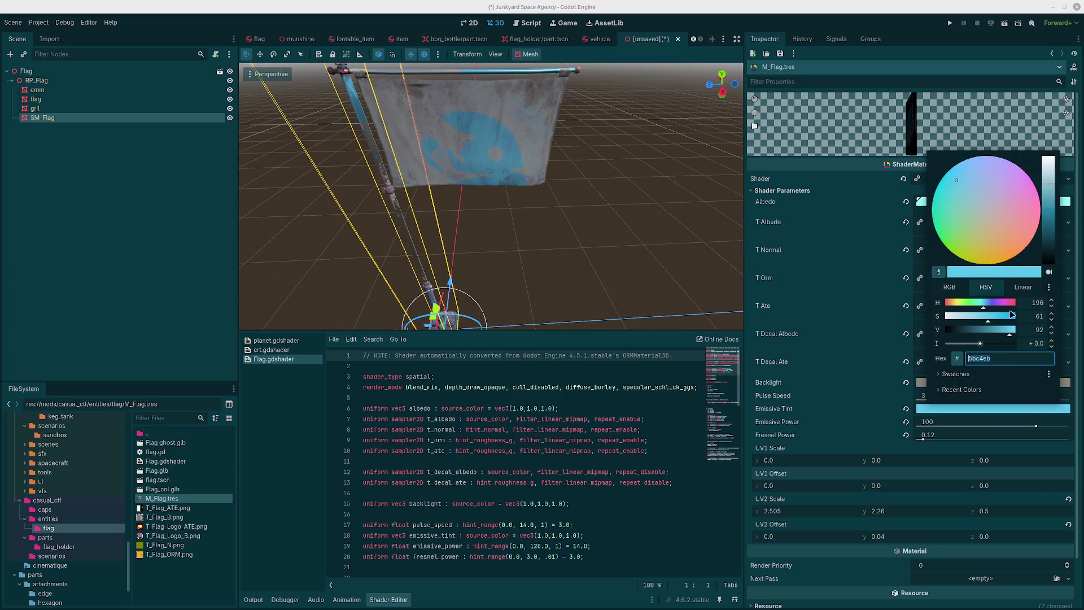
{"action": "mouse_move", "coordinate": [999, 329]}
{"action": "left_mouse_down"}
{"action": "mouse_move", "coordinate": [1014, 330]}
{"action": "mouse_move", "coordinate": [974, 331]}
{"action": "mouse_move", "coordinate": [1044, 344]}
{"action": "left_mouse_up"}
{"action": "left_click", "coordinate": [972, 402]}
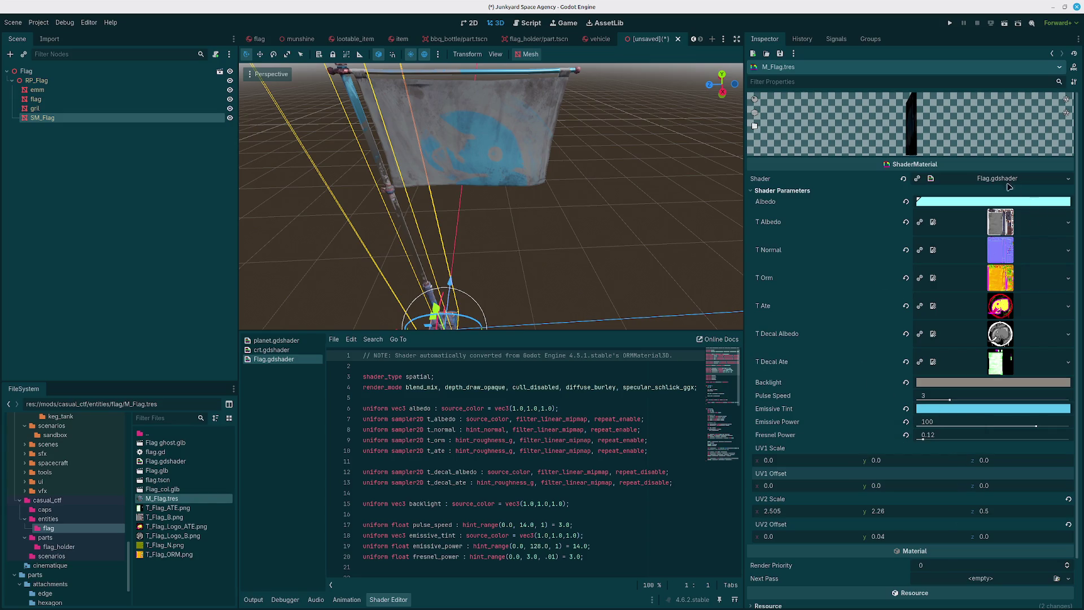
Try a pale cream Albedo colour on M_Flag
{"action": "scroll", "coordinate": [572, 224], "scroll_direction": "down", "scroll_amount": 5}
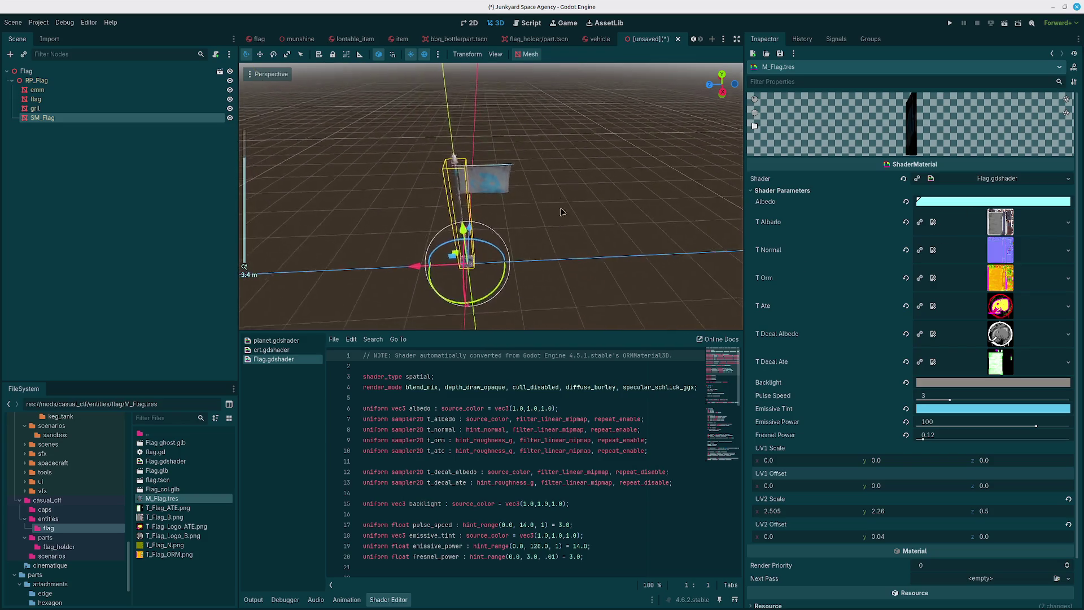
{"action": "scroll", "coordinate": [572, 225], "scroll_direction": "up", "scroll_amount": 3}
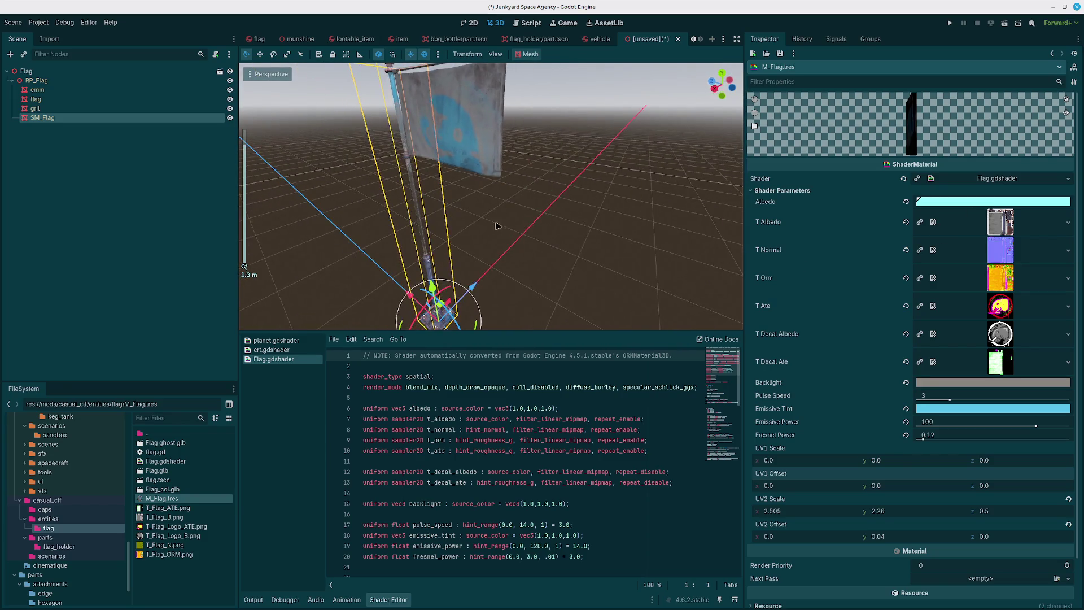
{"action": "left_click", "coordinate": [969, 202]}
{"action": "mouse_move", "coordinate": [1014, 253]}
{"action": "left_mouse_down"}
{"action": "mouse_move", "coordinate": [953, 263]}
{"action": "mouse_move", "coordinate": [974, 299]}
{"action": "mouse_move", "coordinate": [983, 283]}
{"action": "left_mouse_up"}
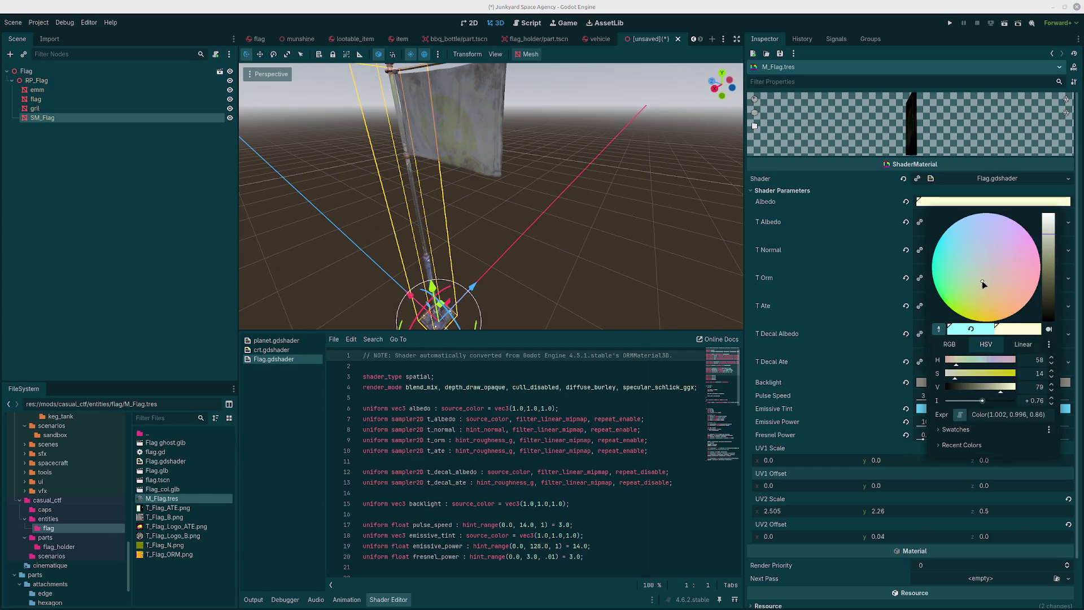
Revert the M_Flag Albedo to light cyan and view the flag from a lower front angle
{"action": "left_click", "coordinate": [799, 204]}
{"action": "key", "text": "ctrl+z"}
{"action": "left_click_drag", "start_coordinate": [547, 190], "coordinate": [634, 213]}
{"action": "scroll", "coordinate": [570, 194], "scroll_direction": "down", "scroll_amount": 2}
{"action": "left_click_drag", "start_coordinate": [570, 194], "coordinate": [557, 165]}
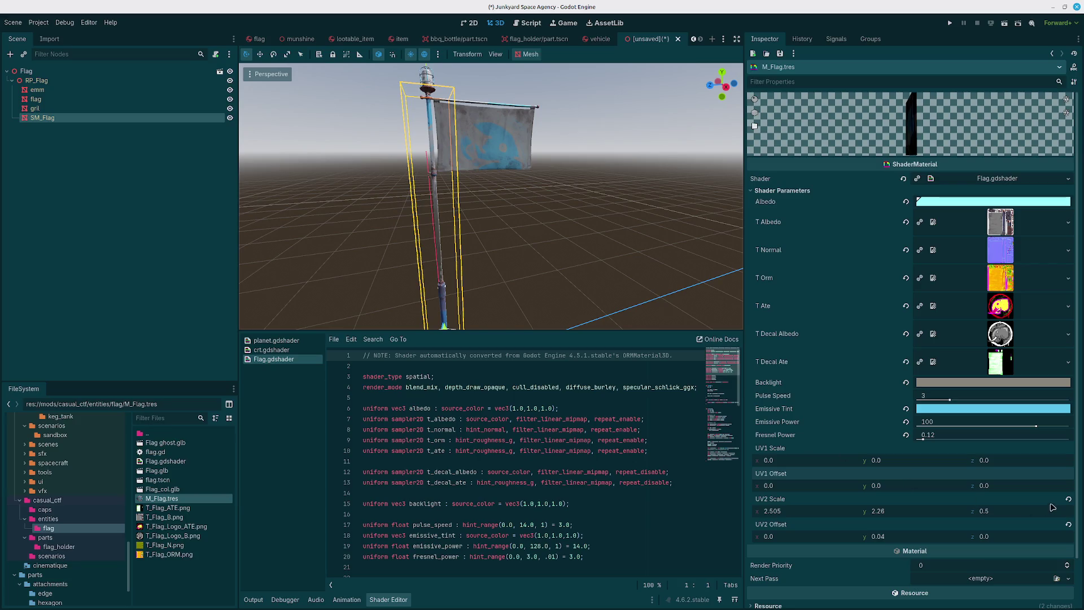
Keep UV2 Scale y at 2.26, nudge UV2 Scale z and UV1 Scale x, and set UV1 Scale z to 1.0
{"action": "left_click", "coordinate": [1069, 500]}
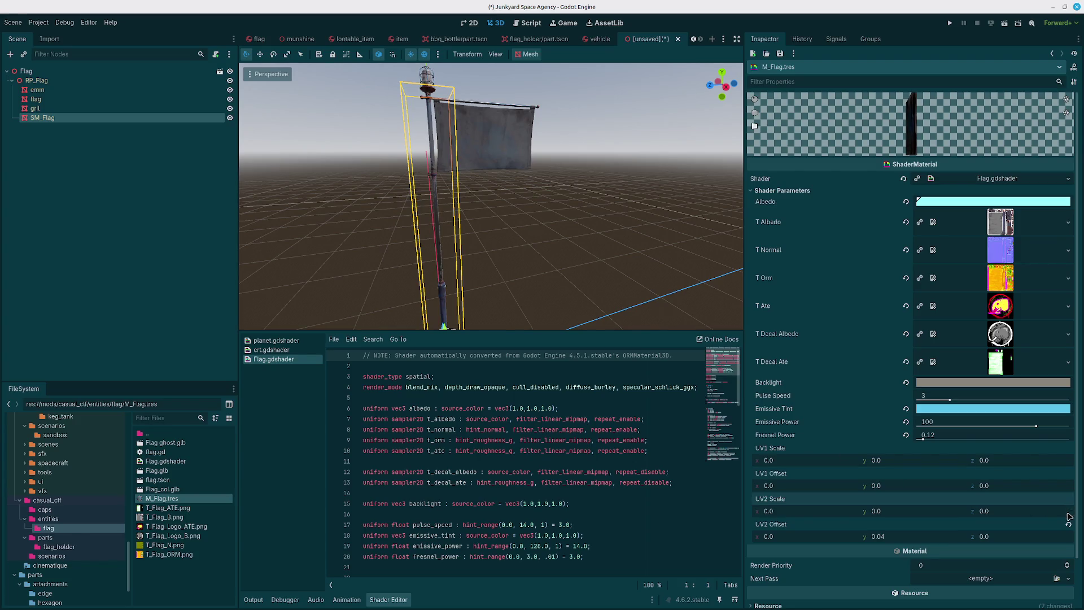
{"action": "key", "text": "ctrl+z"}
{"action": "left_click", "coordinate": [827, 519]}
{"action": "key", "text": "Return"}
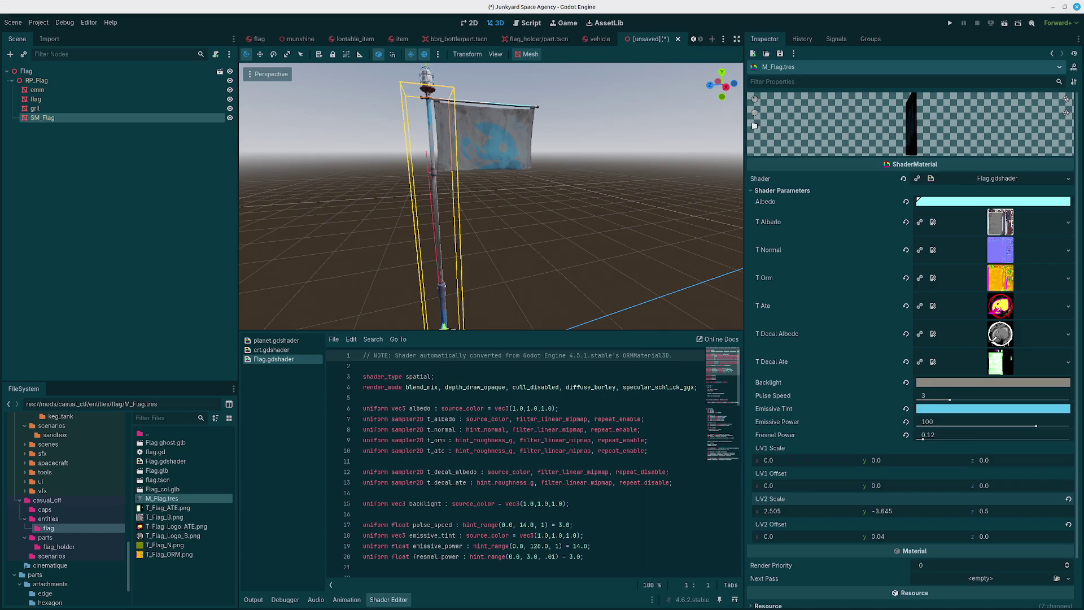
{"action": "left_click_drag", "start_coordinate": [881, 512], "coordinate": [918, 512]}
{"action": "mouse_move", "coordinate": [1027, 511]}
{"action": "left_mouse_down"}
{"action": "mouse_move", "coordinate": [1013, 511]}
{"action": "mouse_move", "coordinate": [1046, 509]}
{"action": "left_mouse_up"}
{"action": "mouse_move", "coordinate": [812, 461]}
{"action": "left_mouse_down"}
{"action": "mouse_move", "coordinate": [900, 476]}
{"action": "mouse_move", "coordinate": [845, 465]}
{"action": "mouse_move", "coordinate": [969, 465]}
{"action": "left_mouse_up"}
{"action": "type", "text": "1"}
{"action": "key", "text": "Tab"}
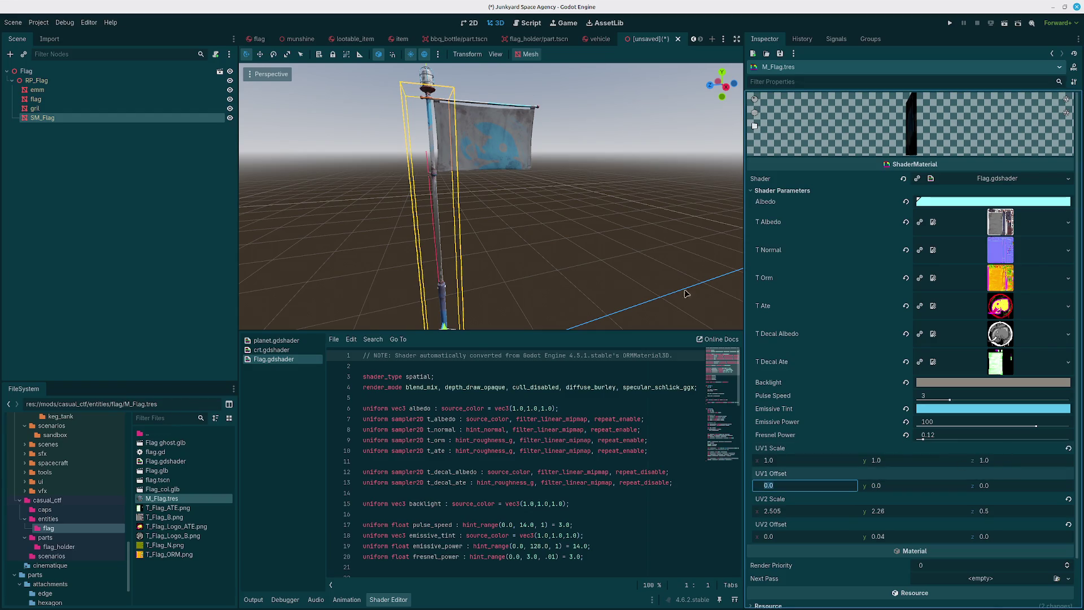
Try shifting UV2 Offset x and y, then undo it back to 0, 0.04, 0
{"action": "scroll", "coordinate": [687, 294], "scroll_direction": "down", "scroll_amount": 4}
{"action": "mouse_move", "coordinate": [567, 261]}
{"action": "left_mouse_down"}
{"action": "mouse_move", "coordinate": [603, 232]}
{"action": "mouse_move", "coordinate": [303, 242]}
{"action": "mouse_move", "coordinate": [254, 232]}
{"action": "mouse_move", "coordinate": [260, 243]}
{"action": "left_mouse_up"}
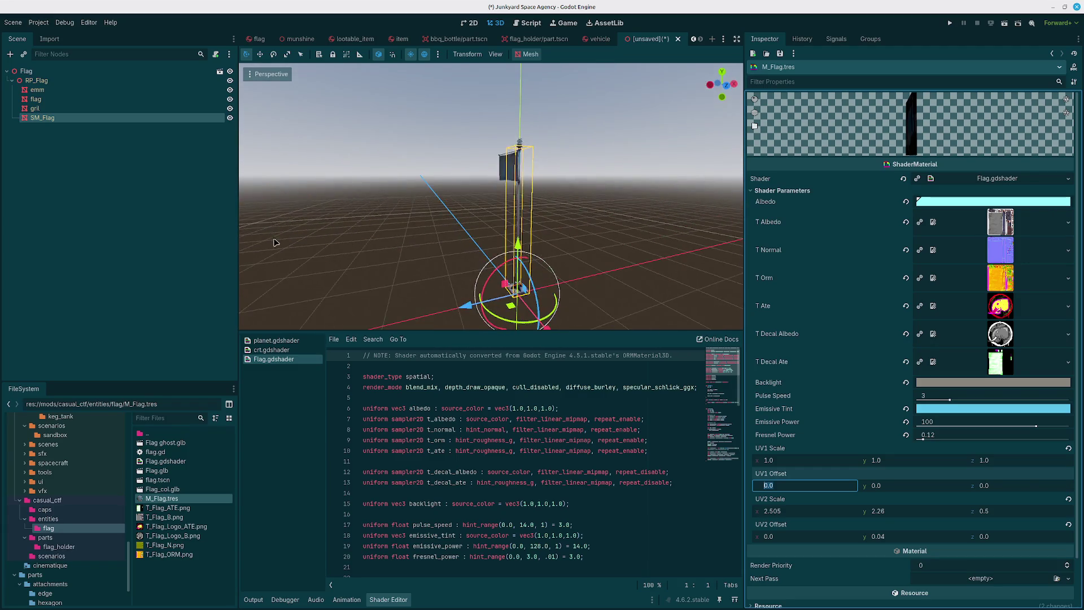
{"action": "scroll", "coordinate": [521, 234], "scroll_direction": "up", "scroll_amount": 3}
{"action": "left_click_drag", "start_coordinate": [521, 234], "coordinate": [407, 128]}
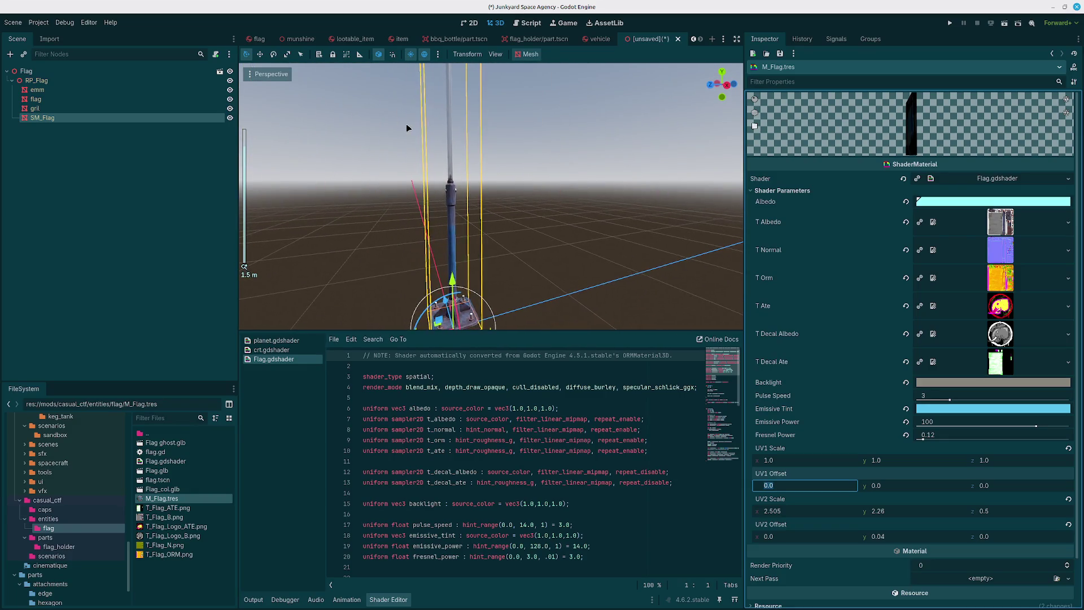
{"action": "mouse_move", "coordinate": [450, 203]}
{"action": "left_mouse_down"}
{"action": "mouse_move", "coordinate": [511, 255]}
{"action": "mouse_move", "coordinate": [586, 245]}
{"action": "mouse_move", "coordinate": [638, 172]}
{"action": "mouse_move", "coordinate": [691, 295]}
{"action": "left_mouse_up"}
{"action": "scroll", "coordinate": [527, 258], "scroll_direction": "down", "scroll_amount": 2}
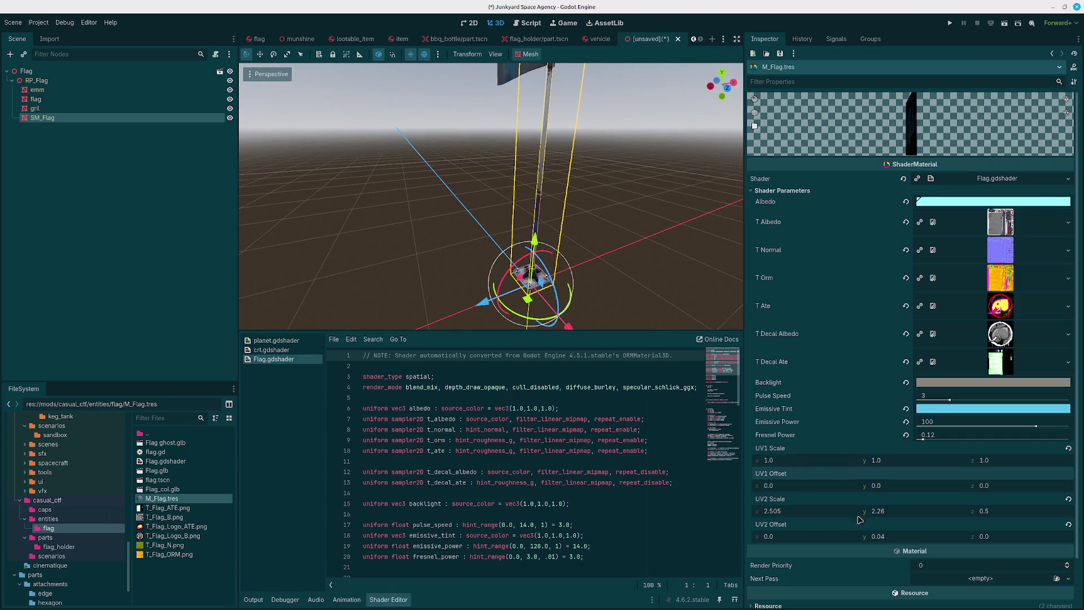
{"action": "scroll", "coordinate": [862, 527], "scroll_direction": "down", "scroll_amount": 2}
{"action": "scroll", "coordinate": [875, 492], "scroll_direction": "up", "scroll_amount": 2}
{"action": "left_click_drag", "start_coordinate": [936, 541], "coordinate": [920, 541]}
{"action": "scroll", "coordinate": [620, 282], "scroll_direction": "down", "scroll_amount": 3}
{"action": "left_click_drag", "start_coordinate": [620, 281], "coordinate": [559, 265]}
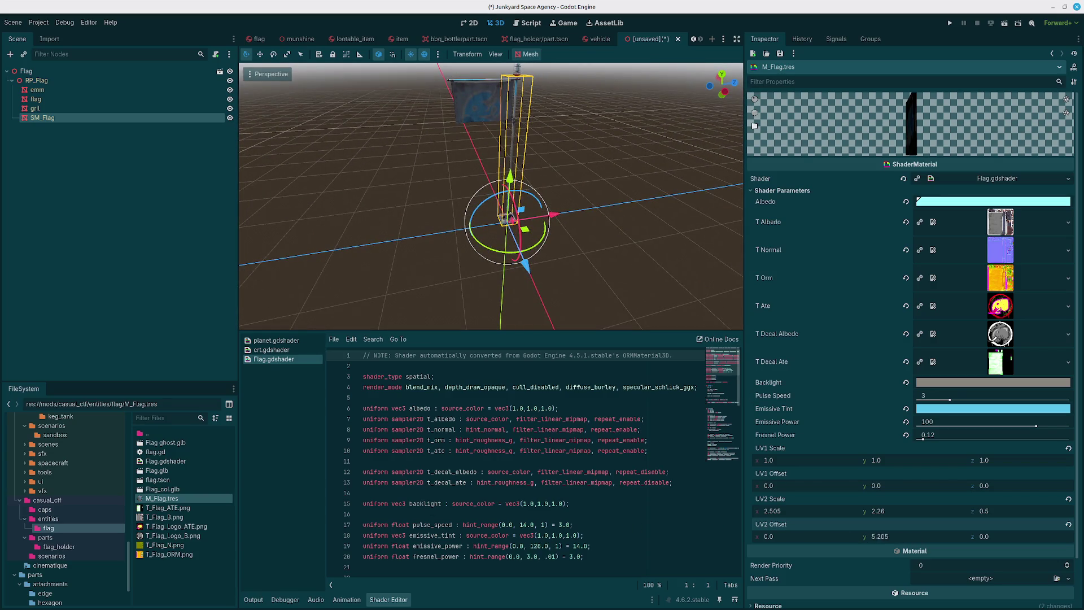
{"action": "left_click_drag", "start_coordinate": [858, 536], "coordinate": [850, 537]}
{"action": "key", "text": "ctrl+z"}
{"action": "key", "text": "ctrl+z"}
{"action": "scroll", "coordinate": [466, 236], "scroll_direction": "up", "scroll_amount": 5}
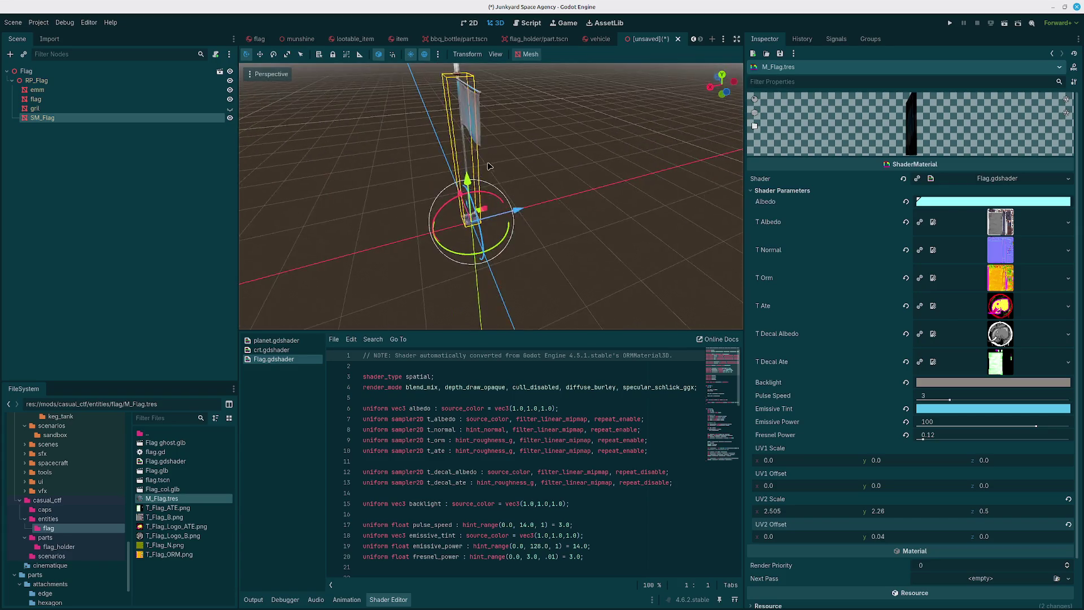
{"action": "scroll", "coordinate": [461, 212], "scroll_direction": "down", "scroll_amount": 5}
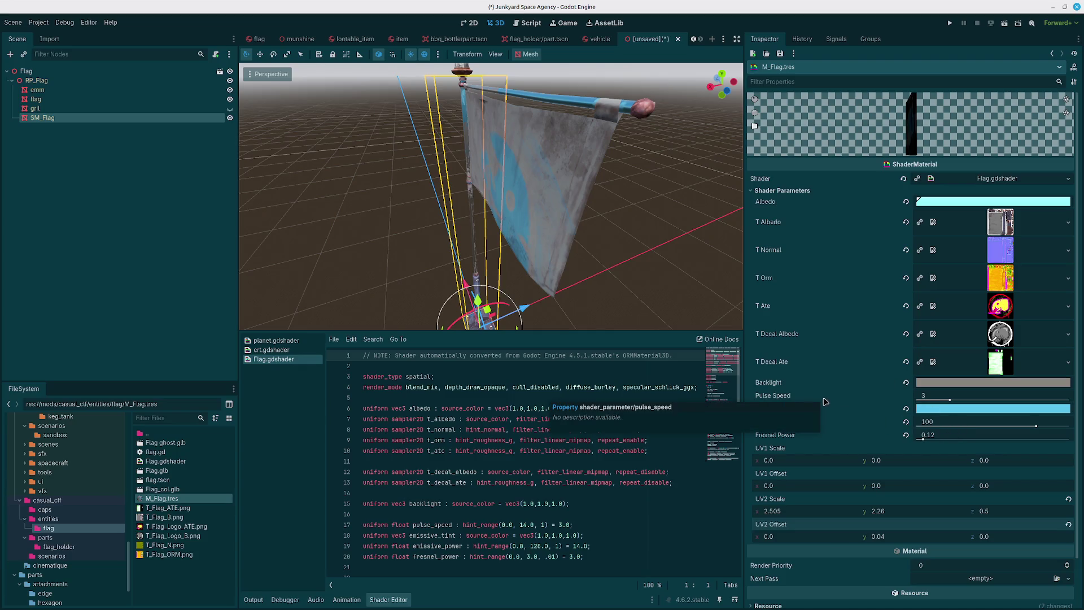
{"action": "scroll", "coordinate": [606, 202], "scroll_direction": "down", "scroll_amount": 5}
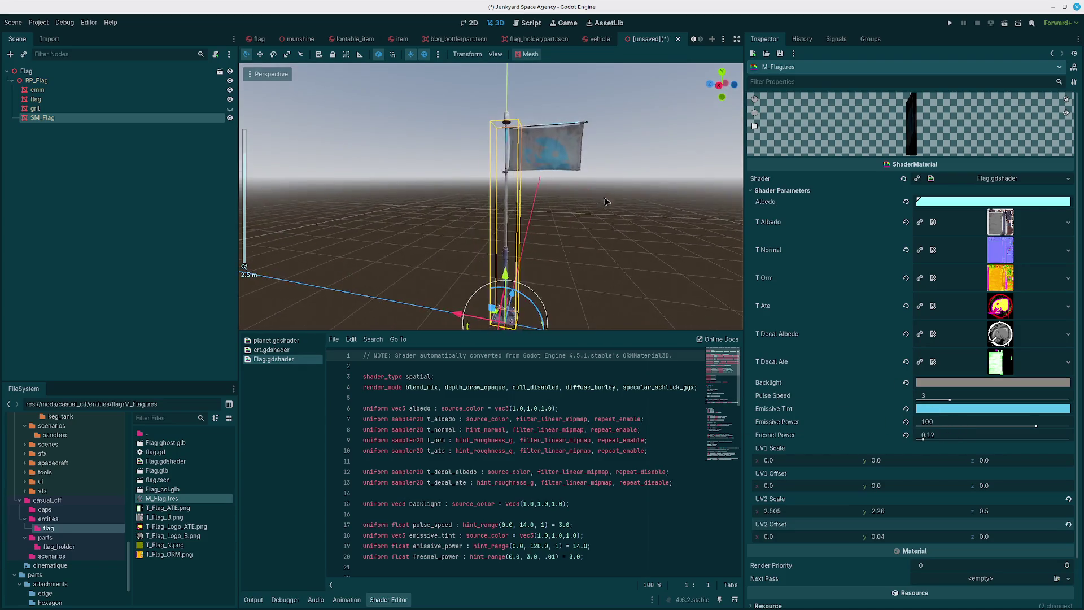
{"action": "left_click_drag", "start_coordinate": [606, 202], "coordinate": [524, 202]}
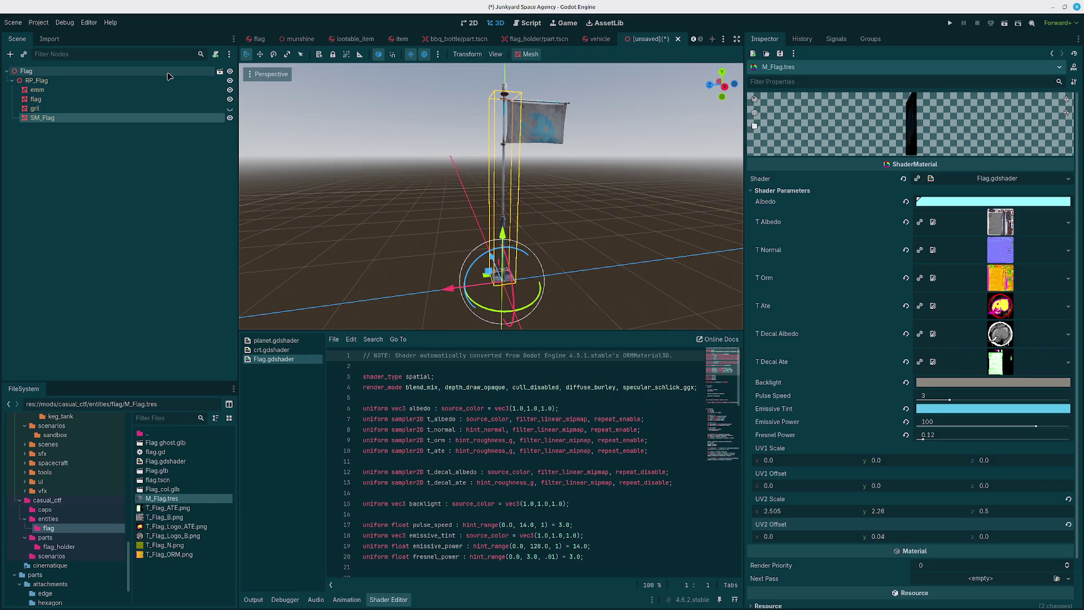
{"action": "mouse_move", "coordinate": [621, 181]}
{"action": "left_mouse_down"}
{"action": "mouse_move", "coordinate": [700, 226]}
{"action": "mouse_move", "coordinate": [621, 141]}
{"action": "left_mouse_up"}
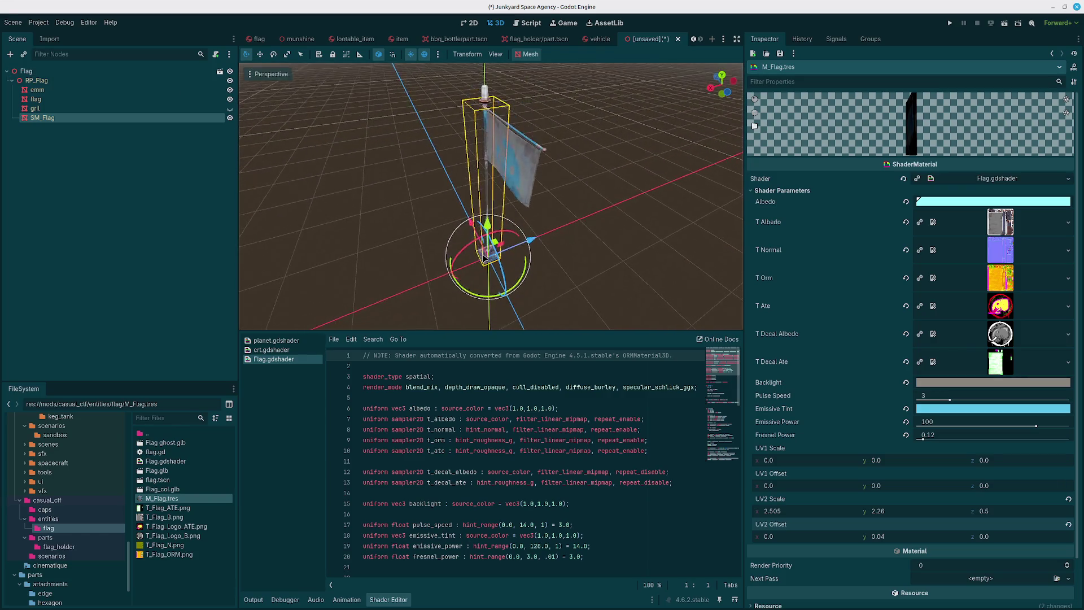
{"action": "scroll", "coordinate": [507, 275], "scroll_direction": "up", "scroll_amount": 3}
{"action": "mouse_move", "coordinate": [506, 275]}
{"action": "left_mouse_down"}
{"action": "mouse_move", "coordinate": [620, 300]}
{"action": "mouse_move", "coordinate": [637, 293]}
{"action": "left_mouse_up"}
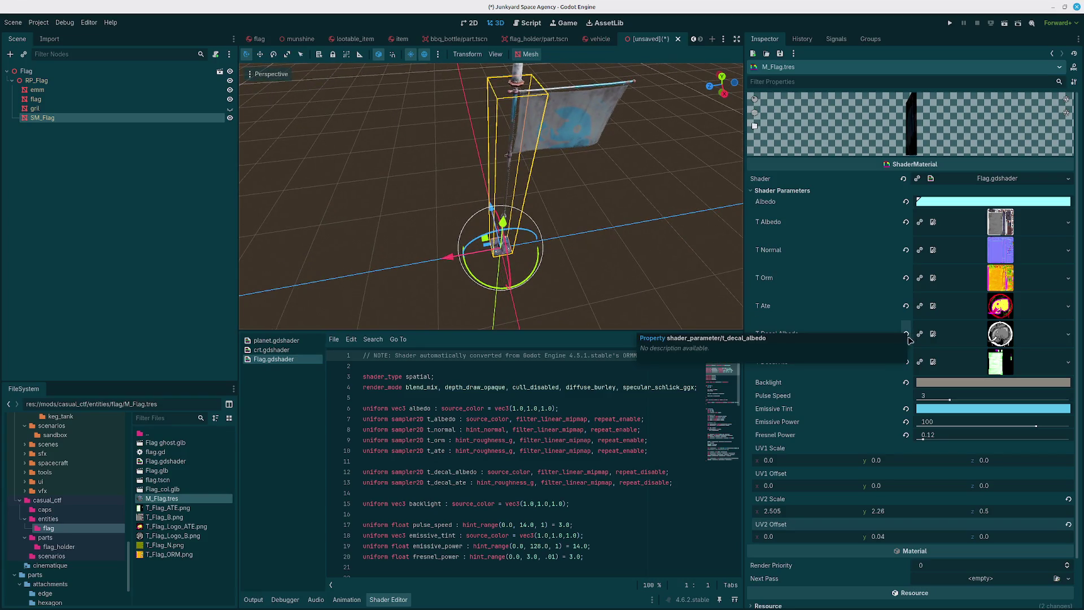
{"action": "left_click", "coordinate": [905, 306]}
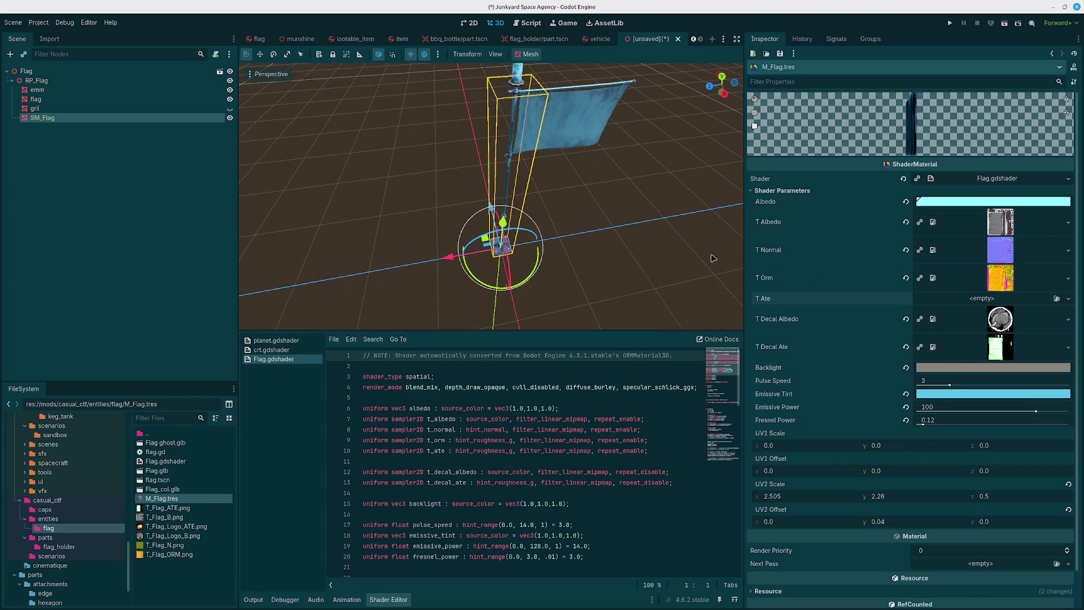
{"action": "left_click_drag", "start_coordinate": [713, 258], "coordinate": [558, 200]}
{"action": "key", "text": "ctrl+z"}
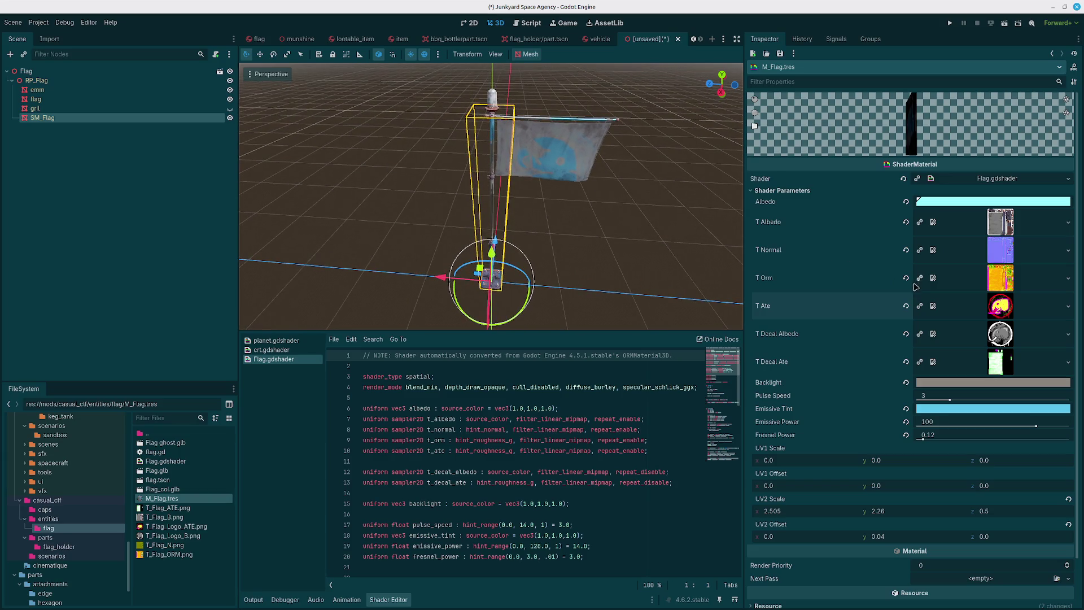
{"action": "left_click", "coordinate": [911, 364]}
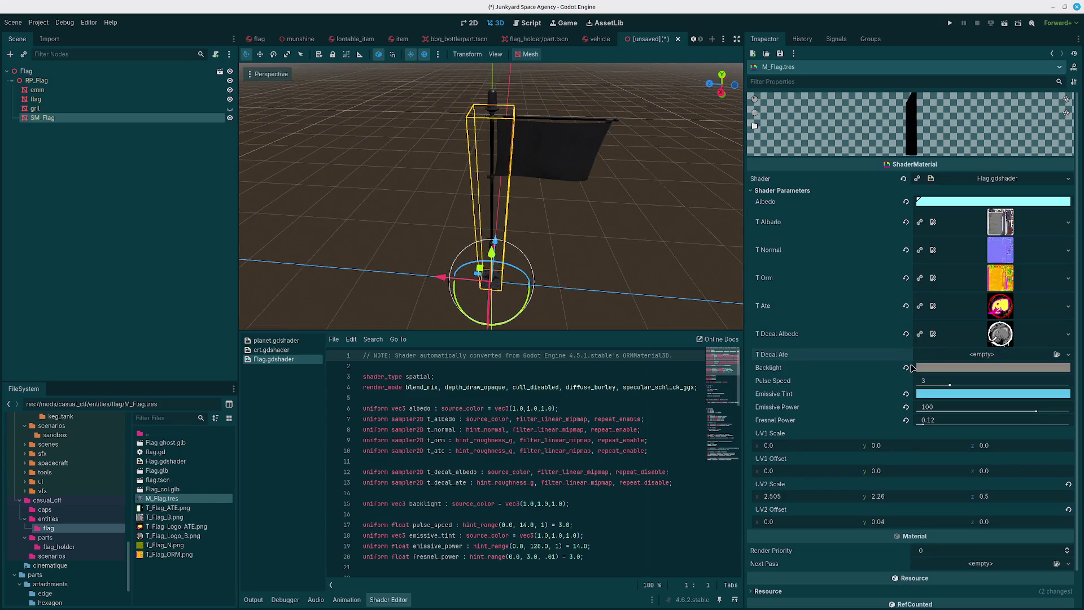
{"action": "key", "text": "ctrl+z"}
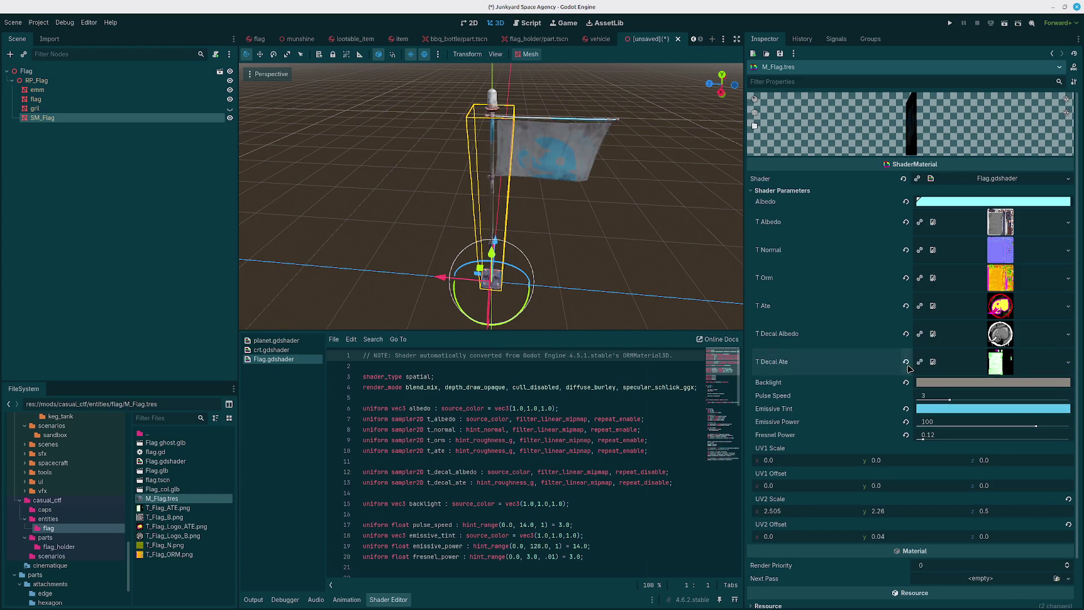
{"action": "left_click", "coordinate": [909, 337]}
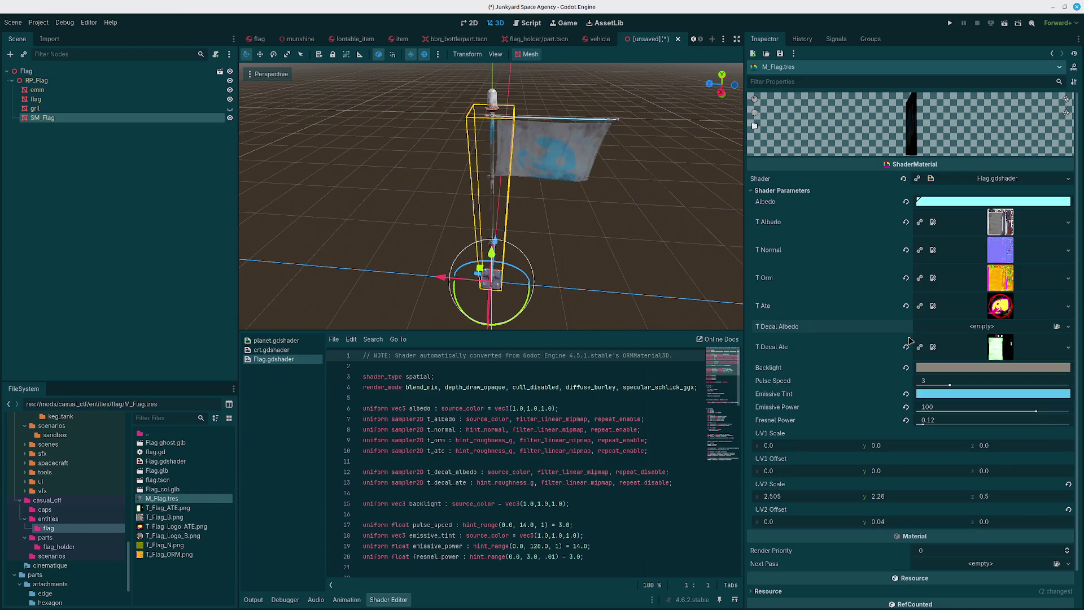
{"action": "key", "text": "ctrl+z"}
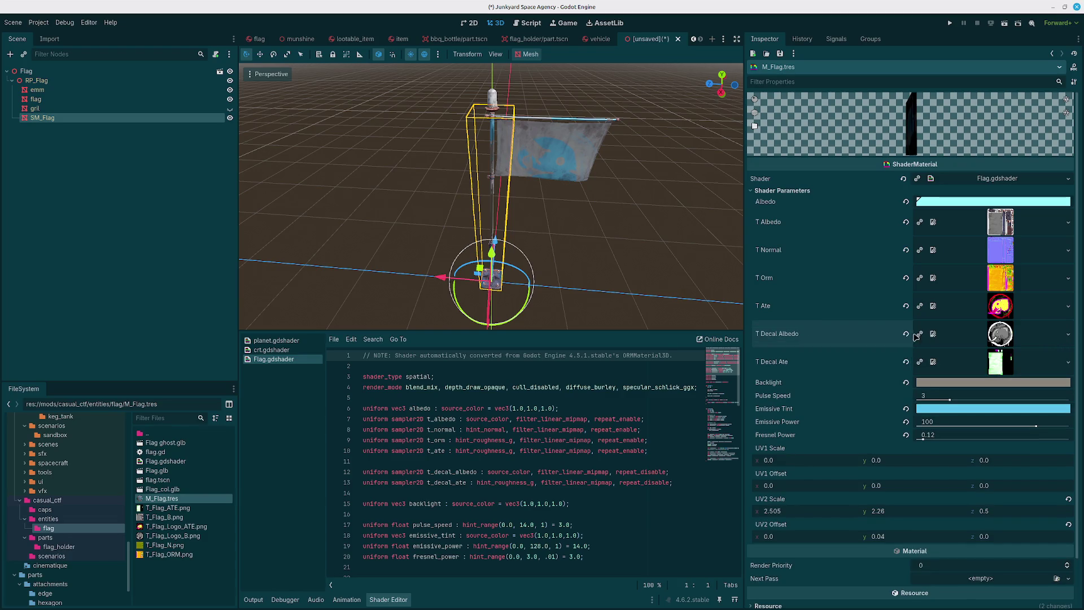
{"action": "mouse_move", "coordinate": [613, 205]}
{"action": "left_mouse_down"}
{"action": "mouse_move", "coordinate": [358, 232]}
{"action": "mouse_move", "coordinate": [426, 235]}
{"action": "left_mouse_up"}
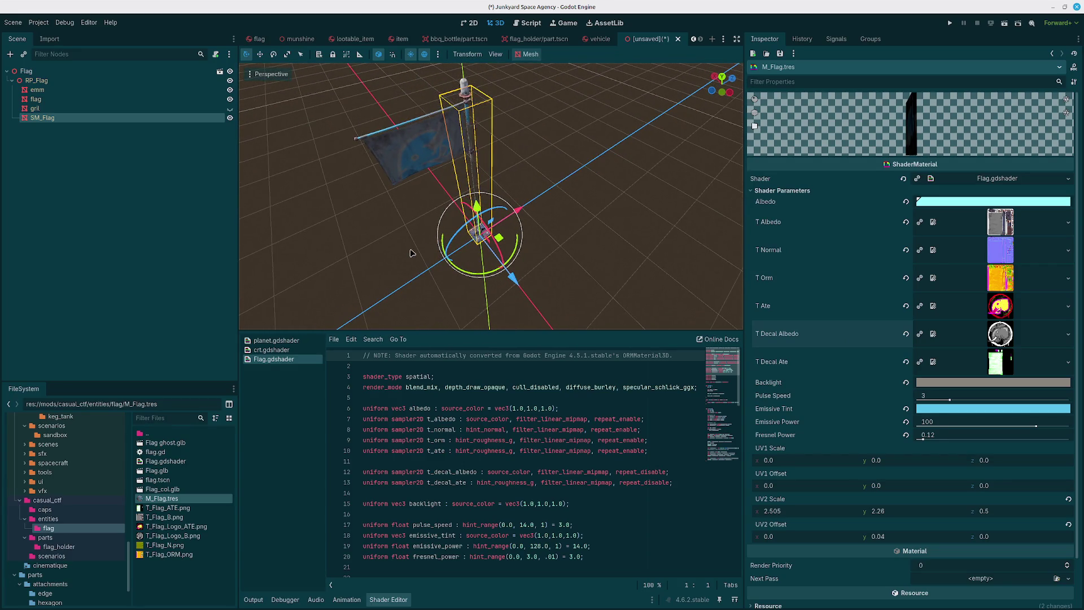
{"action": "scroll", "coordinate": [876, 441], "scroll_direction": "down", "scroll_amount": 2}
{"action": "scroll", "coordinate": [879, 444], "scroll_direction": "up", "scroll_amount": 2}
{"action": "left_click_drag", "start_coordinate": [649, 238], "coordinate": [740, 171]}
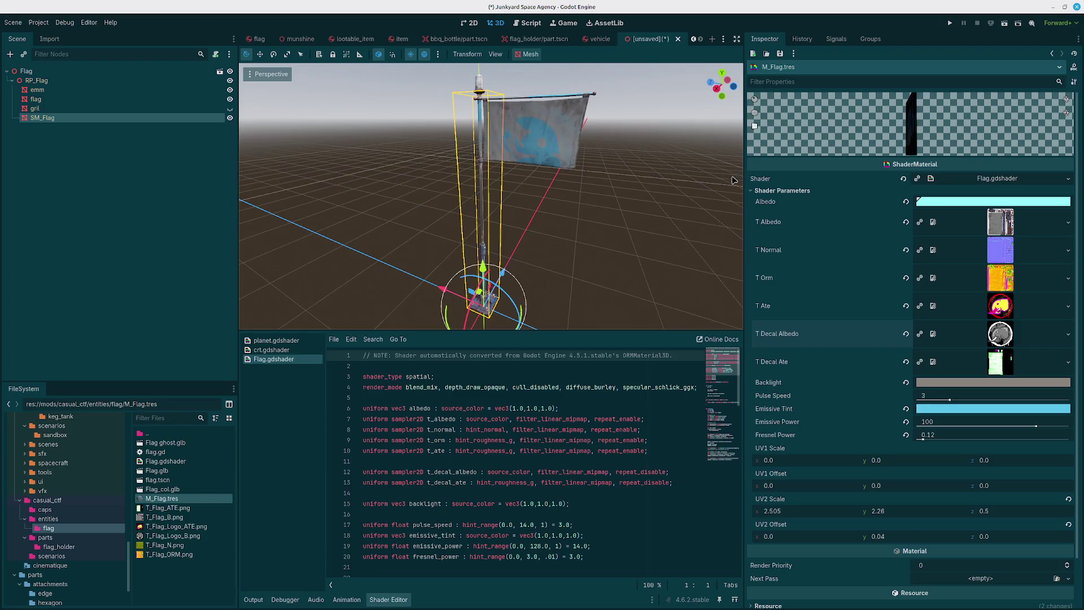
{"action": "left_click", "coordinate": [230, 108]}
{"action": "left_click", "coordinate": [230, 108]}
{"action": "left_click_drag", "start_coordinate": [338, 169], "coordinate": [542, 176]}
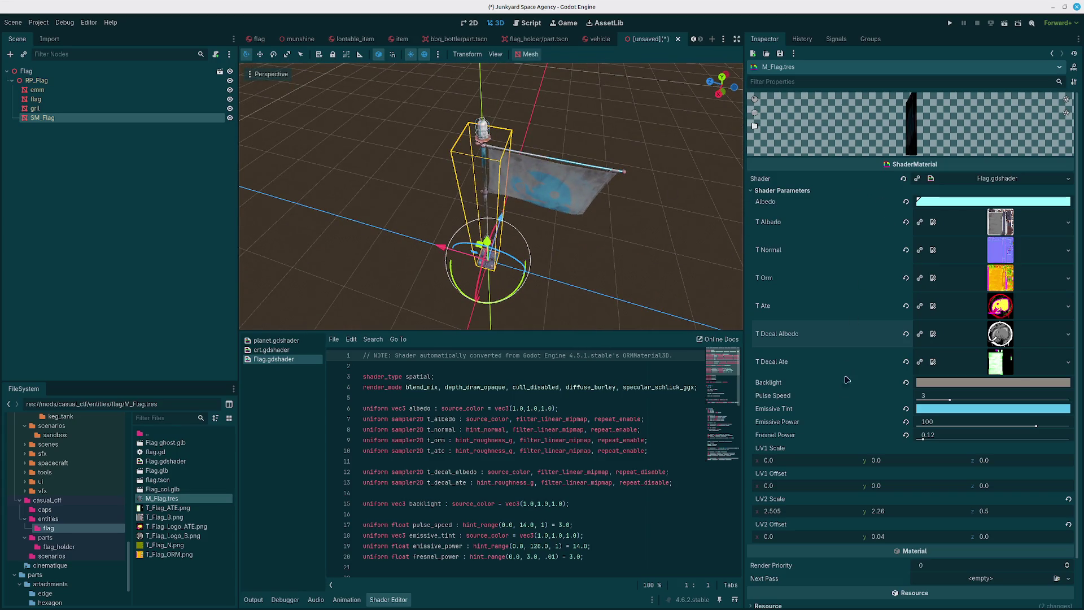
{"action": "scroll", "coordinate": [846, 444], "scroll_direction": "down", "scroll_amount": 2}
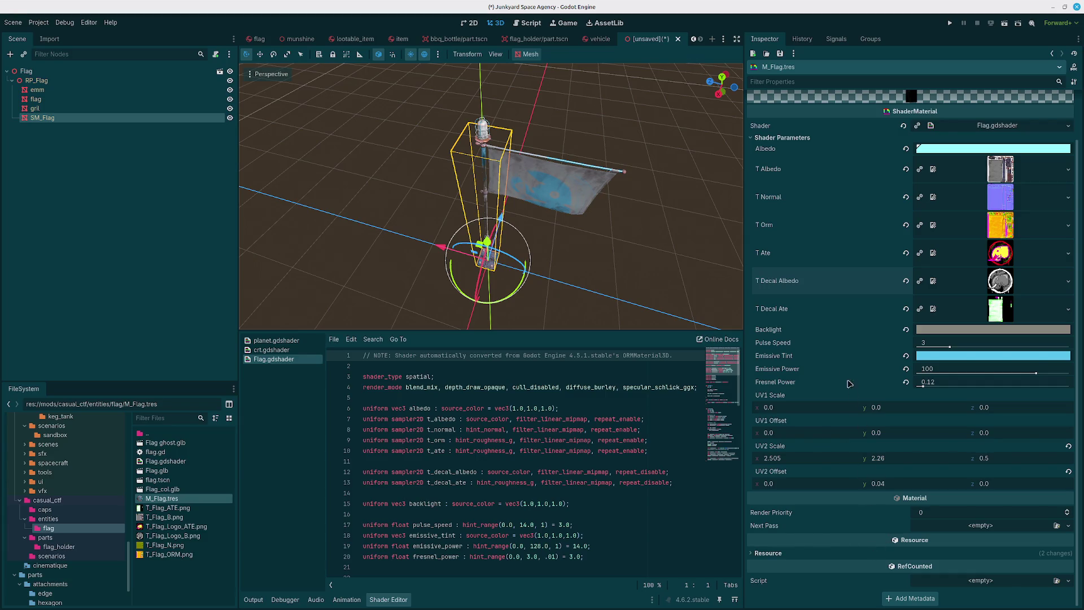
{"action": "left_click_drag", "start_coordinate": [744, 277], "coordinate": [861, 334]}
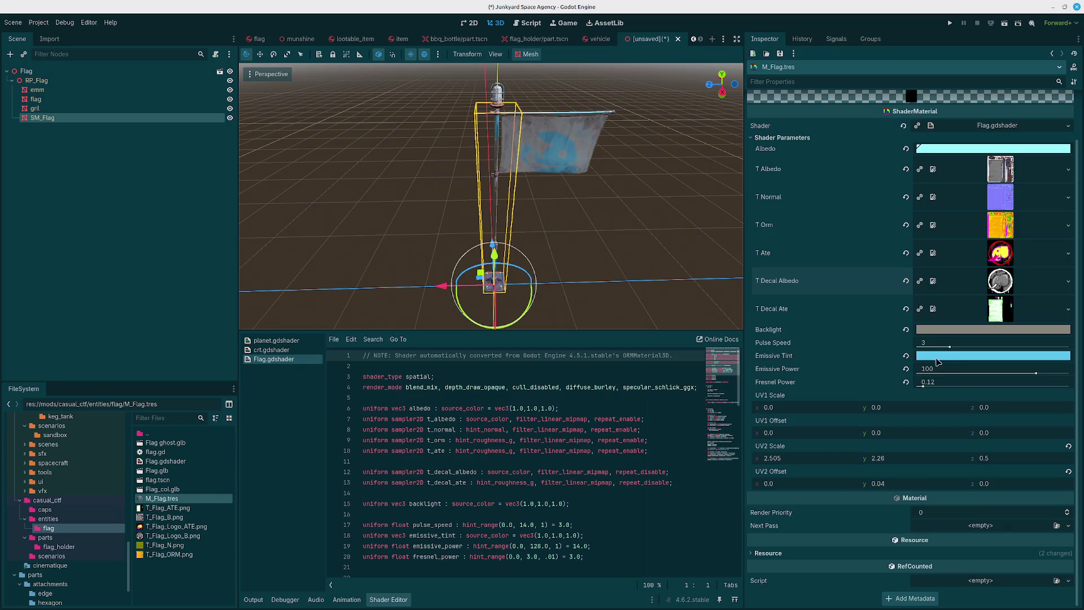
{"action": "left_click_drag", "start_coordinate": [1037, 375], "coordinate": [986, 380]}
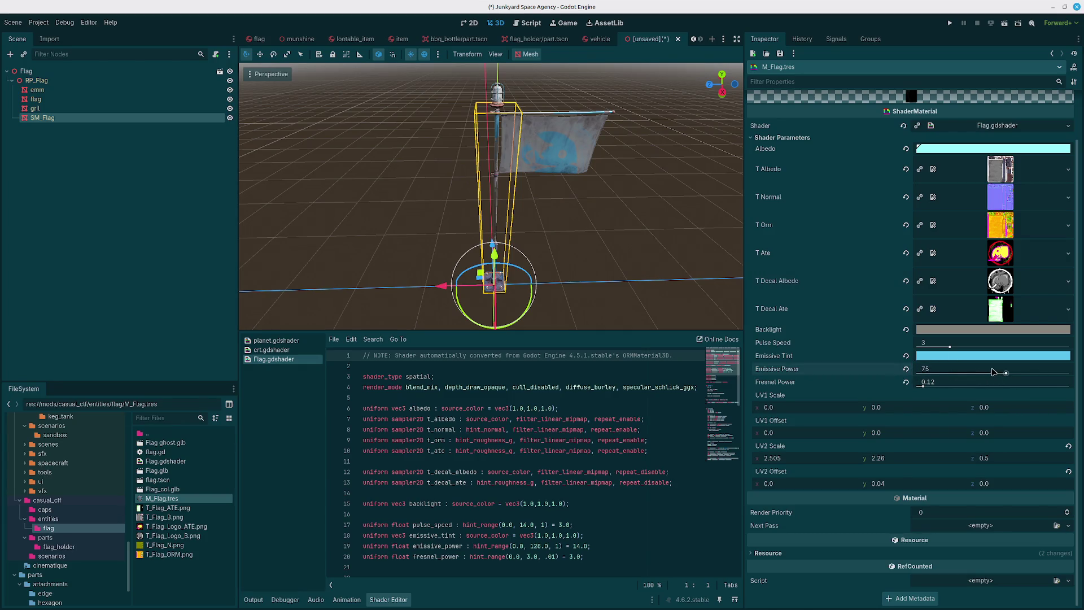
{"action": "left_click_drag", "start_coordinate": [951, 348], "coordinate": [940, 348]}
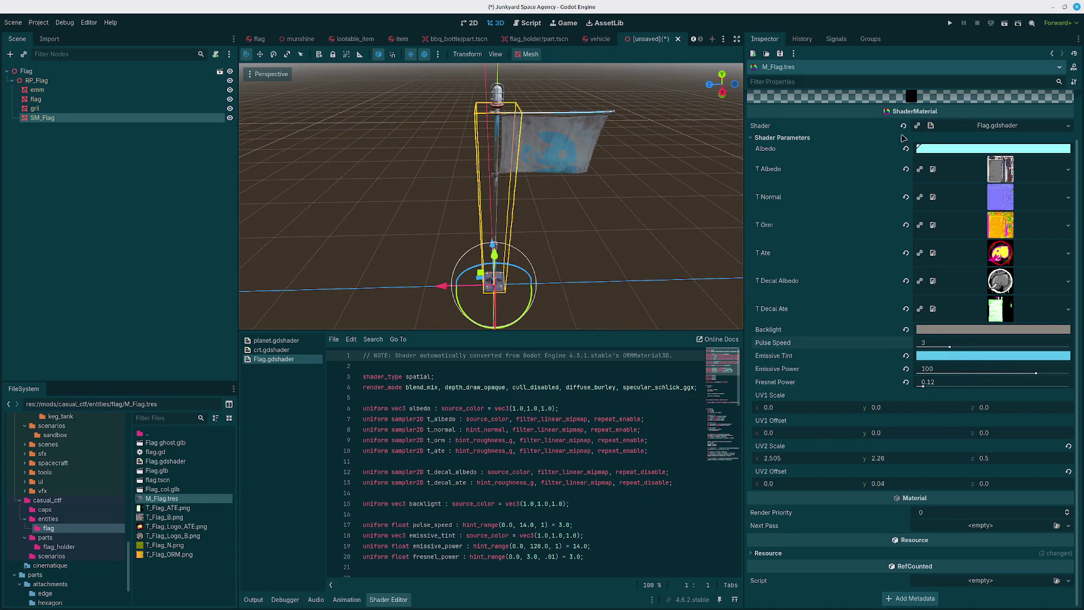
{"action": "left_click", "coordinate": [1004, 128]}
{"action": "left_click", "coordinate": [1004, 126]}
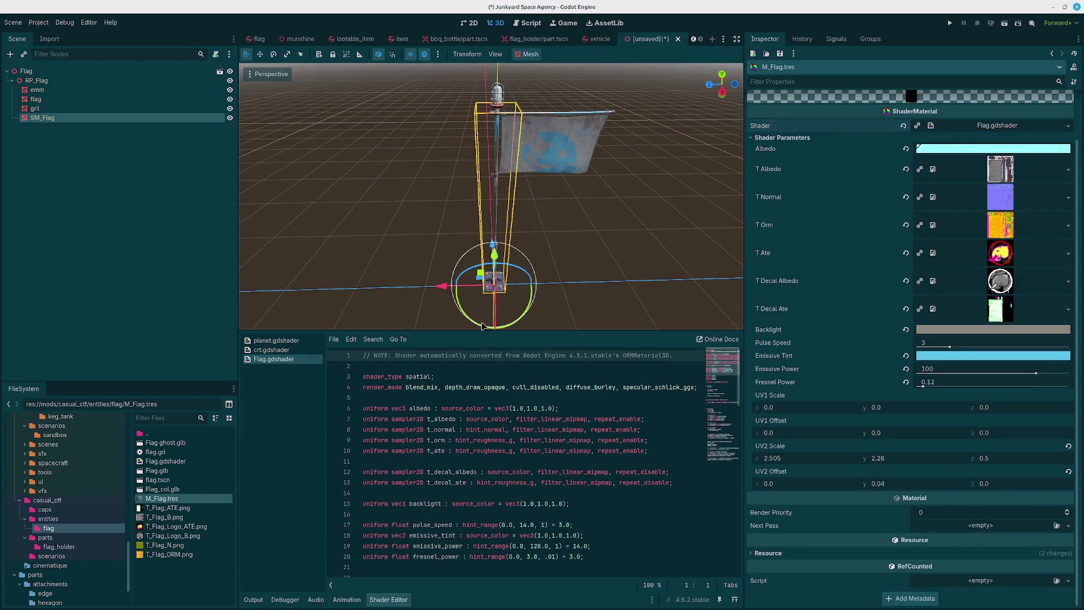
{"action": "scroll", "coordinate": [545, 449], "scroll_direction": "down", "scroll_amount": 20}
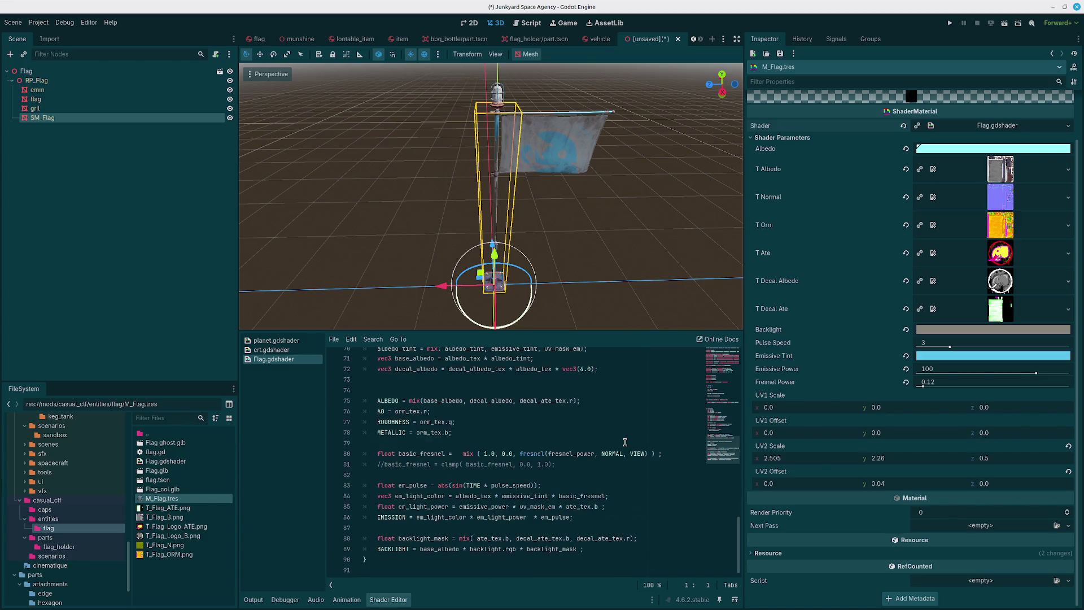
{"action": "scroll", "coordinate": [626, 443], "scroll_direction": "up", "scroll_amount": 13}
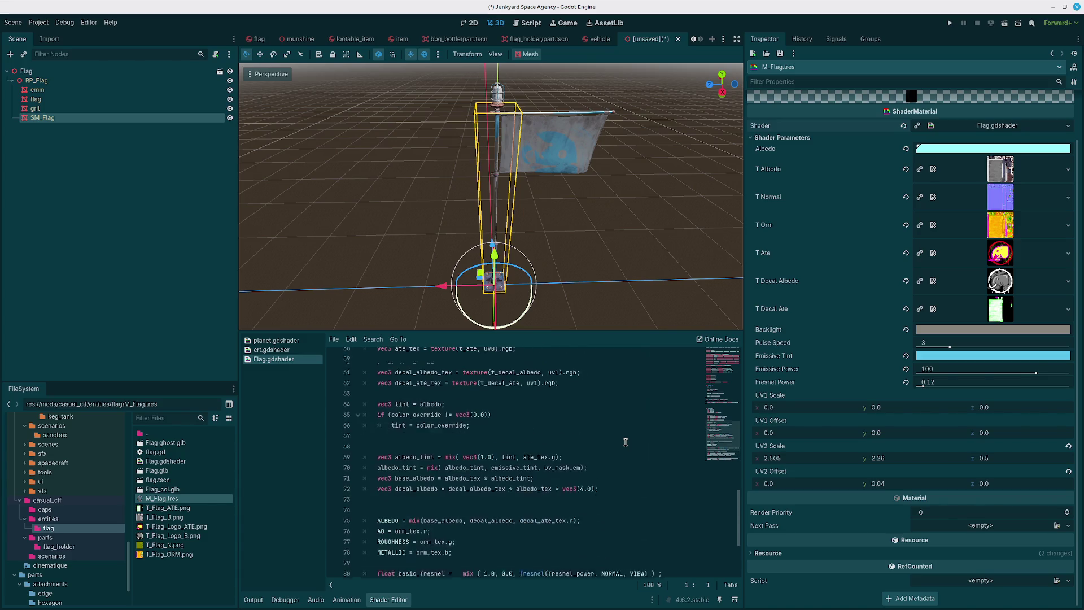
{"action": "scroll", "coordinate": [626, 442], "scroll_direction": "up", "scroll_amount": 4}
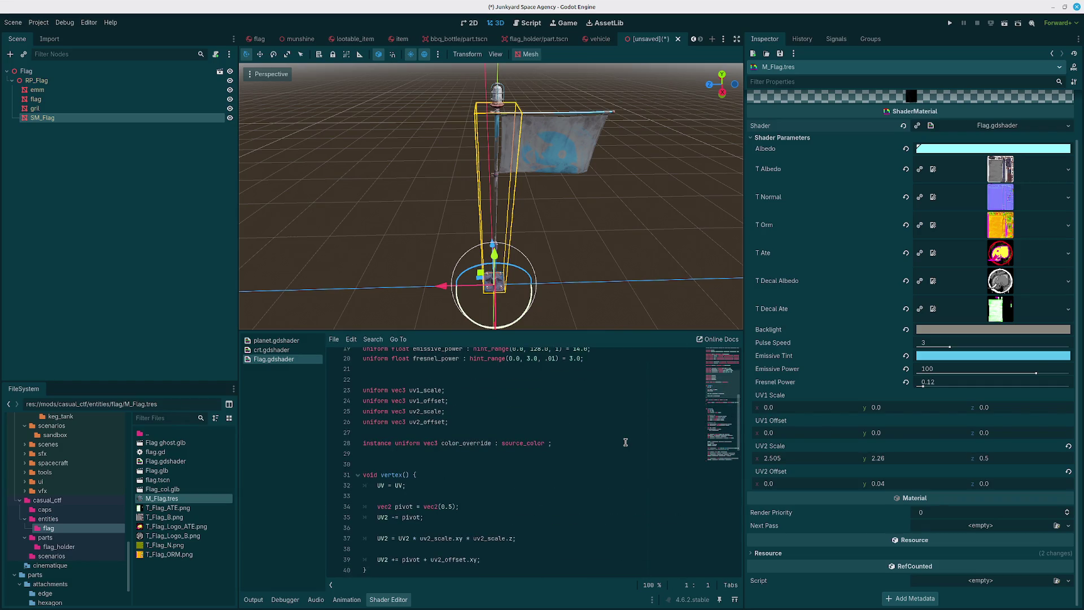
{"action": "scroll", "coordinate": [626, 442], "scroll_direction": "up", "scroll_amount": 4}
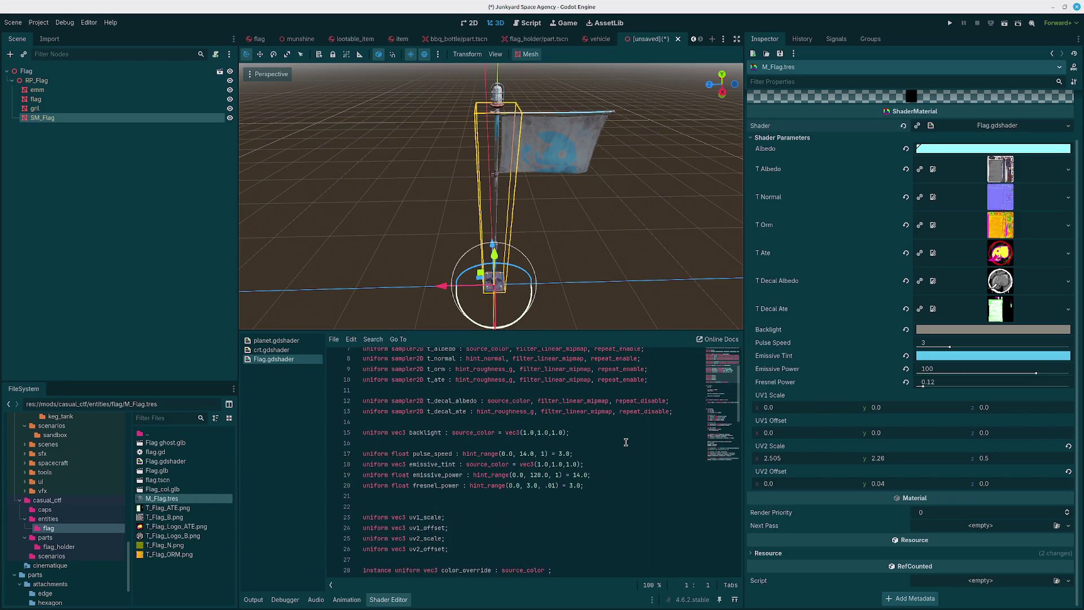
{"action": "scroll", "coordinate": [626, 442], "scroll_direction": "up", "scroll_amount": 2}
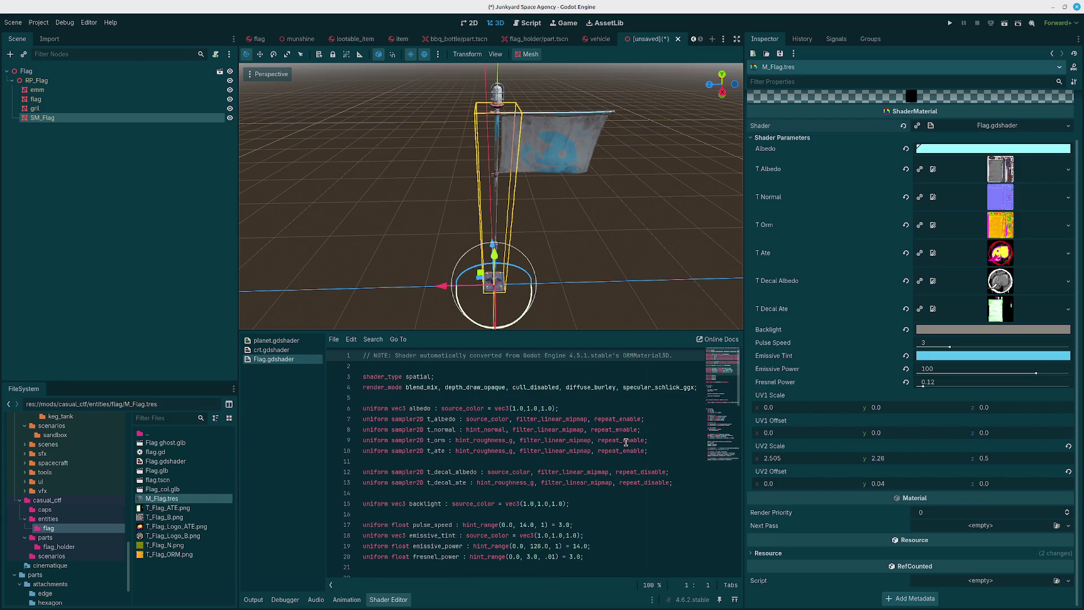
{"action": "scroll", "coordinate": [599, 243], "scroll_direction": "up", "scroll_amount": 5}
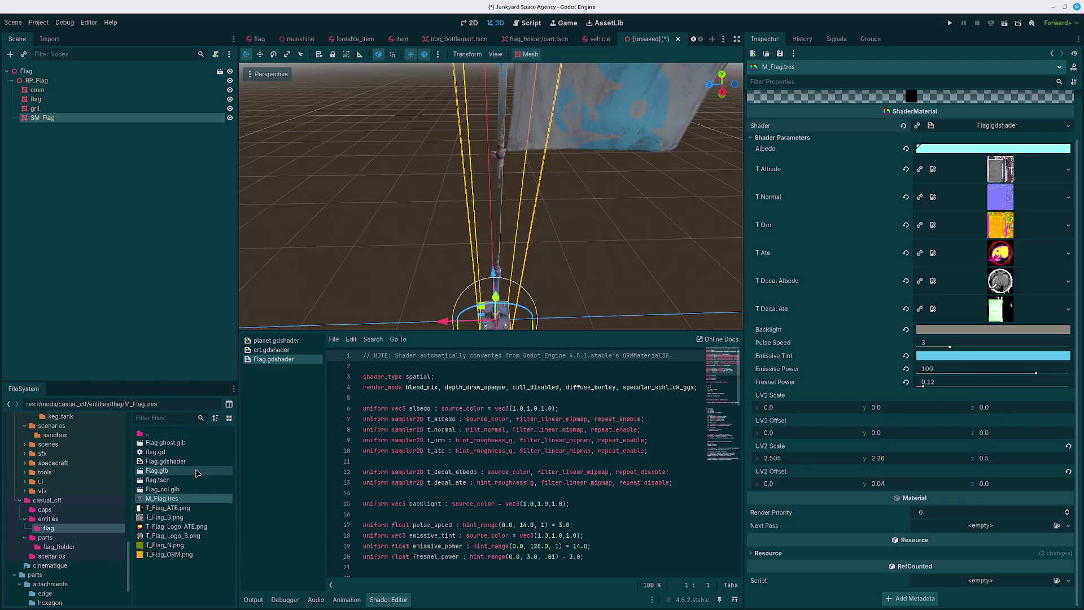
Preview the Flag_col.glb and Flag ghost.glb import settings, then select Flag.gdshader
{"action": "double_click", "coordinate": [169, 489]}
{"action": "mouse_move", "coordinate": [610, 272]}
{"action": "left_mouse_down"}
{"action": "mouse_move", "coordinate": [670, 260]}
{"action": "mouse_move", "coordinate": [667, 277]}
{"action": "left_mouse_up"}
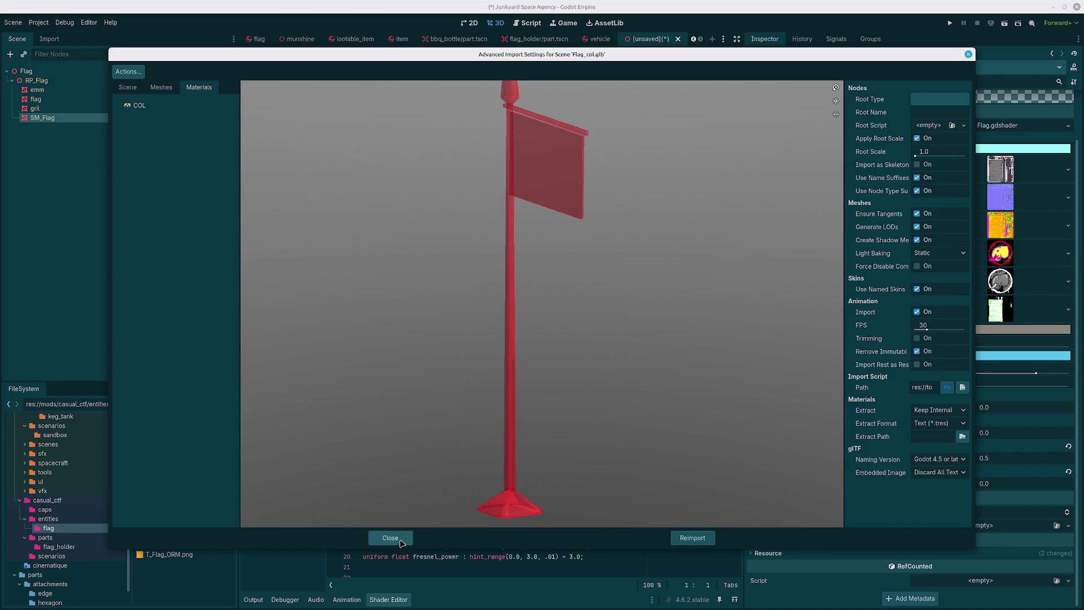
{"action": "left_click", "coordinate": [391, 537]}
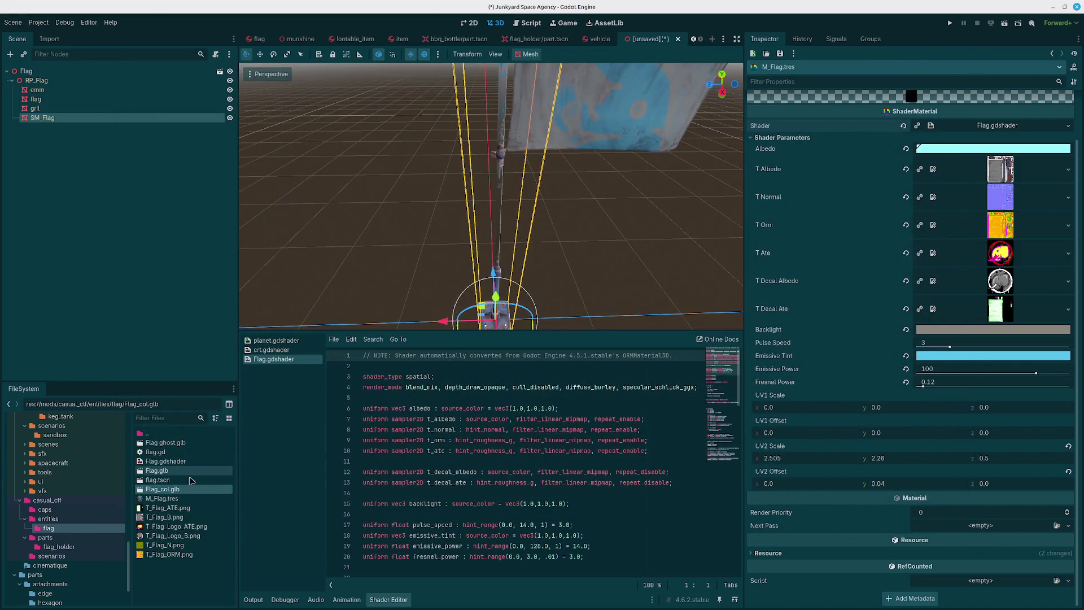
{"action": "double_click", "coordinate": [198, 448]}
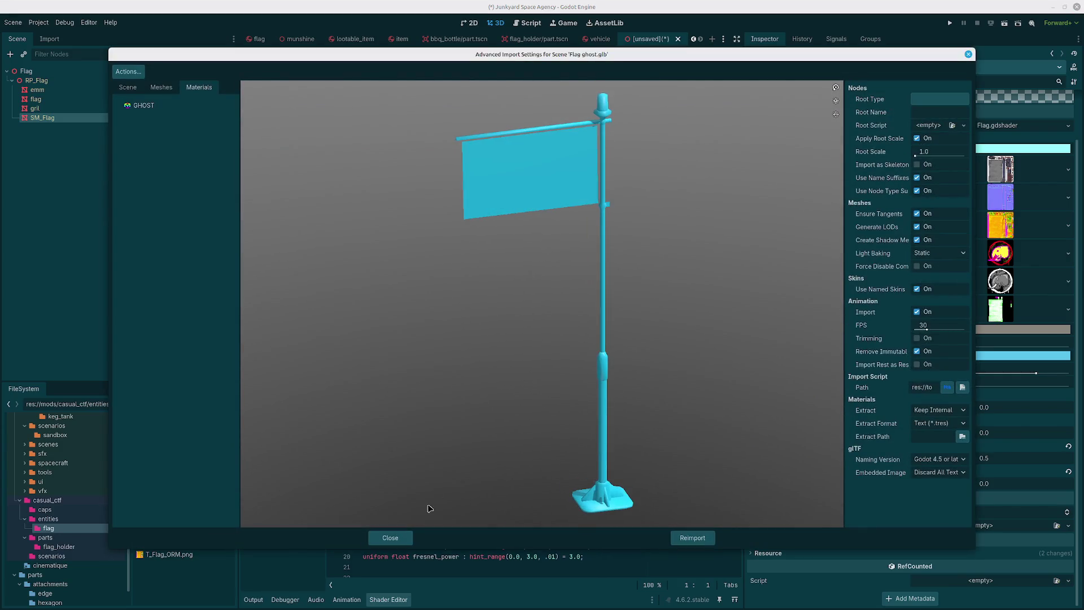
{"action": "left_click", "coordinate": [390, 538]}
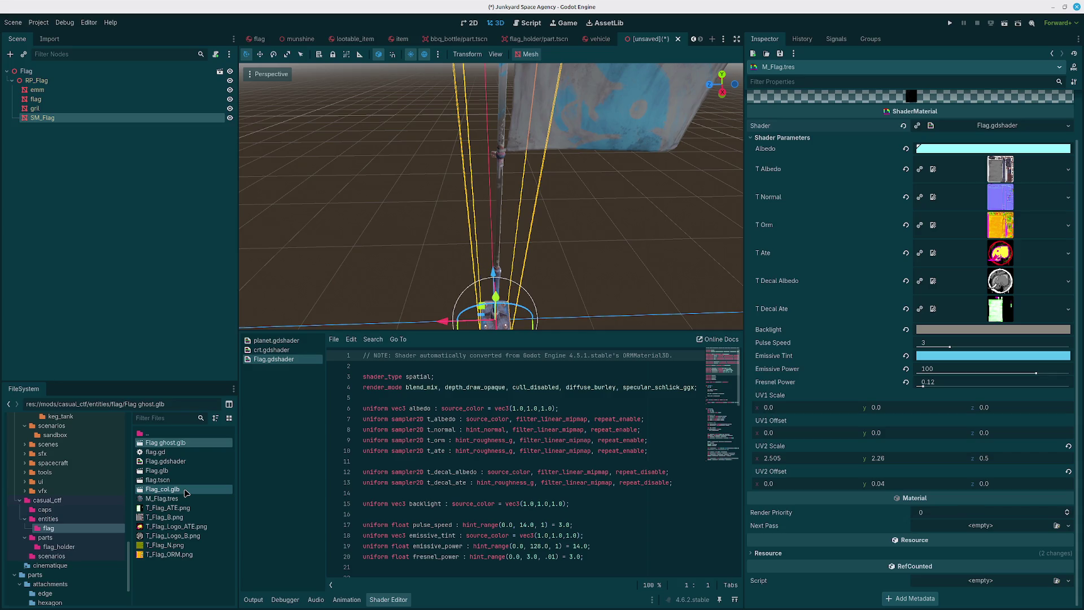
{"action": "left_click", "coordinate": [194, 462]}
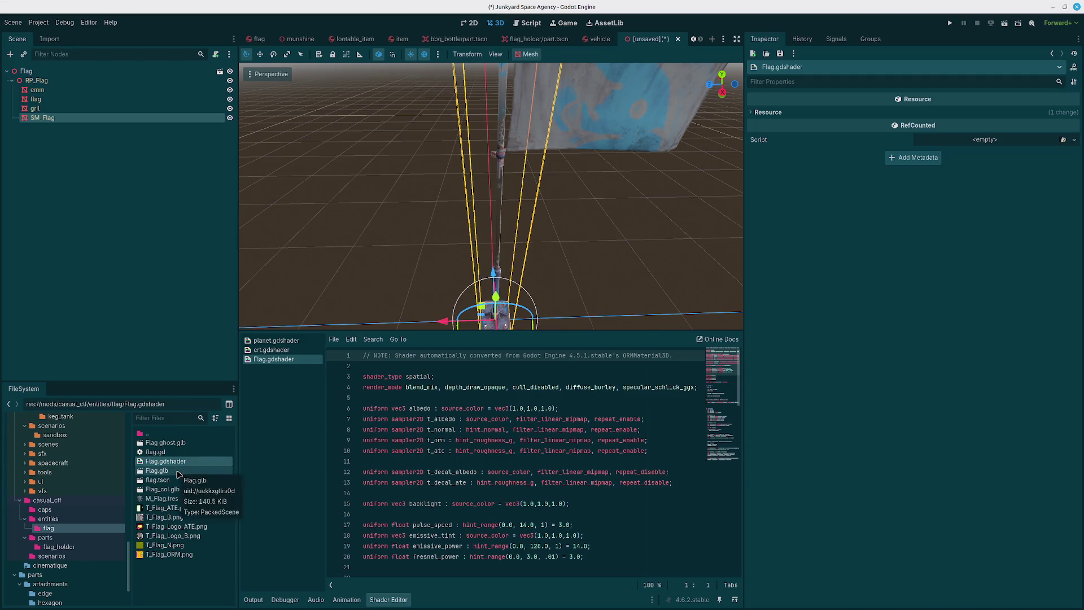
Reimport Flag.glb with its M_Flag material from the advanced import settings
{"action": "double_click", "coordinate": [214, 471]}
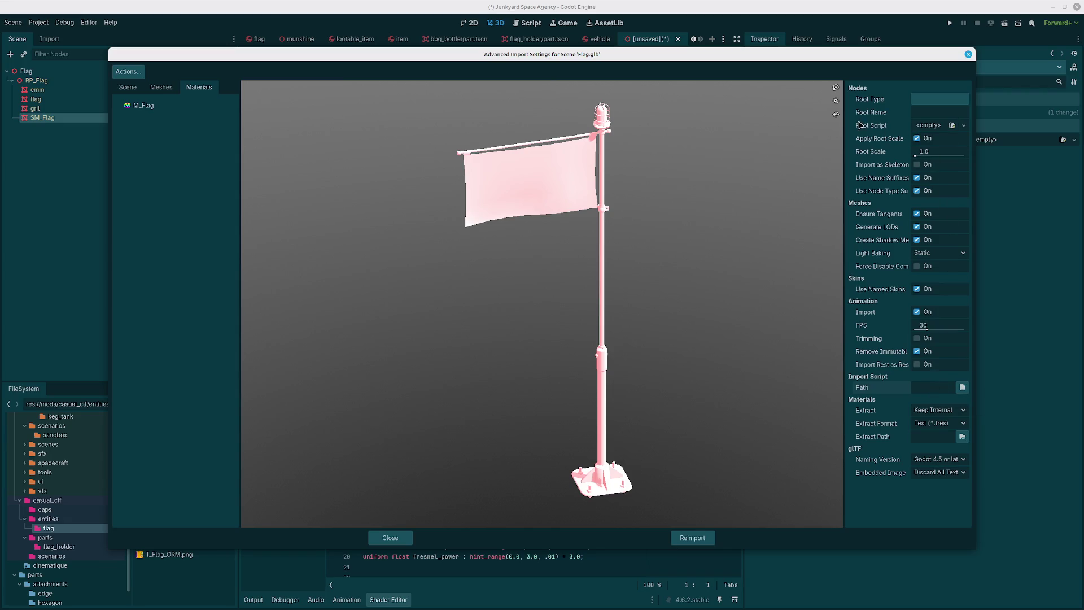
{"action": "left_click", "coordinate": [215, 107]}
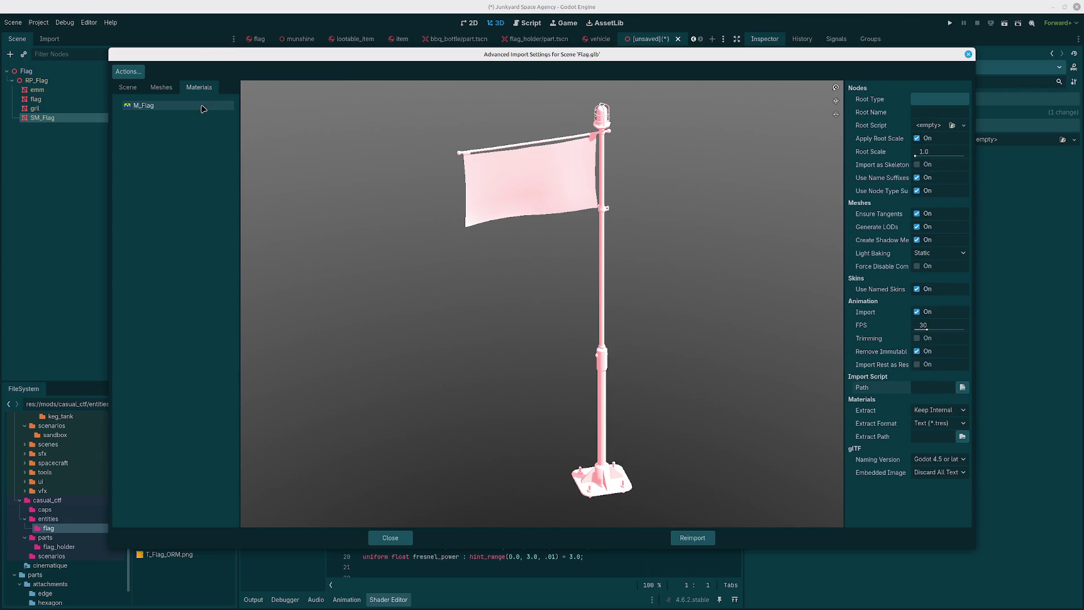
{"action": "left_click", "coordinate": [699, 538]}
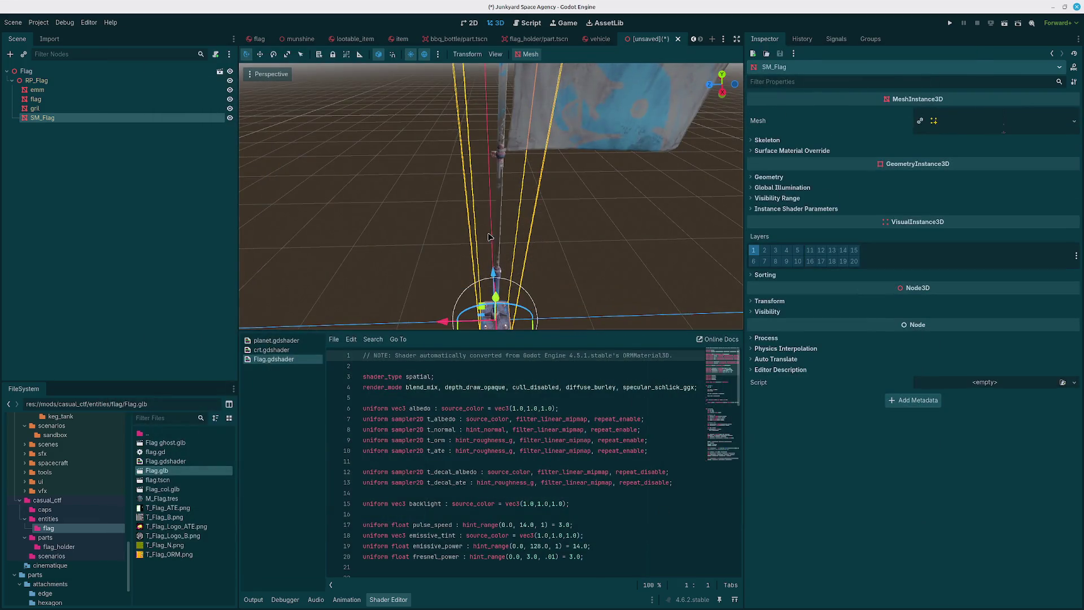
{"action": "scroll", "coordinate": [539, 217], "scroll_direction": "up", "scroll_amount": 2}
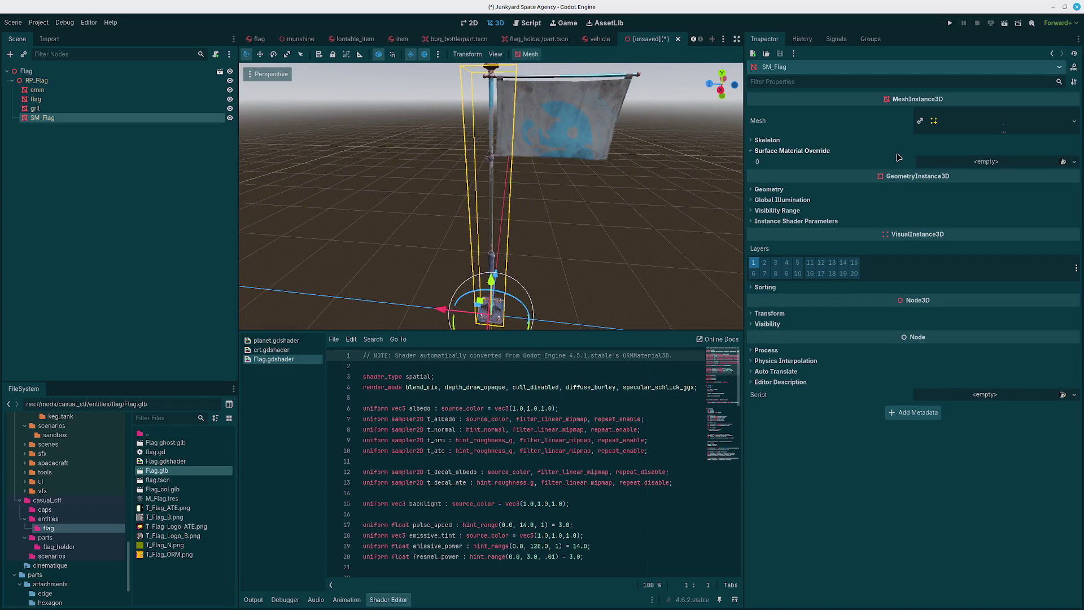
{"action": "left_click", "coordinate": [794, 301]}
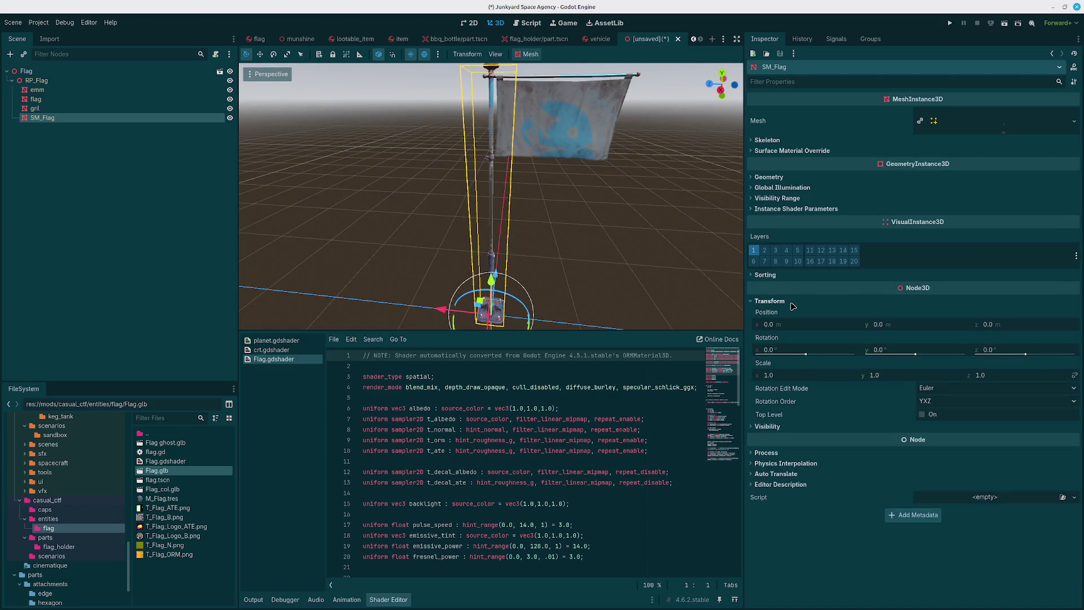
{"action": "left_click", "coordinate": [793, 303]}
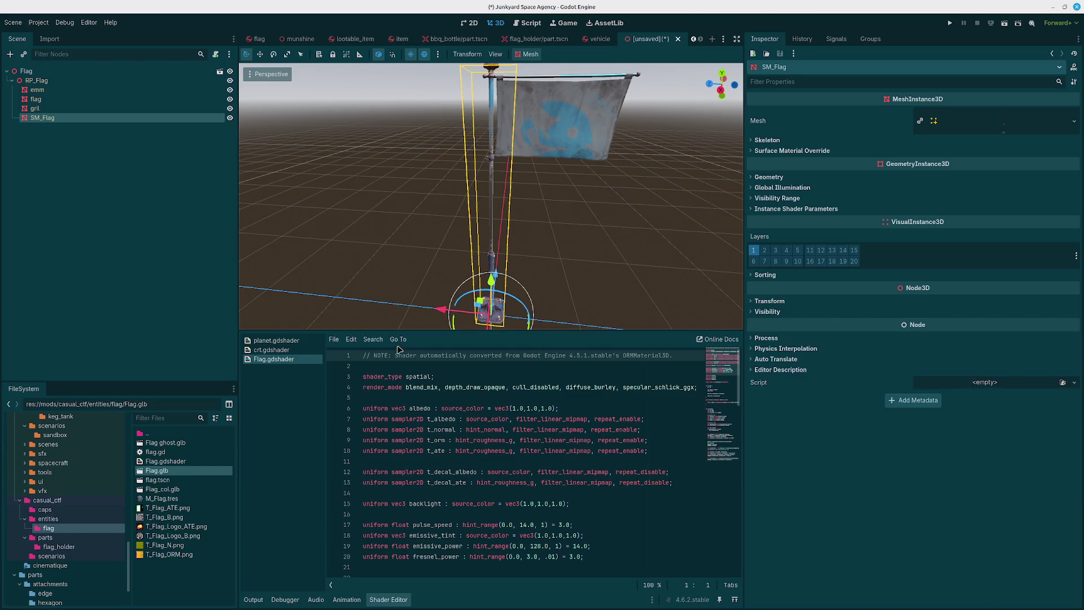
Open flag.tscn, inspect M_Flag.tres parameters, and close the unsaved flag preview scene
{"action": "double_click", "coordinate": [169, 480]}
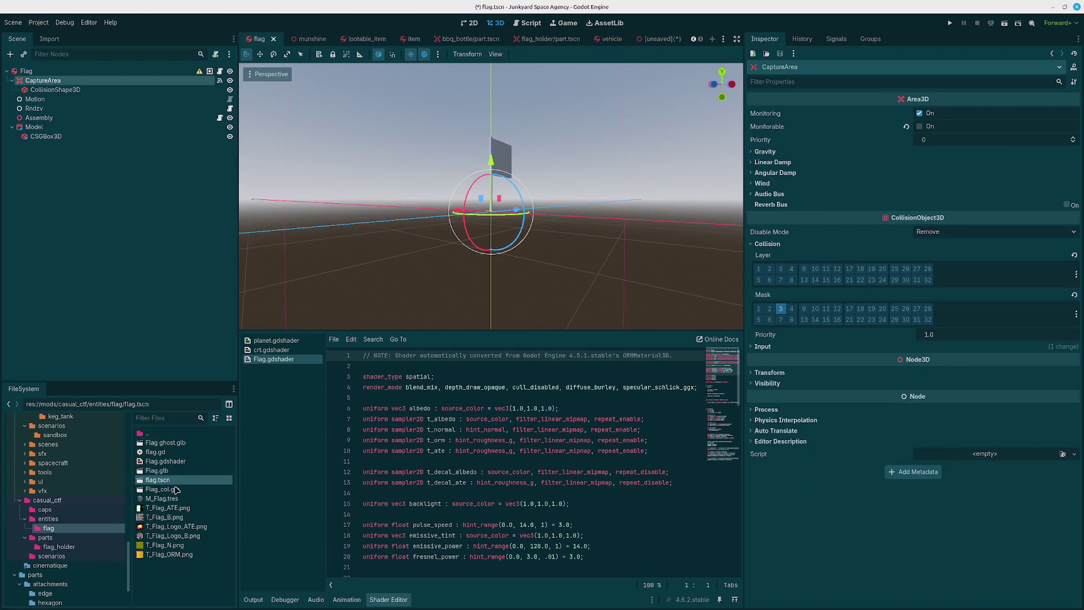
{"action": "left_click", "coordinate": [176, 499]}
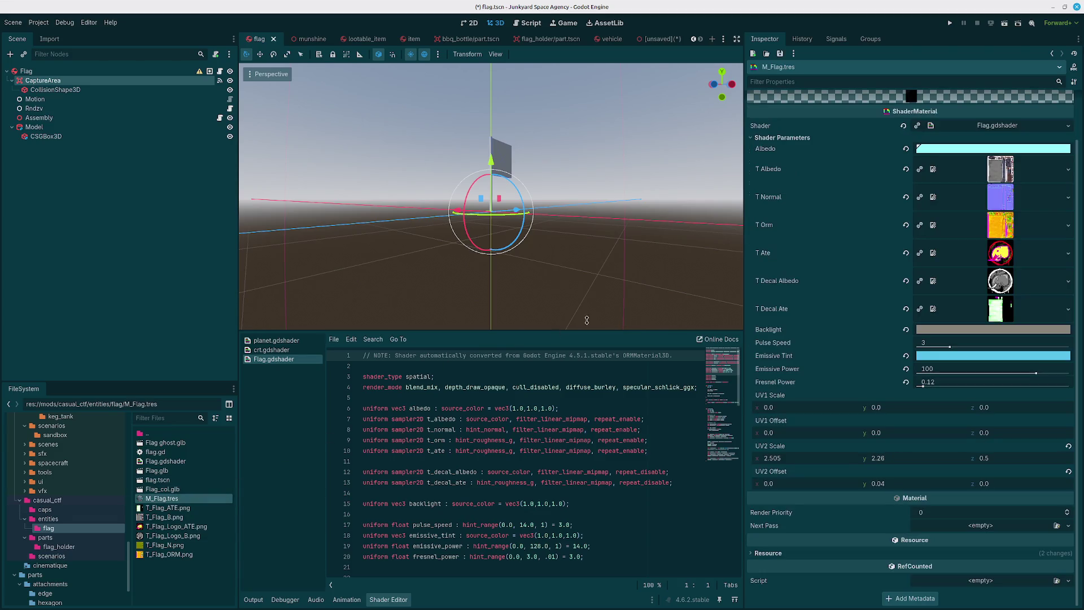
{"action": "left_click", "coordinate": [659, 41]}
{"action": "left_click", "coordinate": [678, 39]}
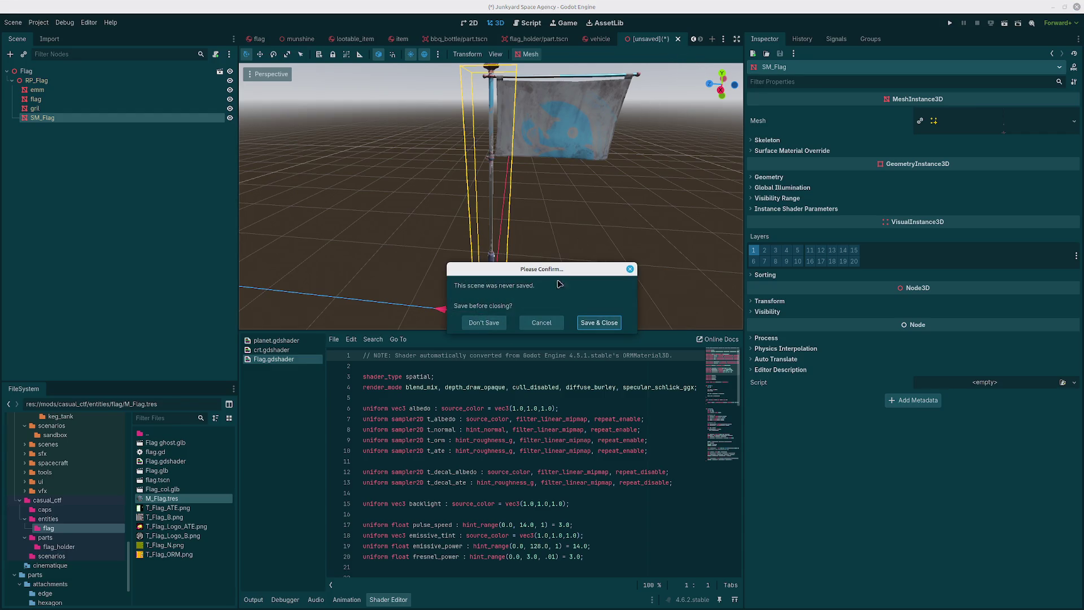
Discard the preview scene and delete the placeholder Model node from flag.tscn
{"action": "left_click", "coordinate": [485, 323]}
{"action": "left_click", "coordinate": [322, 42]}
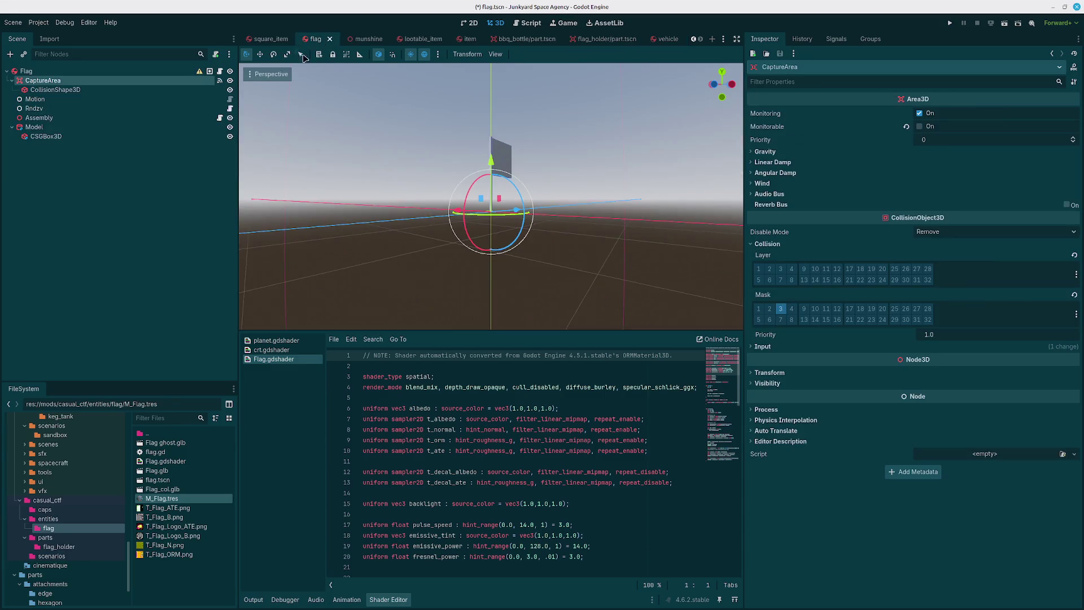
{"action": "left_click", "coordinate": [172, 127]}
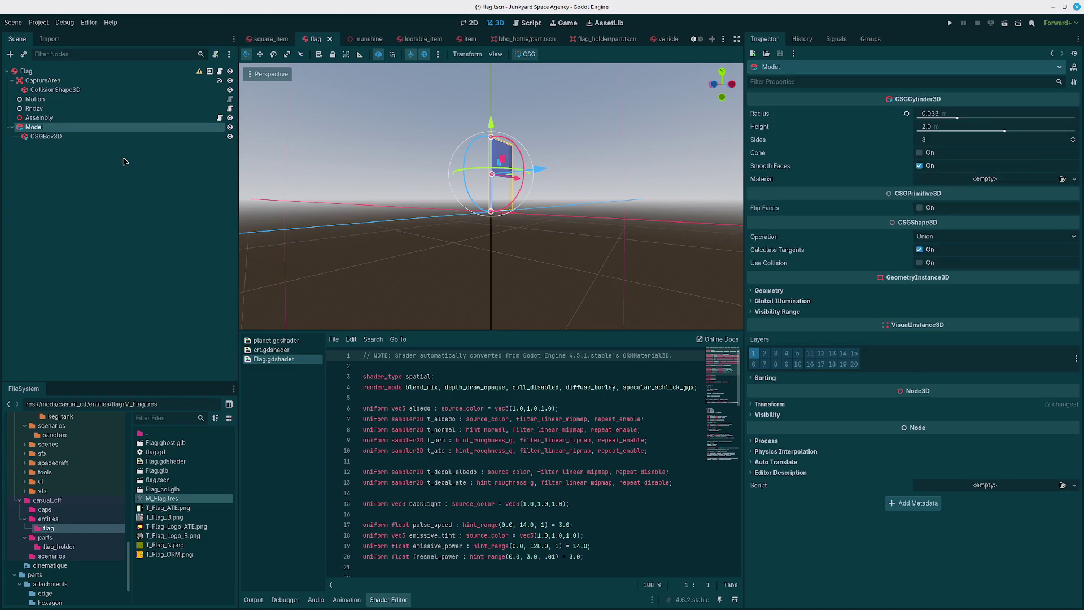
{"action": "key", "text": "Delete"}
{"action": "key", "text": "Return"}
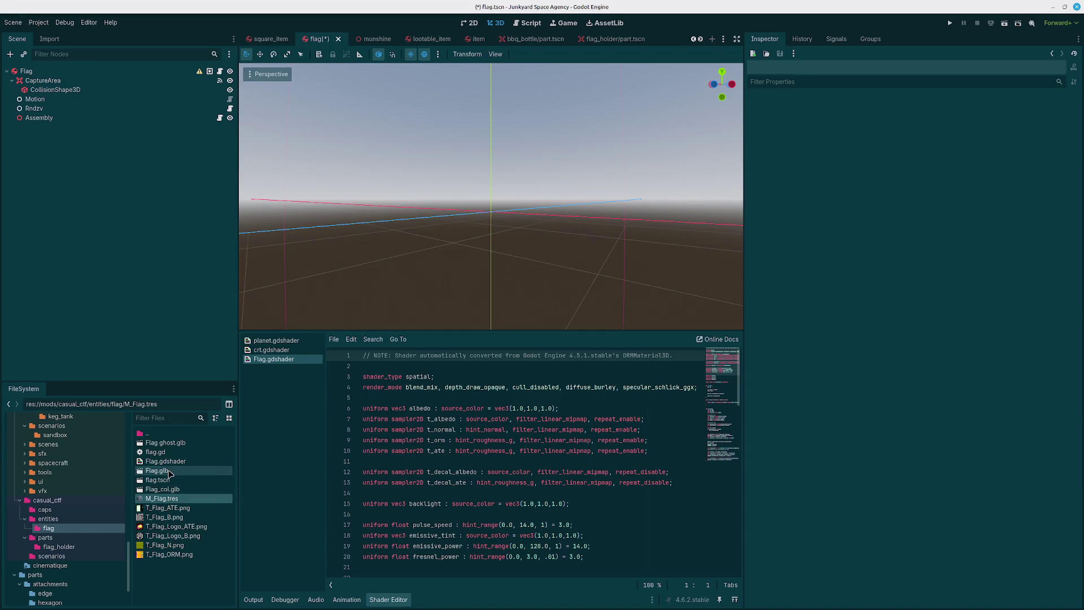
Add Flag.glb under Assembly, save flag.tscn, and switch to Blender
{"action": "mouse_move", "coordinate": [166, 475]}
{"action": "left_mouse_down"}
{"action": "mouse_move", "coordinate": [197, 235]}
{"action": "mouse_move", "coordinate": [108, 120]}
{"action": "mouse_move", "coordinate": [90, 122]}
{"action": "mouse_move", "coordinate": [96, 90]}
{"action": "mouse_move", "coordinate": [74, 72]}
{"action": "left_mouse_up"}
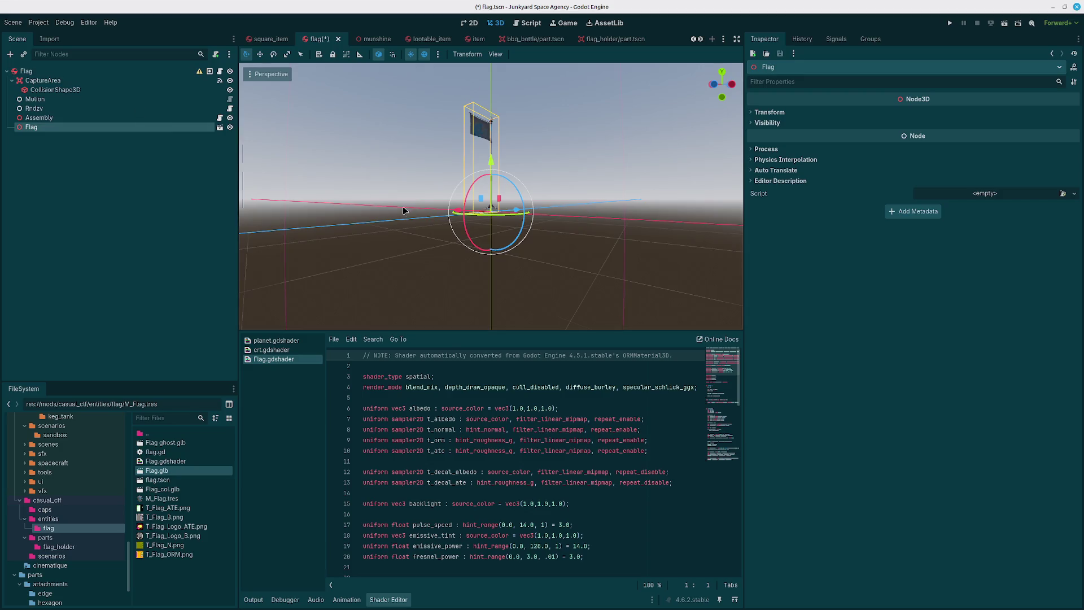
{"action": "scroll", "coordinate": [404, 211], "scroll_direction": "up", "scroll_amount": 5}
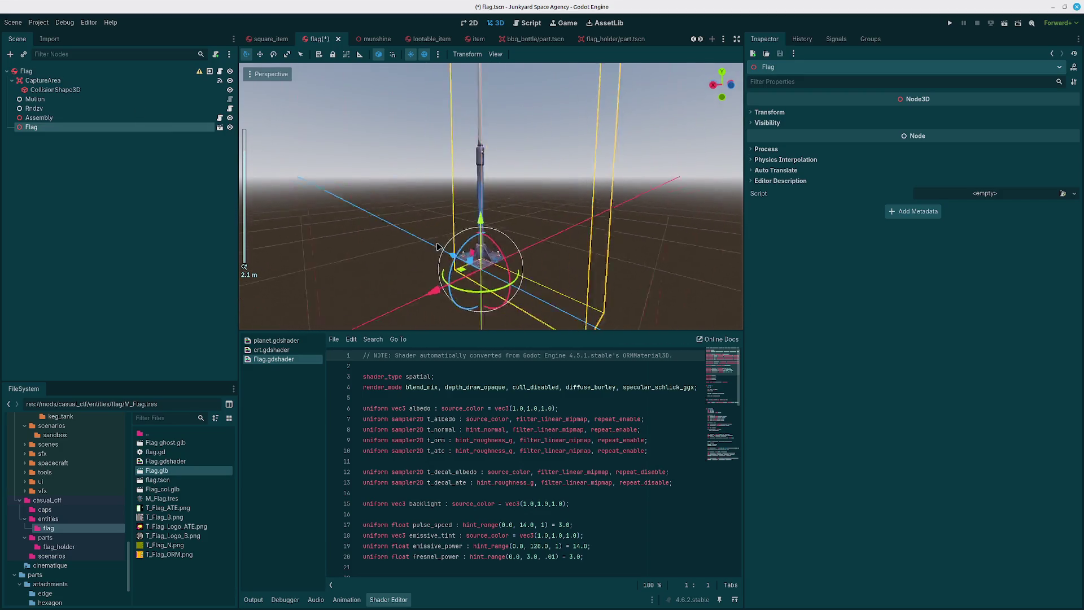
{"action": "scroll", "coordinate": [438, 247], "scroll_direction": "down", "scroll_amount": 4}
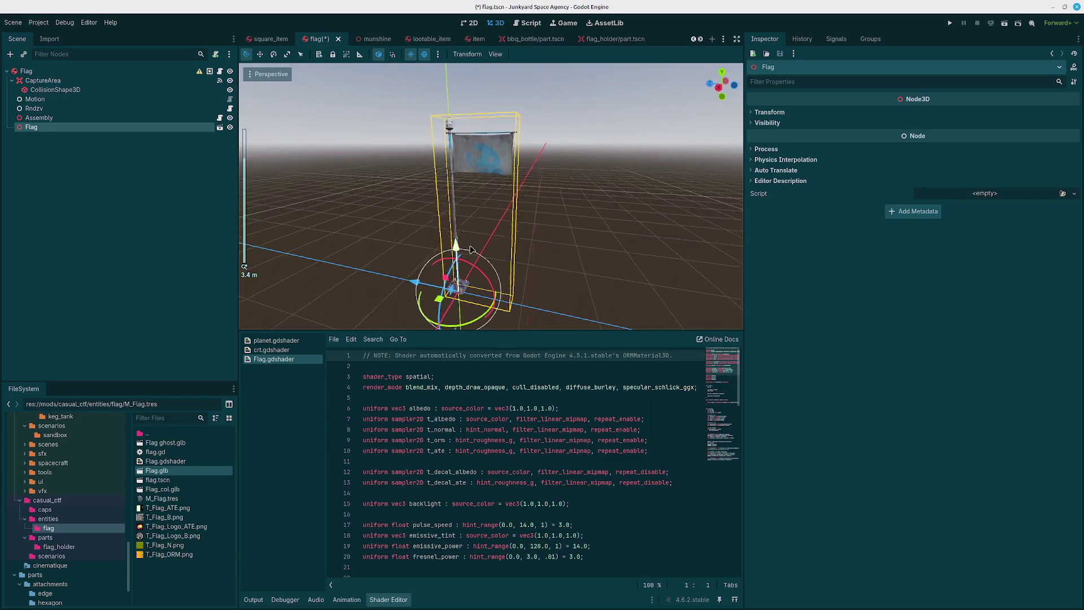
{"action": "scroll", "coordinate": [473, 253], "scroll_direction": "up", "scroll_amount": 3}
{"action": "key", "text": "ctrl+s"}
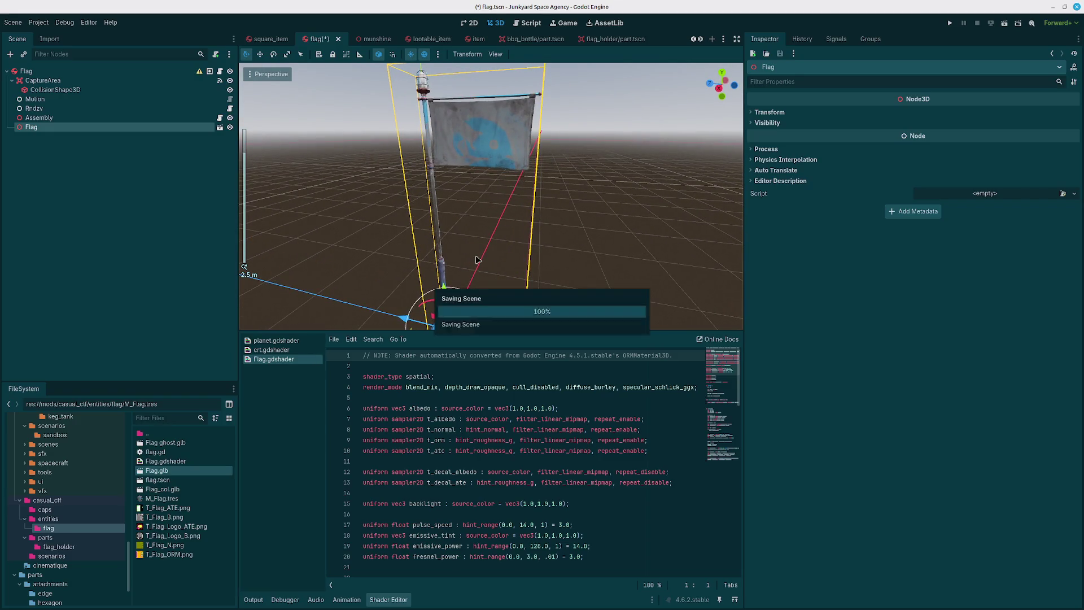
{"action": "key", "text": "alt+Tab"}
{"action": "key", "text": "alt+Tab"}
{"action": "key", "text": "alt+Tab"}
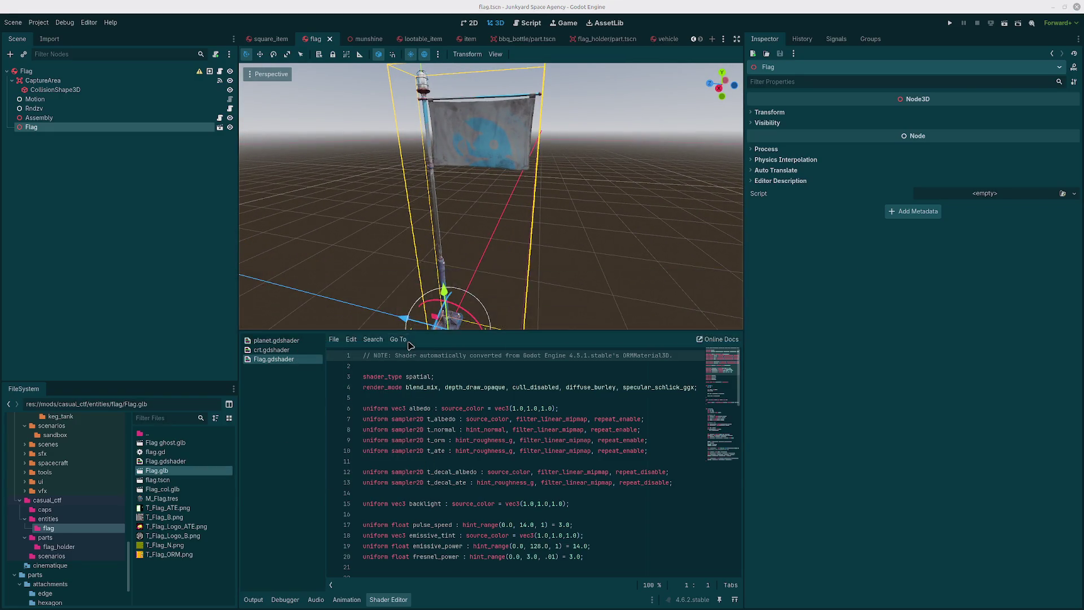
{"action": "key", "text": "alt+Tab"}
{"action": "key", "text": "alt+Tab"}
{"action": "key", "text": "alt+Tab"}
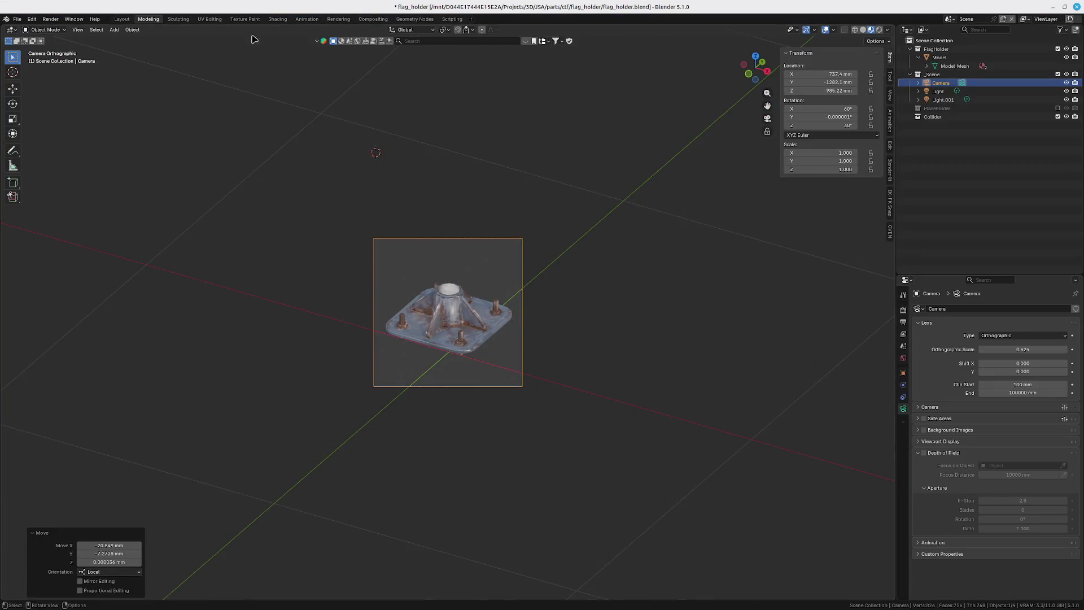
Save flag_holder.blend and start a glTF 2.0 import
{"action": "key", "text": "ctrl+s"}
{"action": "left_click", "coordinate": [17, 19]}
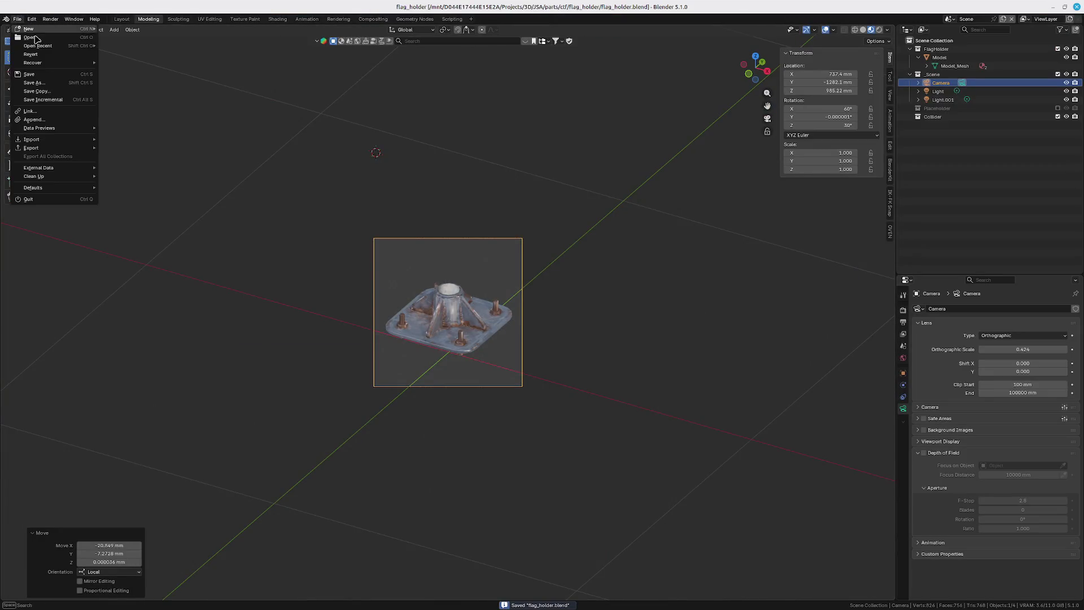
{"action": "mouse_move", "coordinate": [59, 49]}
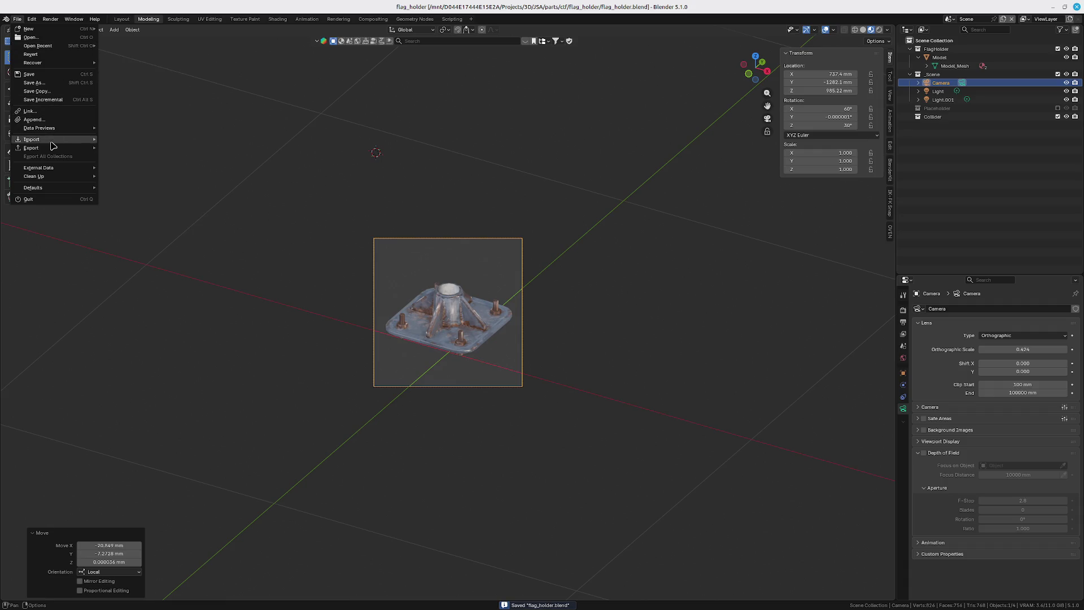
{"action": "mouse_move", "coordinate": [51, 140]}
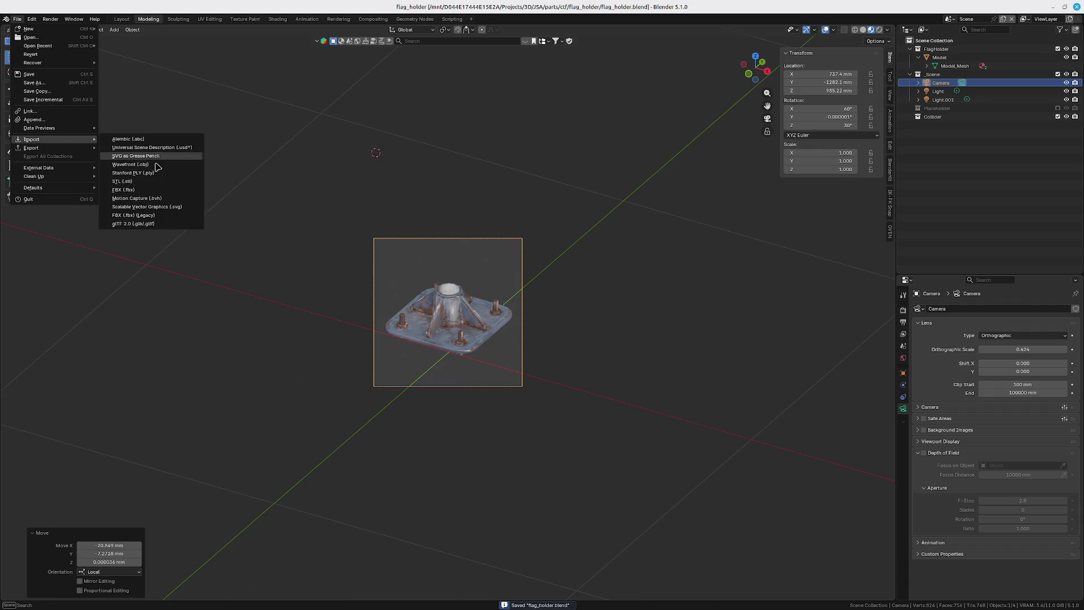
{"action": "left_click", "coordinate": [192, 224]}
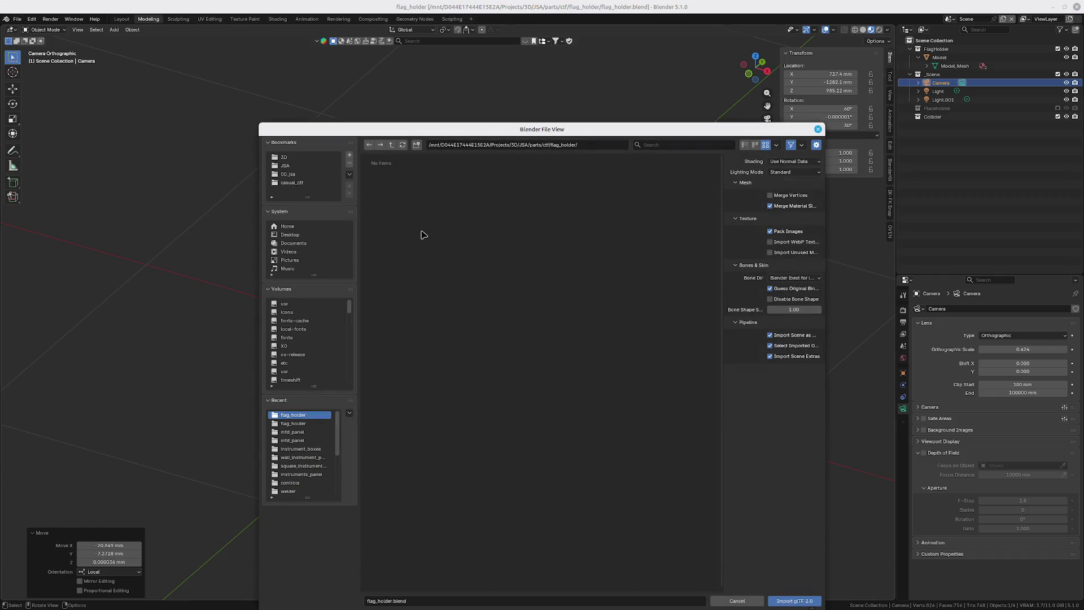
Browse from the flag_holder folder up to casual_ctf and into entities/flag
{"action": "left_click", "coordinate": [311, 425]}
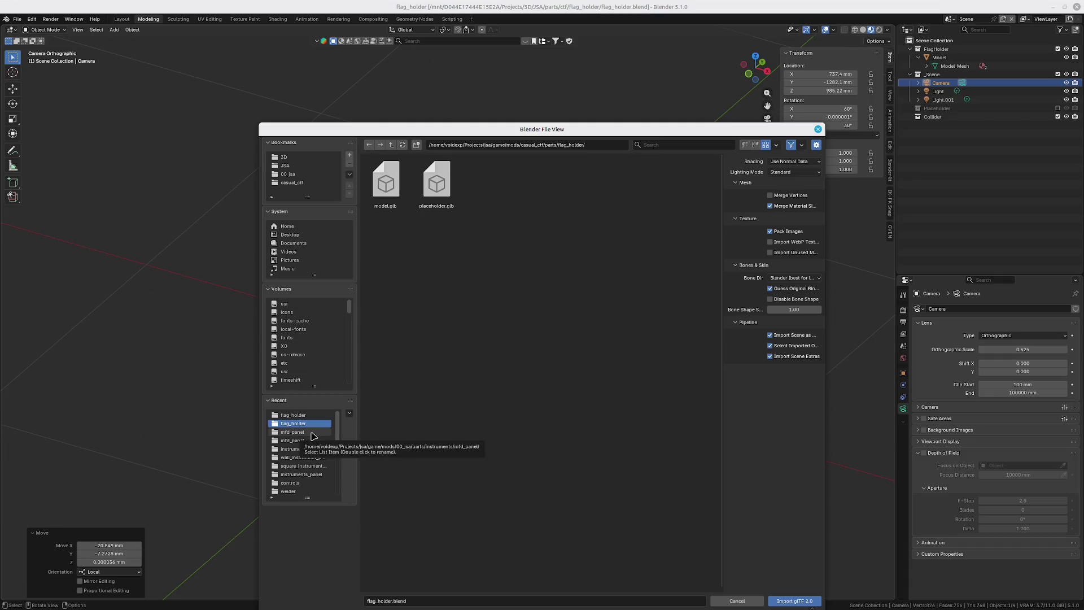
{"action": "left_click", "coordinate": [391, 146]}
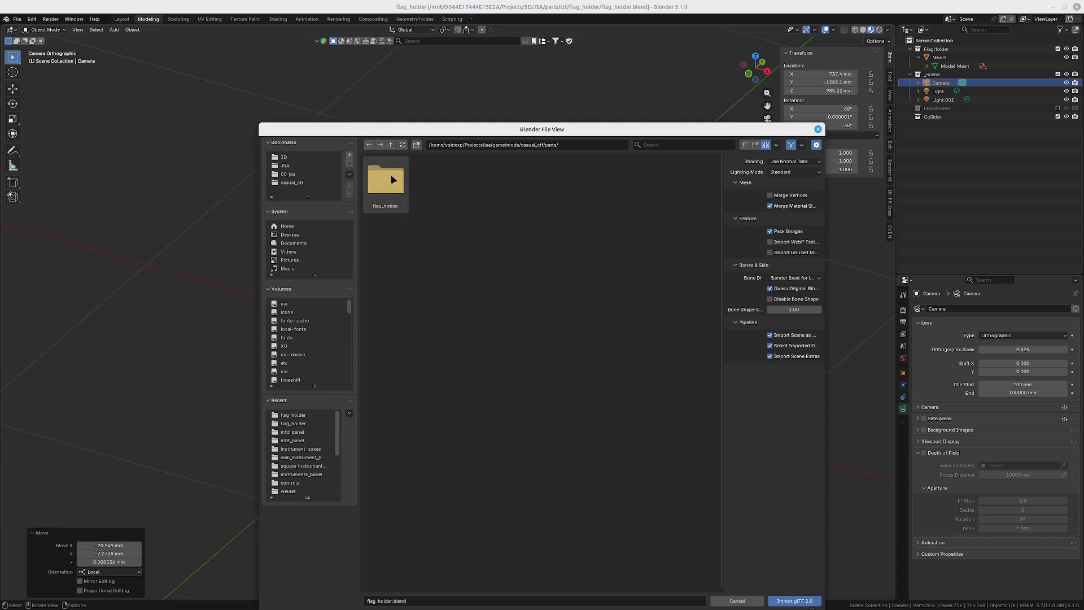
{"action": "left_click", "coordinate": [392, 144]}
{"action": "left_click", "coordinate": [436, 186]}
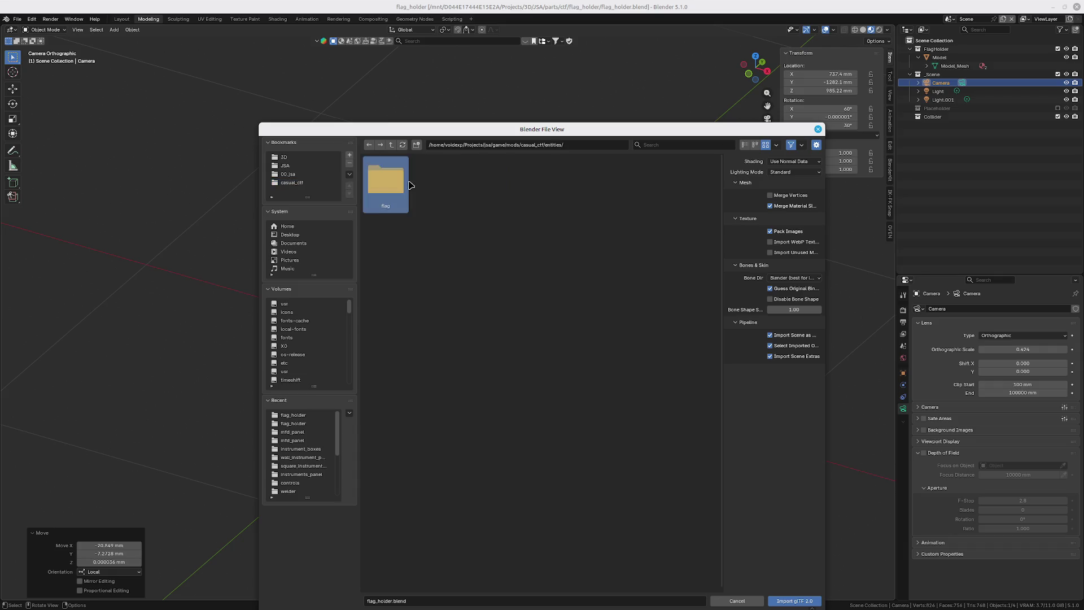
{"action": "left_click", "coordinate": [388, 182]}
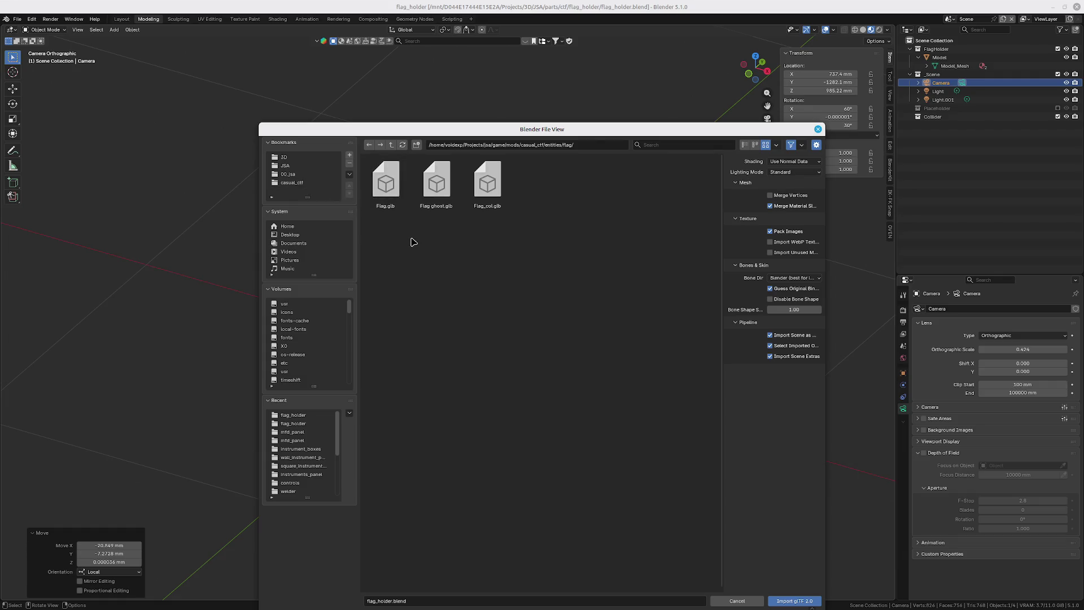
{"action": "left_click_drag", "start_coordinate": [418, 127], "coordinate": [419, 101]}
Import Flag.glb into the holder scene and briefly enter edit mode on the holder's Model mesh
{"action": "double_click", "coordinate": [388, 160]}
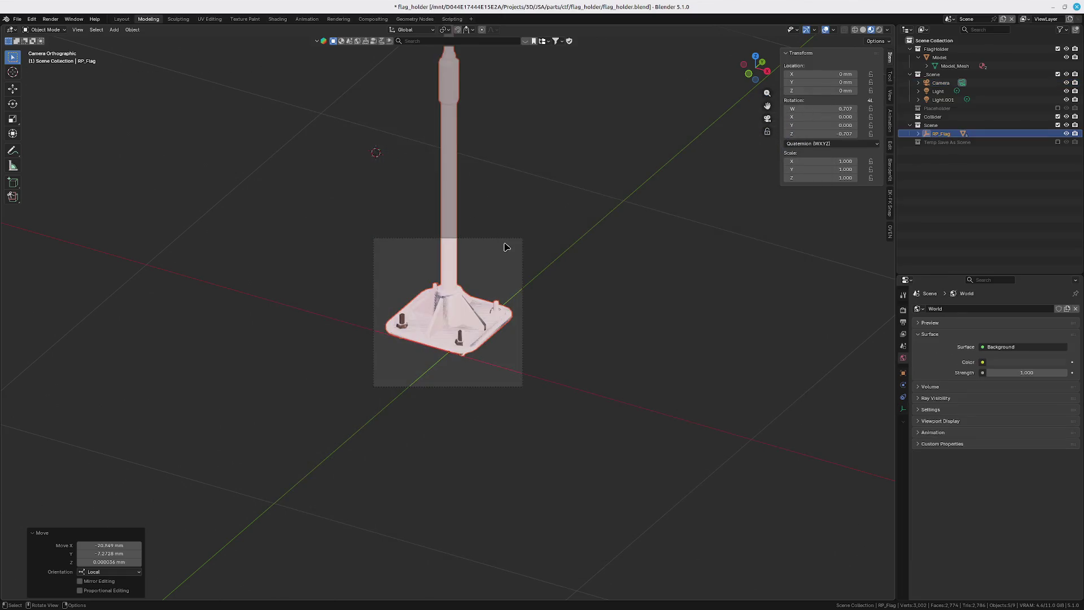
{"action": "left_click", "coordinate": [456, 263]}
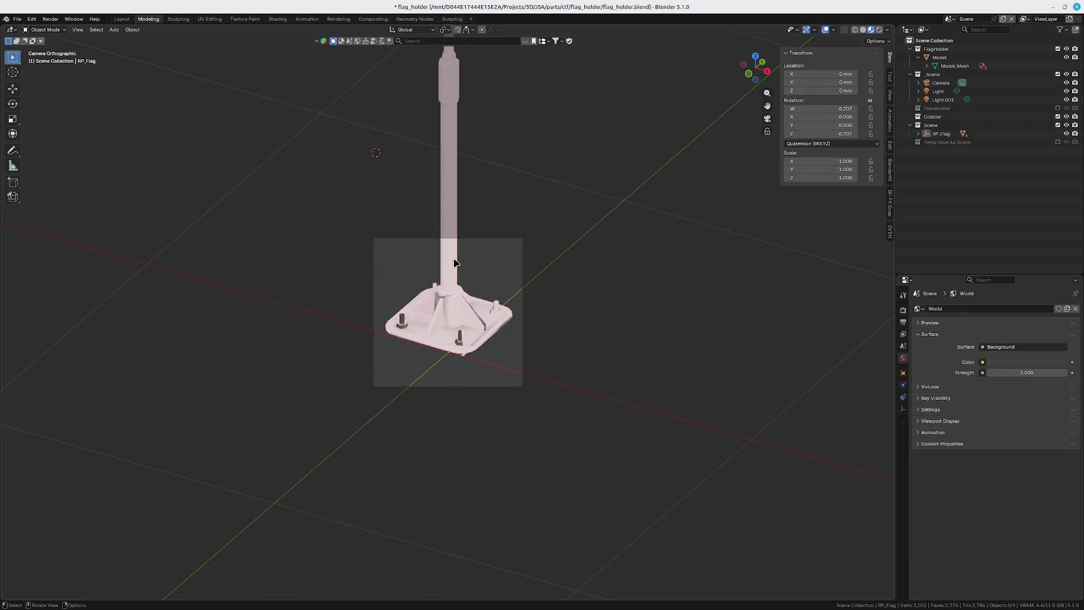
{"action": "mouse_move", "coordinate": [512, 259]}
{"action": "left_mouse_down"}
{"action": "mouse_move", "coordinate": [556, 271]}
{"action": "mouse_move", "coordinate": [575, 215]}
{"action": "mouse_move", "coordinate": [555, 402]}
{"action": "mouse_move", "coordinate": [531, 371]}
{"action": "mouse_move", "coordinate": [574, 388]}
{"action": "mouse_move", "coordinate": [500, 448]}
{"action": "left_mouse_up"}
{"action": "left_click", "coordinate": [500, 447]}
{"action": "key", "text": "Tab"}
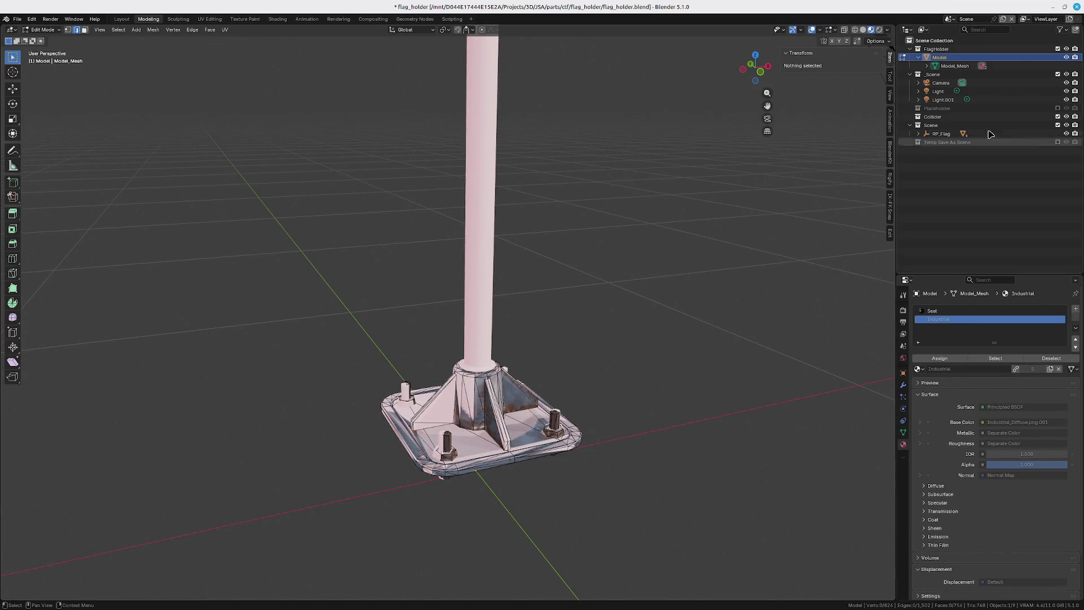
{"action": "key", "text": "Tab"}
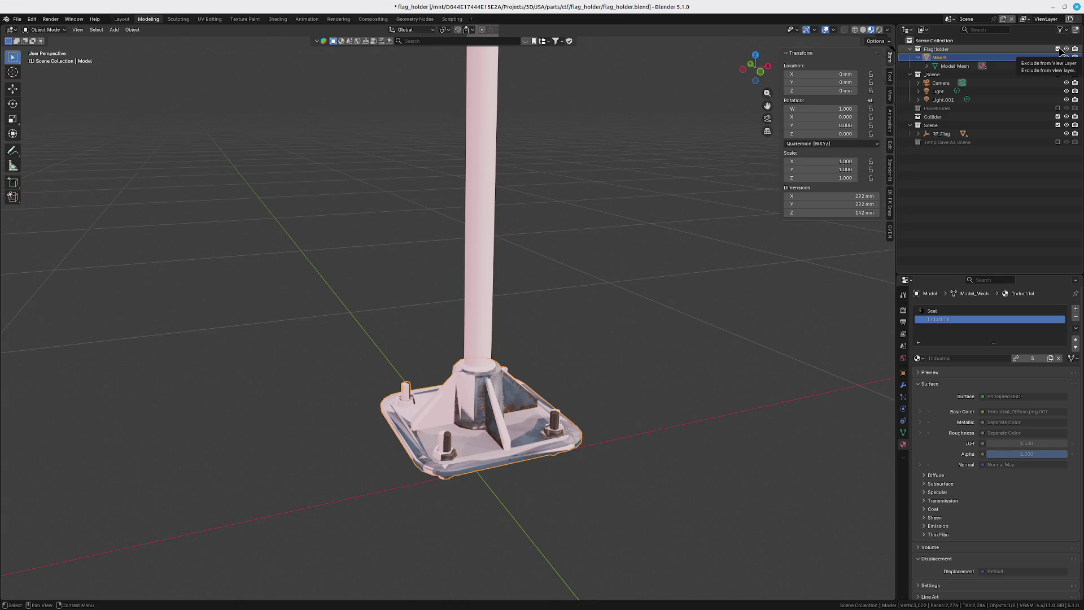
Exclude the FlagHolder and Collider collections, hide _Scene, and select RP_Flag
{"action": "left_click", "coordinate": [1058, 49]}
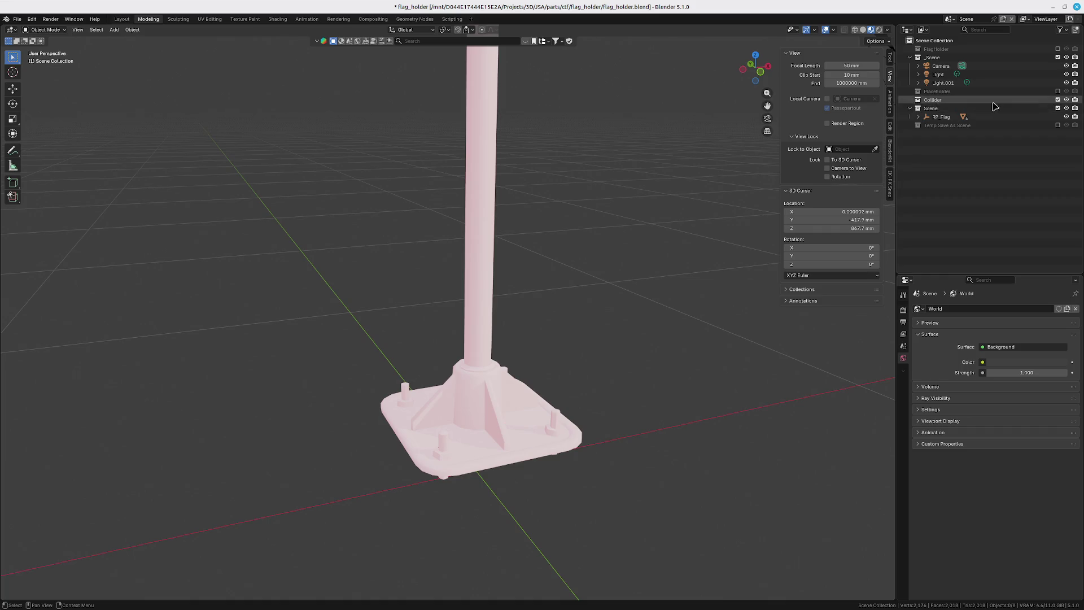
{"action": "left_click", "coordinate": [1066, 57]}
{"action": "left_click", "coordinate": [1058, 100]}
{"action": "left_click", "coordinate": [994, 117]}
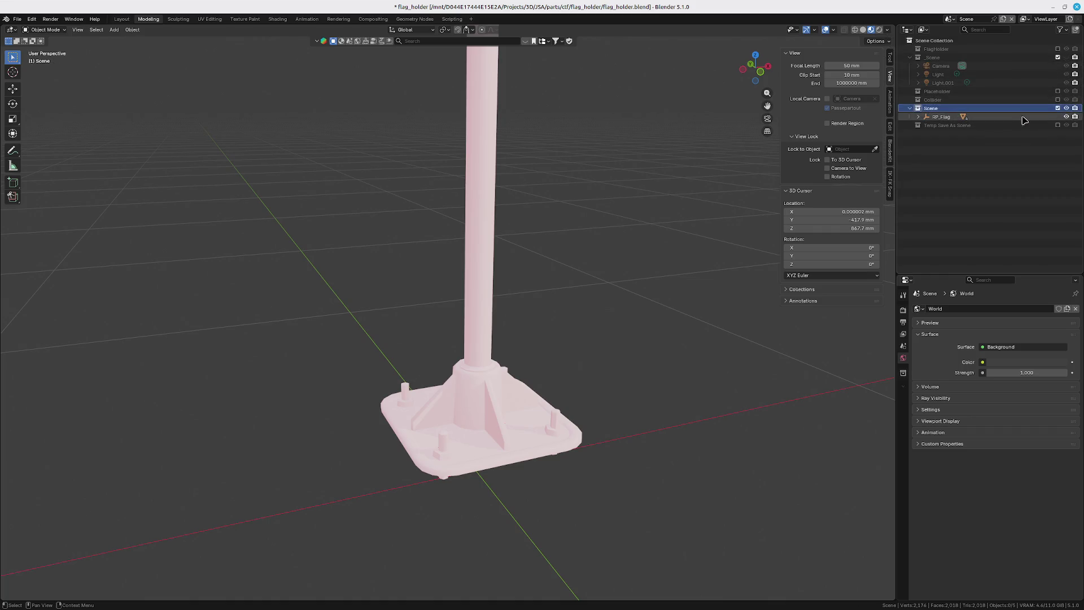
{"action": "scroll", "coordinate": [610, 242], "scroll_direction": "down", "scroll_amount": 3}
{"action": "left_click", "coordinate": [461, 364]}
{"action": "key", "text": "Tab"}
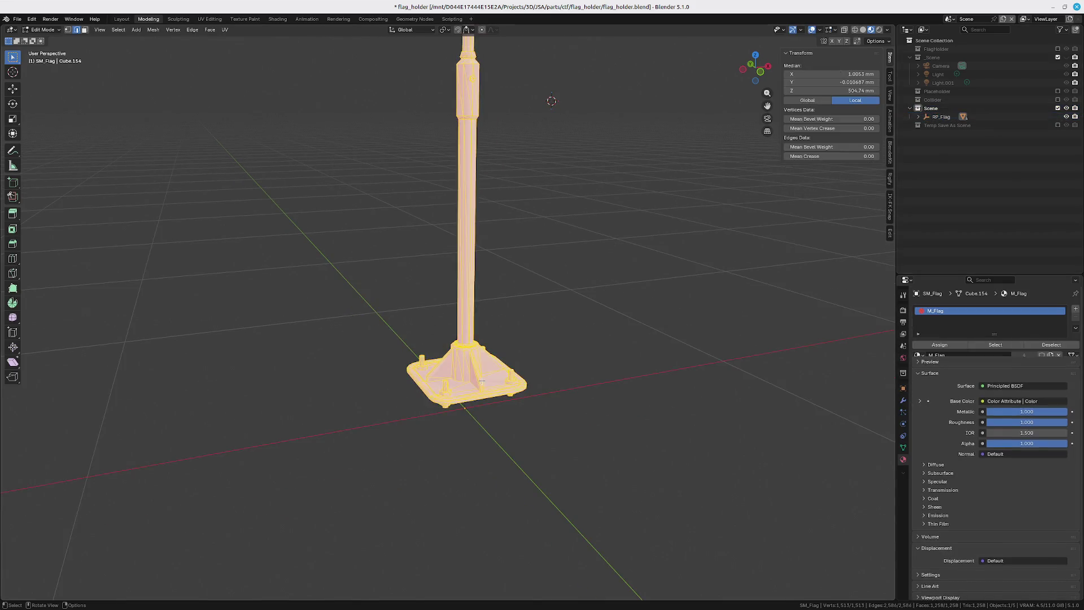
Switch the viewport to wireframe shading and a front view of the flag mesh
{"action": "scroll", "coordinate": [461, 364], "scroll_direction": "up", "scroll_amount": 3}
{"action": "key", "text": "z"}
{"action": "left_click", "coordinate": [230, 423]}
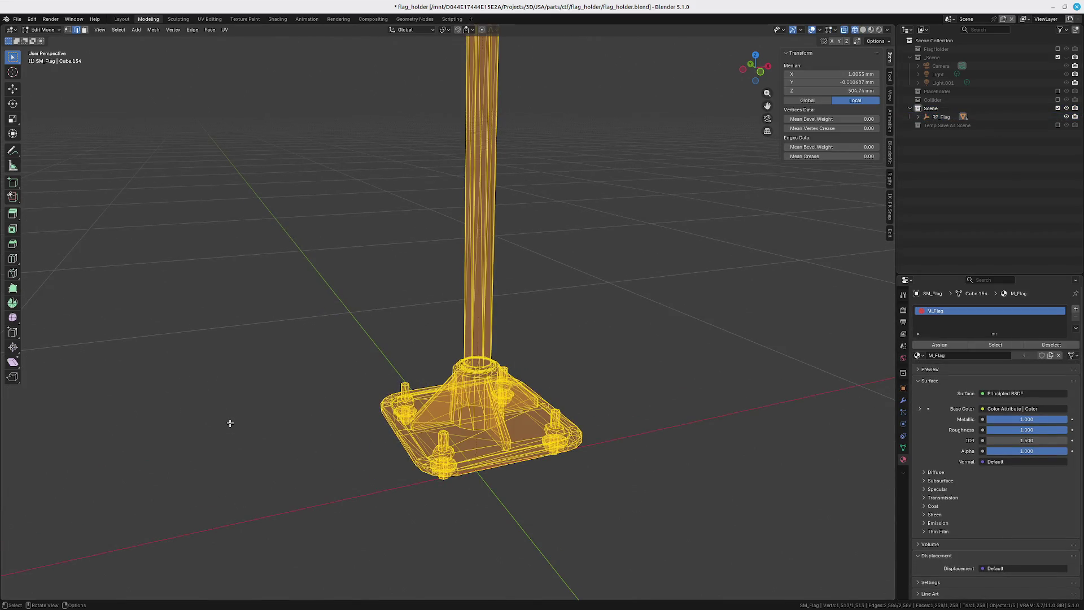
{"action": "key", "text": "KP_1"}
Box-select and grow the face selection over the square base plate and its bolts
{"action": "key", "text": "1"}
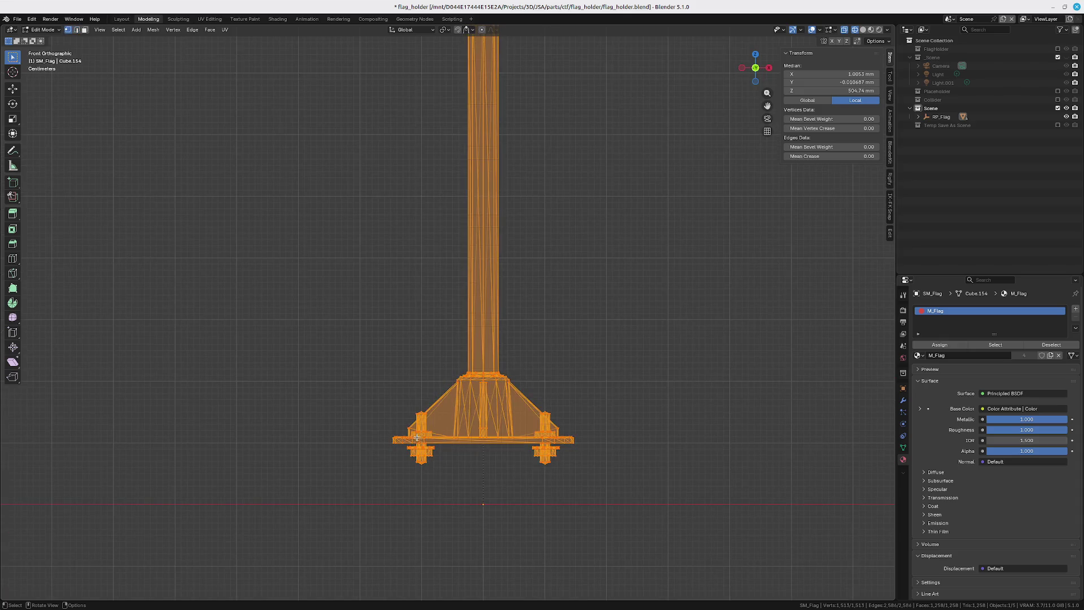
{"action": "scroll", "coordinate": [410, 440], "scroll_direction": "up", "scroll_amount": 3}
{"action": "key", "text": "alt+a"}
{"action": "key", "text": "3"}
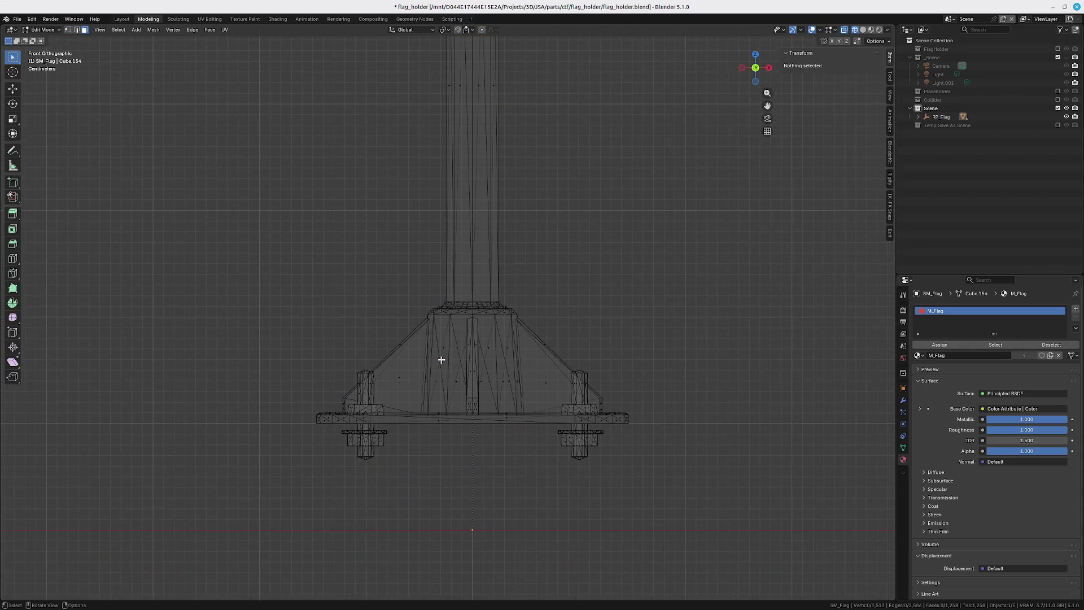
{"action": "left_click_drag", "start_coordinate": [277, 337], "coordinate": [699, 457]}
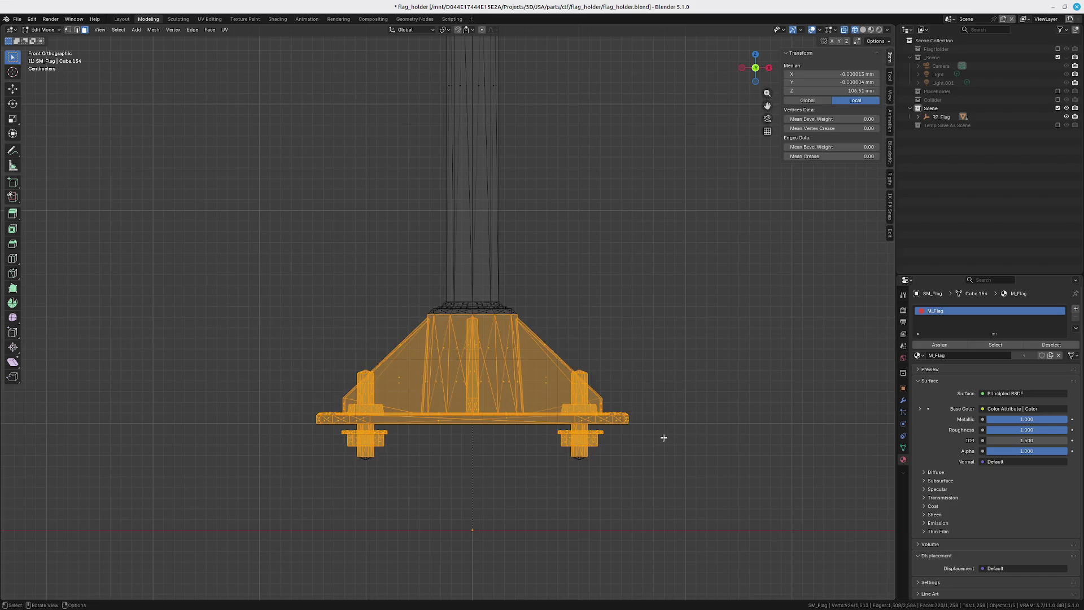
{"action": "key", "text": "ctrl+KP_Add"}
{"action": "key", "text": "b"}
{"action": "mouse_move", "coordinate": [192, 361]}
{"action": "left_mouse_down"}
{"action": "mouse_move", "coordinate": [661, 490]}
{"action": "mouse_move", "coordinate": [747, 431]}
{"action": "left_mouse_up"}
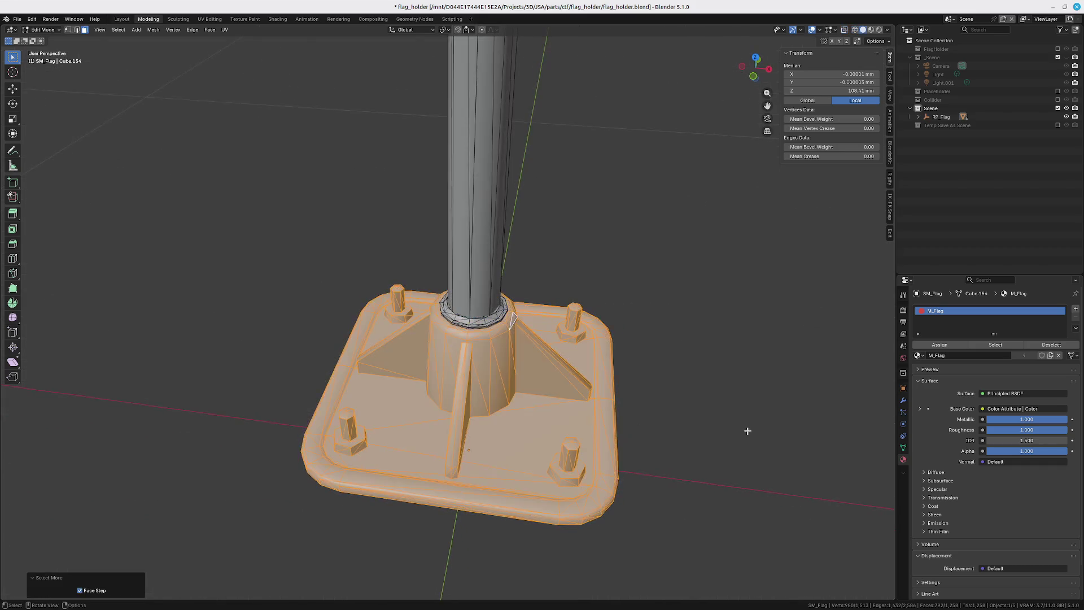
Delete the selected base vertices, leave Edit Mode, and frame the banner object
{"action": "key", "text": "x"}
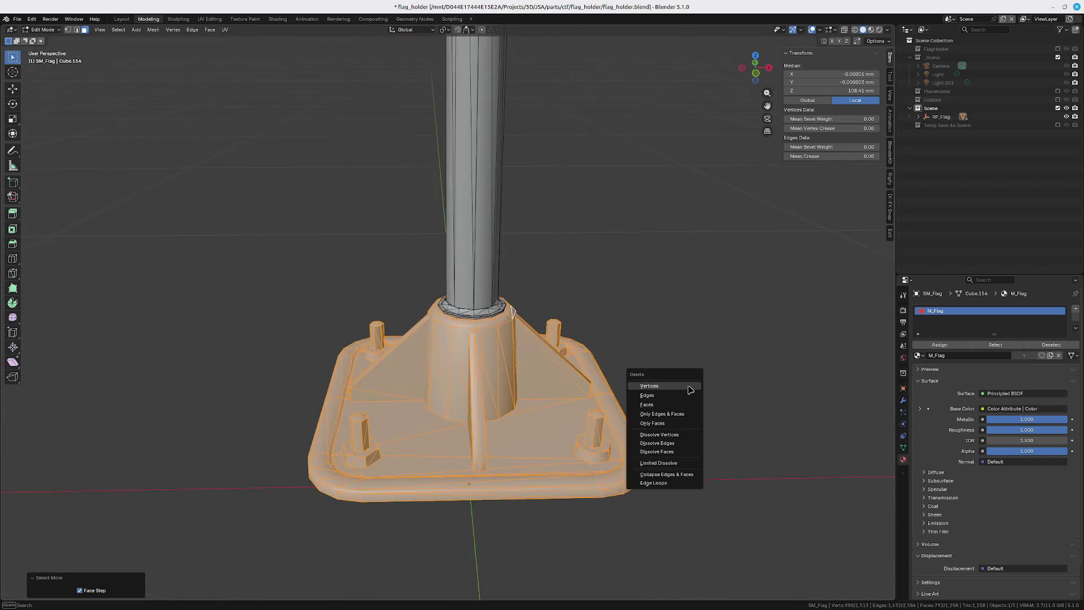
{"action": "left_click", "coordinate": [688, 383]}
{"action": "scroll", "coordinate": [685, 377], "scroll_direction": "down", "scroll_amount": 8}
{"action": "left_click_drag", "start_coordinate": [603, 232], "coordinate": [559, 287]}
{"action": "scroll", "coordinate": [423, 218], "scroll_direction": "up", "scroll_amount": 5}
{"action": "mouse_move", "coordinate": [424, 218]}
{"action": "left_mouse_down"}
{"action": "mouse_move", "coordinate": [424, 310]}
{"action": "mouse_move", "coordinate": [484, 286]}
{"action": "mouse_move", "coordinate": [527, 368]}
{"action": "mouse_move", "coordinate": [493, 369]}
{"action": "left_mouse_up"}
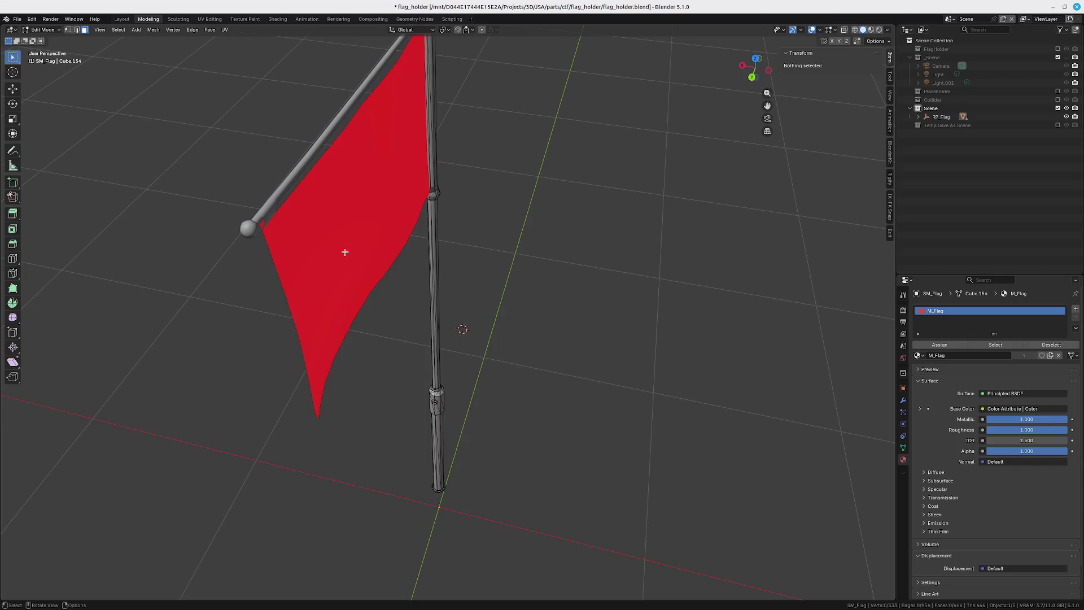
{"action": "key", "text": "Tab"}
{"action": "left_click", "coordinate": [377, 243]}
{"action": "key", "text": "KP_Decimal"}
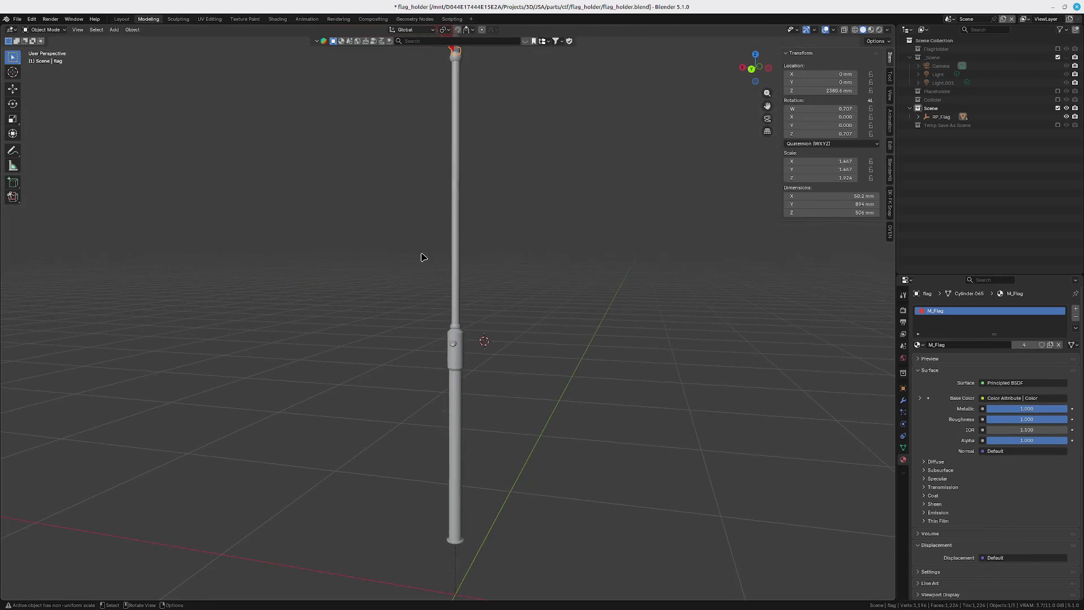
Select the SM_Flag pole and frame it to inspect its lower part
{"action": "mouse_move", "coordinate": [421, 257]}
{"action": "left_mouse_down"}
{"action": "mouse_move", "coordinate": [496, 257]}
{"action": "mouse_move", "coordinate": [452, 280]}
{"action": "mouse_move", "coordinate": [252, 259]}
{"action": "mouse_move", "coordinate": [508, 293]}
{"action": "mouse_move", "coordinate": [418, 266]}
{"action": "mouse_move", "coordinate": [410, 185]}
{"action": "left_mouse_up"}
{"action": "left_click", "coordinate": [346, 465]}
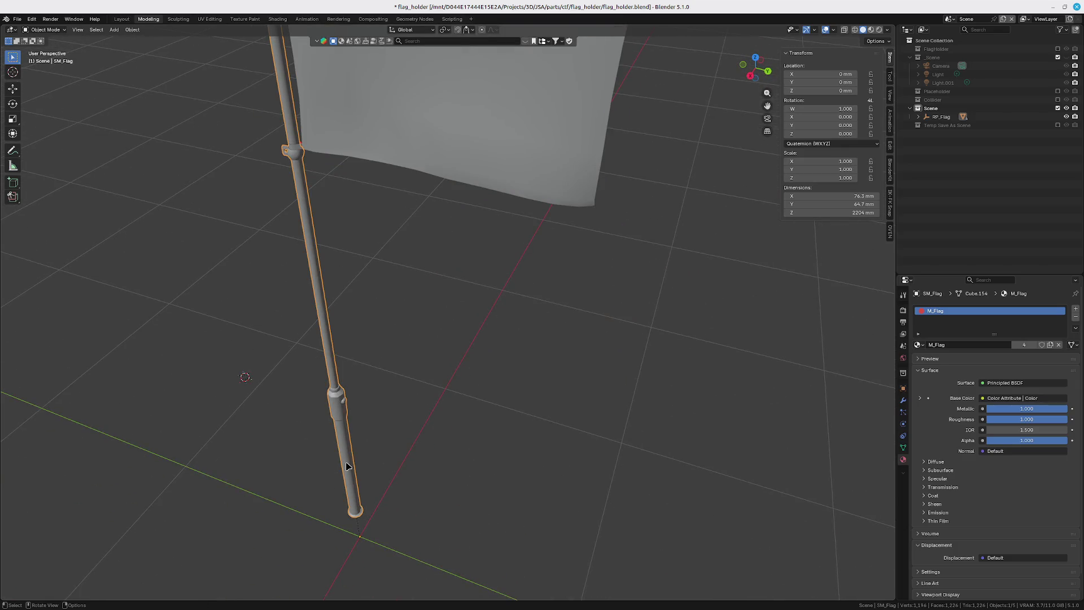
{"action": "key", "text": "KP_Decimal"}
{"action": "scroll", "coordinate": [469, 448], "scroll_direction": "up", "scroll_amount": 5}
{"action": "mouse_move", "coordinate": [470, 448]}
{"action": "left_mouse_down"}
{"action": "mouse_move", "coordinate": [477, 189]}
{"action": "mouse_move", "coordinate": [480, 233]}
{"action": "mouse_move", "coordinate": [446, 225]}
{"action": "mouse_move", "coordinate": [513, 355]}
{"action": "left_mouse_up"}
{"action": "mouse_move", "coordinate": [537, 433]}
{"action": "left_mouse_down"}
{"action": "mouse_move", "coordinate": [549, 472]}
{"action": "mouse_move", "coordinate": [597, 459]}
{"action": "mouse_move", "coordinate": [556, 478]}
{"action": "left_mouse_up"}
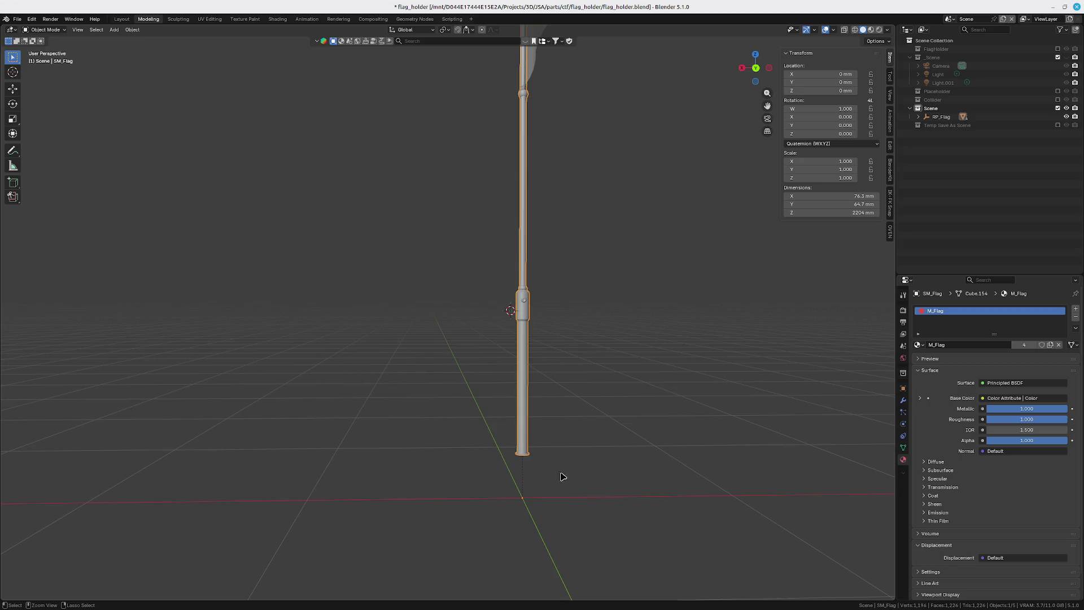
Reselect the pole's base in Edit Mode, check it from the right, and delete it
{"action": "key", "text": "Tab"}
{"action": "key", "text": "ctrl+l"}
{"action": "mouse_move", "coordinate": [572, 467]}
{"action": "left_mouse_down"}
{"action": "mouse_move", "coordinate": [561, 414]}
{"action": "mouse_move", "coordinate": [559, 430]}
{"action": "left_mouse_up"}
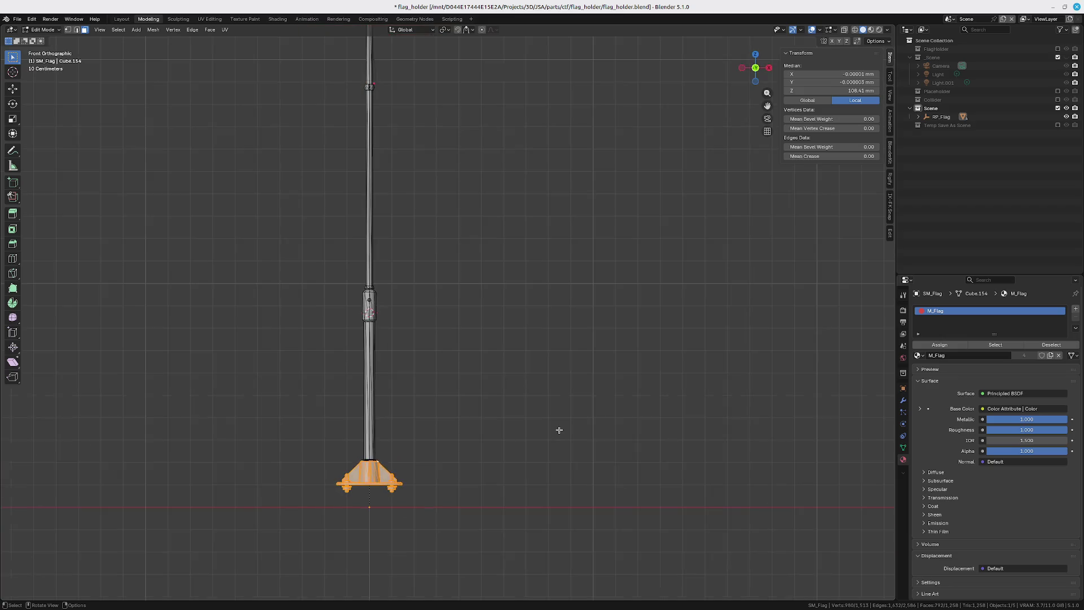
{"action": "key", "text": "KP_3"}
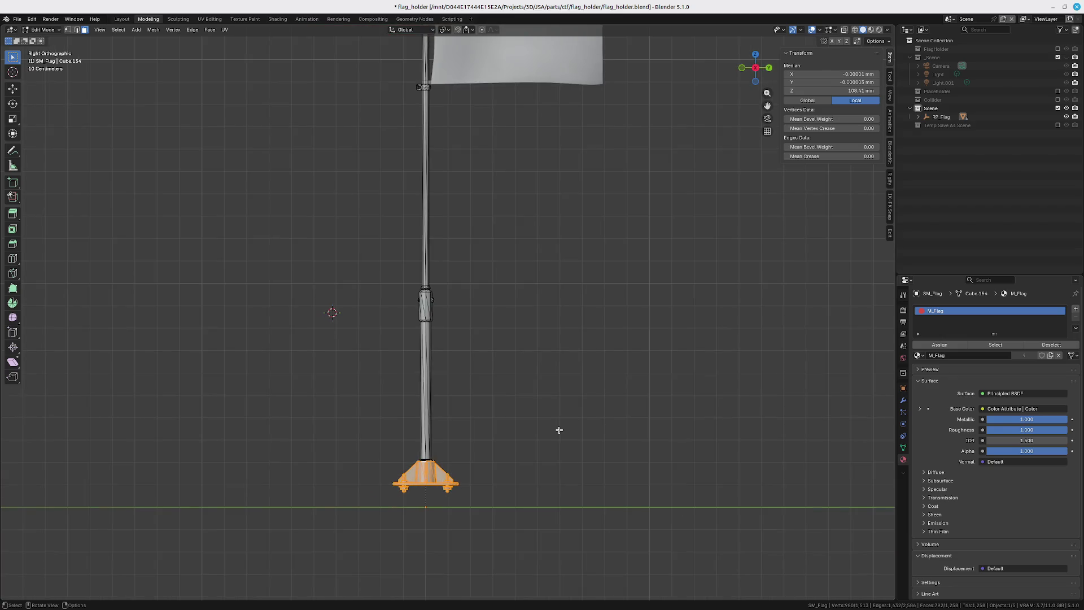
{"action": "scroll", "coordinate": [527, 469], "scroll_direction": "up", "scroll_amount": 6}
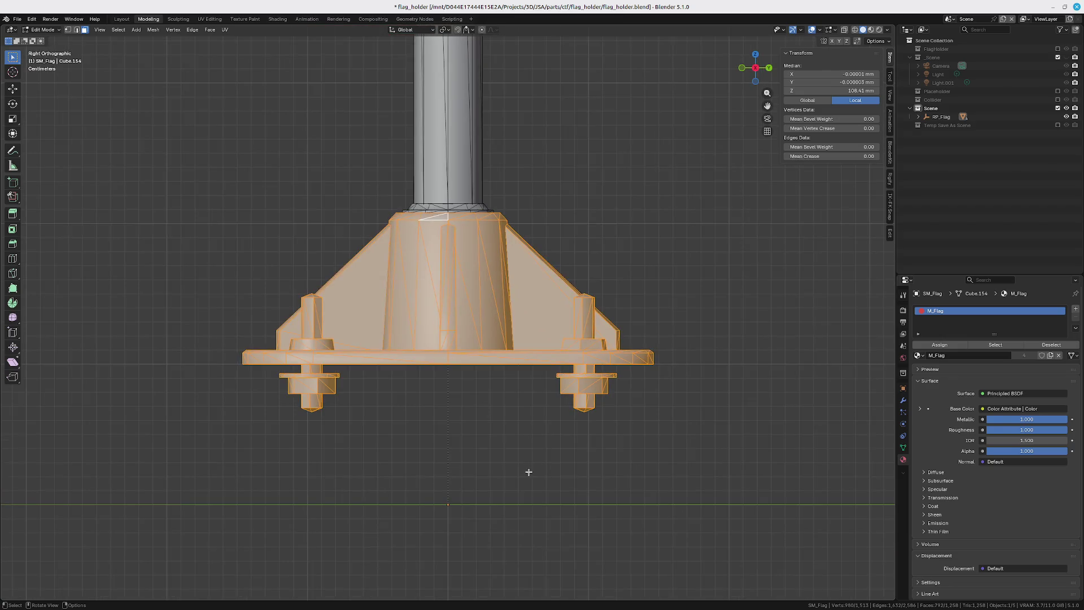
{"action": "left_click_drag", "start_coordinate": [452, 383], "coordinate": [481, 412]}
{"action": "key", "text": "x"}
{"action": "left_click", "coordinate": [481, 416]}
{"action": "key", "text": "Tab"}
{"action": "scroll", "coordinate": [483, 416], "scroll_direction": "down", "scroll_amount": 3}
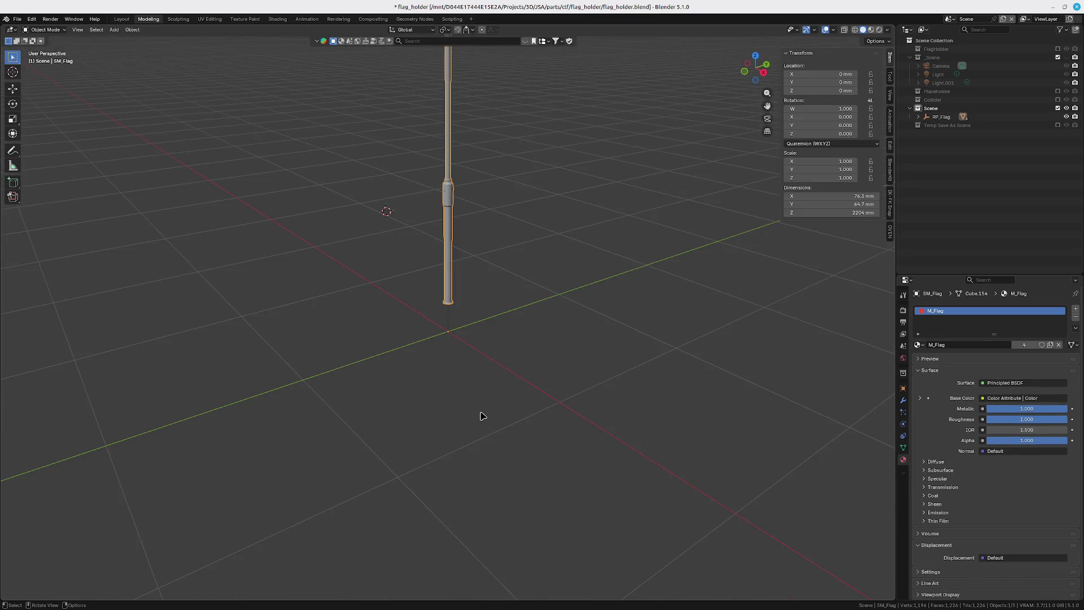
Save flag_holder.blend and expand RP_Flag in the Outliner to list its children
{"action": "key", "text": "ctrl+s"}
{"action": "left_click", "coordinate": [916, 119]}
{"action": "left_click", "coordinate": [918, 118]}
{"action": "left_click", "coordinate": [951, 150]}
{"action": "scroll", "coordinate": [564, 235], "scroll_direction": "down", "scroll_amount": 4}
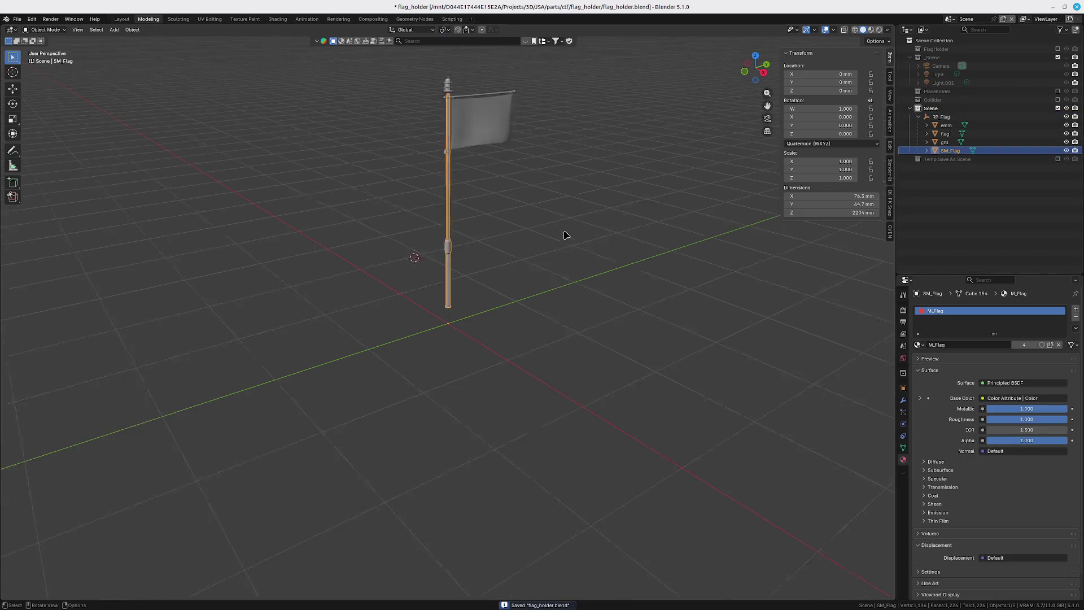
{"action": "scroll", "coordinate": [354, 376], "scroll_direction": "up", "scroll_amount": 3}
{"action": "left_click", "coordinate": [480, 121]}
{"action": "mouse_move", "coordinate": [688, 224]}
{"action": "left_mouse_down"}
{"action": "mouse_move", "coordinate": [680, 339]}
{"action": "mouse_move", "coordinate": [307, 370]}
{"action": "mouse_move", "coordinate": [448, 243]}
{"action": "mouse_move", "coordinate": [380, 213]}
{"action": "mouse_move", "coordinate": [460, 223]}
{"action": "left_mouse_up"}
Unparent emm, flag, grill and SM_Flag keeping transformations, then delete RP_Flag
{"action": "key", "text": "ctrl+s"}
{"action": "left_click", "coordinate": [951, 116]}
{"action": "left_click", "coordinate": [956, 126]}
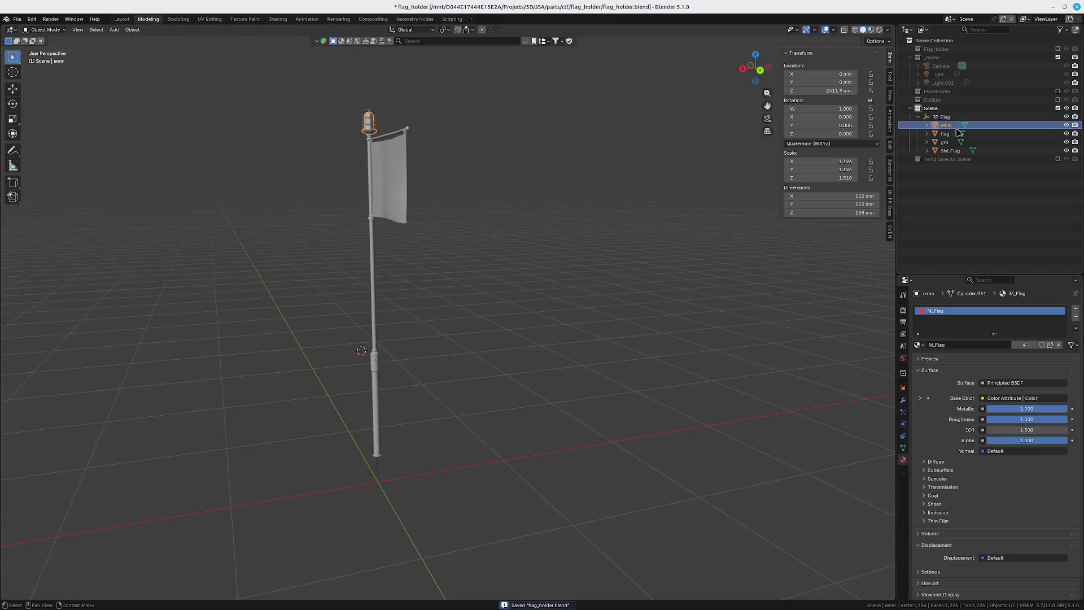
{"action": "left_click", "coordinate": [946, 133]}
{"action": "left_click", "coordinate": [947, 124]}
{"action": "left_click", "coordinate": [945, 141], "text": "shift"}
{"action": "left_click", "coordinate": [948, 151], "text": "shift"}
{"action": "key", "text": "alt+p"}
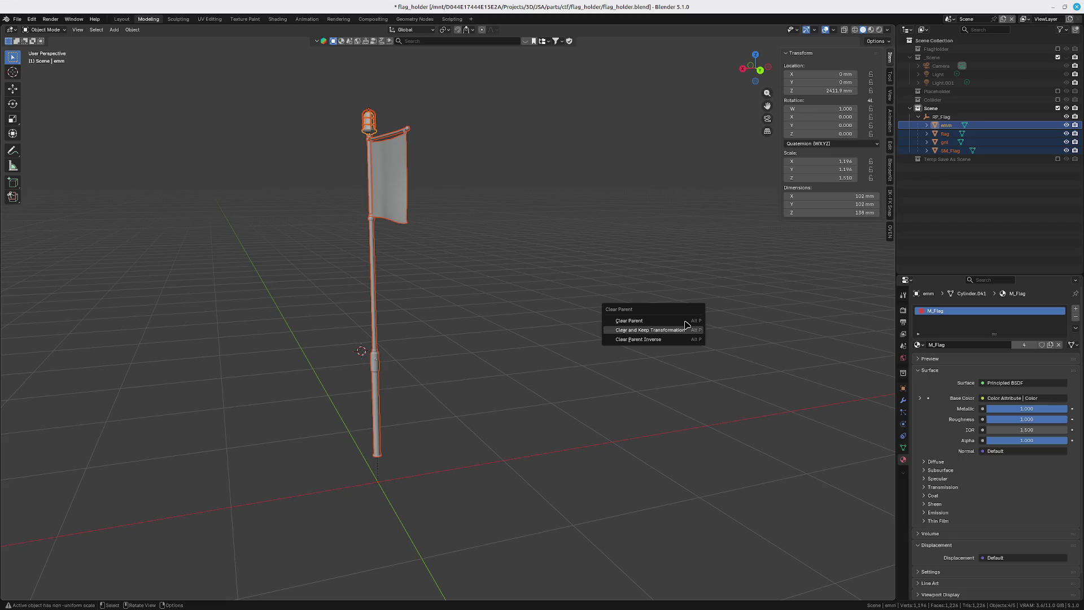
{"action": "left_click", "coordinate": [687, 326]}
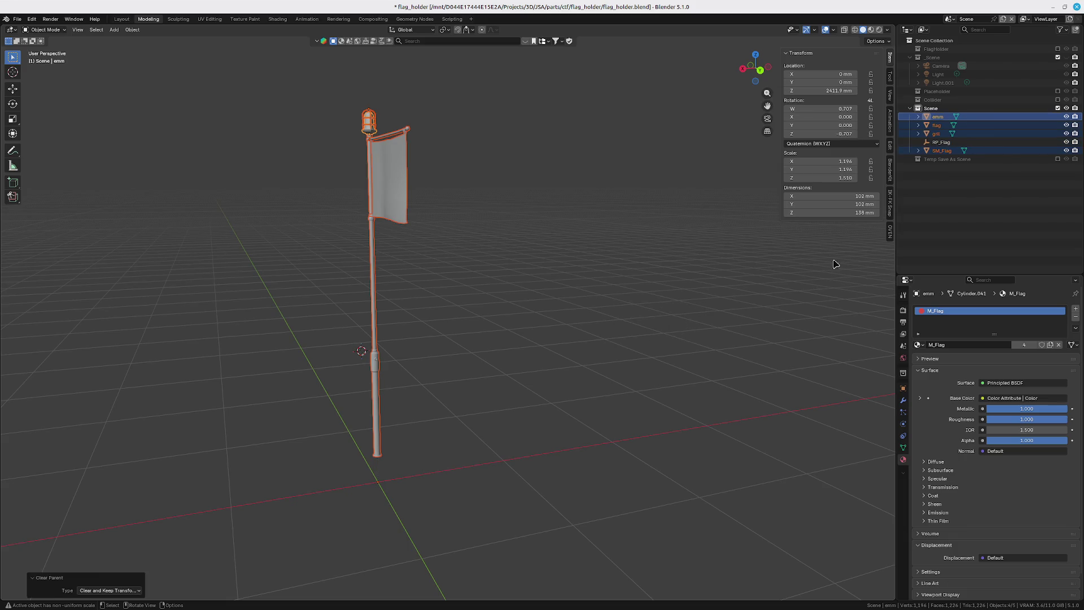
{"action": "left_click", "coordinate": [942, 151]}
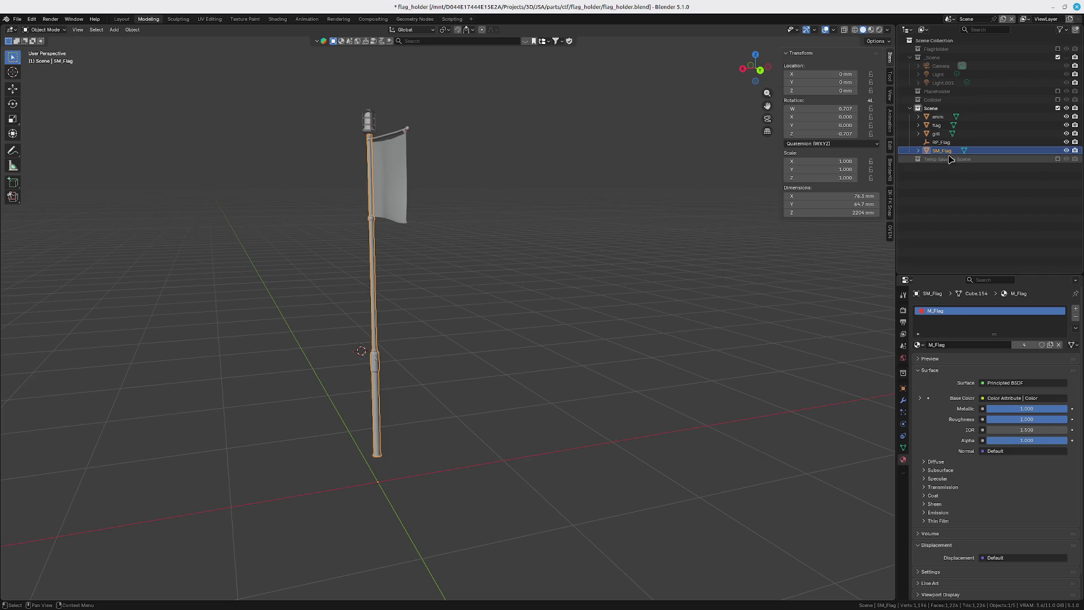
{"action": "left_click", "coordinate": [942, 143]}
{"action": "key", "text": "Delete"}
Rename SM_Flag to Mast and grill to Grill
{"action": "left_click", "coordinate": [942, 118]}
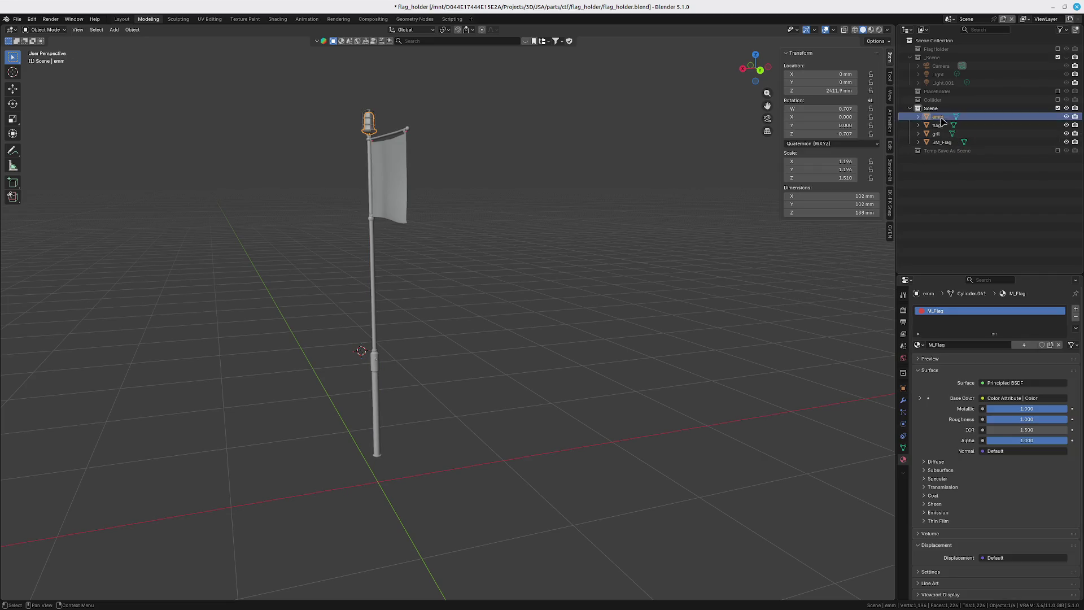
{"action": "left_click", "coordinate": [942, 142]}
{"action": "double_click", "coordinate": [942, 142]}
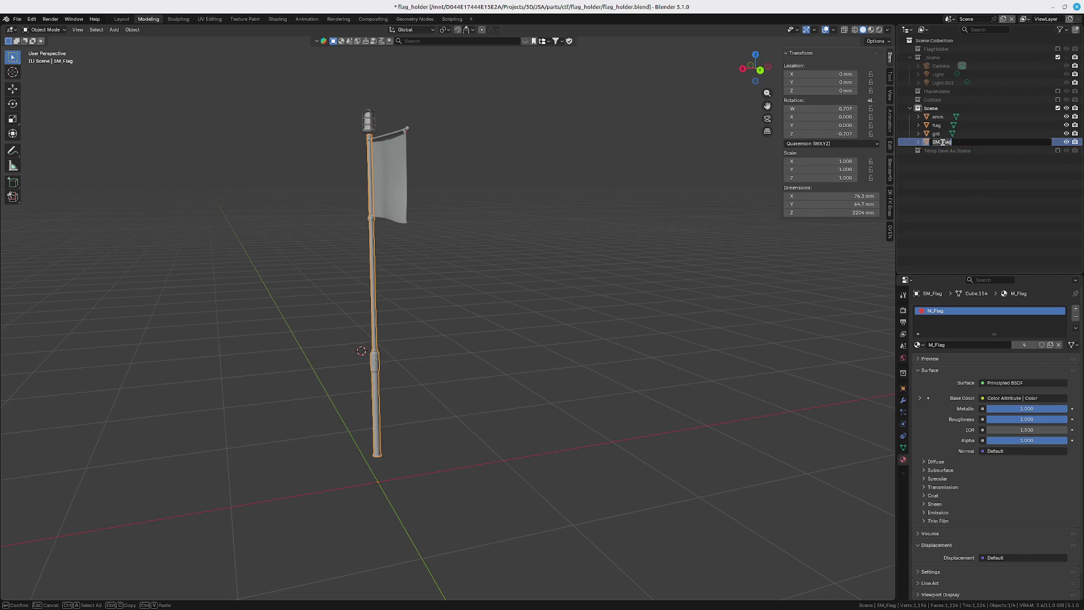
{"action": "type", "text": "Mast"}
{"action": "key", "text": "Return"}
{"action": "key", "text": "Up"}
{"action": "key", "text": "F2"}
{"action": "key", "text": "Return"}
Rename the flag object to Banner and emm to Lamp
{"action": "key", "text": "Up"}
{"action": "key", "text": "F2"}
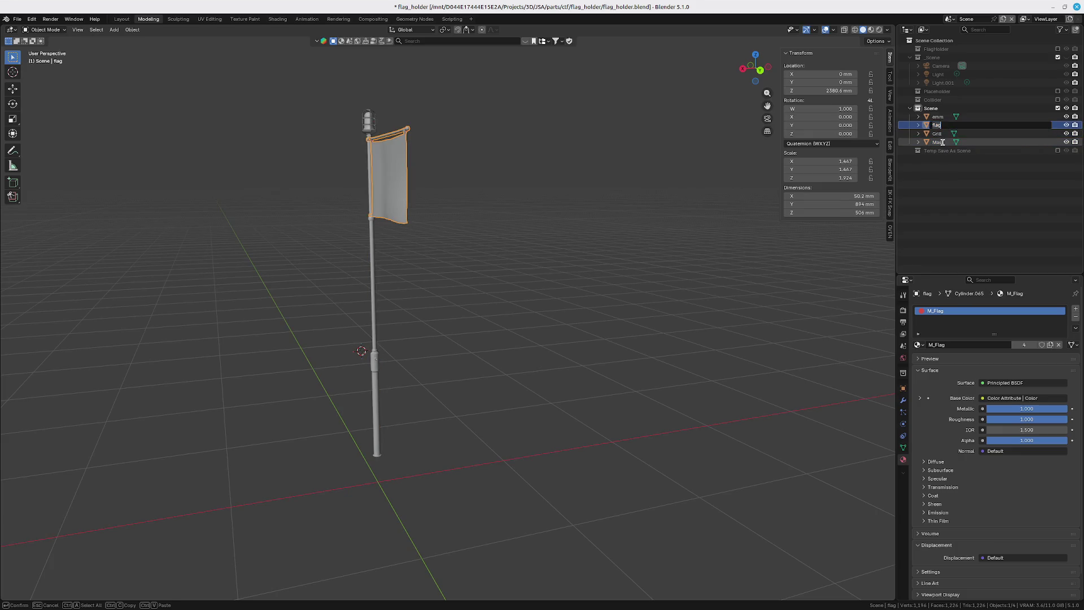
{"action": "type", "text": "ag"}
{"action": "key", "text": "Return"}
{"action": "key", "text": "F2"}
{"action": "type", "text": "ner"}
{"action": "key", "text": "Return"}
{"action": "key", "text": "Down"}
{"action": "key", "text": "F2"}
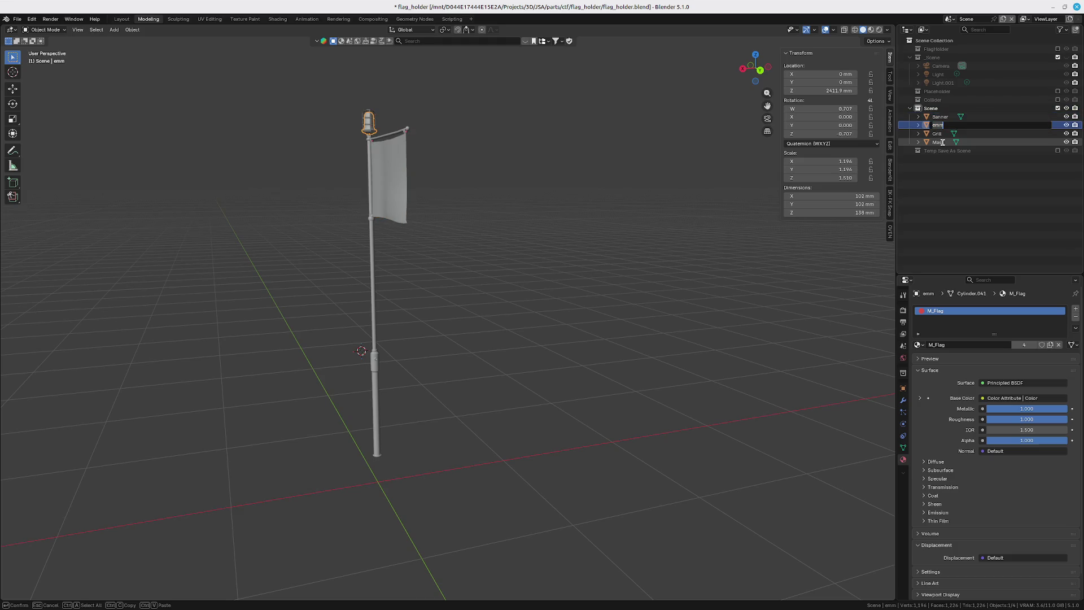
{"action": "type", "text": "Lamp"}
{"action": "key", "text": "Return"}
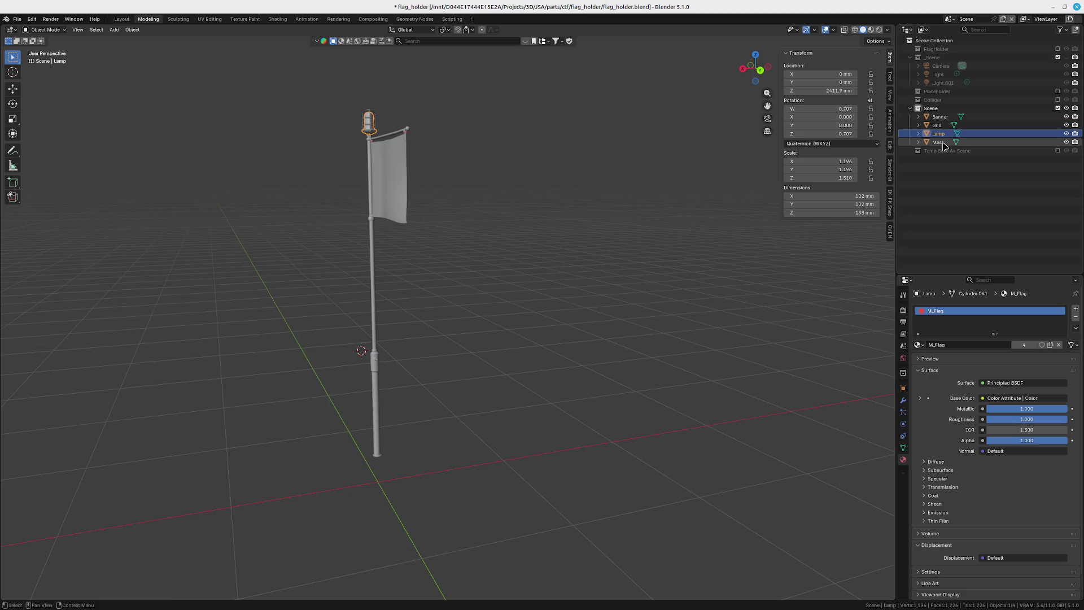
Rename the collection to Flag and save the blend file
{"action": "left_click", "coordinate": [972, 109]}
{"action": "key", "text": "F2"}
{"action": "type", "text": "Flag"}
{"action": "key", "text": "Return"}
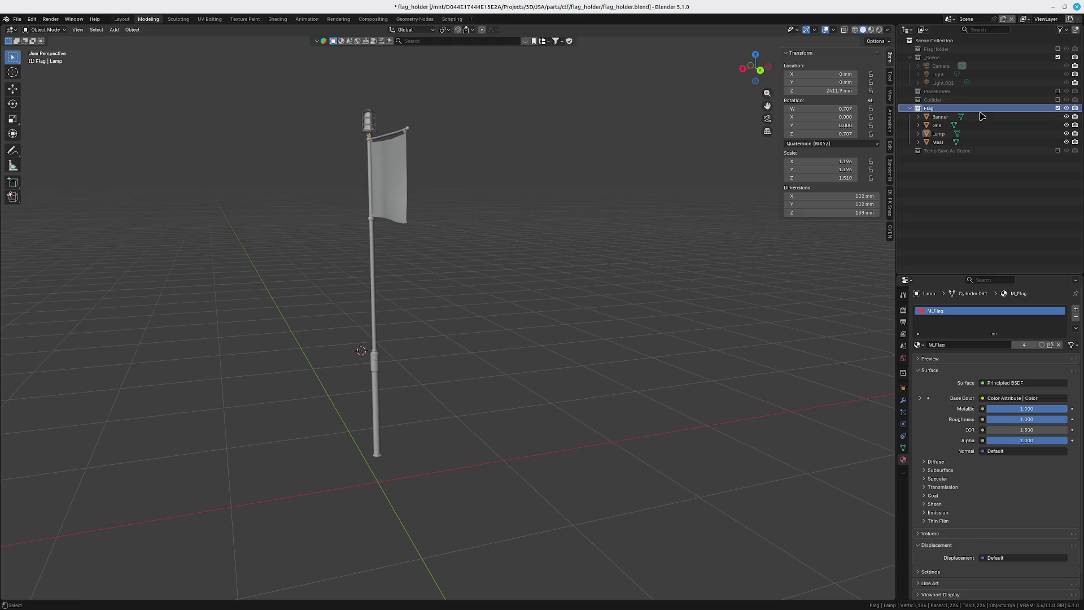
{"action": "key", "text": "ctrl+s"}
{"action": "left_click", "coordinate": [21, 21]}
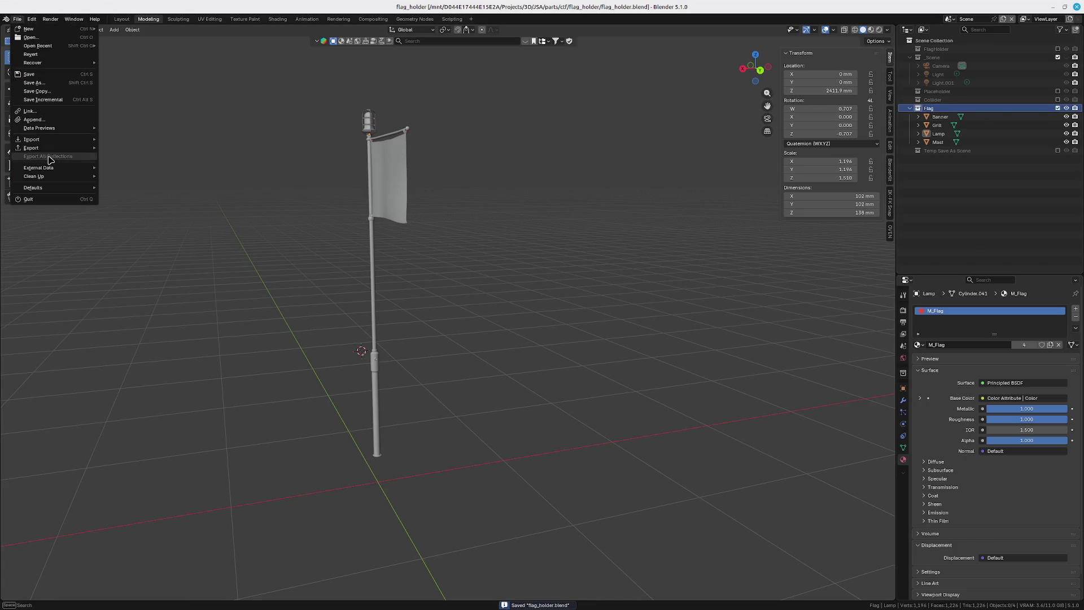
Export the model as glTF over Flag.glb in the entities/flag folder, then check Godot
{"action": "mouse_move", "coordinate": [60, 158]}
{"action": "left_click", "coordinate": [141, 225]}
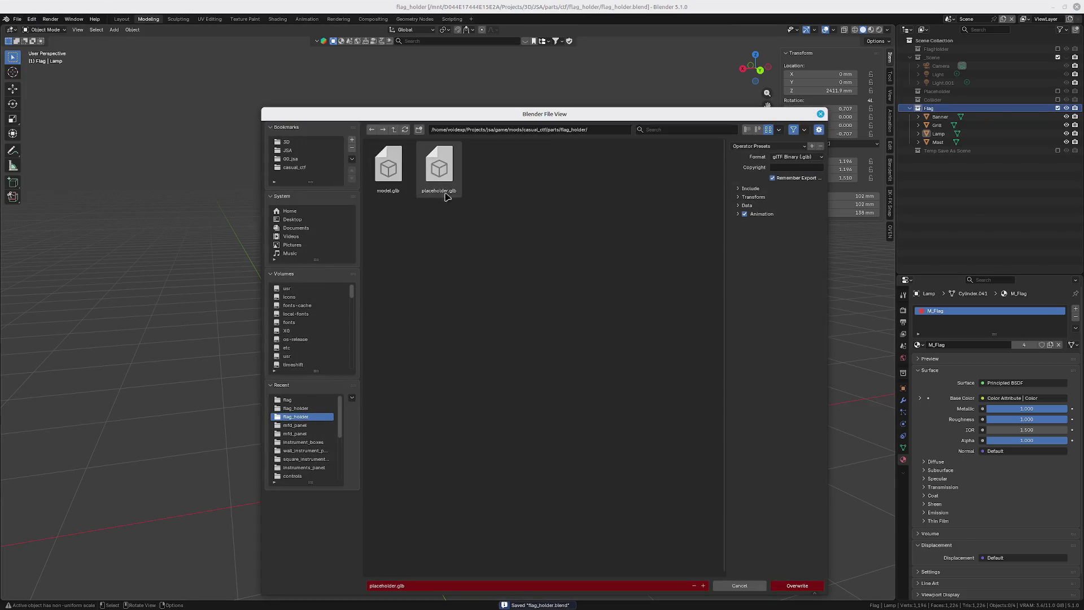
{"action": "left_click", "coordinate": [313, 401]}
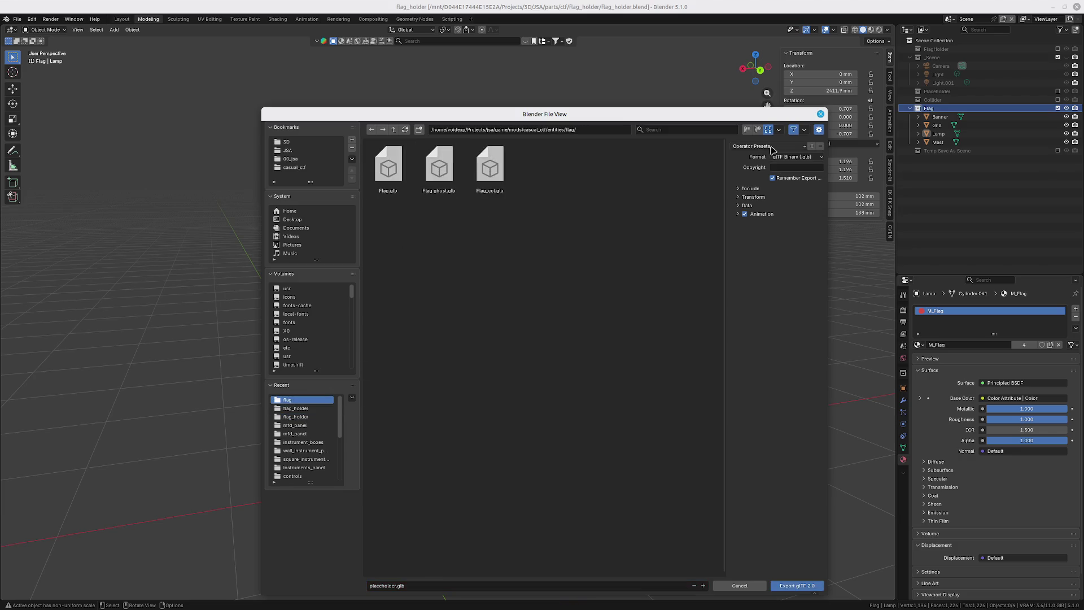
{"action": "double_click", "coordinate": [389, 180]}
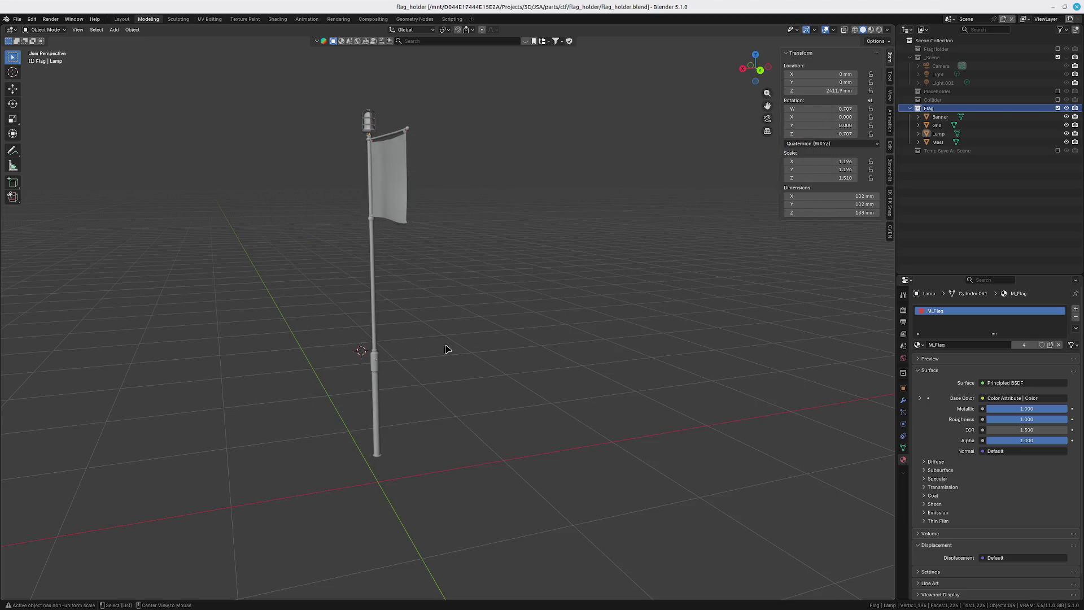
{"action": "key", "text": "alt+Tab"}
{"action": "key", "text": "alt+Tab"}
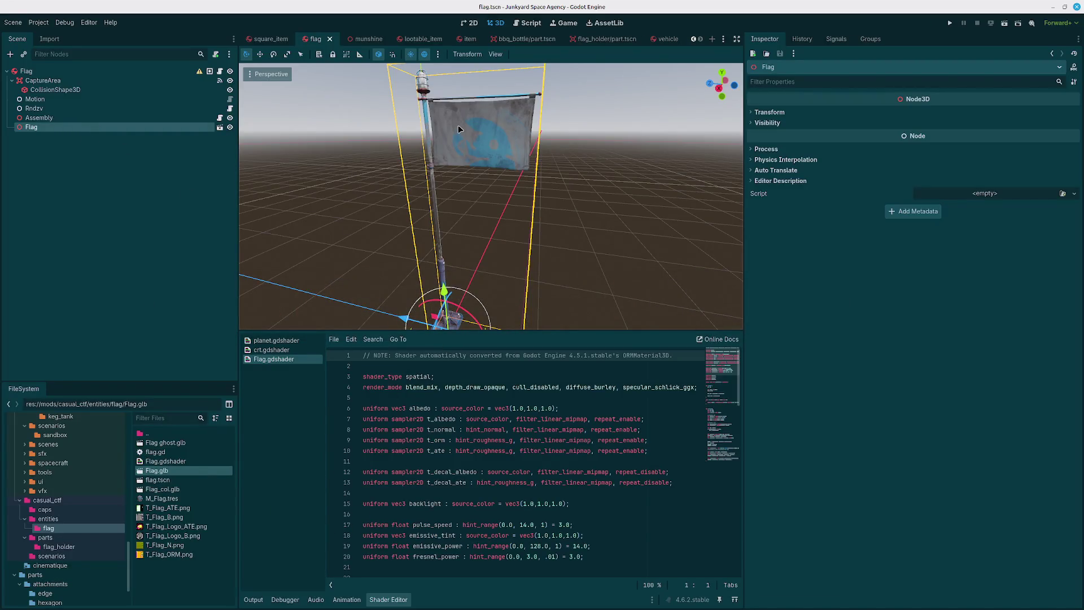
{"action": "key", "text": "alt+Tab"}
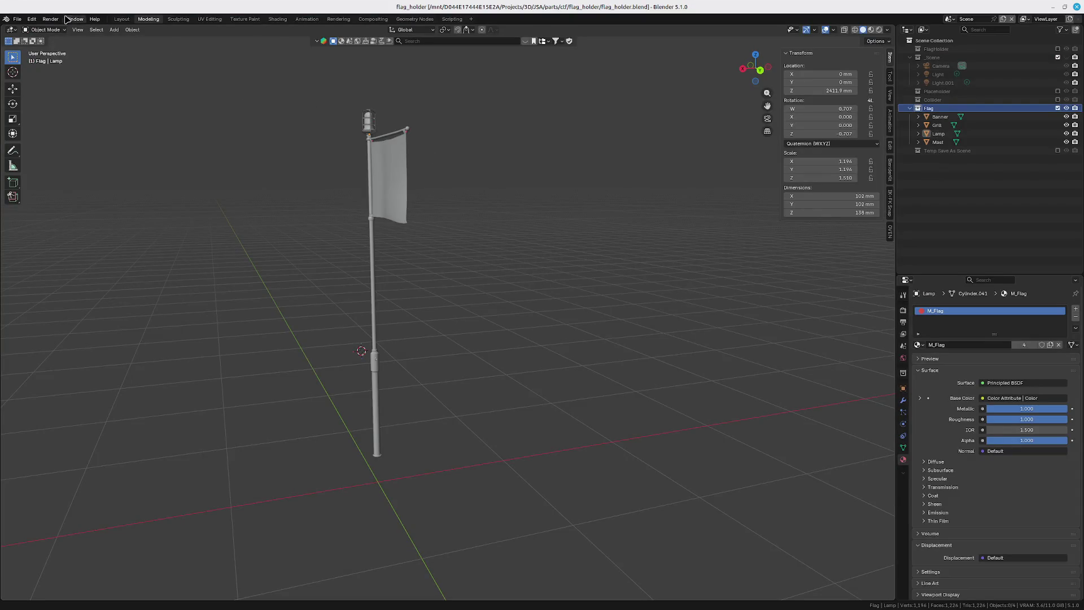
Overwrite Flag.glb using the JSA glTF export preset and view the updated flag in Godot
{"action": "left_click", "coordinate": [18, 19]}
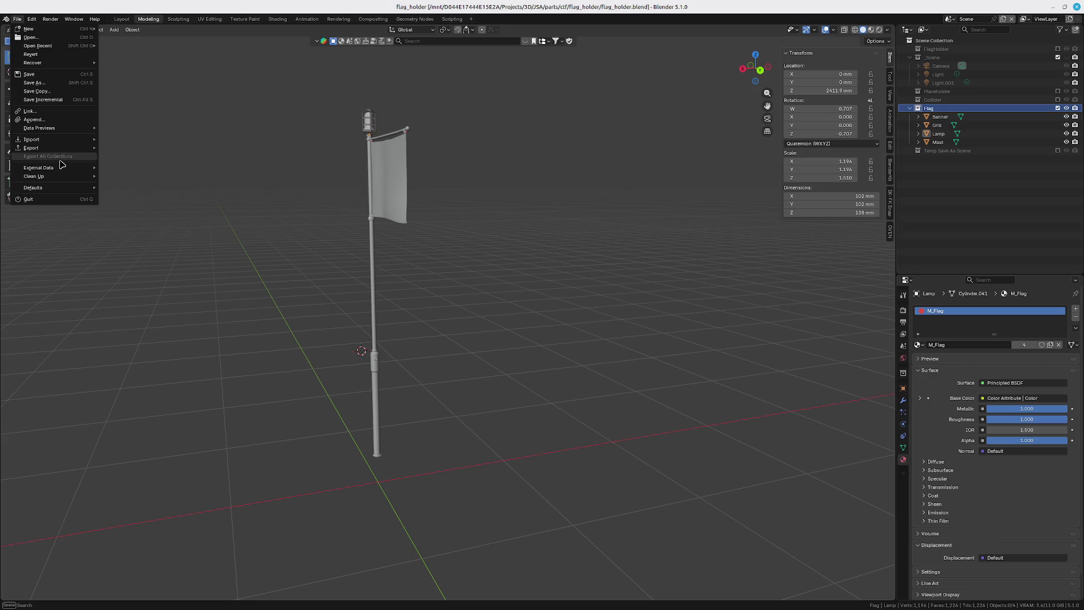
{"action": "mouse_move", "coordinate": [63, 149]}
{"action": "left_click", "coordinate": [155, 221]}
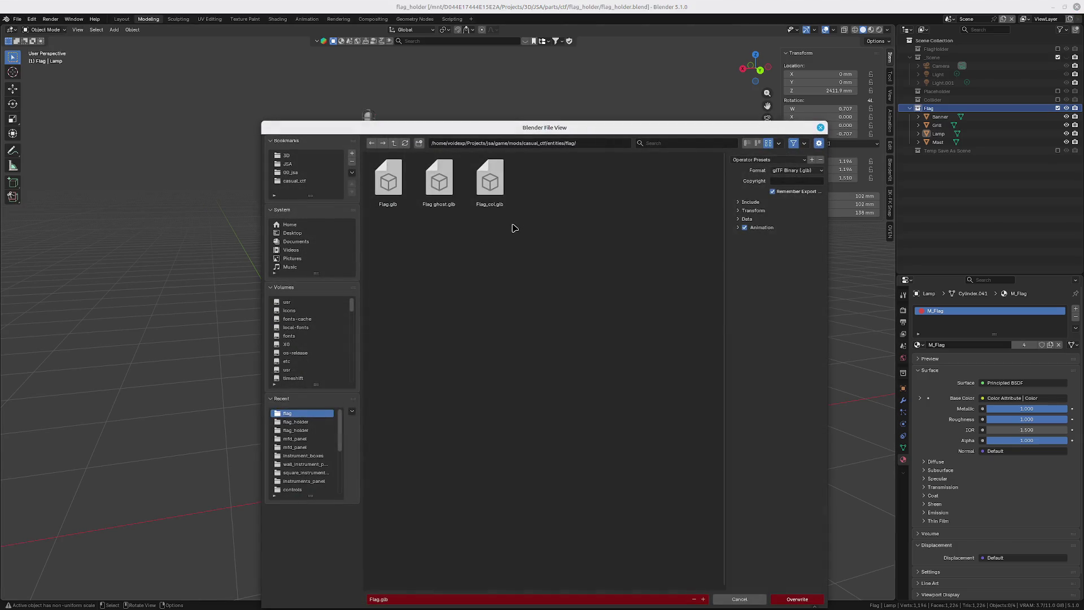
{"action": "left_click", "coordinate": [388, 180]}
{"action": "left_click", "coordinate": [768, 160]}
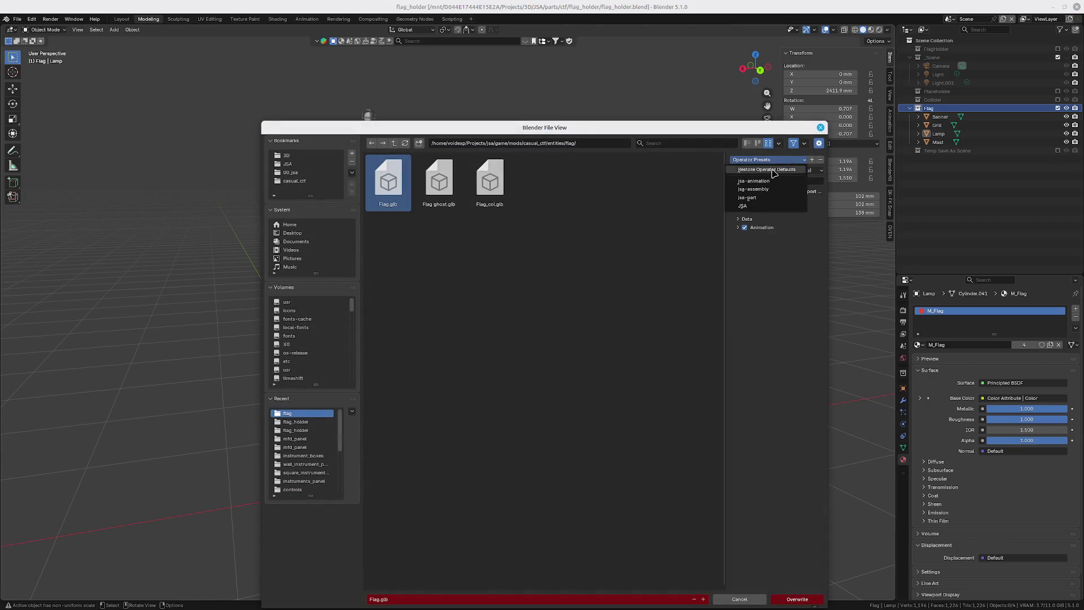
{"action": "left_click", "coordinate": [747, 206]}
{"action": "left_click", "coordinate": [794, 602]}
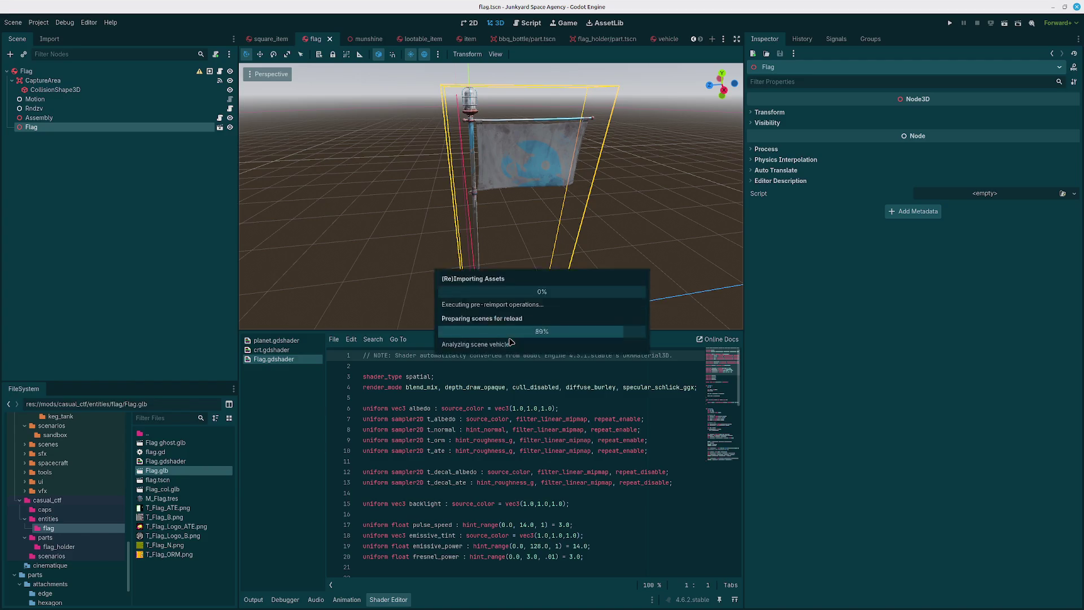
{"action": "key", "text": "alt+Tab"}
{"action": "mouse_move", "coordinate": [508, 283]}
{"action": "left_mouse_down"}
{"action": "mouse_move", "coordinate": [531, 149]}
{"action": "mouse_move", "coordinate": [576, 160]}
{"action": "mouse_move", "coordinate": [531, 186]}
{"action": "left_mouse_up"}
{"action": "scroll", "coordinate": [497, 207], "scroll_direction": "up", "scroll_amount": 5}
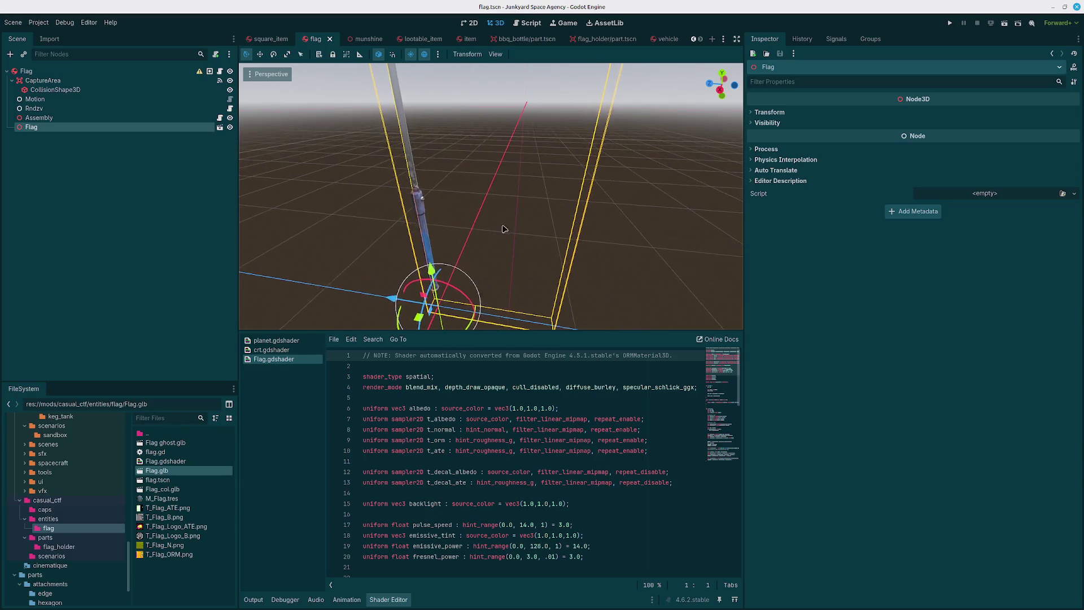
{"action": "scroll", "coordinate": [639, 170], "scroll_direction": "down", "scroll_amount": 5}
{"action": "left_click", "coordinate": [575, 197]}
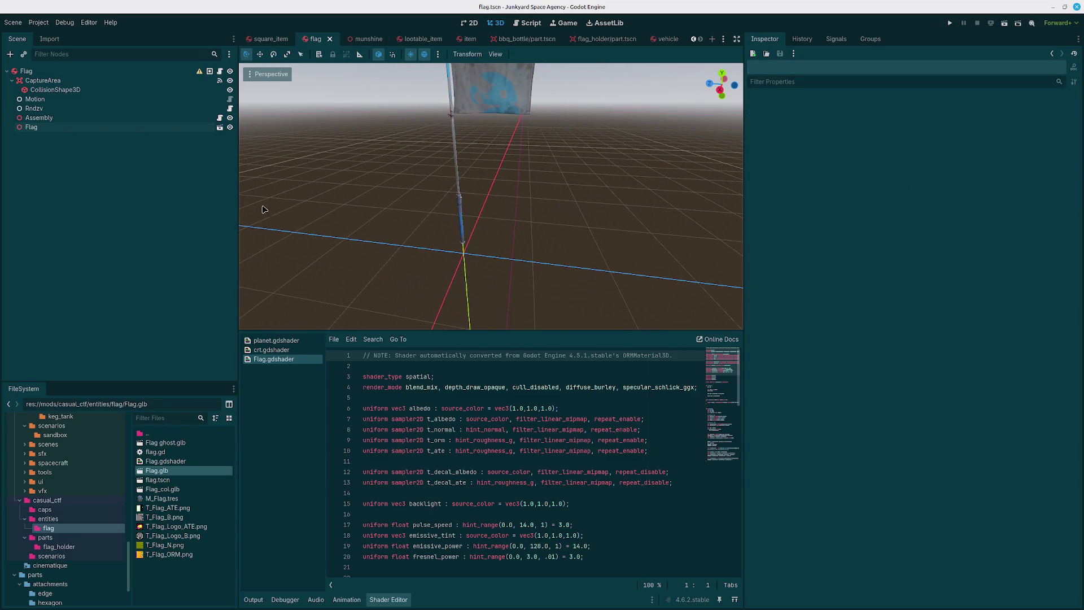
{"action": "key", "text": "alt+Tab"}
{"action": "key", "text": "alt+Tab"}
{"action": "key", "text": "alt+Tab"}
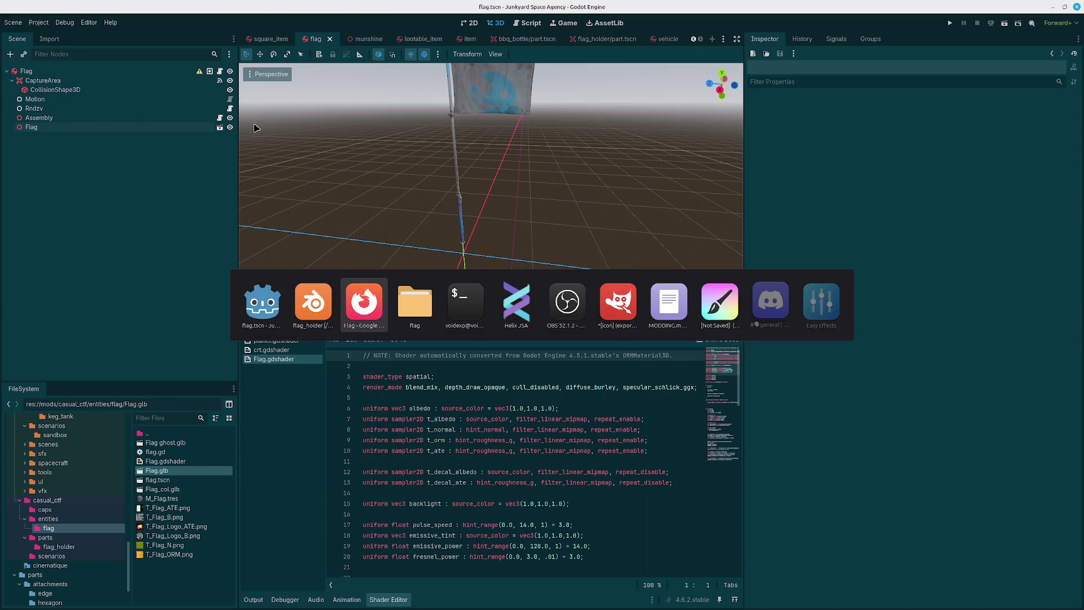
{"action": "key", "text": "j"}
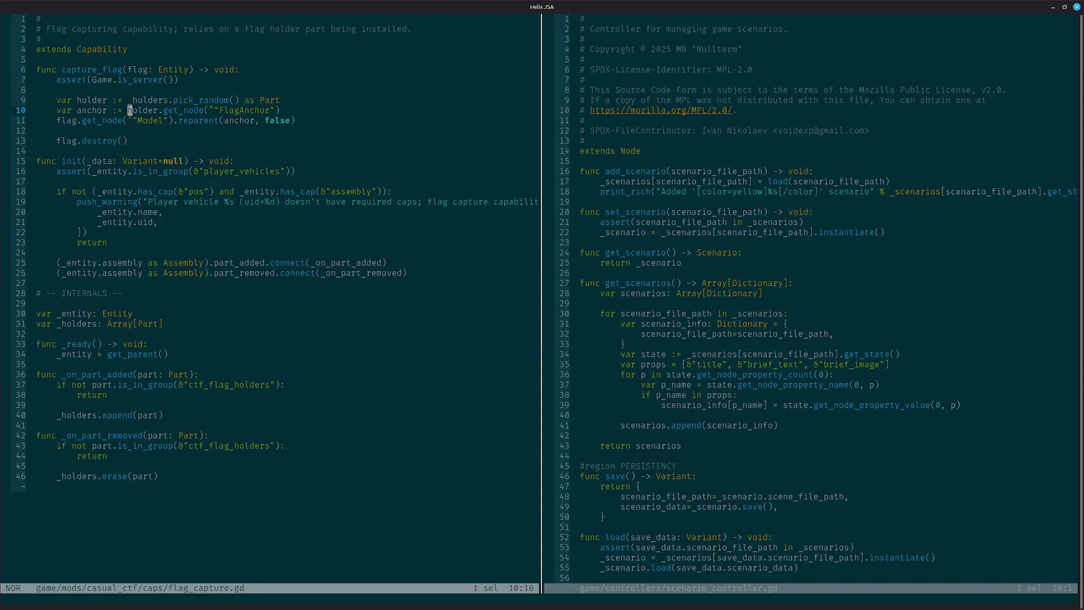
Delete the FlagAnchor lookup line, change the reparent argument from anchor to holder, and save
{"action": "key", "text": "x"}
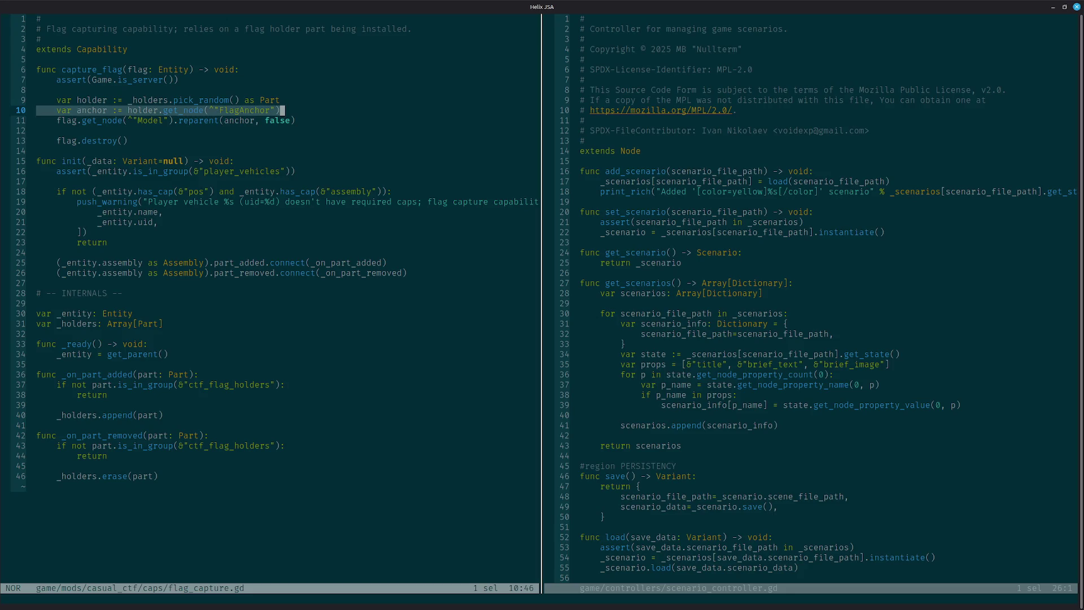
{"action": "key", "text": "d"}
{"action": "key", "text": "w"}
{"action": "key", "text": "w"}
{"action": "key", "text": "w"}
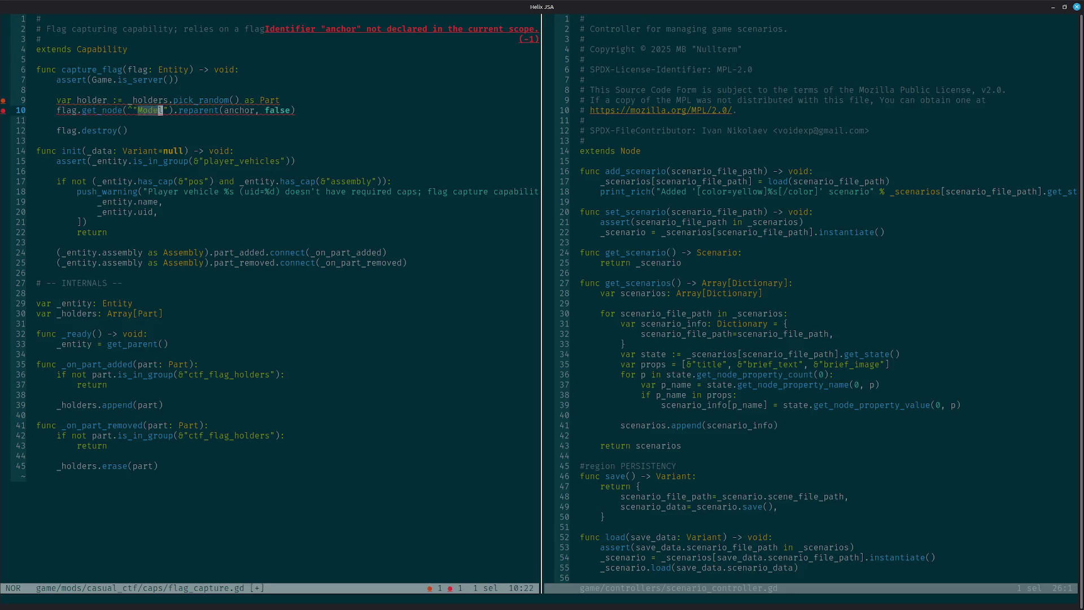
{"action": "type", "text": "w"}
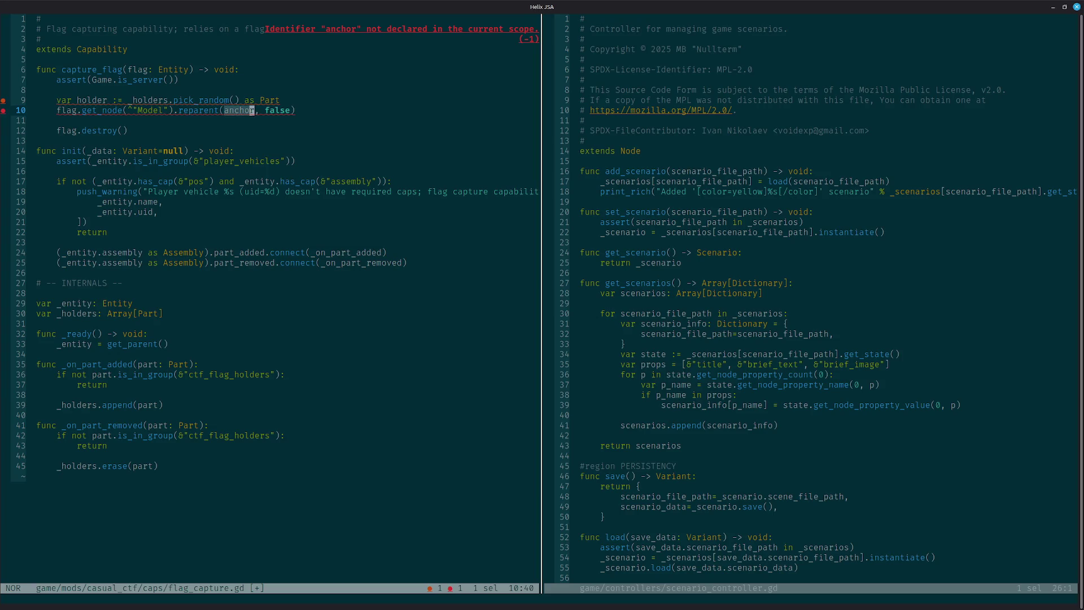
{"action": "type", "text": "ch"}
{"action": "key", "text": "Escape"}
{"action": "type", "text": ":w"}
{"action": "key", "text": "Return"}
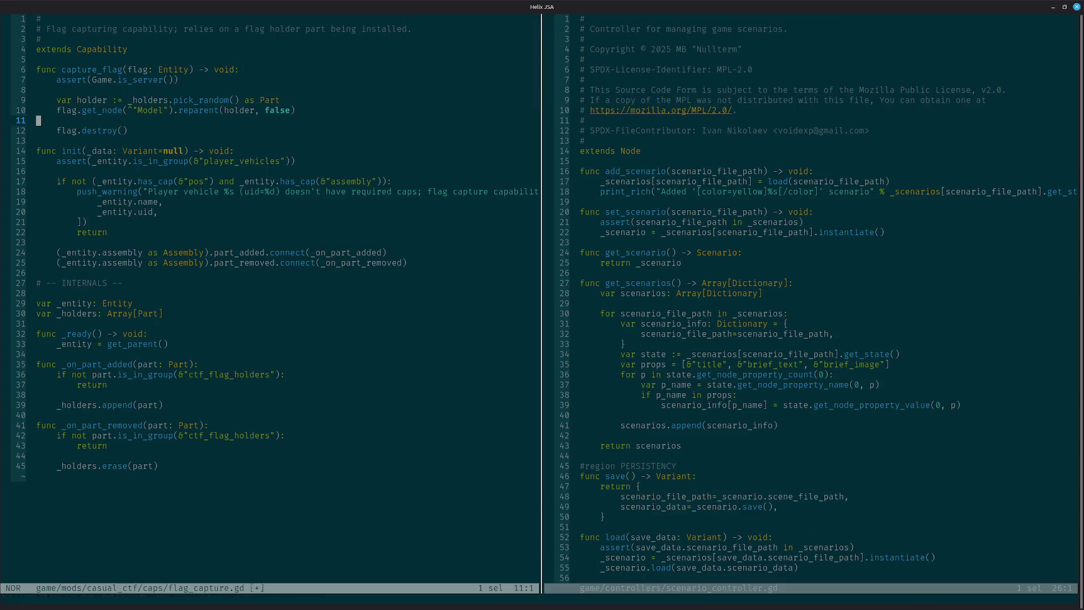
{"action": "key", "text": "alt+Tab"}
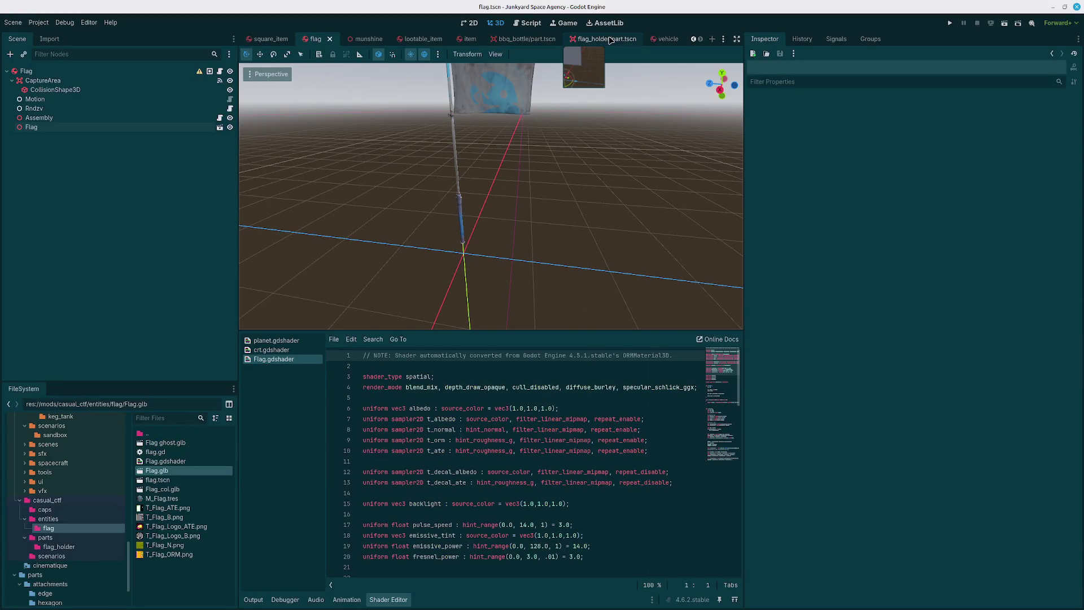
Delete the FlagAnchor node from flag_holder/part.tscn and save the scene
{"action": "left_click", "coordinate": [608, 39]}
{"action": "left_click", "coordinate": [82, 148]}
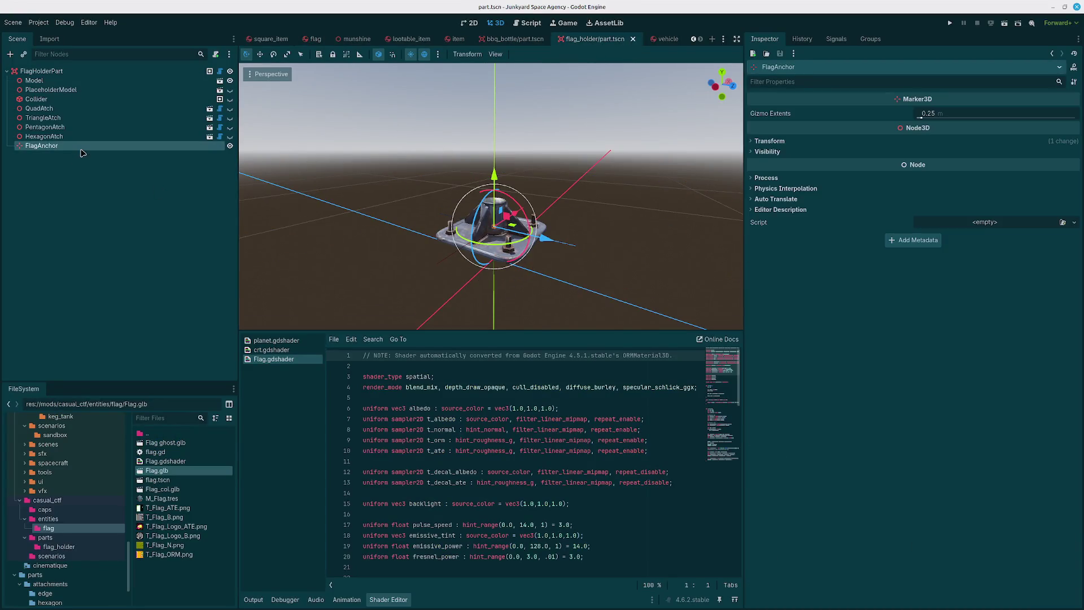
{"action": "key", "text": "Delete"}
{"action": "key", "text": "Return"}
{"action": "scroll", "coordinate": [375, 186], "scroll_direction": "down", "scroll_amount": 2}
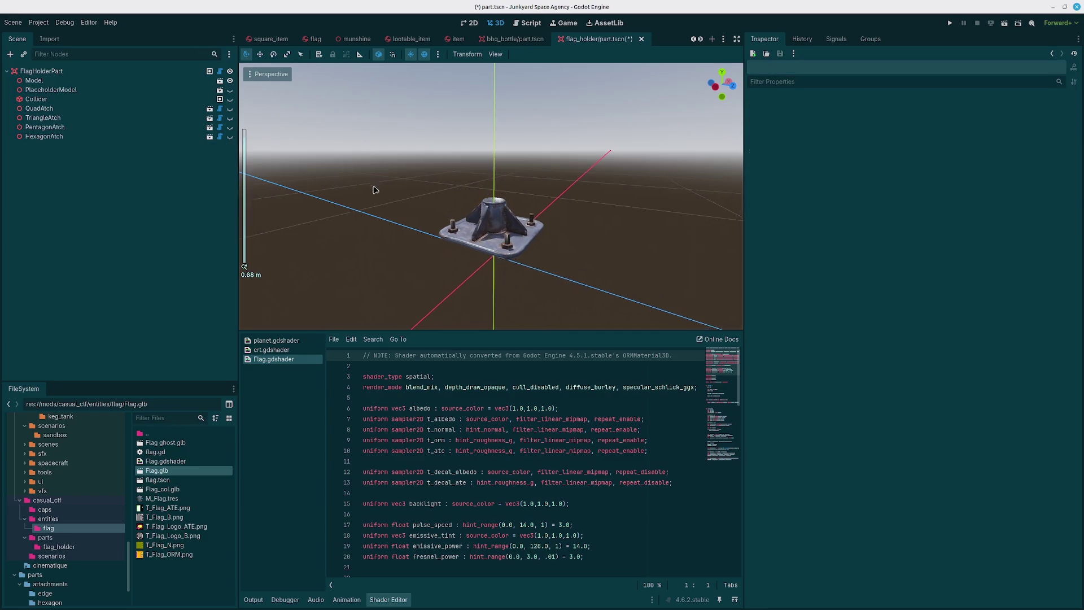
{"action": "mouse_move", "coordinate": [487, 154]}
{"action": "left_mouse_down"}
{"action": "mouse_move", "coordinate": [584, 162]}
{"action": "mouse_move", "coordinate": [495, 208]}
{"action": "left_mouse_up"}
{"action": "key", "text": "ctrl+s"}
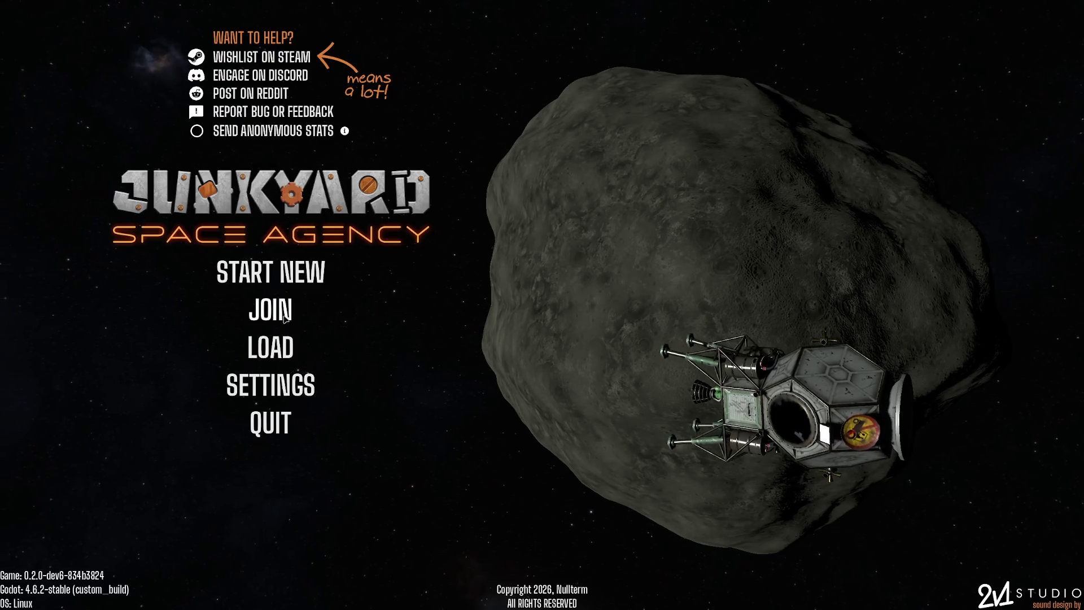
Load ctf.save, move from the vehicle seat to the rig's seat, and choose Flag as target
{"action": "left_click", "coordinate": [276, 350]}
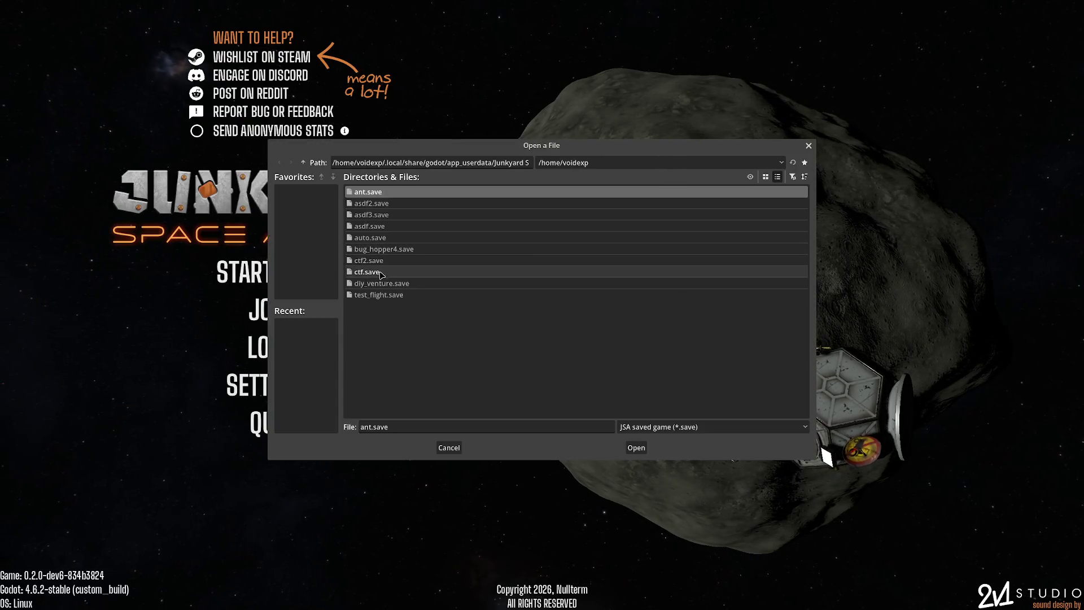
{"action": "left_click", "coordinate": [376, 274]}
{"action": "key", "text": "Return"}
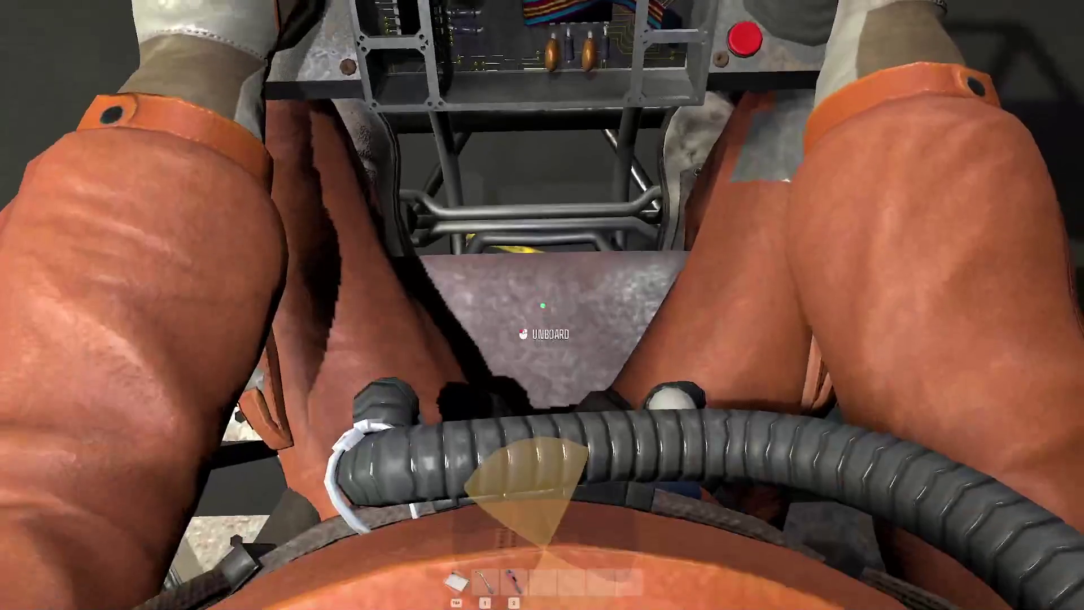
{"action": "key", "text": "e"}
{"action": "key", "text": "w"}
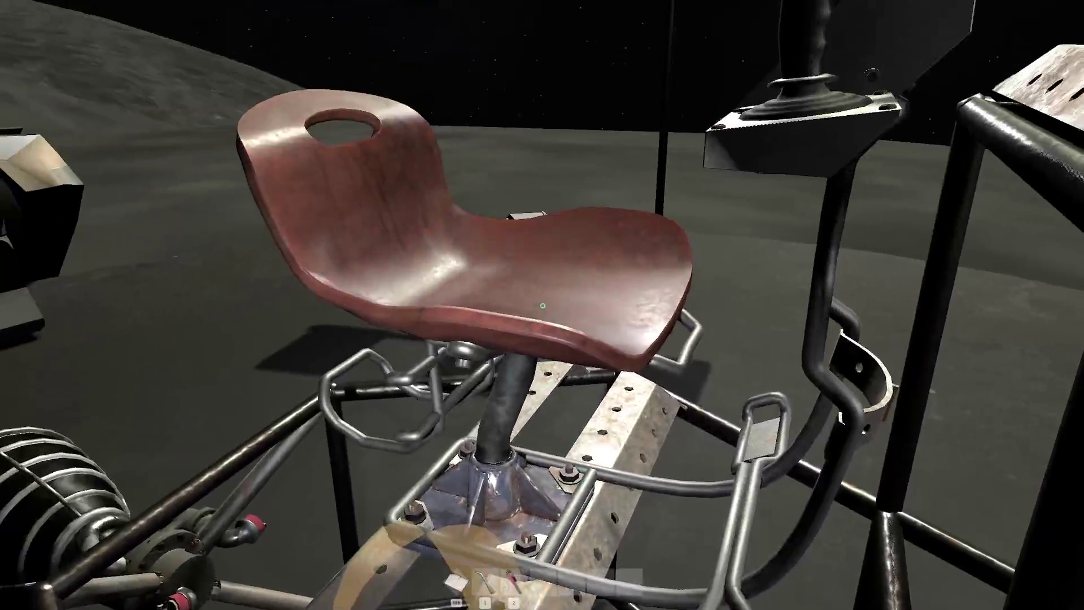
{"action": "key", "text": "e"}
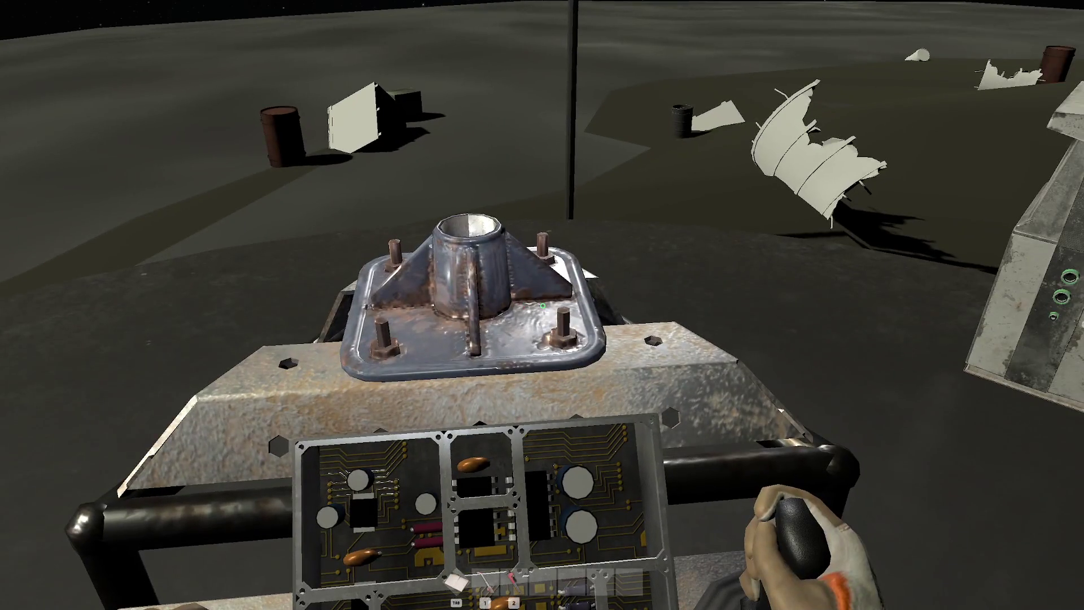
{"action": "left_click", "coordinate": [542, 305]}
{"action": "left_click", "coordinate": [561, 358]}
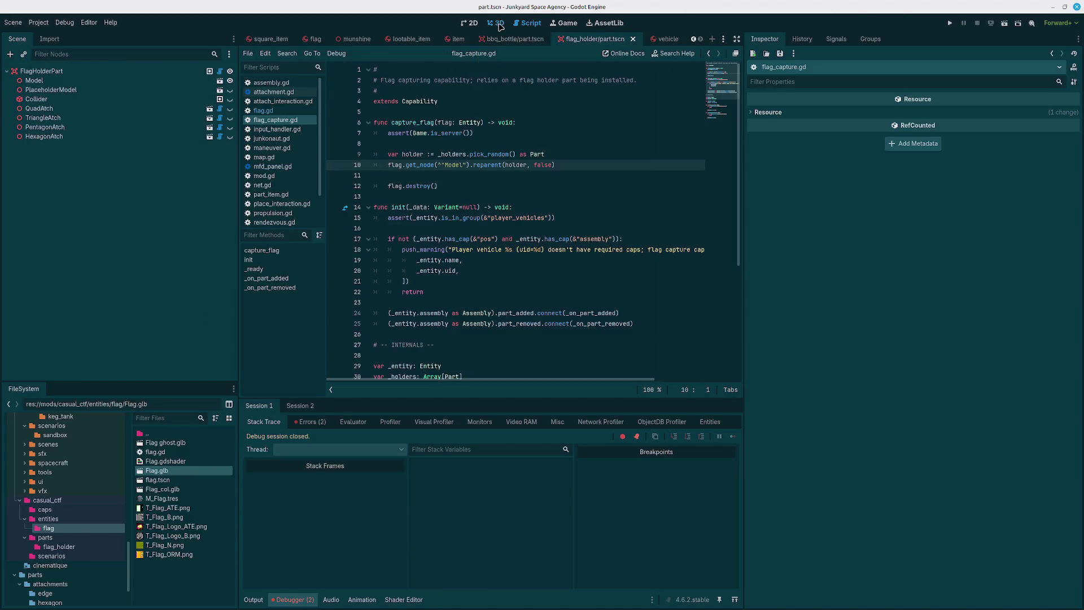
Rename the flag scene's Flag node to Model and run the game with F5
{"action": "left_click", "coordinate": [495, 22]}
{"action": "left_click", "coordinate": [316, 43]}
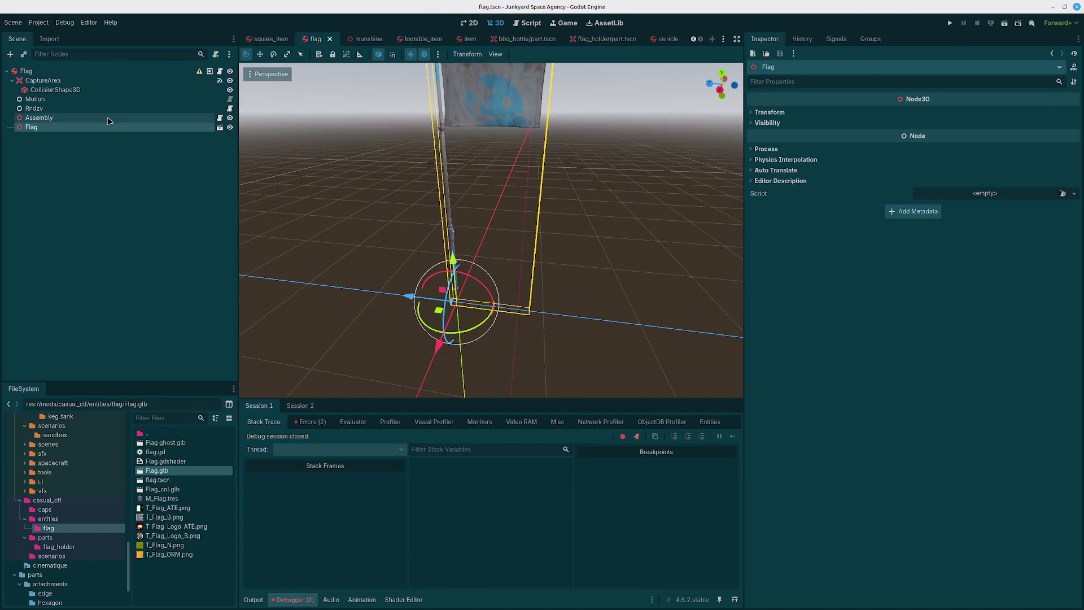
{"action": "type", "text": "M"}
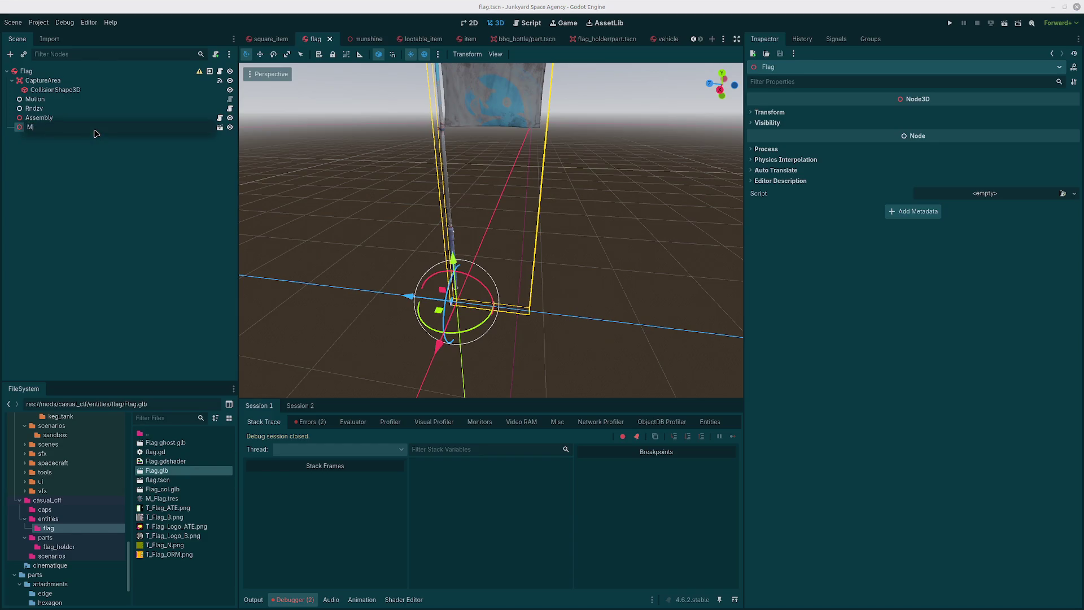
{"action": "key", "text": "Return"}
{"action": "key", "text": "F5"}
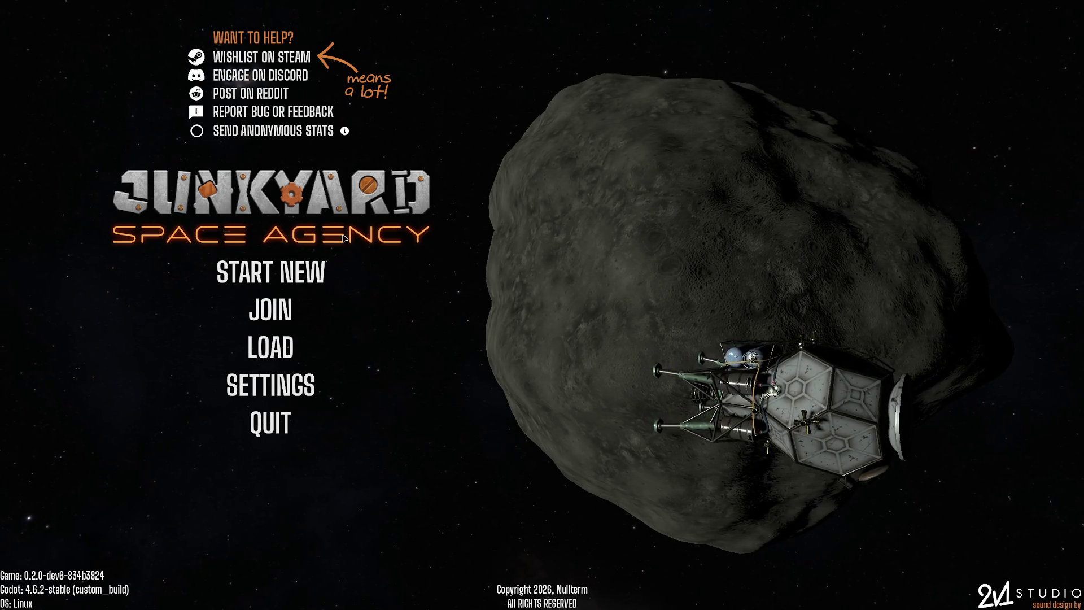
Load ctf.save, board the seat, capture the Flag onto the holder, then quit to OS
{"action": "left_click", "coordinate": [265, 347]}
{"action": "left_click", "coordinate": [378, 272]}
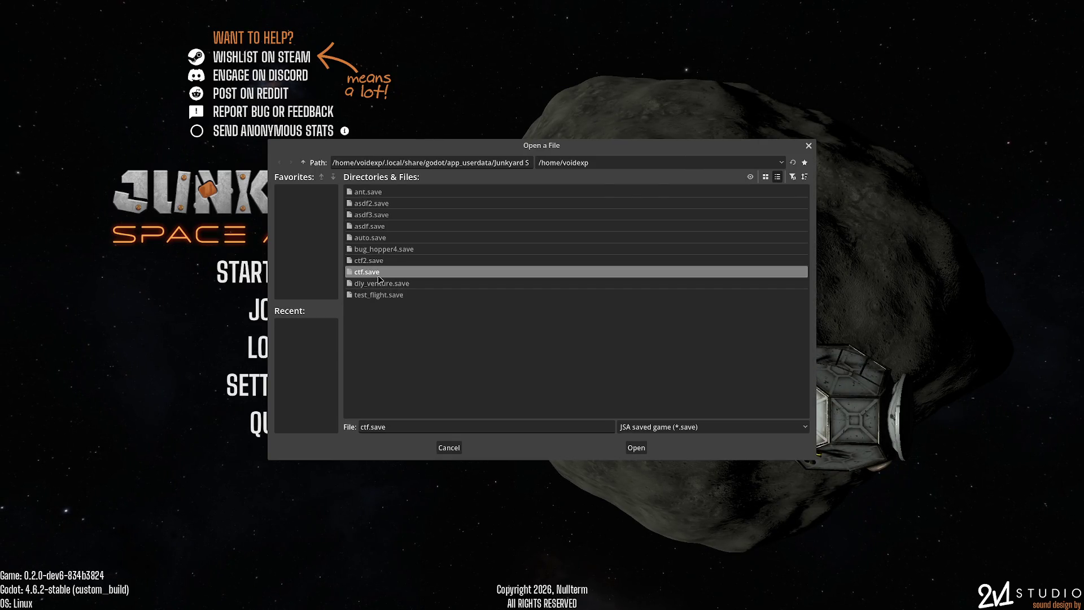
{"action": "double_click", "coordinate": [379, 273]}
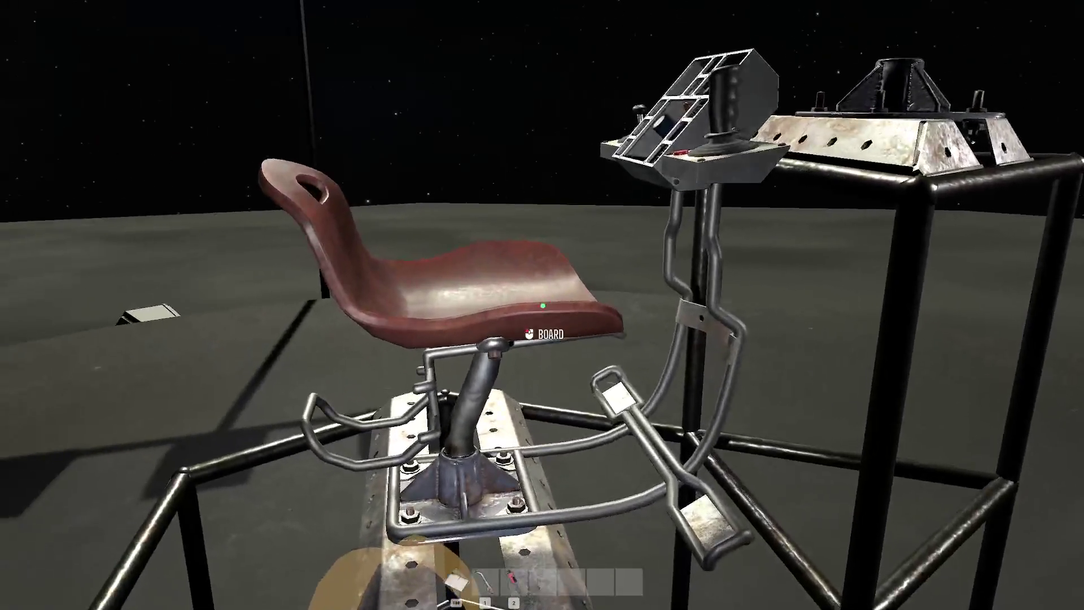
{"action": "left_click", "coordinate": [543, 306]}
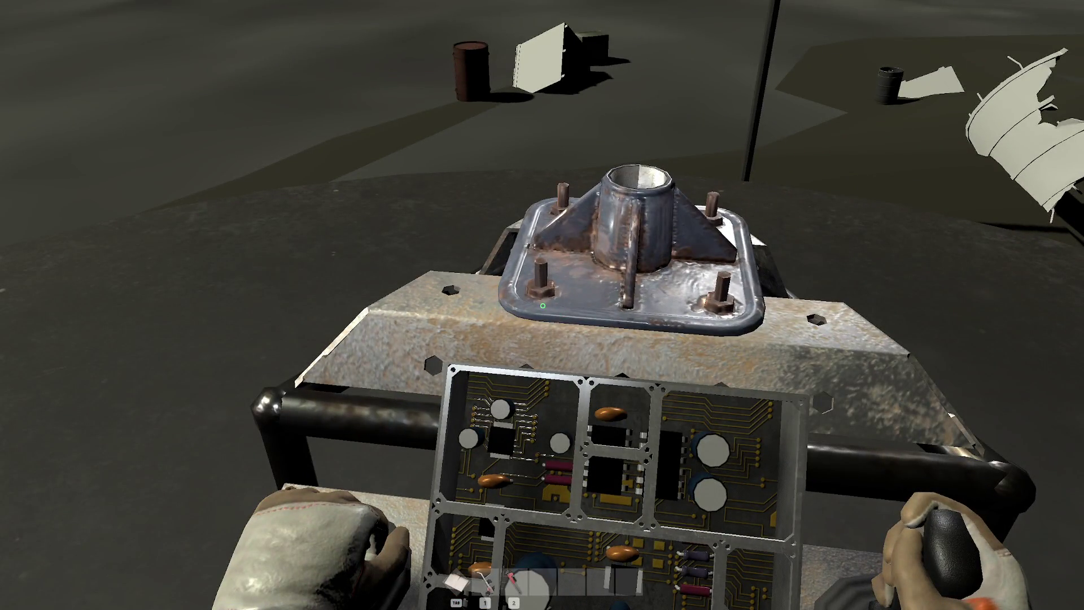
{"action": "left_click", "coordinate": [543, 306]}
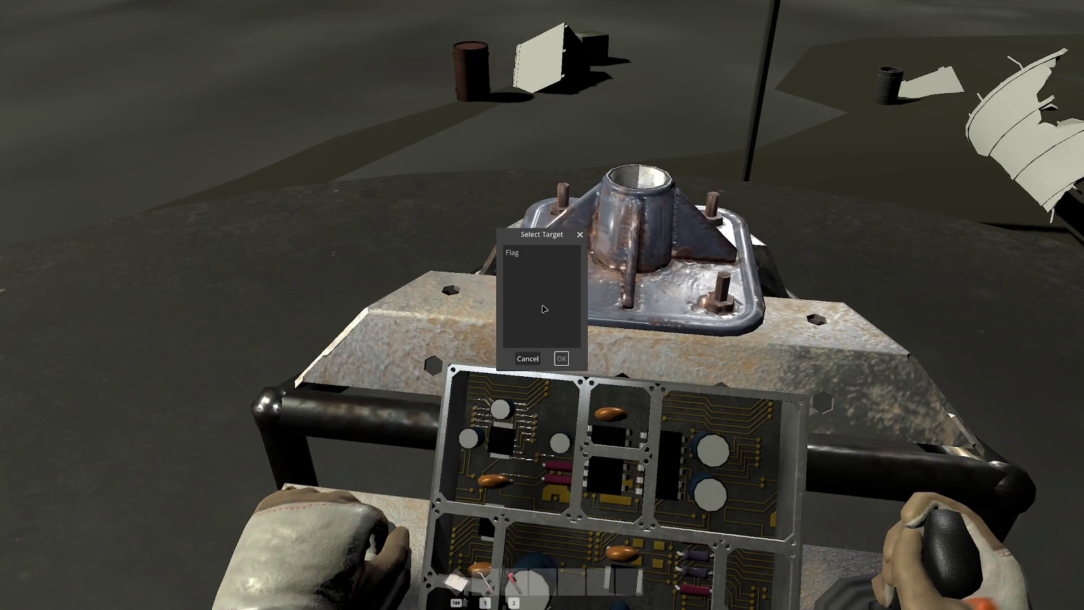
{"action": "left_click", "coordinate": [544, 253]}
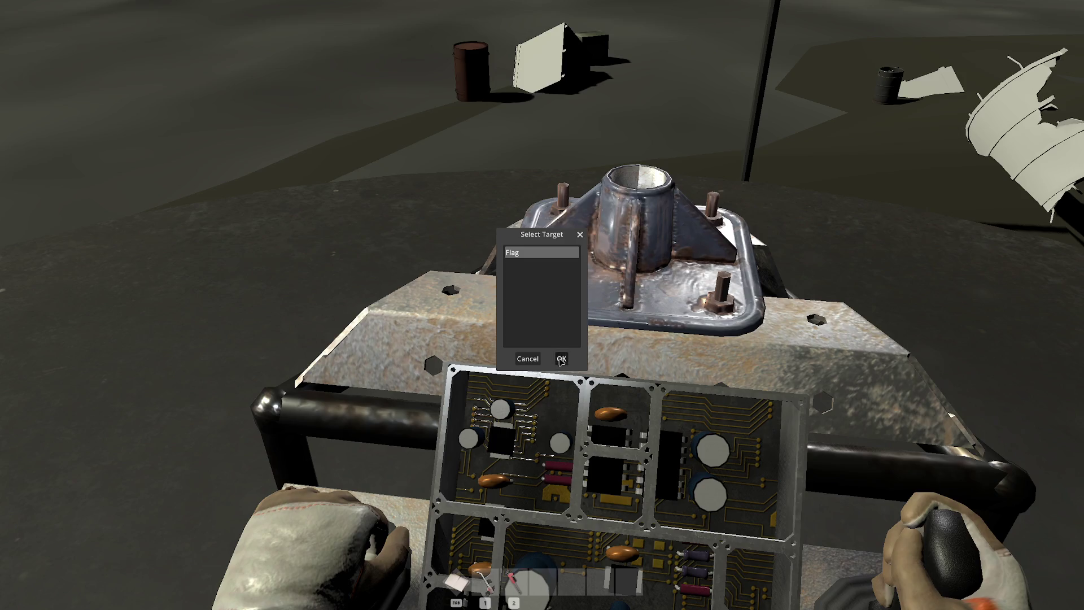
{"action": "left_click", "coordinate": [562, 359]}
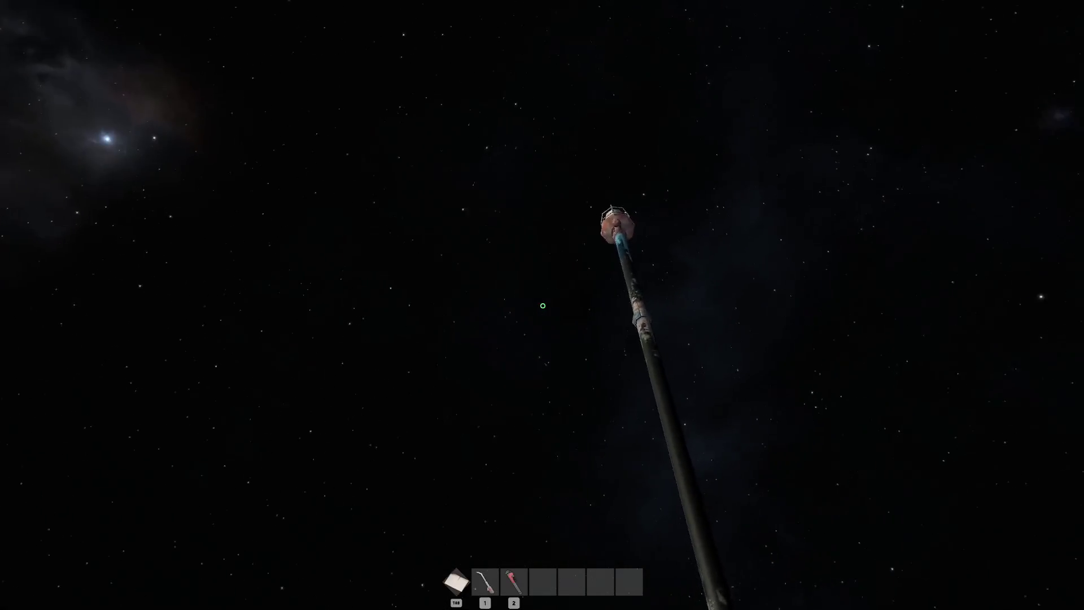
{"action": "key", "text": "Escape"}
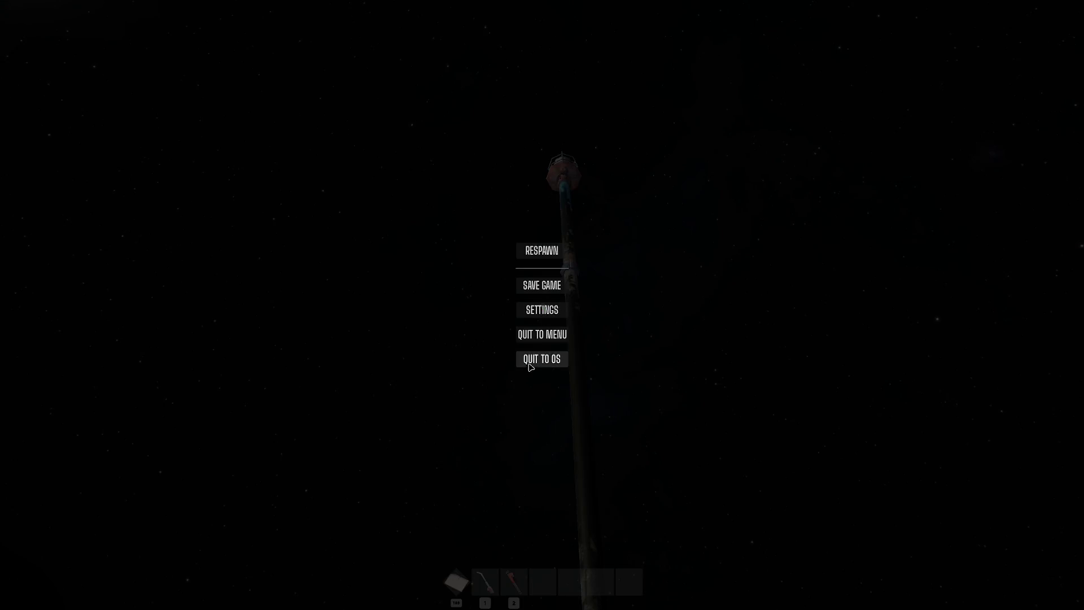
{"action": "left_click", "coordinate": [528, 361]}
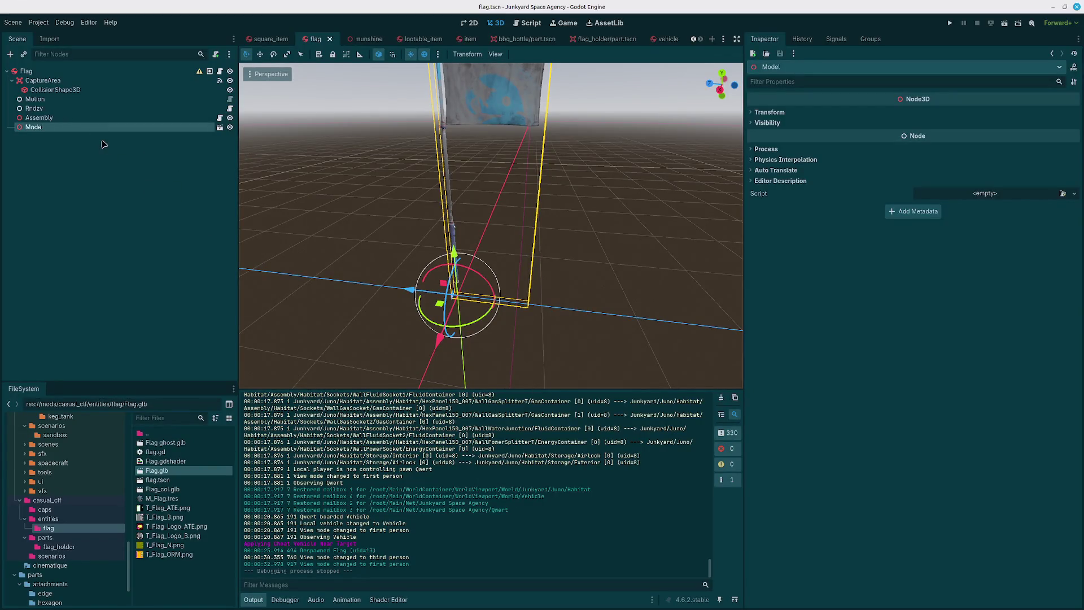
{"action": "scroll", "coordinate": [378, 209], "scroll_direction": "down", "scroll_amount": 5}
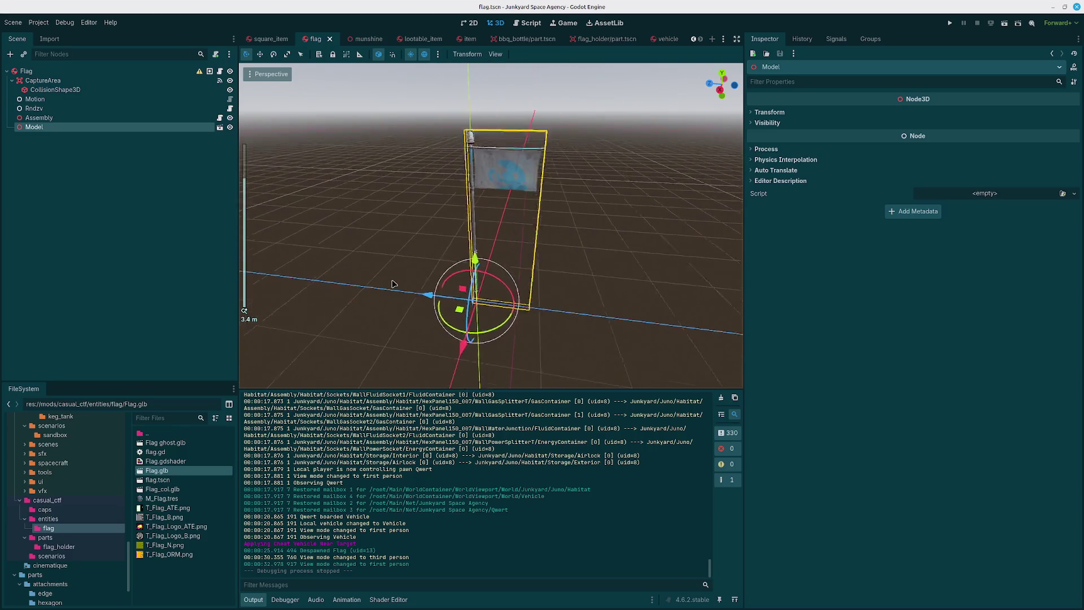
{"action": "scroll", "coordinate": [377, 209], "scroll_direction": "up", "scroll_amount": 2}
{"action": "right_click", "coordinate": [159, 134]}
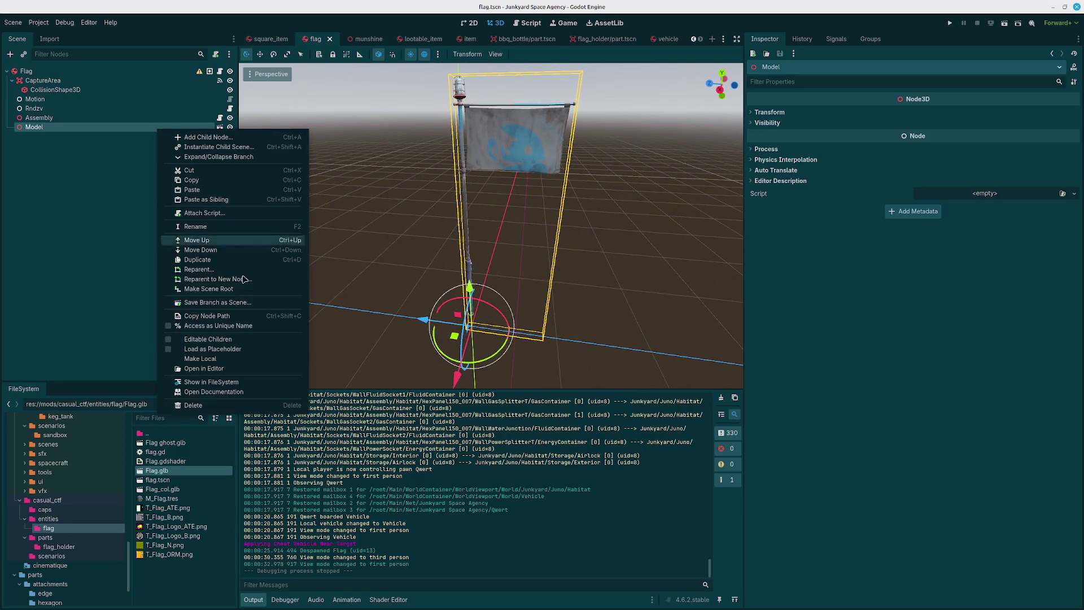
{"action": "left_click", "coordinate": [252, 344]}
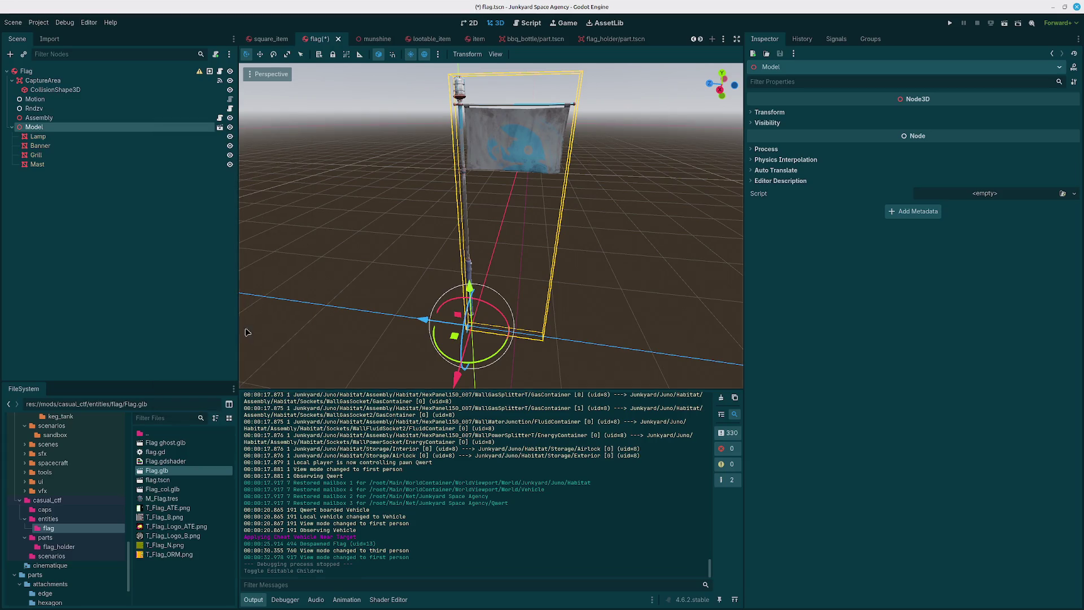
{"action": "key", "text": "ctrl+z"}
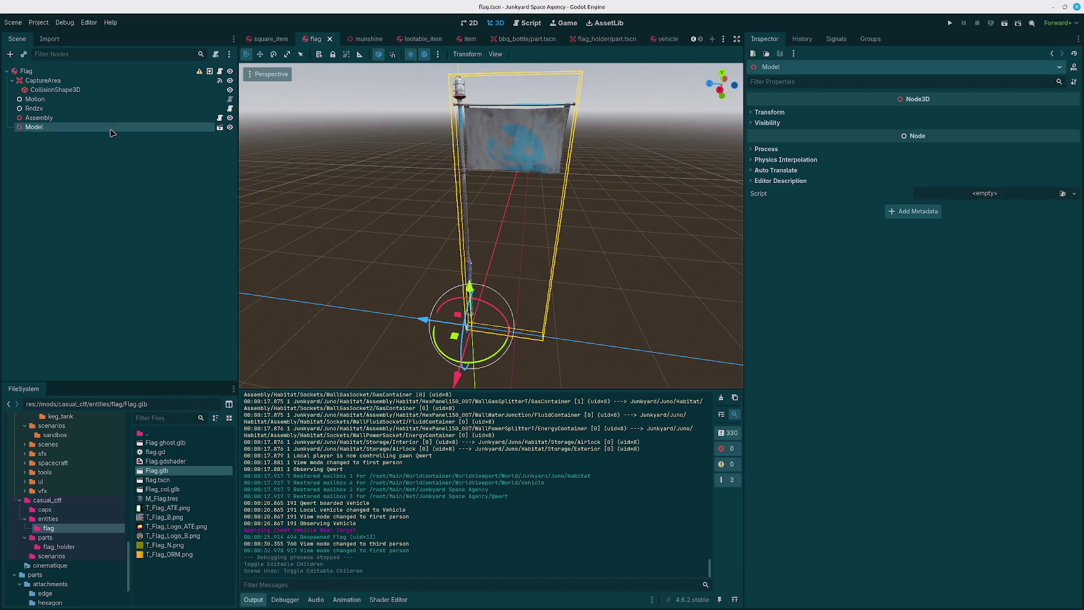
{"action": "right_click", "coordinate": [112, 132]}
{"action": "key", "text": "Escape"}
{"action": "right_click", "coordinate": [90, 129]}
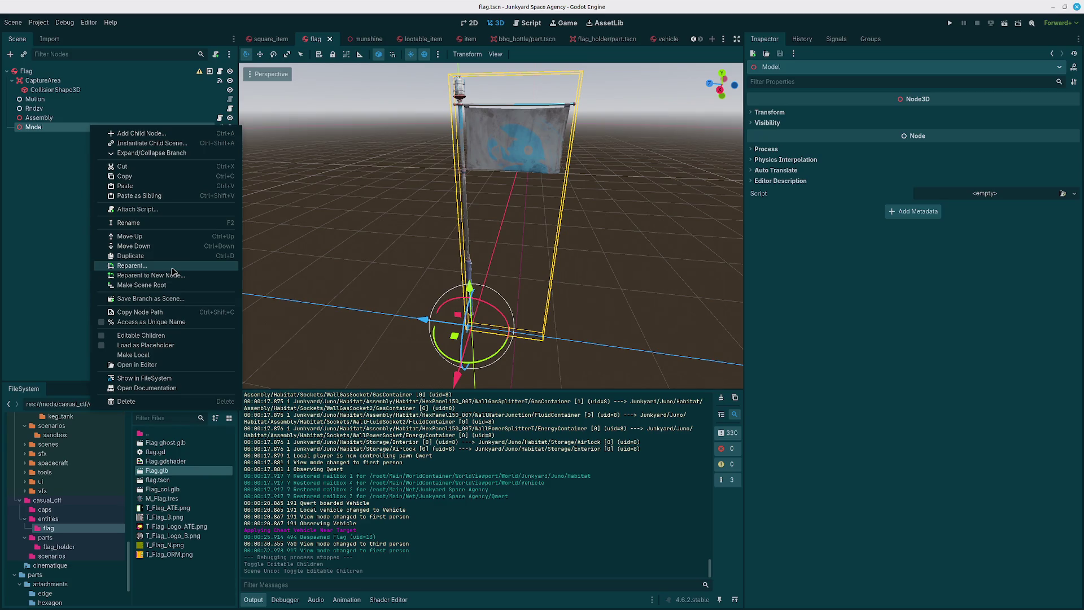
{"action": "key", "text": "Escape"}
{"action": "left_click_drag", "start_coordinate": [316, 265], "coordinate": [435, 288]}
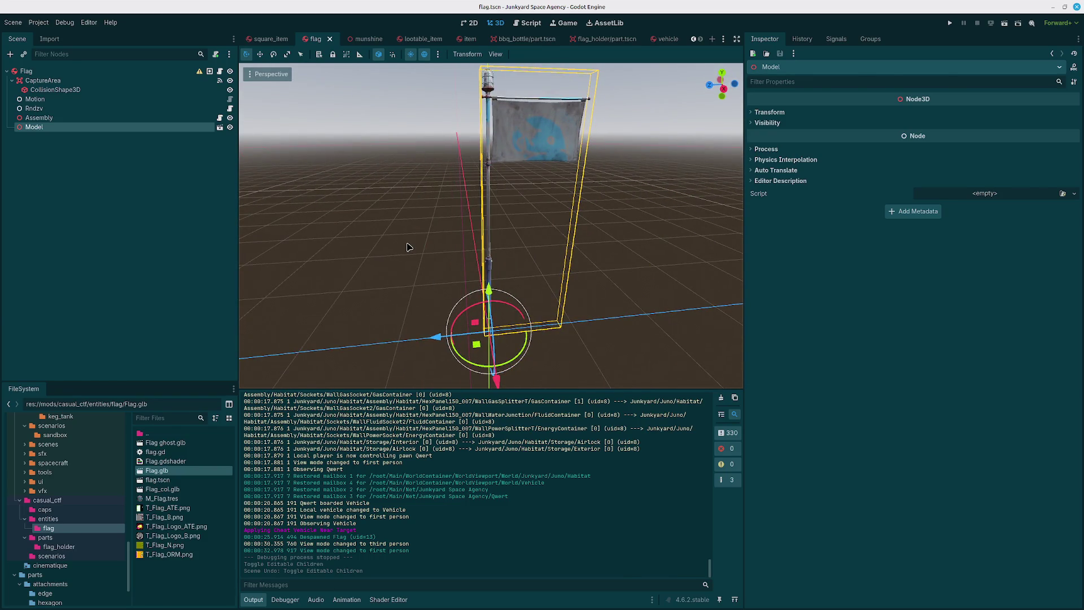
{"action": "key", "text": "alt+Tab"}
{"action": "key", "text": "alt+Tab"}
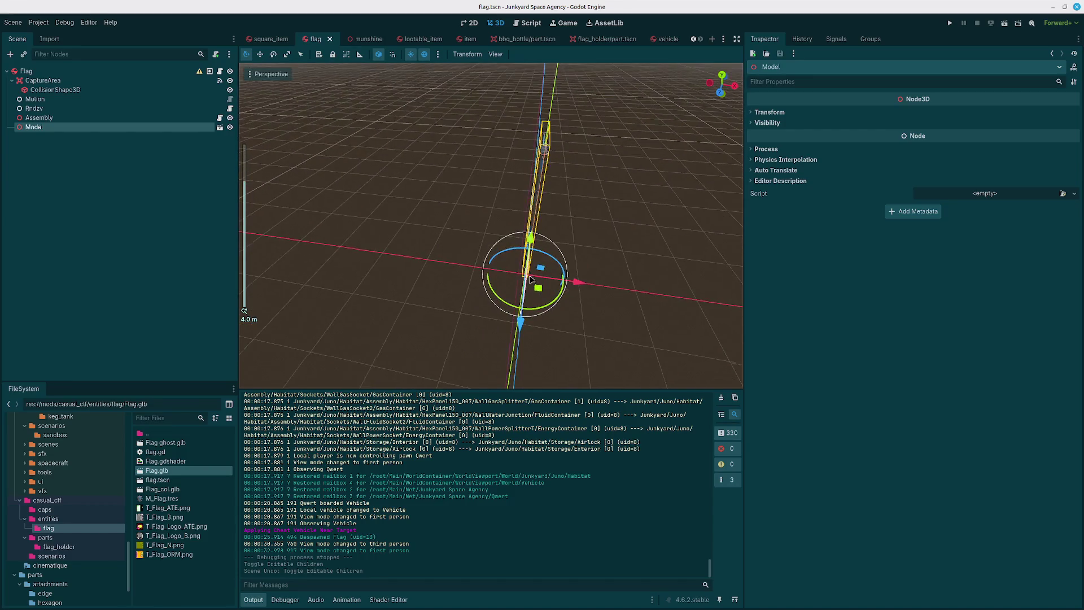
{"action": "scroll", "coordinate": [455, 266], "scroll_direction": "up", "scroll_amount": 3}
{"action": "scroll", "coordinate": [455, 266], "scroll_direction": "up", "scroll_amount": 2}
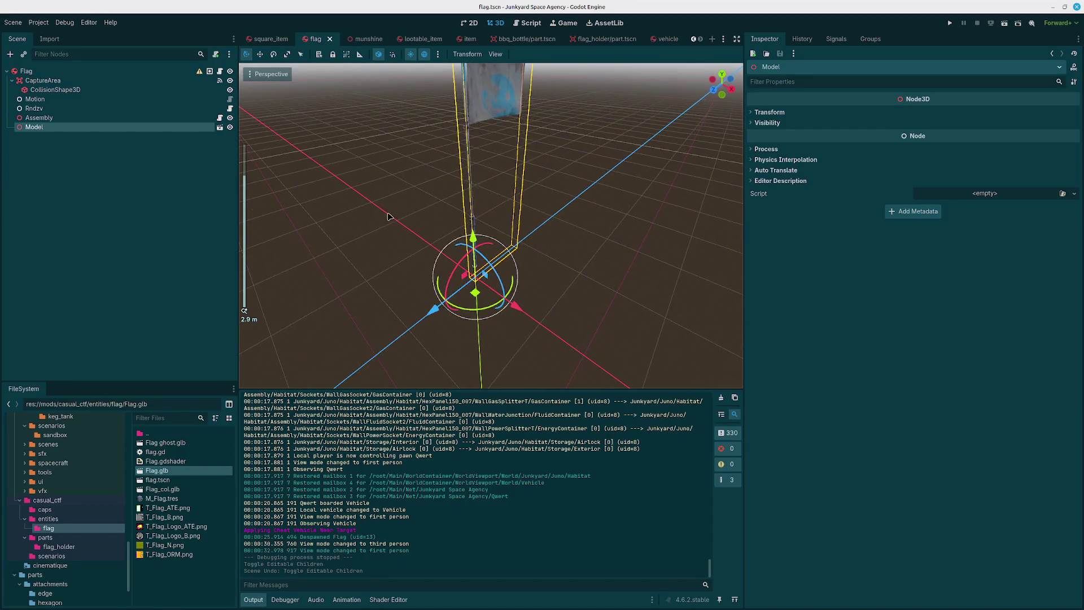
{"action": "key", "text": "alt+Tab"}
{"action": "key", "text": "alt+Tab"}
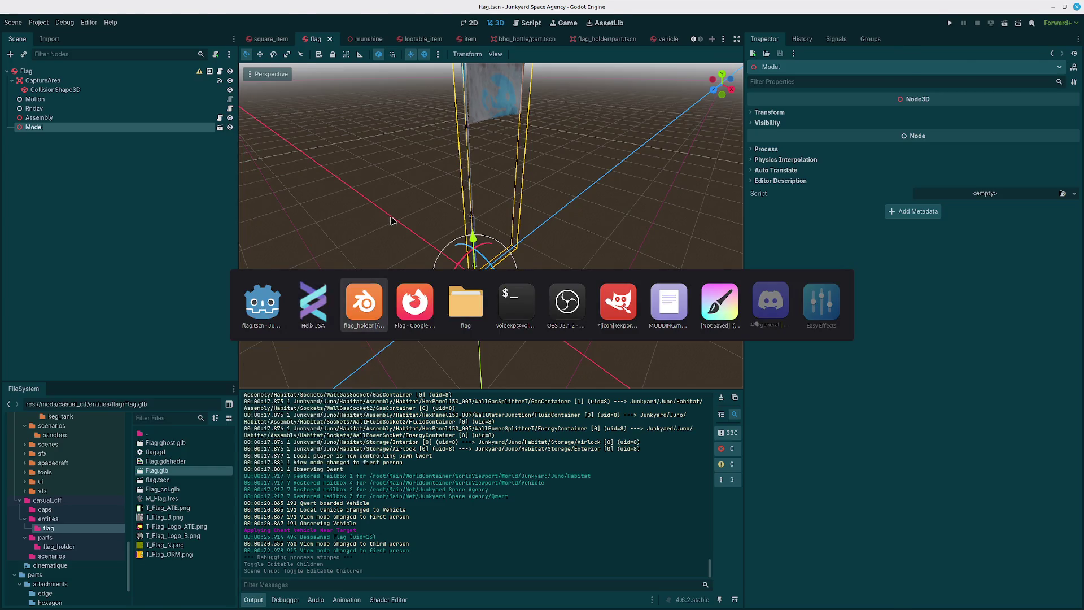
Select the Banner, Grill, Lamp and Mast flag parts, orbiting to face the flag
{"action": "left_click", "coordinate": [386, 434]}
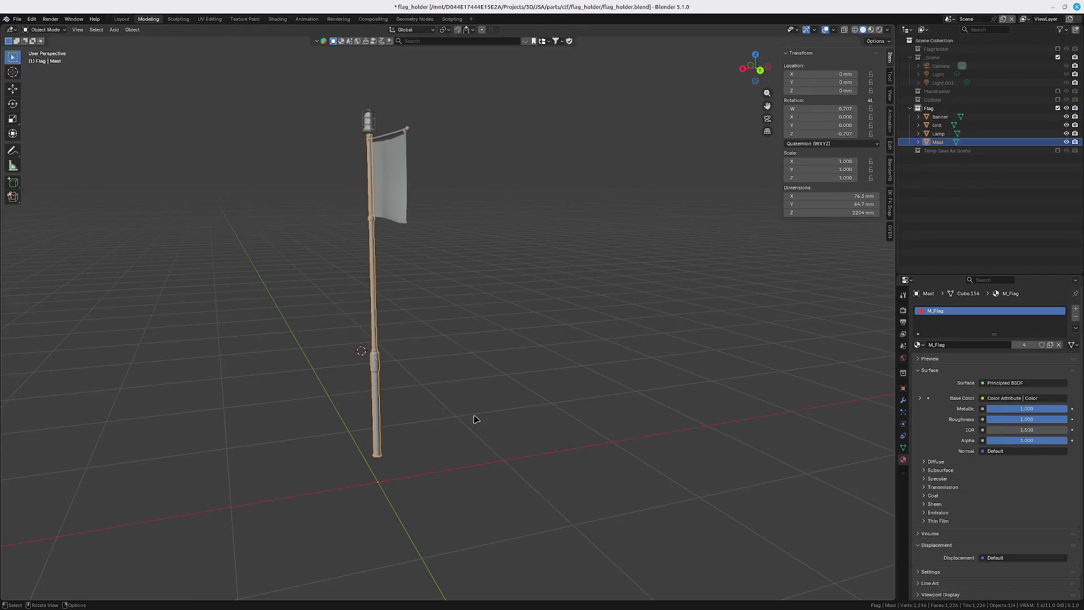
{"action": "mouse_move", "coordinate": [475, 419]}
{"action": "left_mouse_down"}
{"action": "mouse_move", "coordinate": [544, 431]}
{"action": "mouse_move", "coordinate": [564, 468]}
{"action": "mouse_move", "coordinate": [564, 442]}
{"action": "mouse_move", "coordinate": [477, 428]}
{"action": "mouse_move", "coordinate": [464, 354]}
{"action": "left_mouse_up"}
{"action": "left_click", "coordinate": [940, 116]}
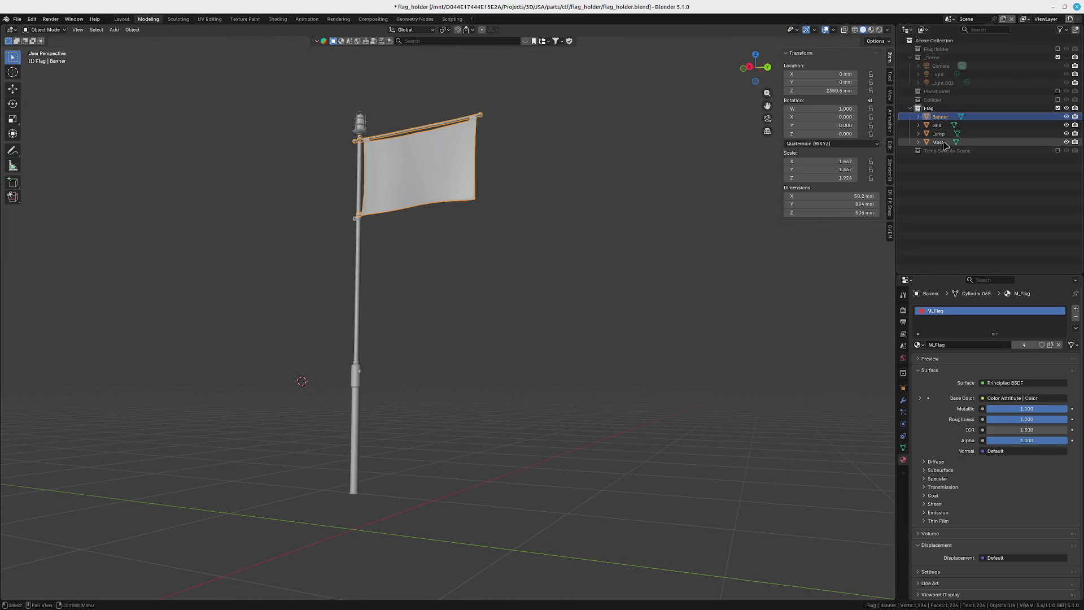
{"action": "left_click", "coordinate": [944, 143], "text": "shift"}
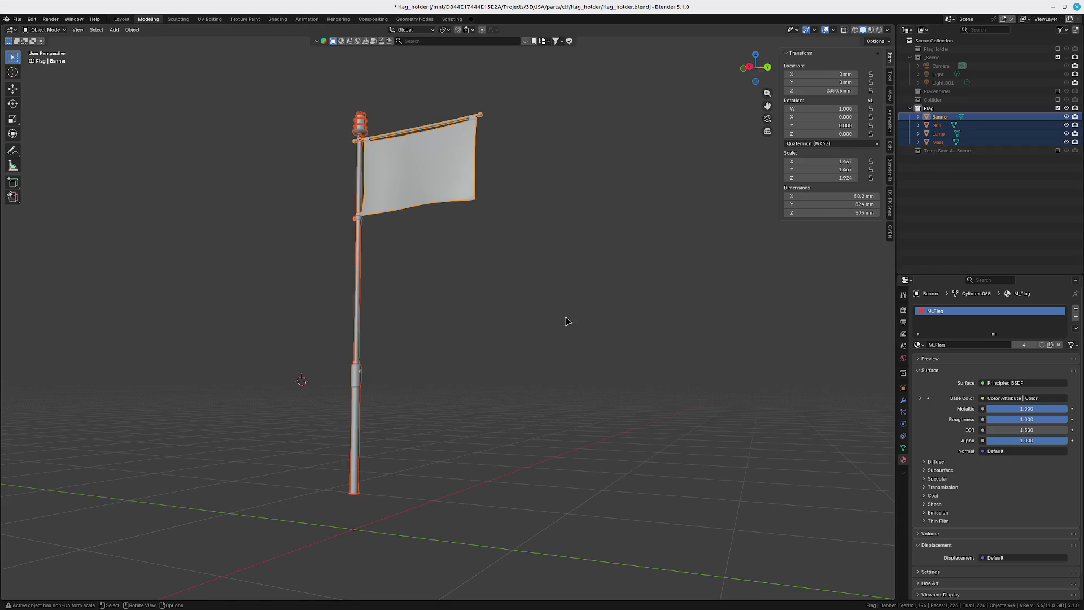
Bring up the parenting and apply-transform menus, cancelling both without changes
{"action": "key", "text": "ctrl+p"}
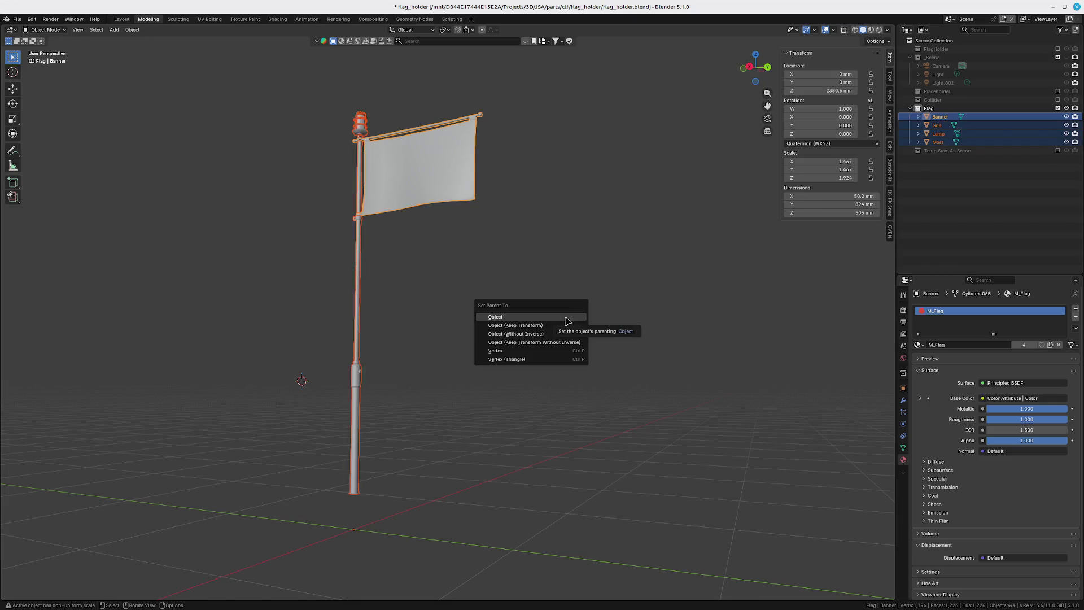
{"action": "key", "text": "Escape"}
{"action": "key", "text": "ctrl+a"}
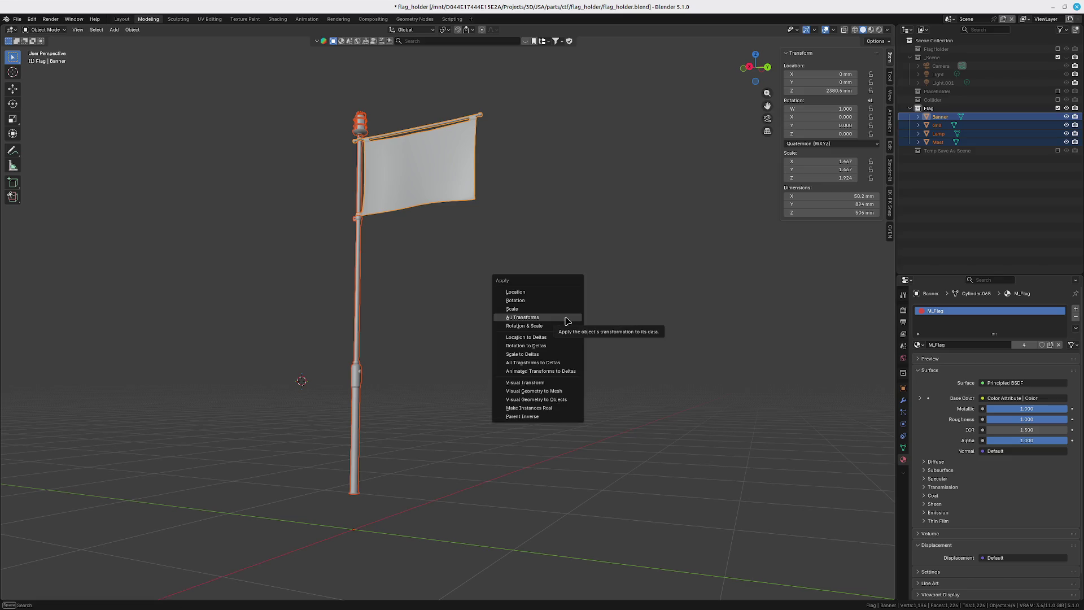
{"action": "key", "text": "Escape"}
Bring up the add menu's list of empty object types
{"action": "key", "text": "shift+a"}
{"action": "key", "text": "Down"}
{"action": "key", "text": "Down"}
{"action": "key", "text": "Down"}
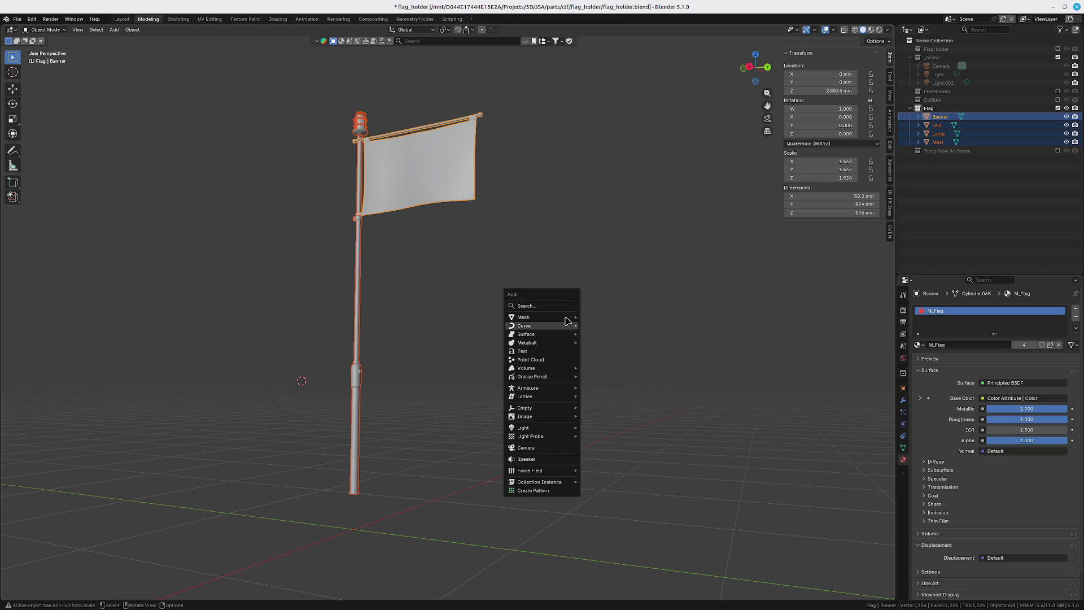
{"action": "key", "text": "Up"}
{"action": "key", "text": "Right"}
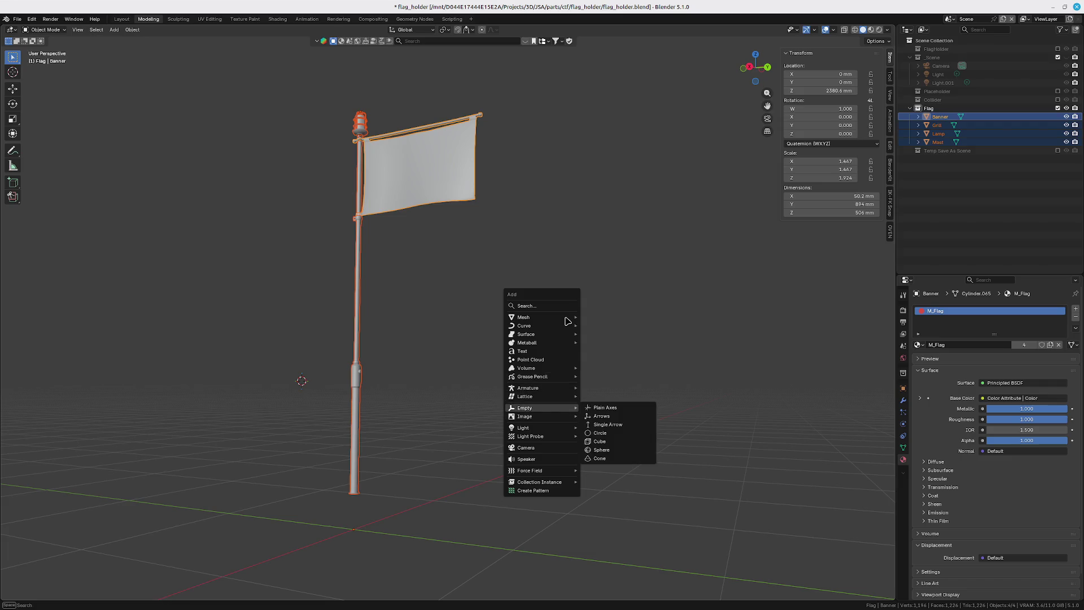
Add an Arrows empty at the world origin and name it Flag
{"action": "key", "text": "Down"}
{"action": "key", "text": "Down"}
{"action": "key", "text": "Return"}
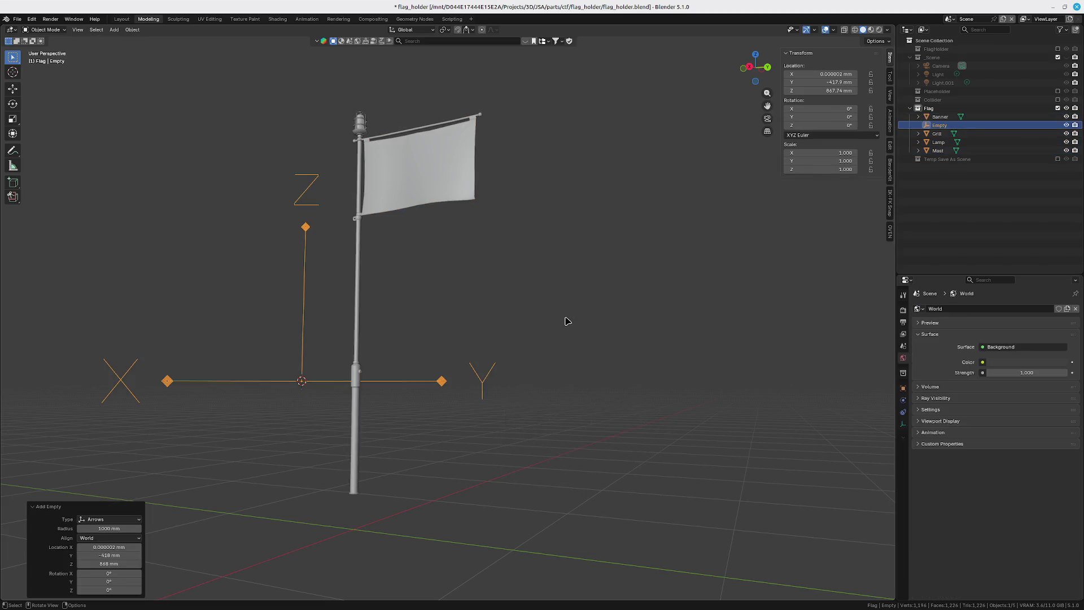
{"action": "key", "text": "alt+g"}
{"action": "key", "text": "ctrl"}
{"action": "key", "text": "F2"}
{"action": "type", "text": "Flag"}
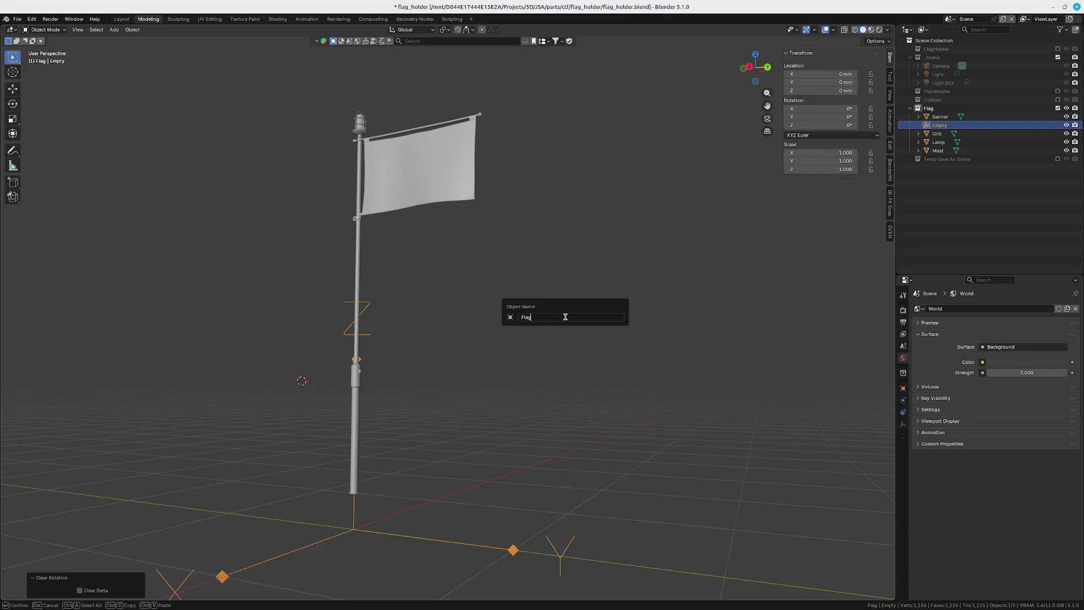
{"action": "key", "text": "Return"}
Parent the Banner, Grill, Lamp and Mast to the Flag empty without inverse
{"action": "left_click", "coordinate": [940, 116]}
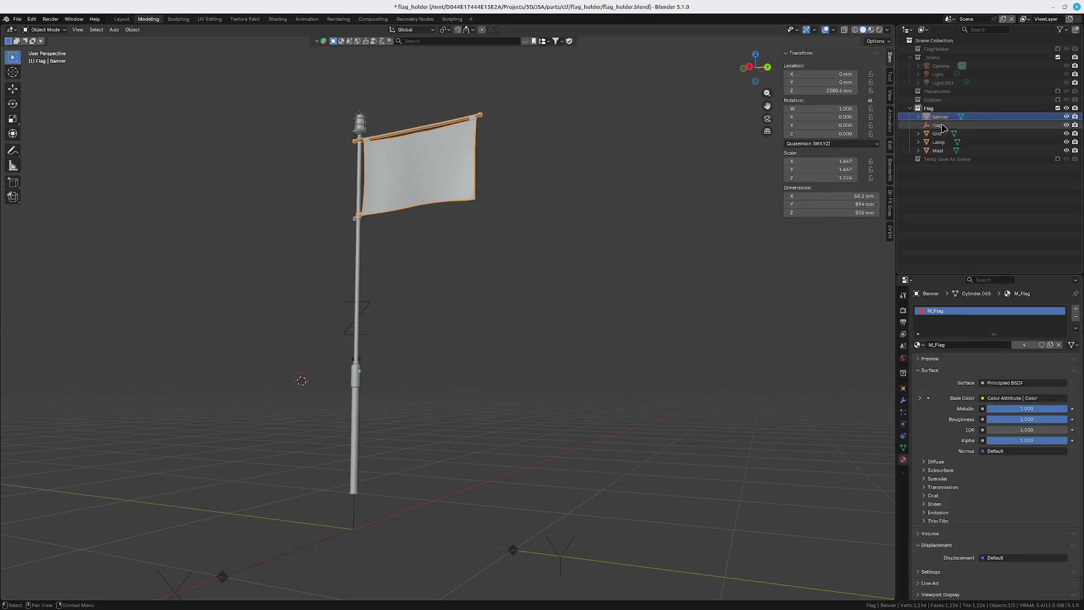
{"action": "left_click", "coordinate": [938, 133], "text": "ctrl"}
{"action": "left_click", "coordinate": [939, 142], "text": "ctrl"}
{"action": "left_click", "coordinate": [941, 151], "text": "ctrl"}
{"action": "left_click", "coordinate": [938, 125], "text": "ctrl"}
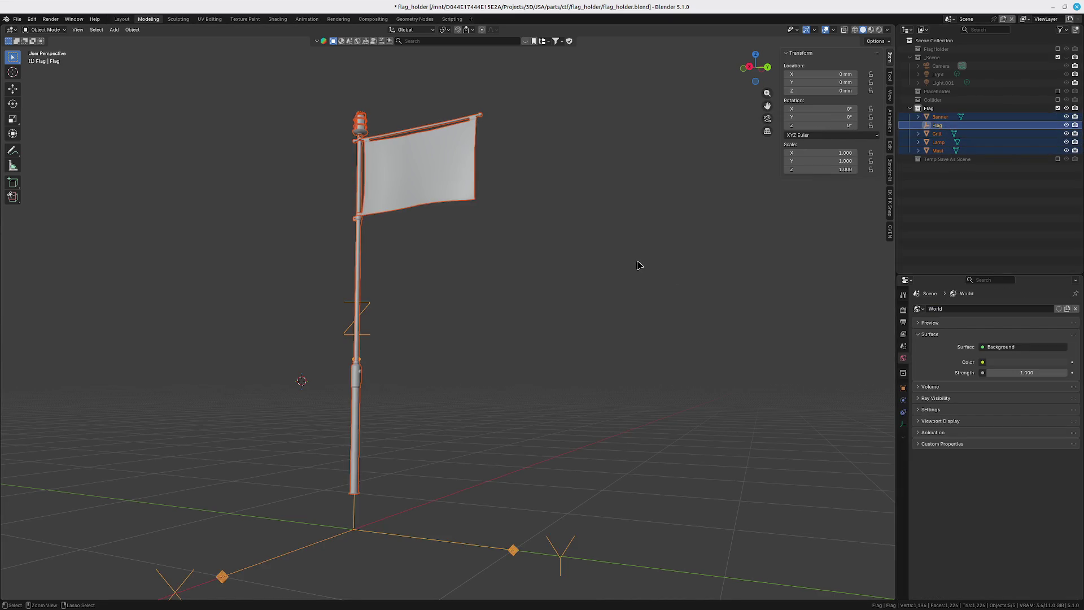
{"action": "key", "text": "ctrl+p"}
{"action": "key", "text": "Down"}
{"action": "key", "text": "Down"}
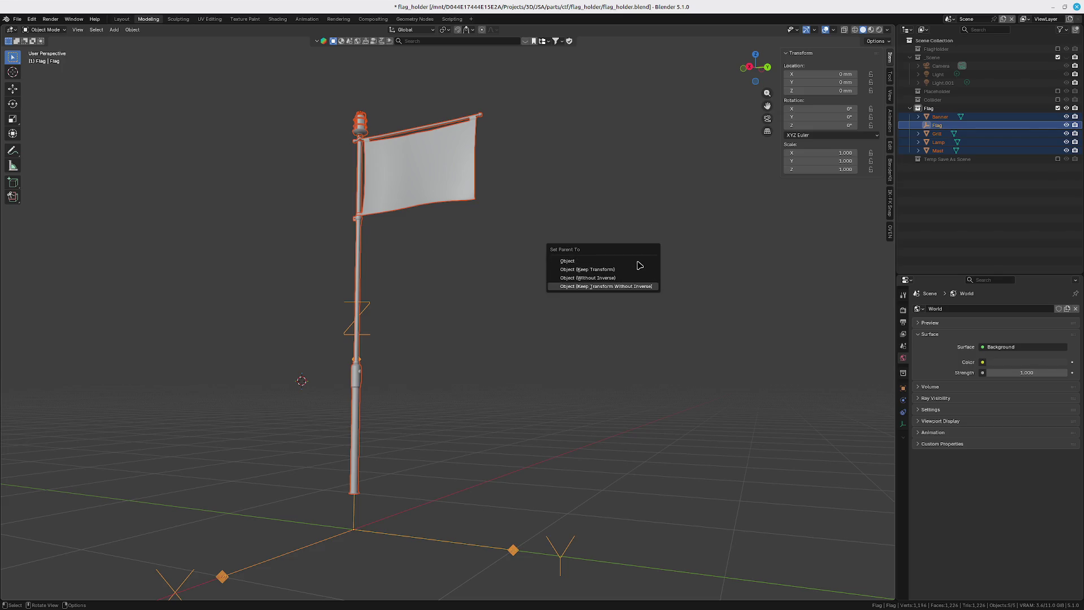
{"action": "key", "text": "Return"}
Rotate the Flag empty -90° about the Z axis
{"action": "mouse_move", "coordinate": [640, 265]}
{"action": "left_mouse_down"}
{"action": "mouse_move", "coordinate": [567, 366]}
{"action": "mouse_move", "coordinate": [581, 407]}
{"action": "left_mouse_up"}
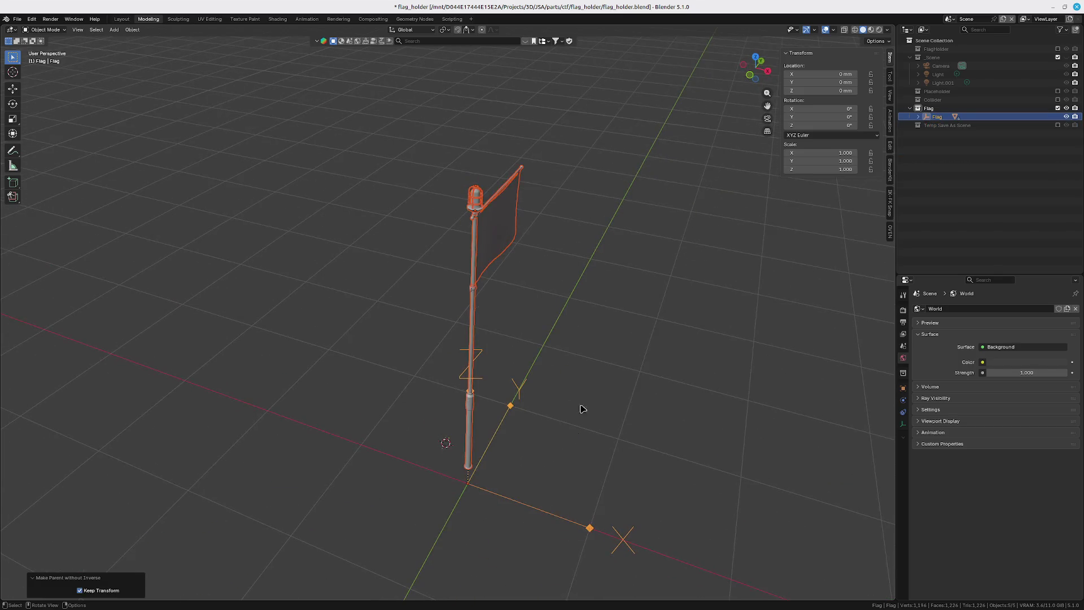
{"action": "left_click", "coordinate": [553, 517]}
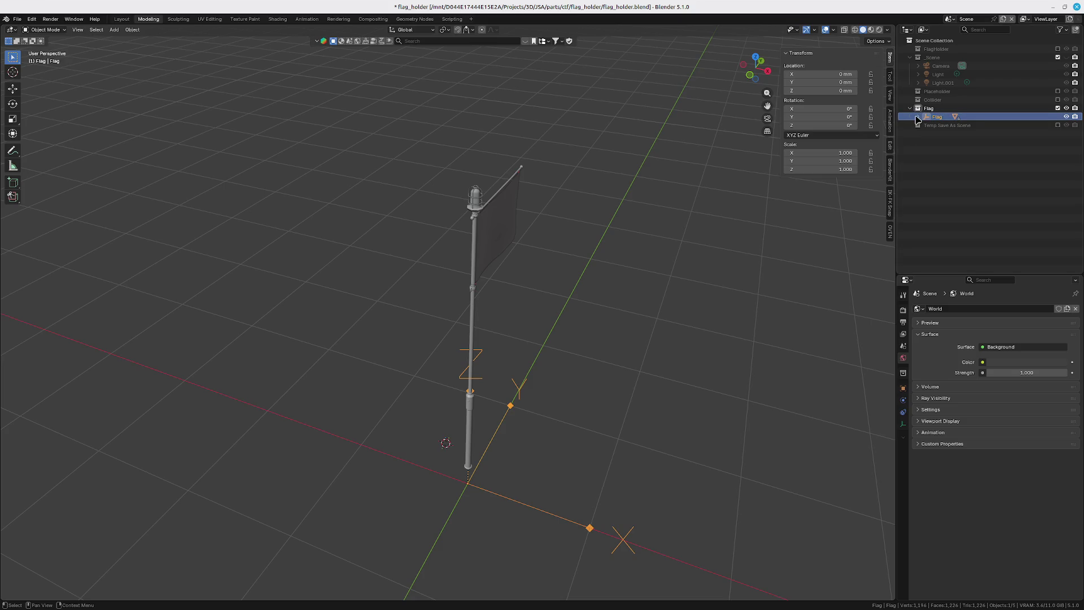
{"action": "scroll", "coordinate": [702, 427], "scroll_direction": "down", "scroll_amount": 1}
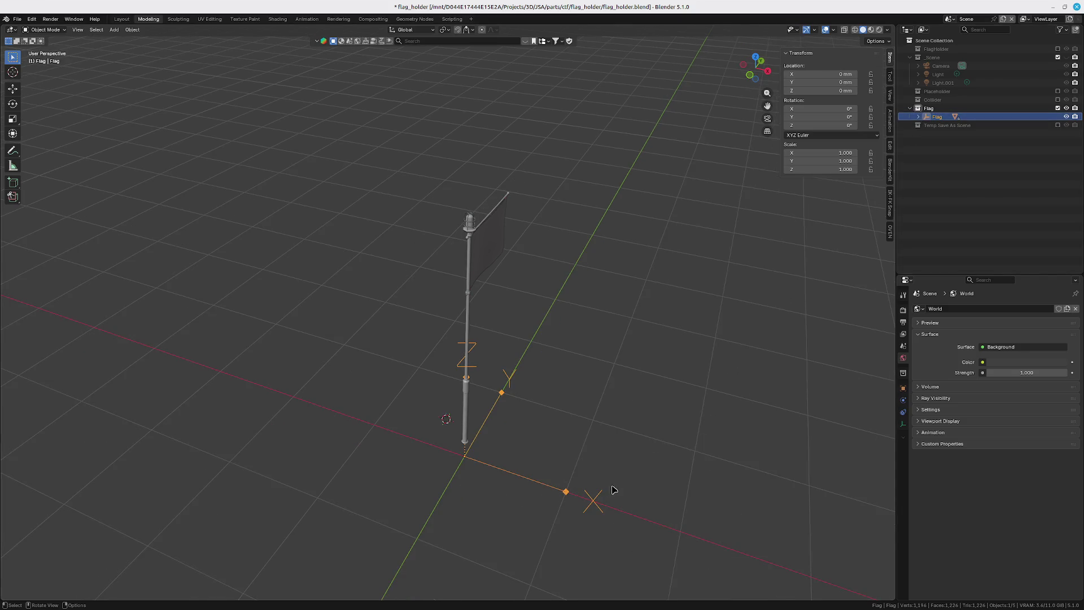
{"action": "key", "text": "r"}
{"action": "key", "text": "x"}
{"action": "key", "text": "z"}
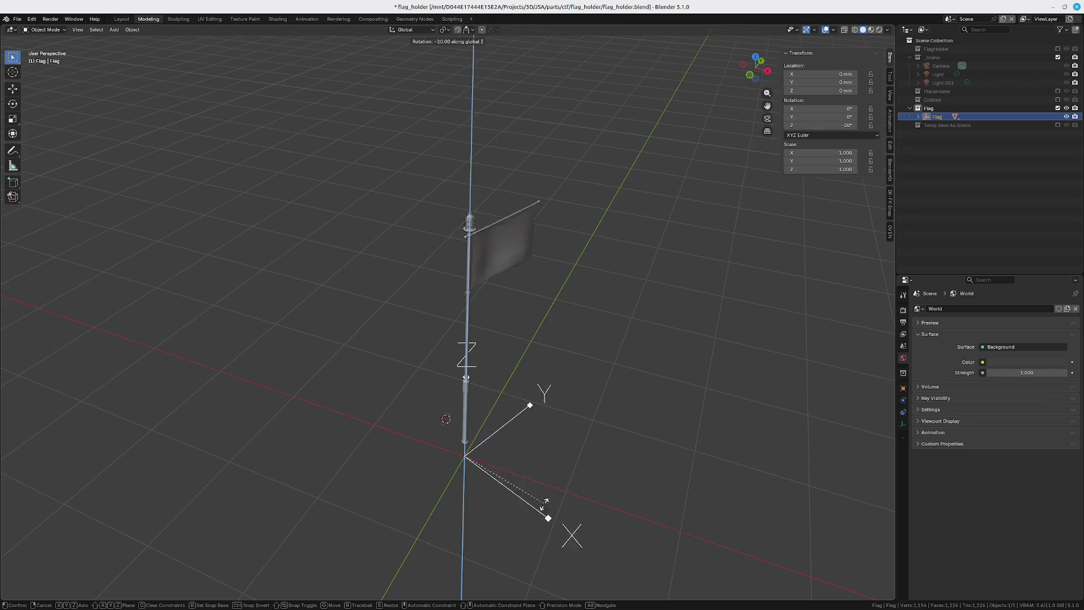
{"action": "left_click", "coordinate": [458, 513]}
Check the turned flag and the Flag empty's children, then select the Flag collection
{"action": "mouse_move", "coordinate": [450, 432]}
{"action": "left_mouse_down"}
{"action": "mouse_move", "coordinate": [571, 398]}
{"action": "mouse_move", "coordinate": [552, 452]}
{"action": "mouse_move", "coordinate": [358, 443]}
{"action": "mouse_move", "coordinate": [499, 433]}
{"action": "mouse_move", "coordinate": [537, 449]}
{"action": "mouse_move", "coordinate": [402, 456]}
{"action": "mouse_move", "coordinate": [531, 453]}
{"action": "mouse_move", "coordinate": [520, 441]}
{"action": "left_mouse_up"}
{"action": "scroll", "coordinate": [520, 441], "scroll_direction": "up", "scroll_amount": 2}
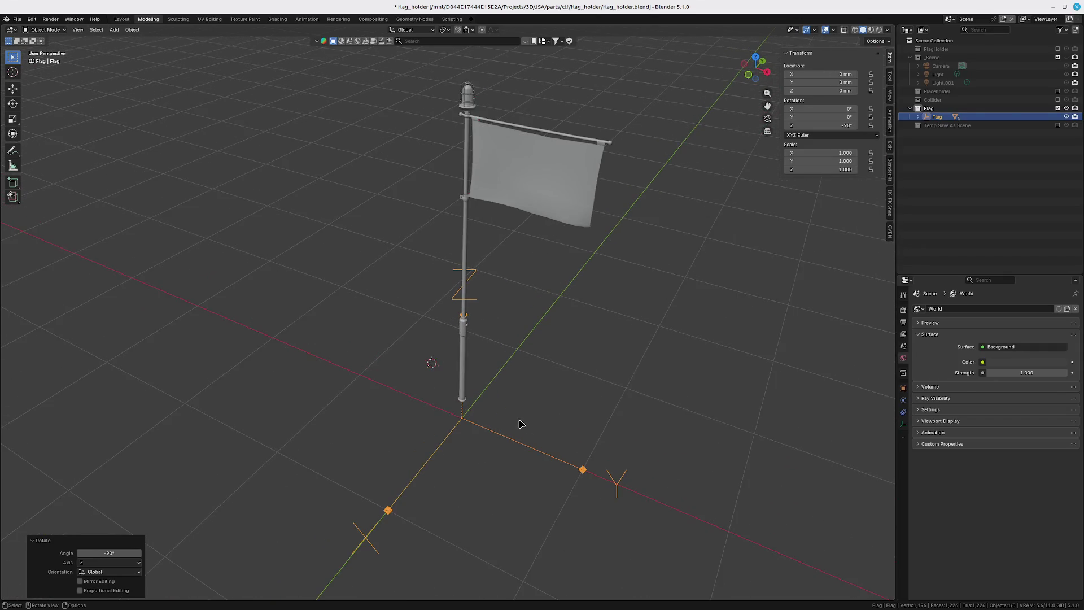
{"action": "left_click", "coordinate": [504, 427]}
{"action": "left_click", "coordinate": [483, 430]}
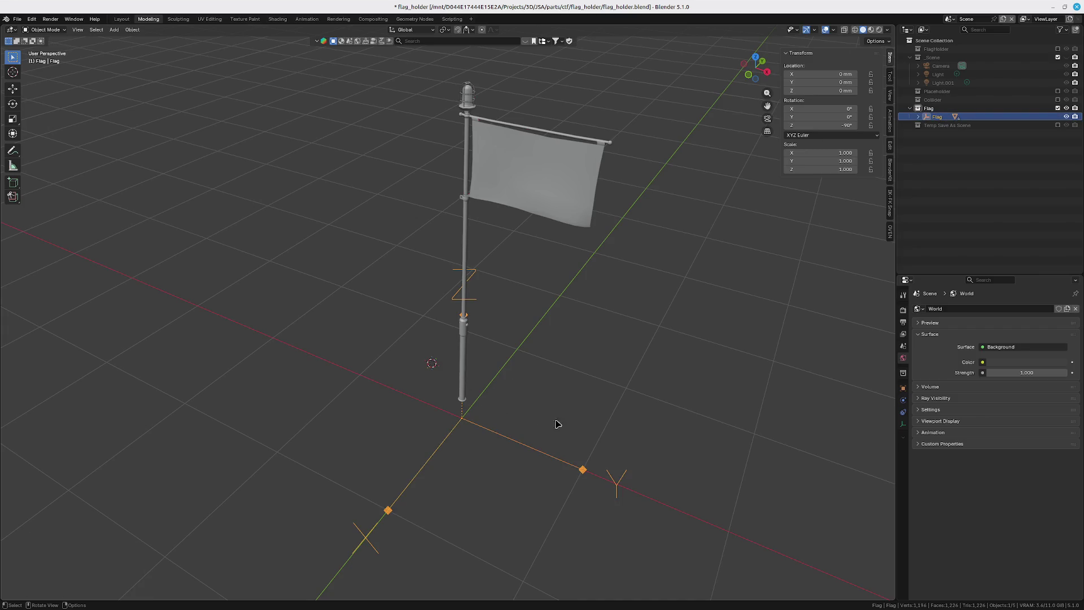
{"action": "left_click", "coordinate": [919, 117]}
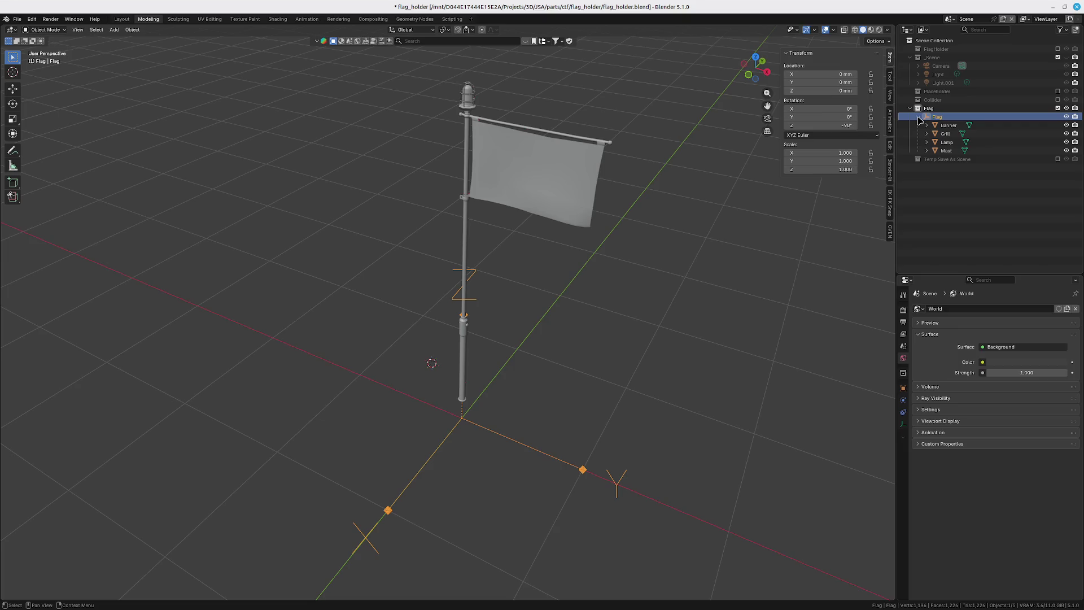
{"action": "left_click", "coordinate": [919, 117]}
{"action": "left_click", "coordinate": [932, 109]}
Save the blend file and re-export it as glTF, overwriting Flag.glb
{"action": "key", "text": "ctrl+s"}
{"action": "left_click", "coordinate": [17, 18]}
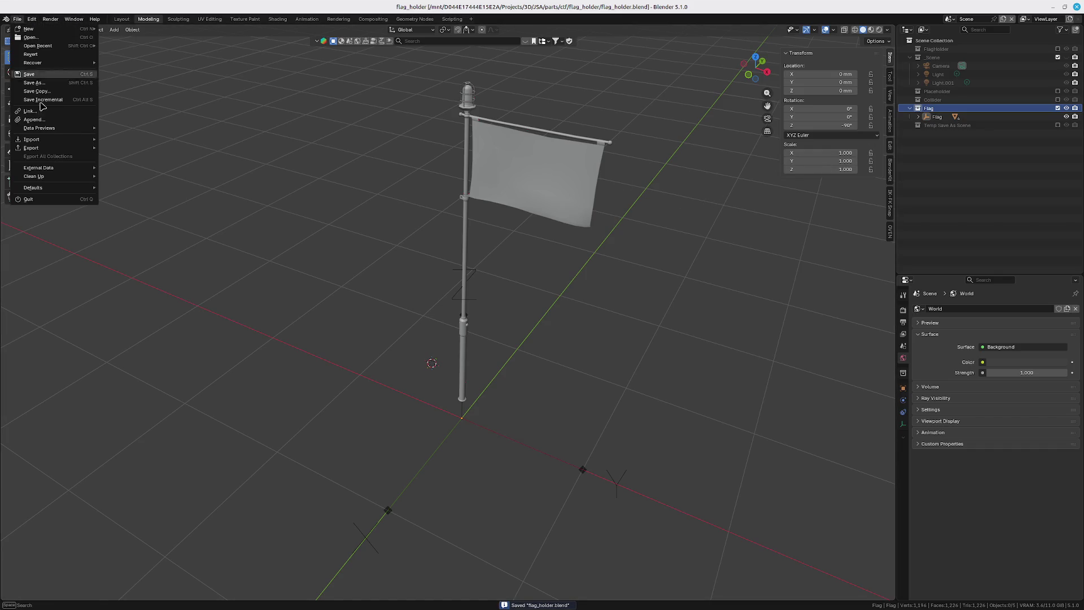
{"action": "mouse_move", "coordinate": [53, 148]}
{"action": "left_click", "coordinate": [133, 224]}
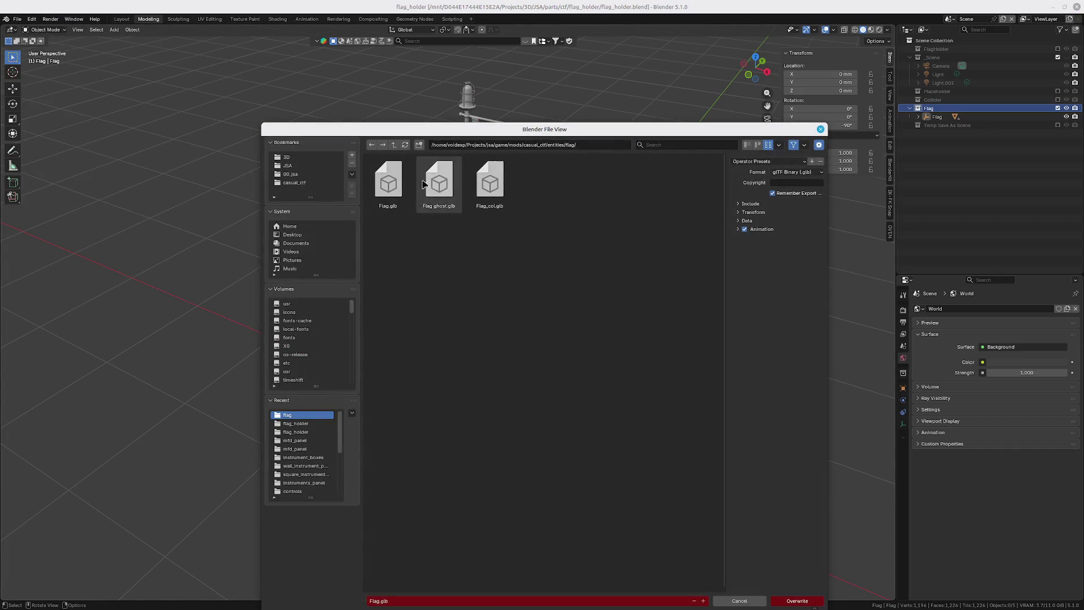
{"action": "double_click", "coordinate": [382, 192]}
{"action": "key", "text": "alt+Tab"}
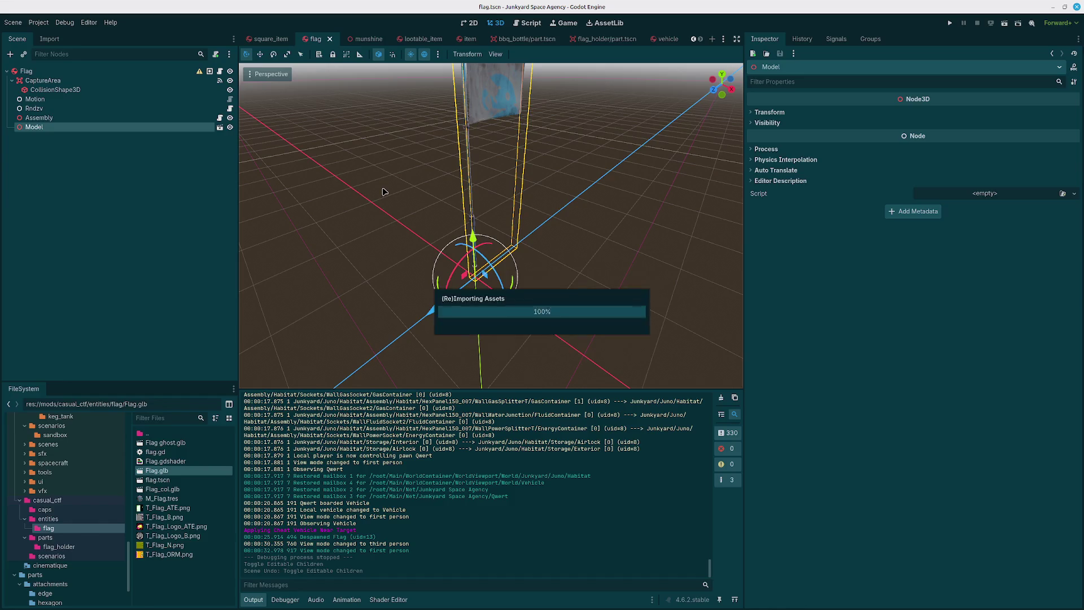
Show the Model node's Transform values under Assembly, then run the game with F5
{"action": "left_click", "coordinate": [82, 119]}
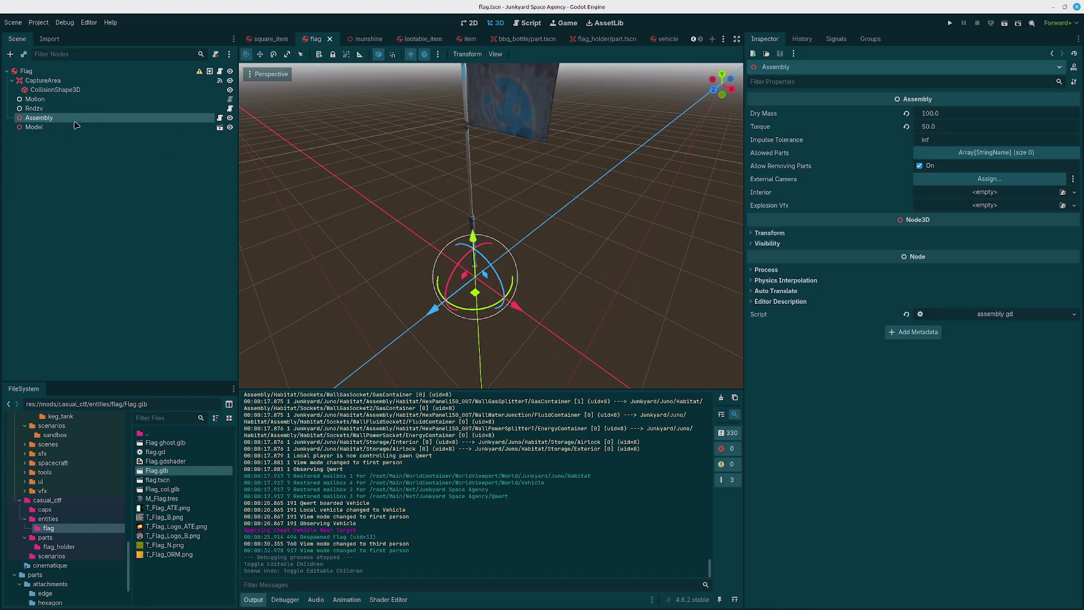
{"action": "left_click", "coordinate": [99, 128]}
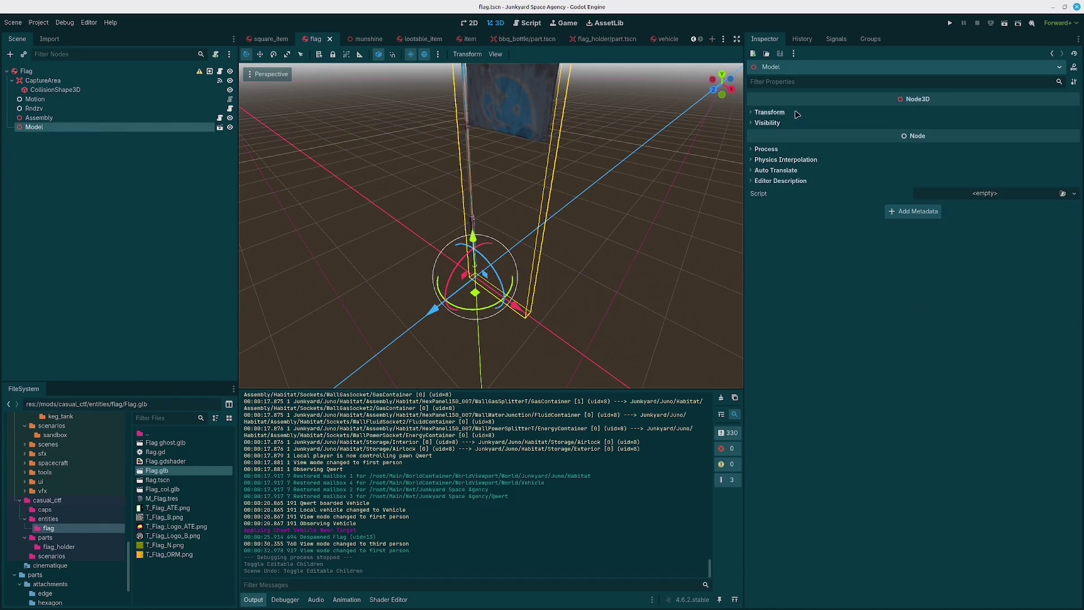
{"action": "left_click", "coordinate": [769, 113]}
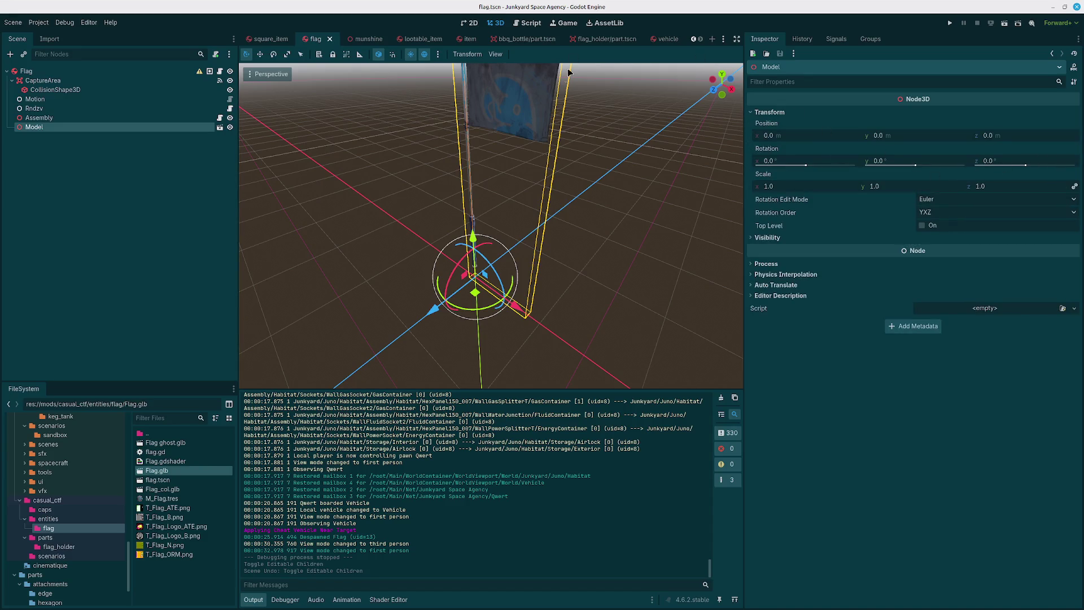
{"action": "key", "text": "F5"}
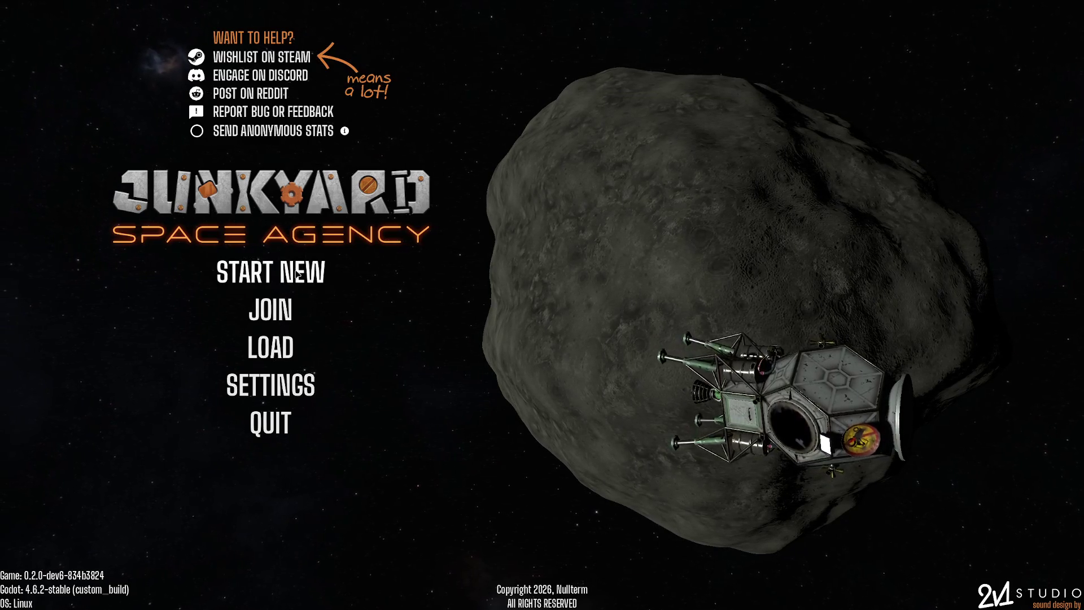
Load the ctf.save game and step back around the vehicle
{"action": "left_click", "coordinate": [271, 347]}
{"action": "left_click", "coordinate": [373, 272]}
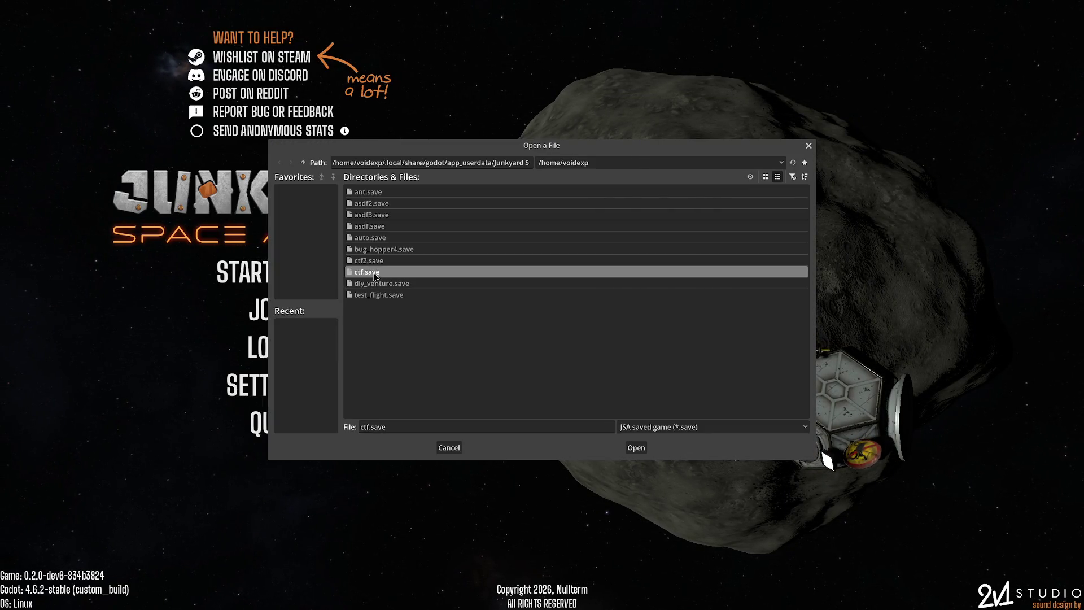
{"action": "double_click", "coordinate": [375, 276]}
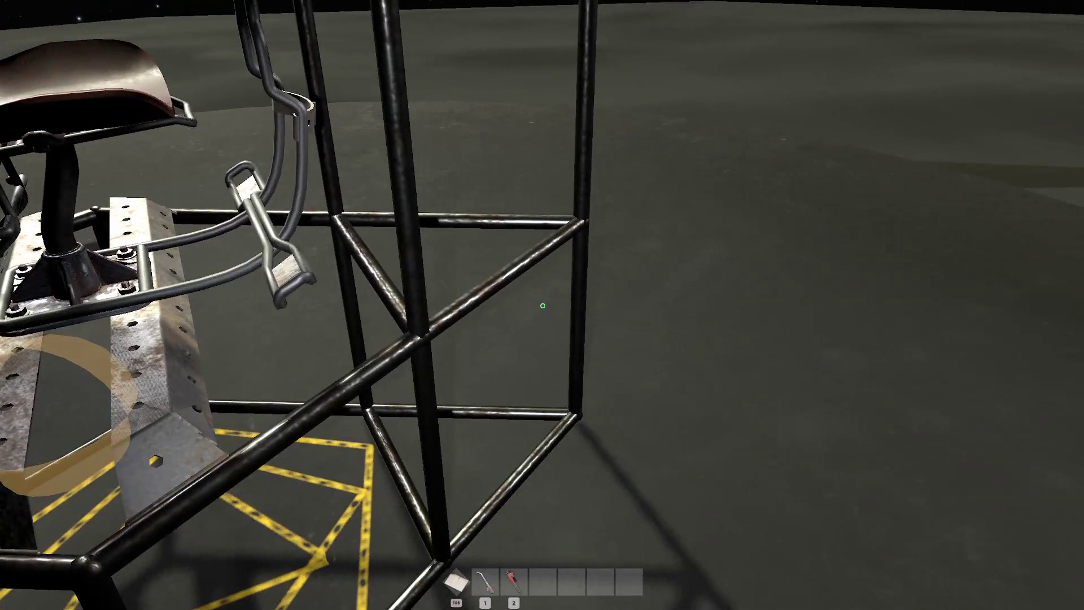
{"action": "key", "text": "s"}
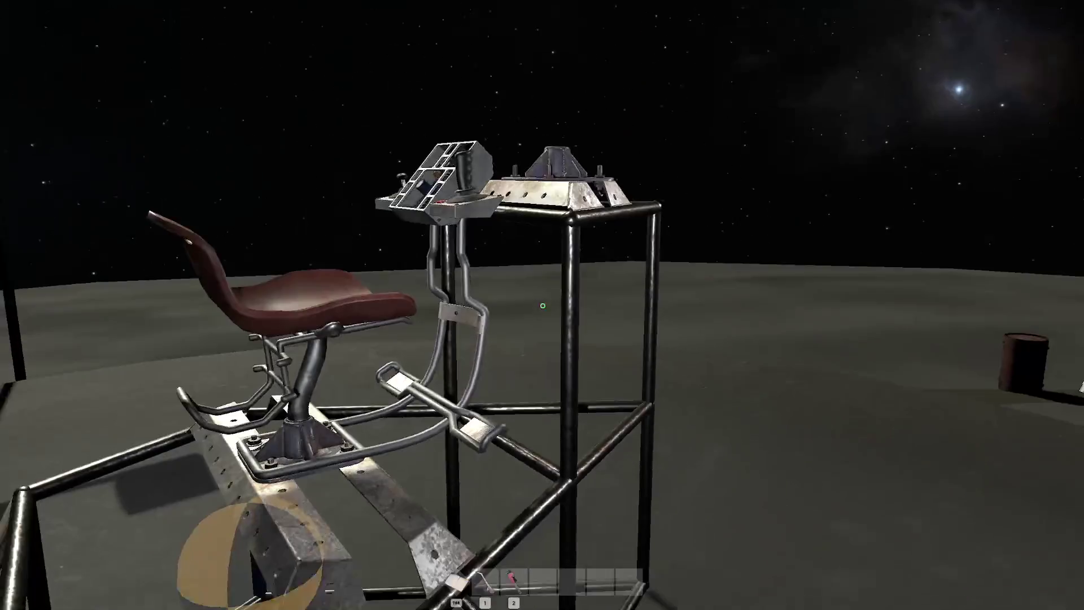
{"action": "key", "text": "s"}
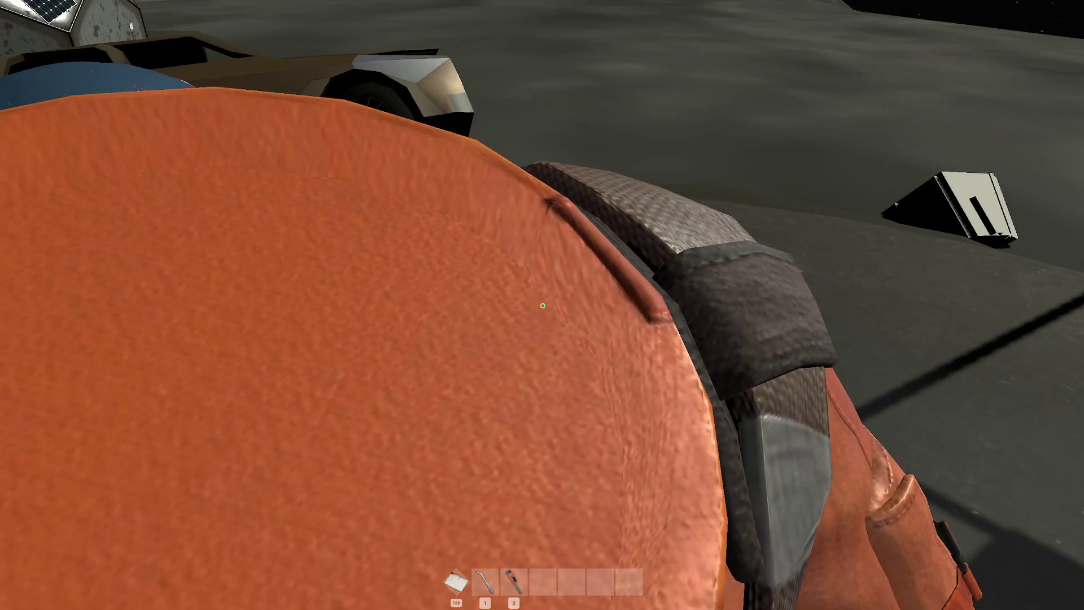
Send the vehicle to the Flag target so the flag attaches, then quit the game
{"action": "left_click", "coordinate": [542, 305]}
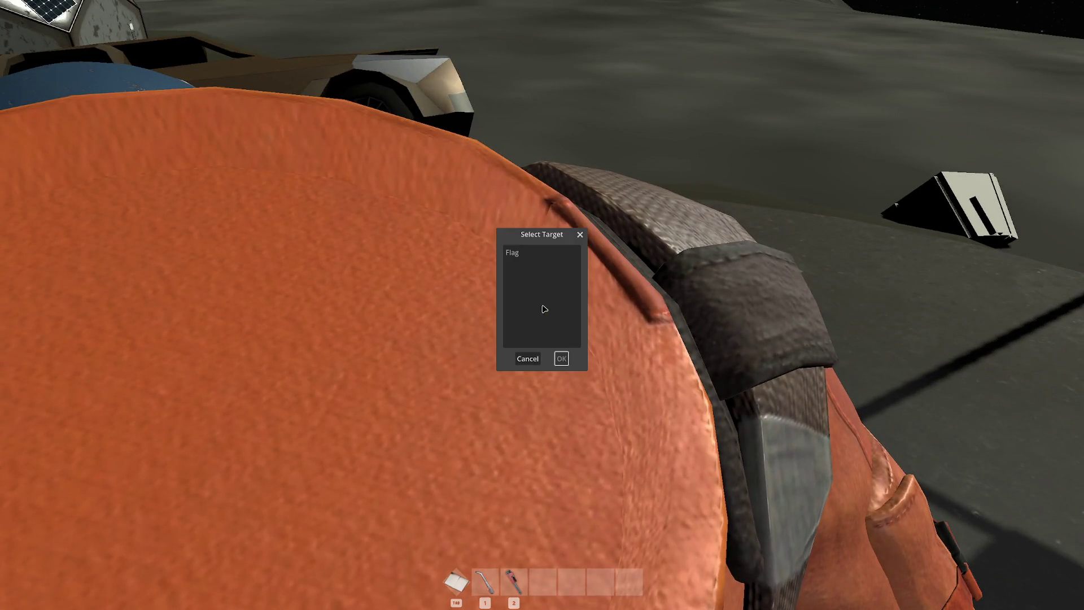
{"action": "left_click", "coordinate": [534, 253]}
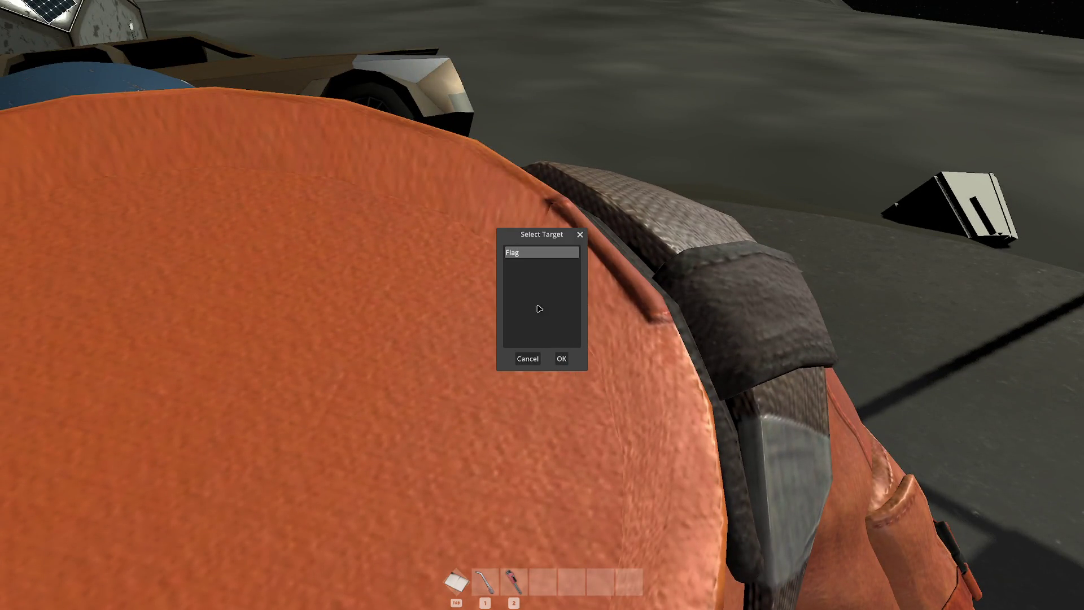
{"action": "left_click", "coordinate": [562, 359]}
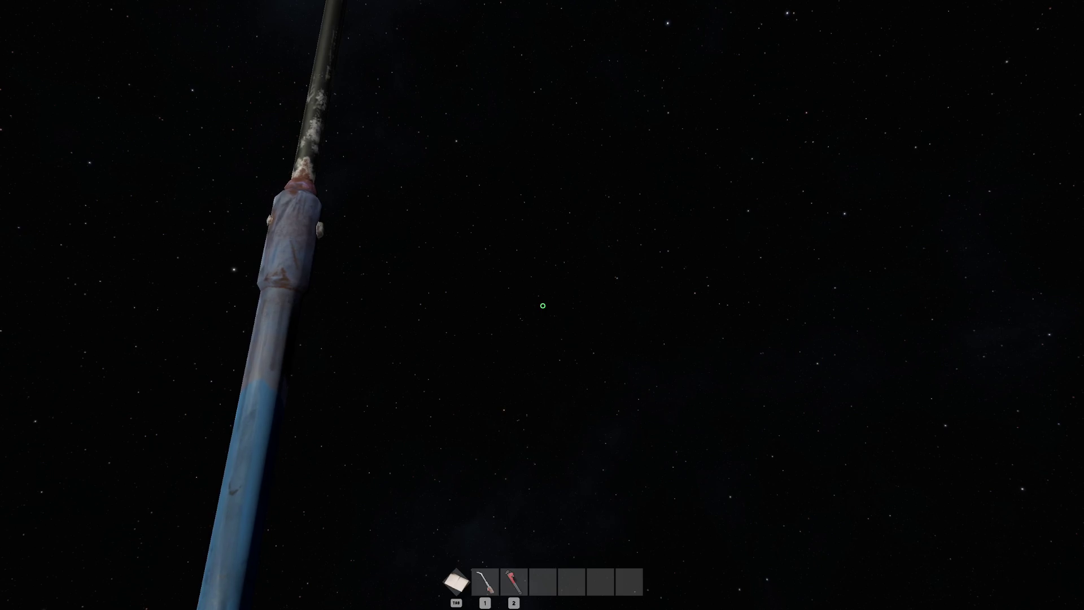
{"action": "key", "text": "e"}
{"action": "key", "text": "Escape"}
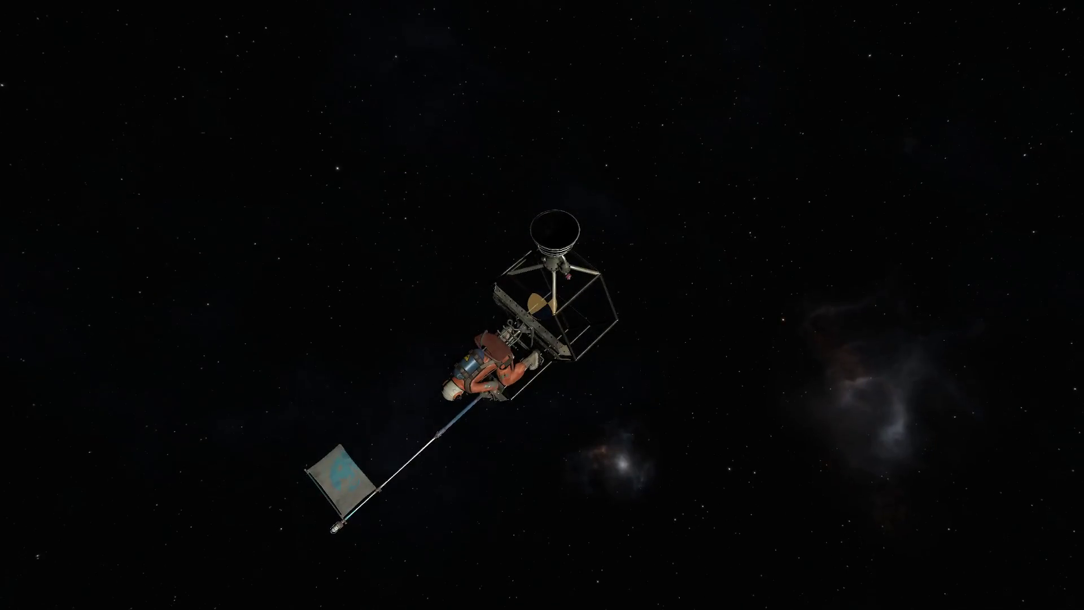
{"action": "key", "text": "Escape"}
{"action": "left_click", "coordinate": [545, 362]}
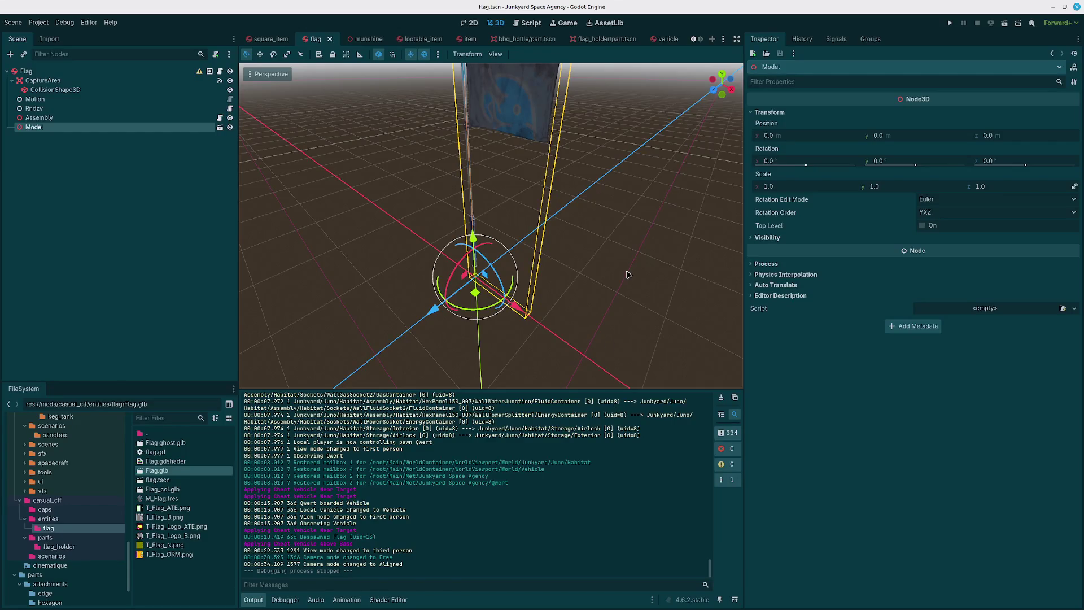
Run git status in the terminal, then switch among the editor windows
{"action": "key", "text": "alt+Tab"}
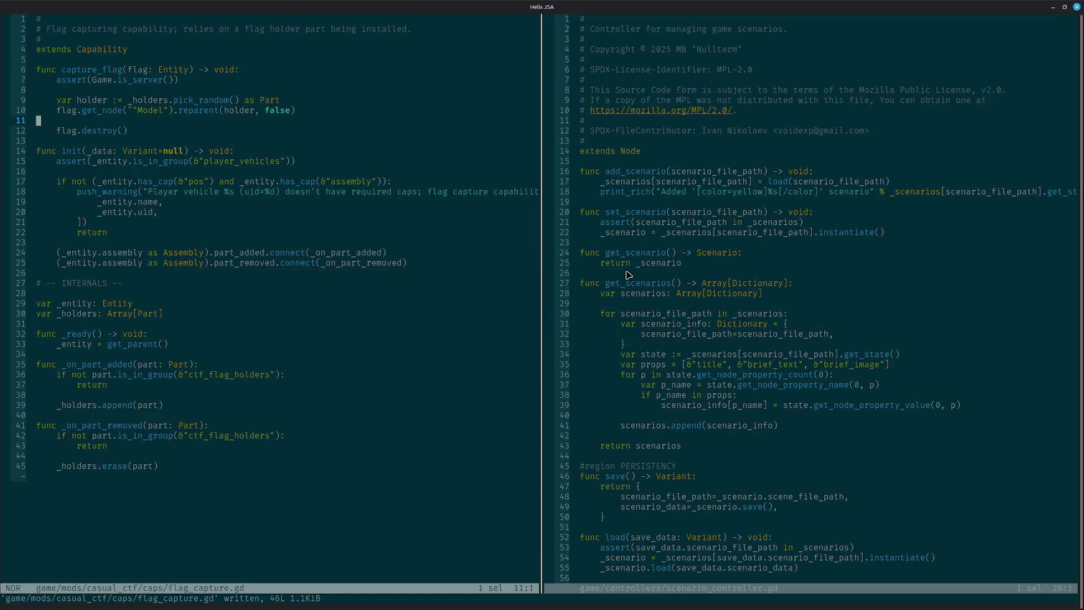
{"action": "key", "text": "alt+Tab"}
{"action": "key", "text": "alt+Tab"}
{"action": "key", "text": "alt+Tab"}
{"action": "type", "text": "git status"}
{"action": "key", "text": "Return"}
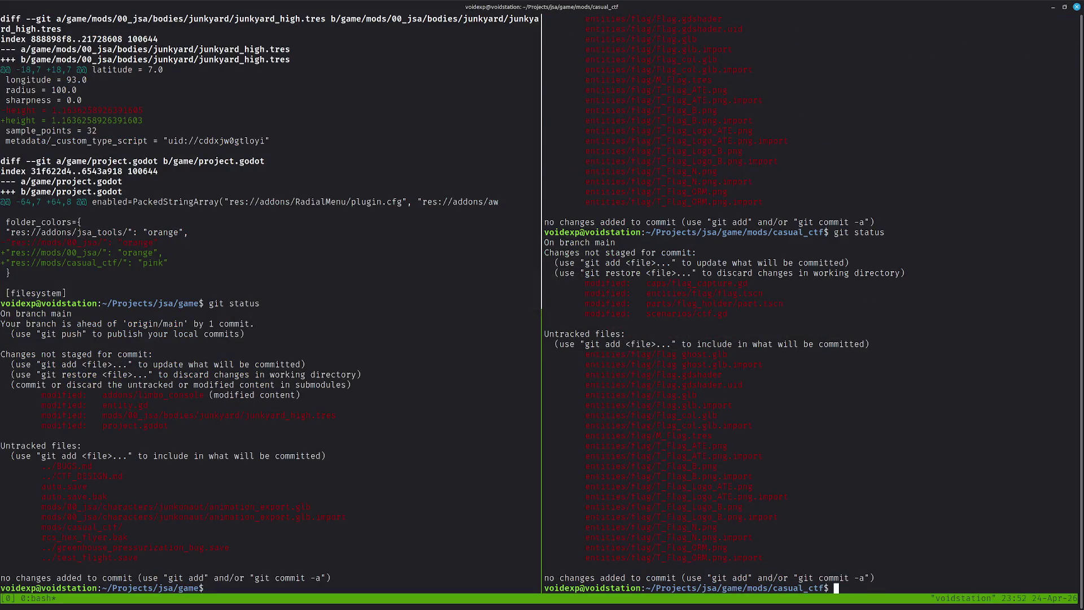
{"action": "key", "text": "alt+Tab"}
{"action": "key", "text": "alt+Tab"}
{"action": "key", "text": "alt+Tab"}
{"action": "key", "text": "alt+Tab"}
{"action": "key", "text": "alt+shift+Tab"}
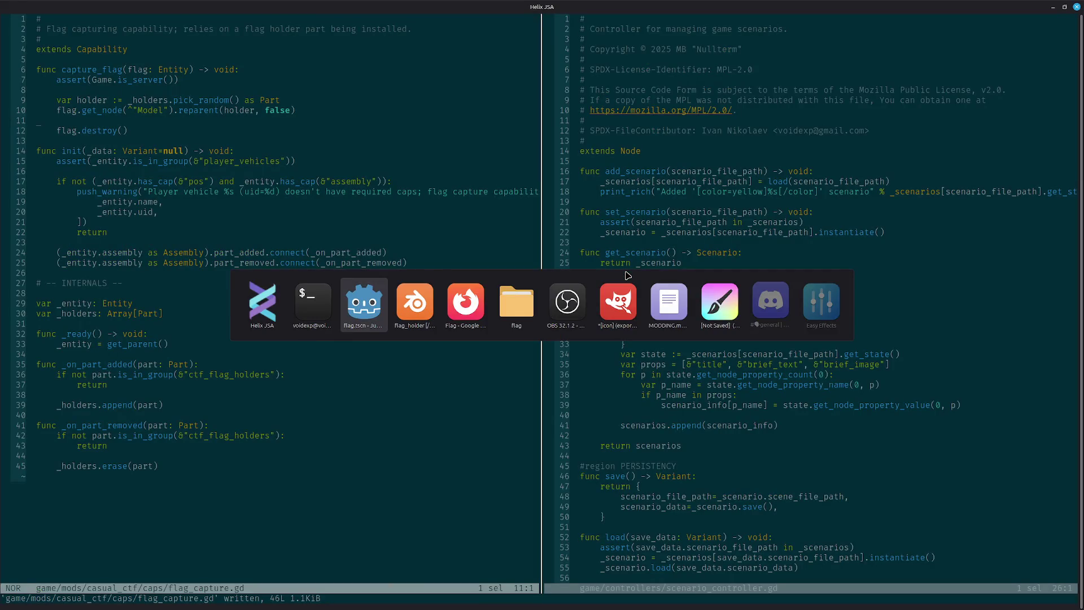
{"action": "key", "text": "alt+Tab"}
{"action": "key", "text": "alt+shift+Tab"}
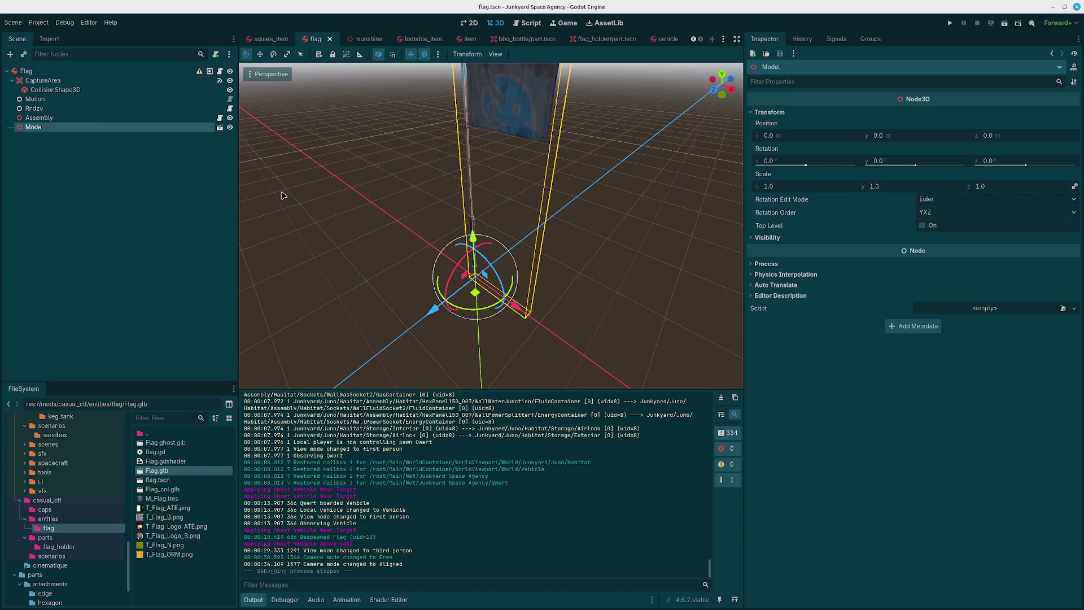
Run git diff and page through the flag changes to the end
{"action": "key", "text": "alt+Tab"}
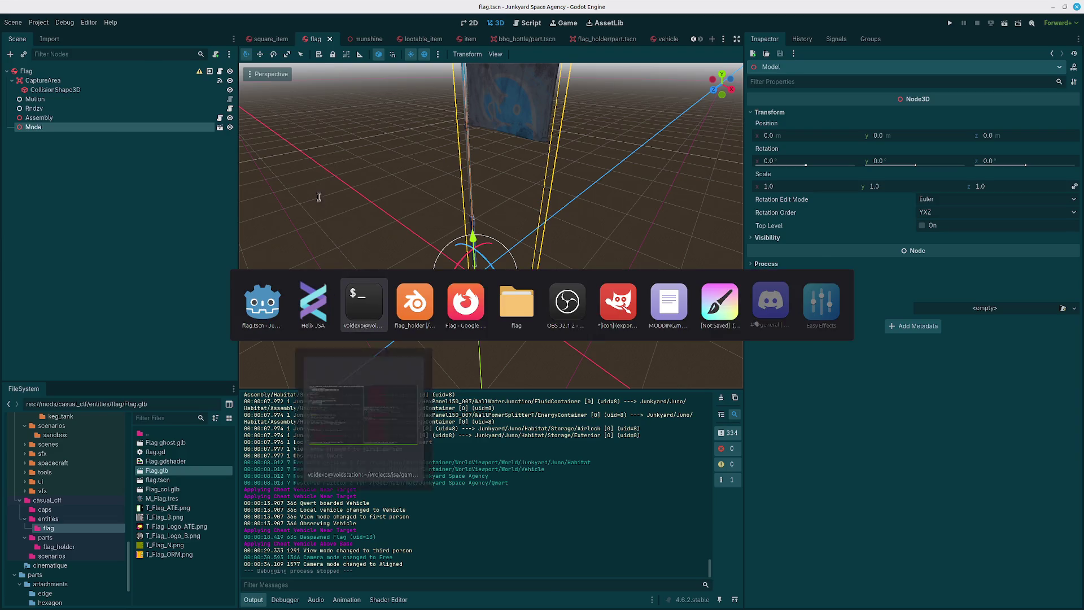
{"action": "type", "text": "git statu"}
{"action": "key", "text": "ctrl+u"}
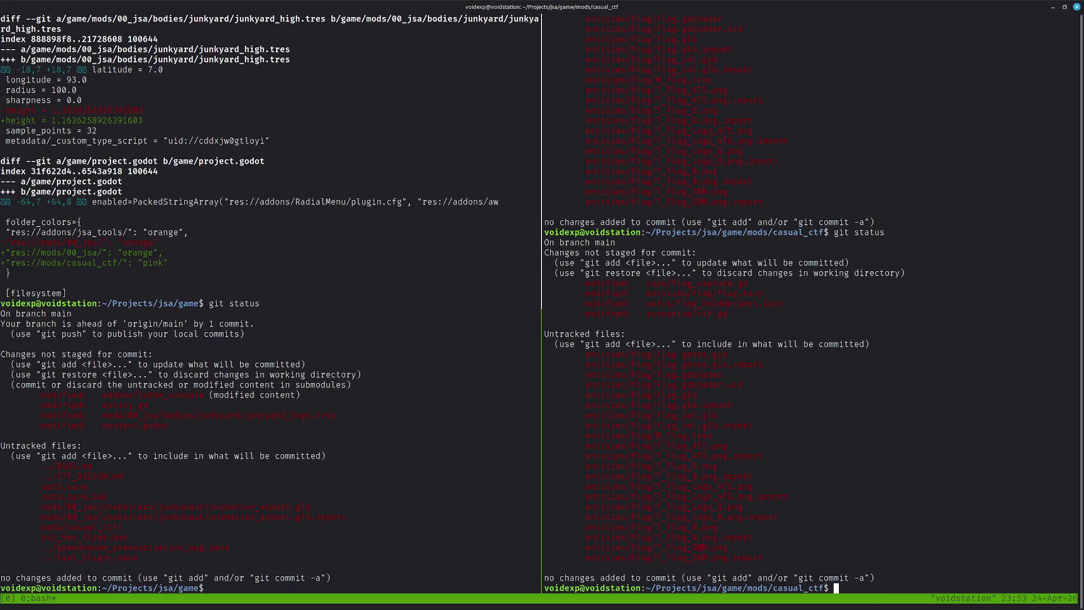
{"action": "type", "text": "git diff"}
{"action": "key", "text": "Return"}
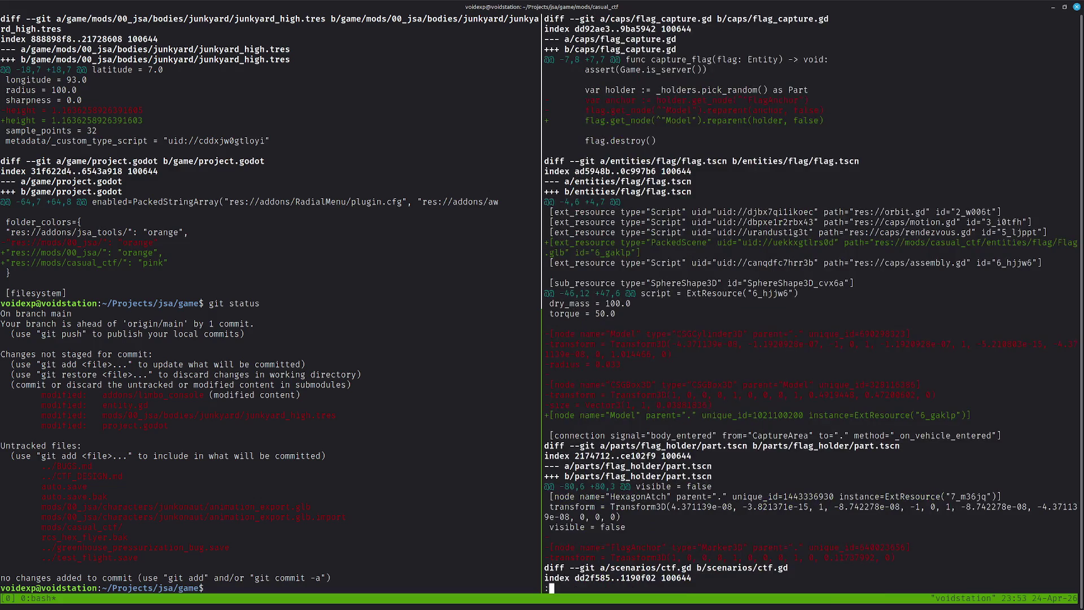
{"action": "key", "text": "space"}
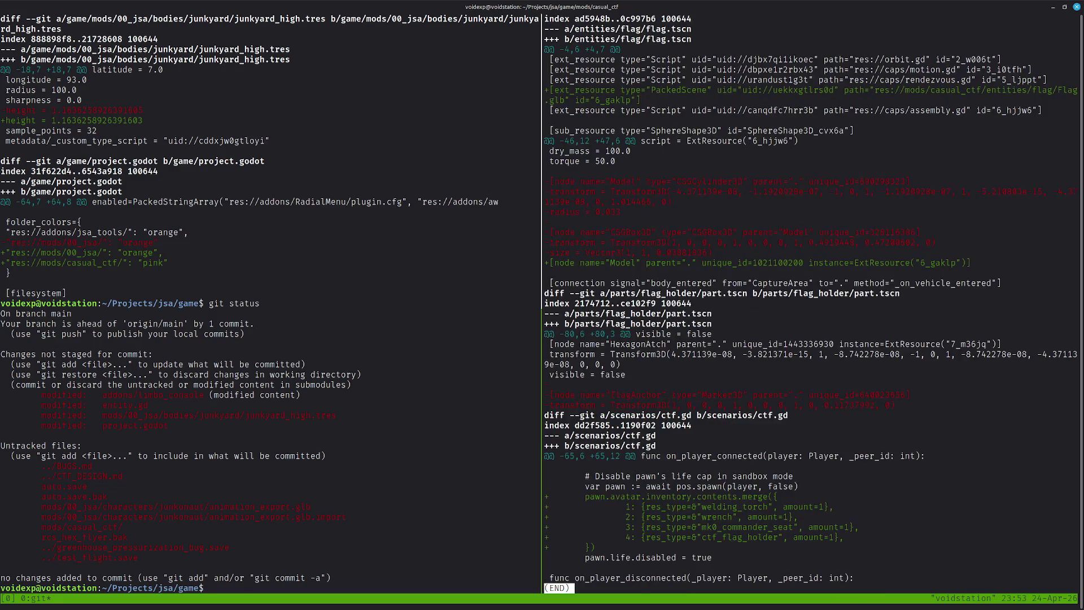
{"action": "type", "text": "qgit tatus"}
{"action": "key", "text": "Return"}
Rerun git status to list changed and untracked files, then return to Helix's right pane
{"action": "type", "text": "git status"}
{"action": "key", "text": "Return"}
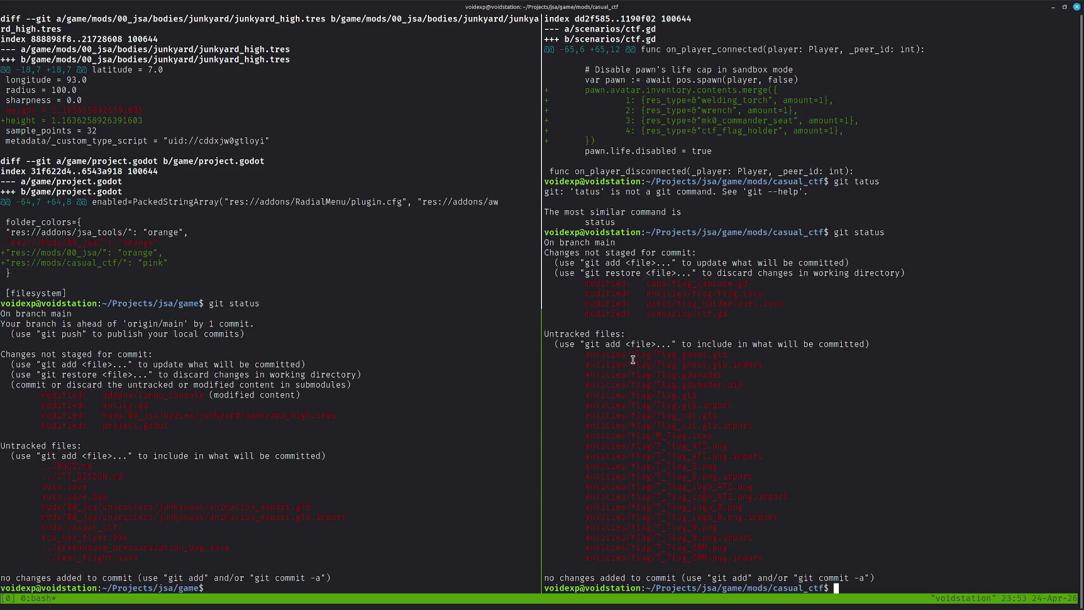
{"action": "key", "text": "alt+Tab"}
{"action": "key", "text": "alt+Tab"}
{"action": "key", "text": "alt+Tab"}
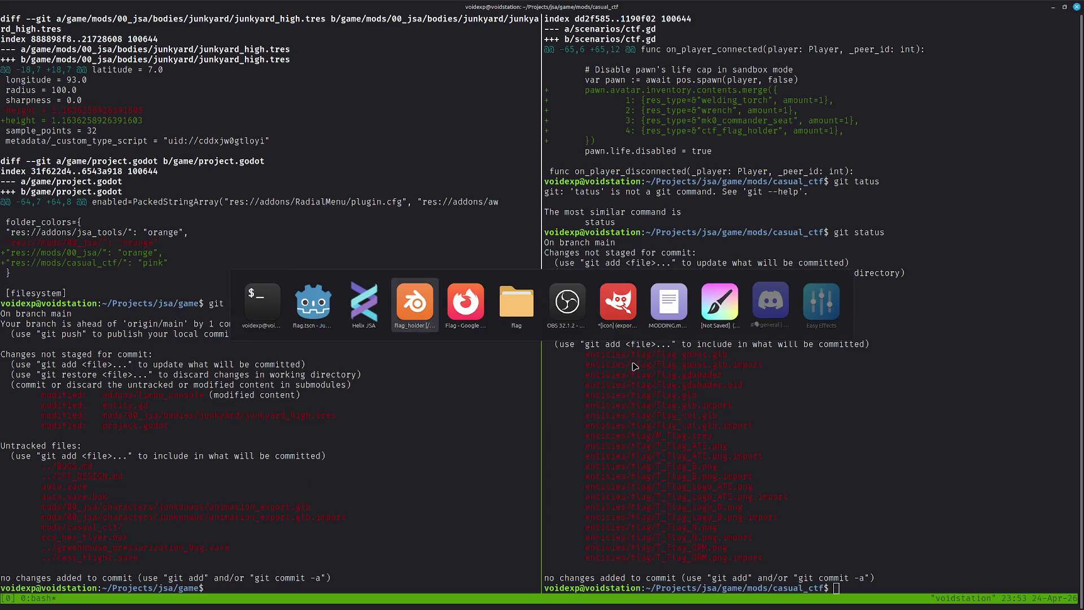
{"action": "key", "text": "alt+shift+Tab"}
{"action": "key", "text": "ctrl+w"}
{"action": "key", "text": "l"}
{"action": "key", "text": "space"}
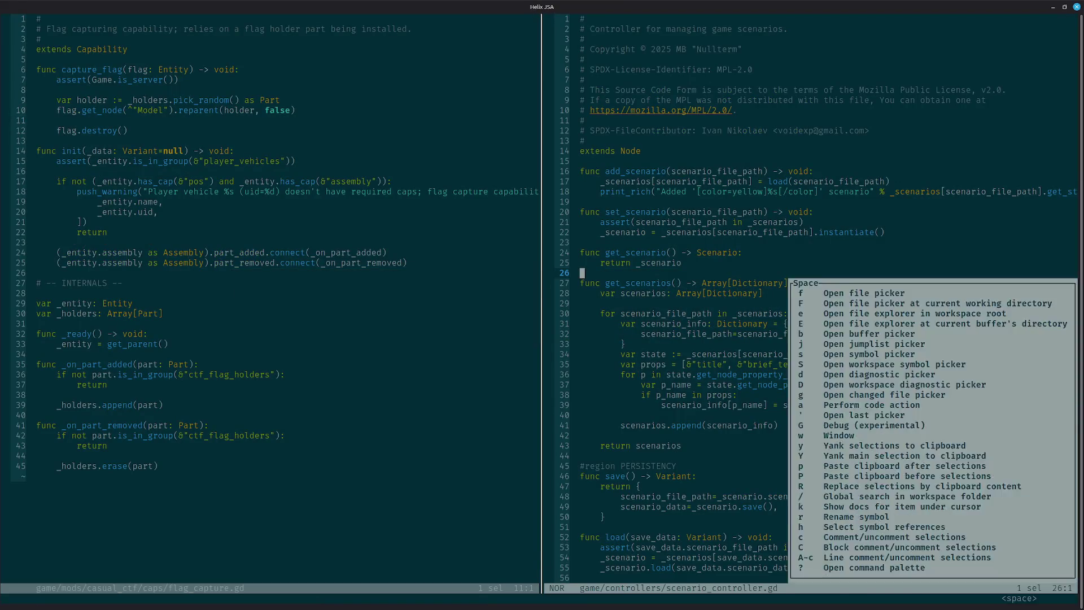
Open CTF_DESIGN.md from the buffer list and read its Flag capturing and self-destruction timer lines
{"action": "key", "text": "b"}
{"action": "key", "text": "Up"}
{"action": "key", "text": "Up"}
{"action": "key", "text": "Up"}
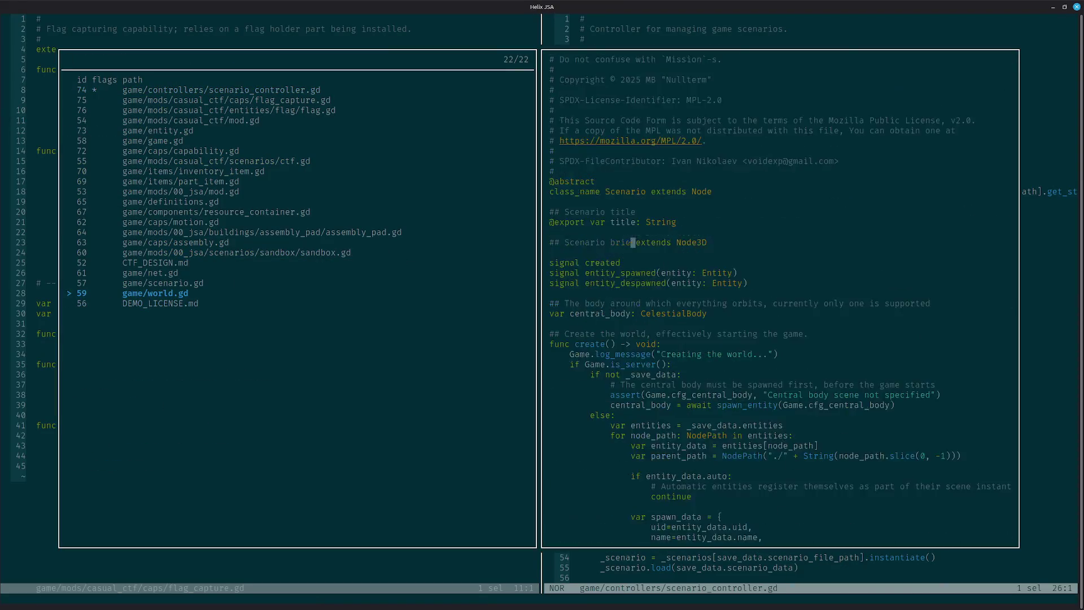
{"action": "key", "text": "Return"}
{"action": "key", "text": "k"}
{"action": "key", "text": "k"}
{"action": "key", "text": "j"}
{"action": "key", "text": "j"}
{"action": "key", "text": "j"}
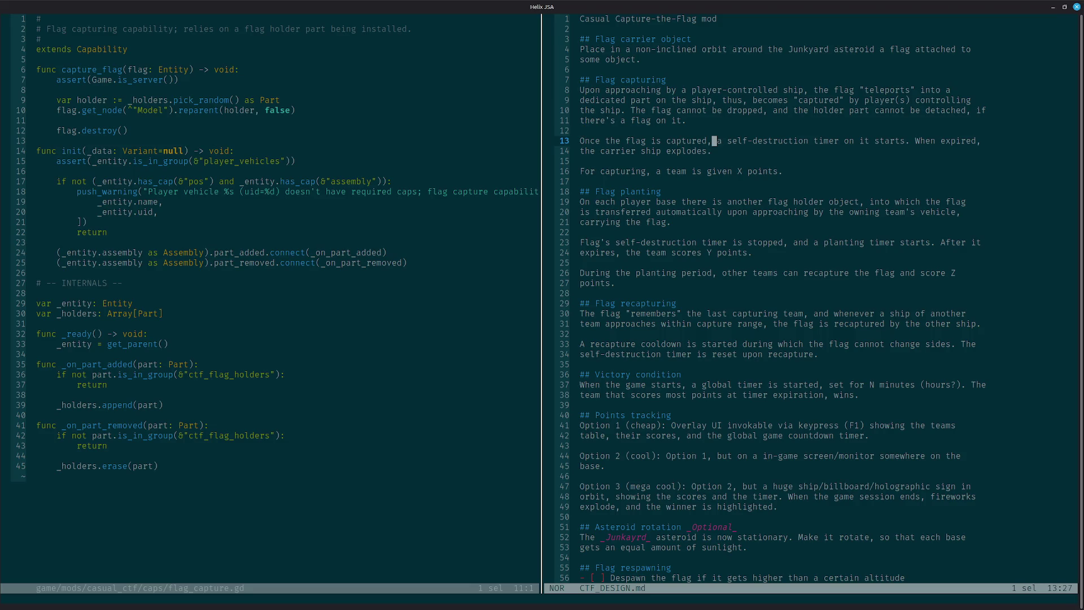
{"action": "key", "text": "k"}
{"action": "key", "text": "k"}
{"action": "key", "text": "k"}
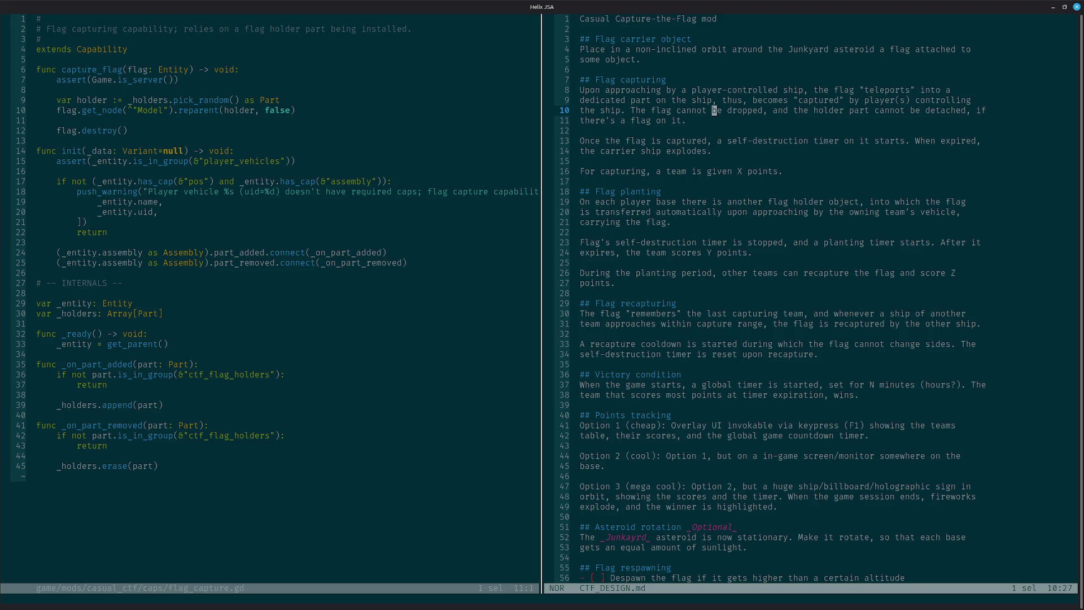
Move through the notes to the empty line 12, then settle the cursor on line 10
{"action": "key", "text": "k"}
{"action": "key", "text": "j"}
{"action": "key", "text": "Home"}
{"action": "key", "text": "w"}
{"action": "key", "text": "w"}
{"action": "key", "text": "j"}
{"action": "key", "text": "j"}
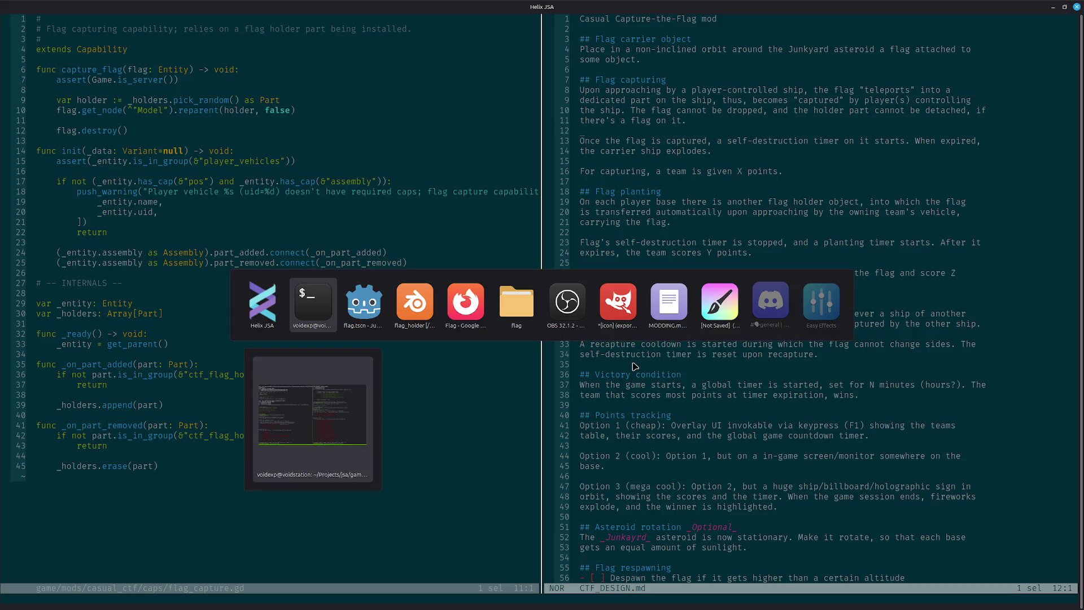
{"action": "key", "text": "alt+shift+Tab"}
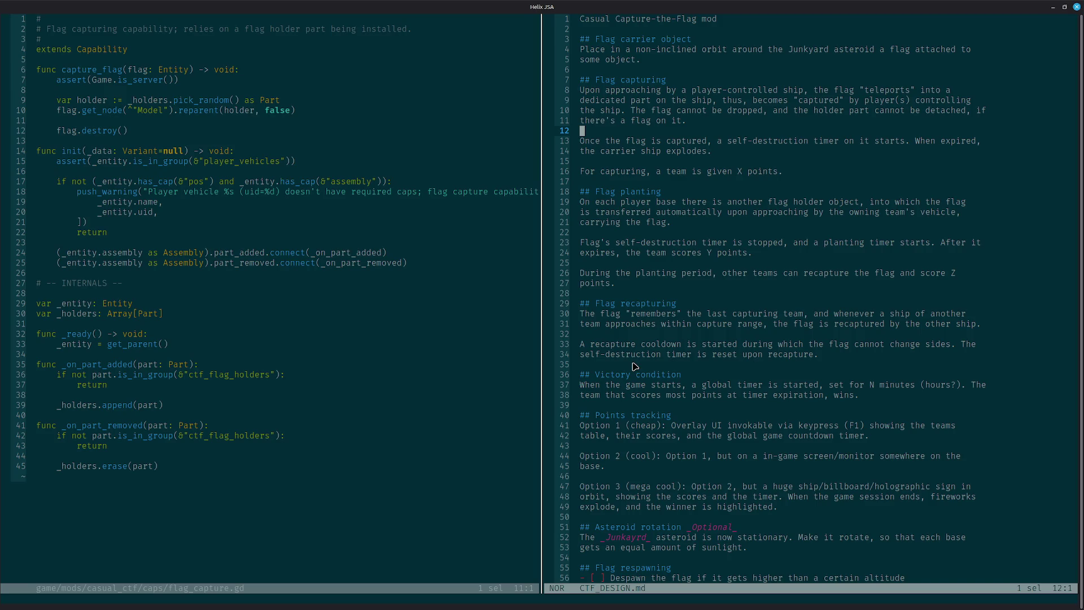
{"action": "left_click", "coordinate": [633, 110]}
{"action": "key", "text": "k"}
{"action": "key", "text": "k"}
{"action": "key", "text": "j"}
{"action": "key", "text": "j"}
{"action": "key", "text": "j"}
{"action": "key", "text": "k"}
Glance over the Godot editor, then return to the code editor
{"action": "key", "text": "alt+Tab"}
{"action": "key", "text": "alt+Tab"}
{"action": "scroll", "coordinate": [622, 305], "scroll_direction": "down", "scroll_amount": 3}
{"action": "scroll", "coordinate": [608, 237], "scroll_direction": "up", "scroll_amount": 3}
{"action": "key", "text": "alt+Tab"}
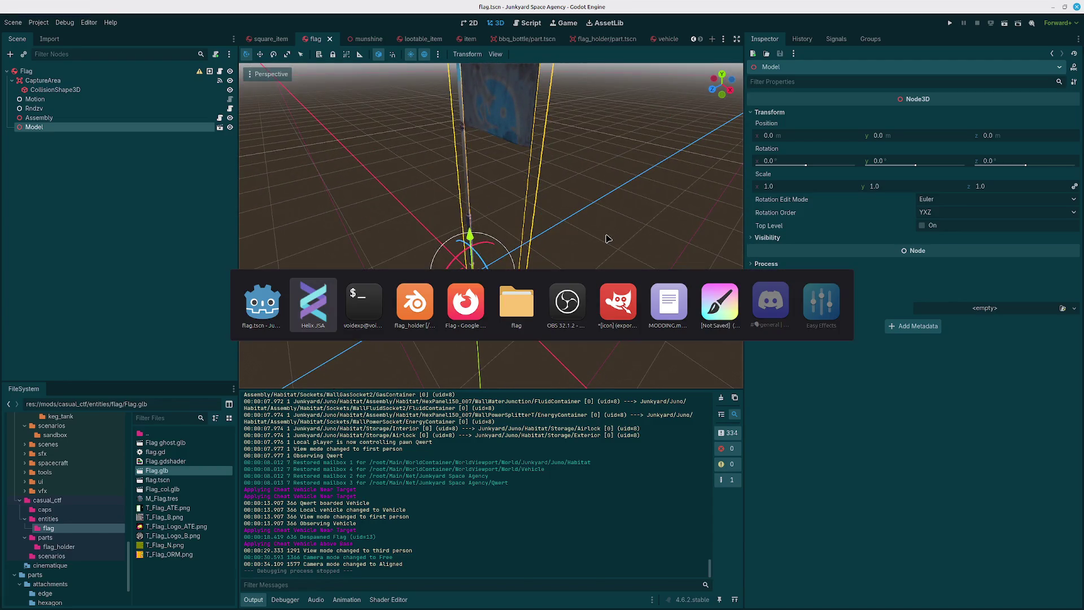
Open game/components/part.gd and page through it, checking its material symbols
{"action": "key", "text": "space"}
{"action": "type", "text": "fpartg"}
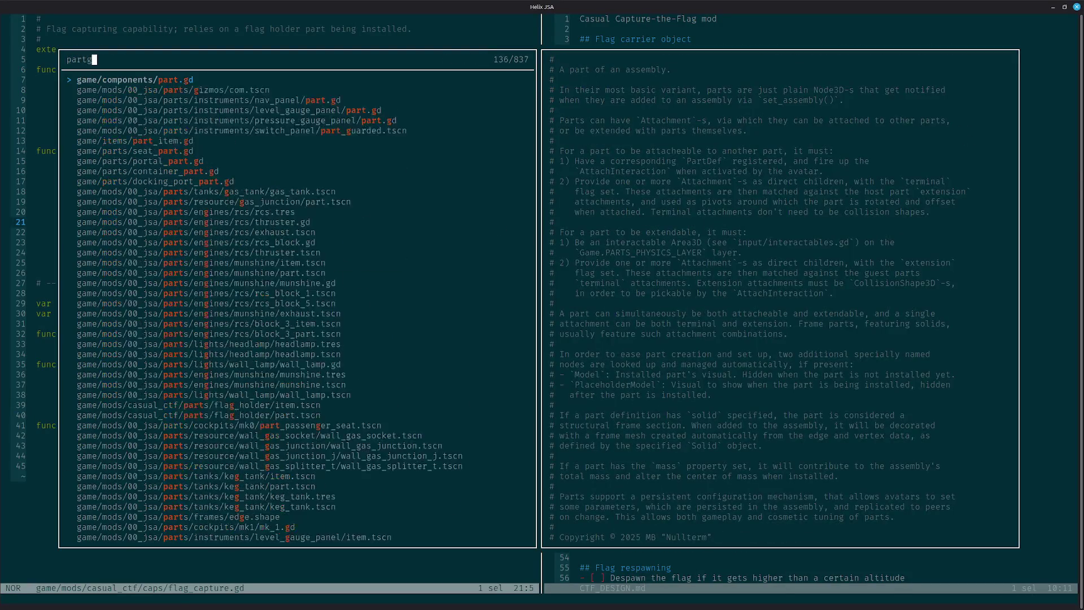
{"action": "key", "text": "Return"}
{"action": "scroll", "coordinate": [271, 299], "scroll_direction": "down", "scroll_amount": 20}
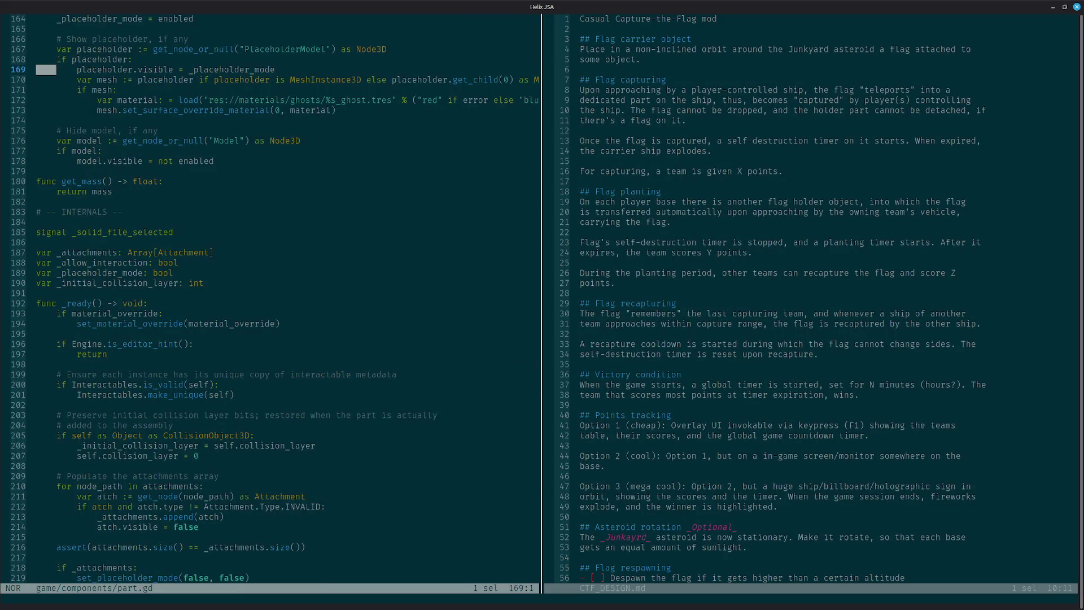
{"action": "key", "text": "j"}
{"action": "key", "text": "j"}
{"action": "key", "text": "j"}
{"action": "key", "text": "ctrl+u"}
{"action": "key", "text": "ctrl+u"}
{"action": "key", "text": "ctrl+u"}
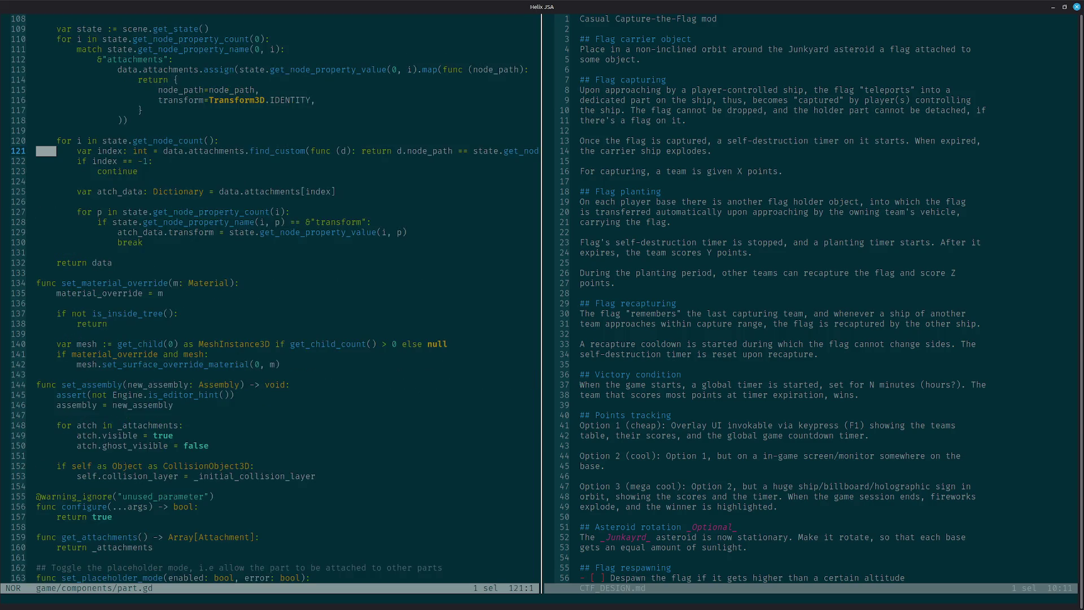
{"action": "key", "text": "ctrl+d"}
{"action": "key", "text": "ctrl+d"}
{"action": "key", "text": "ctrl+d"}
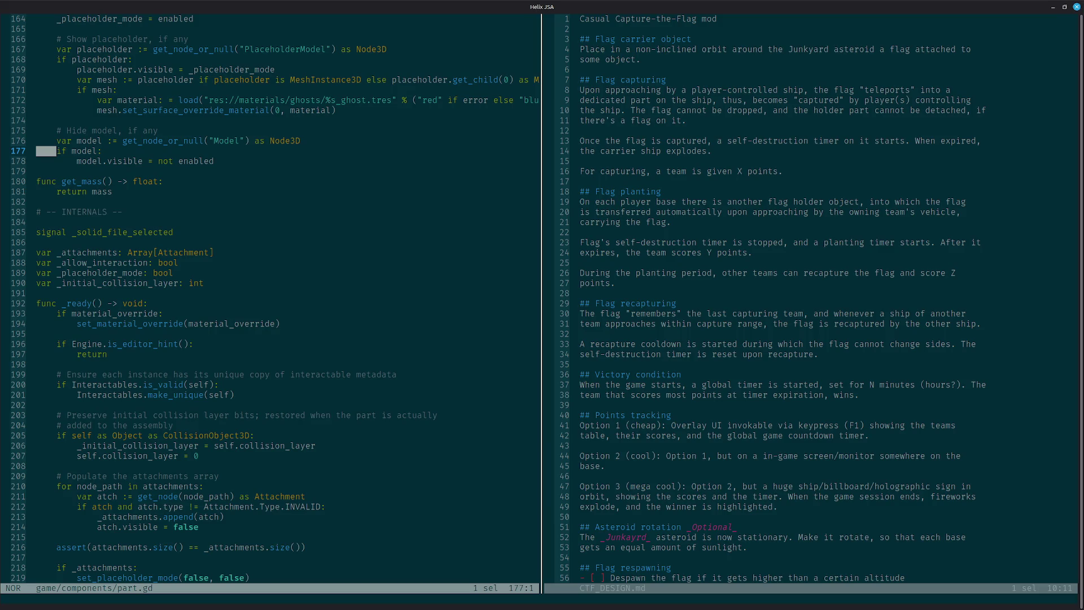
{"action": "key", "text": "ctrl+d"}
{"action": "key", "text": "ctrl+d"}
{"action": "key", "text": "space"}
{"action": "type", "text": "smaterial"}
{"action": "key", "text": "Escape"}
{"action": "key", "text": "ctrl+u"}
{"action": "key", "text": "ctrl+u"}
{"action": "key", "text": "ctrl+u"}
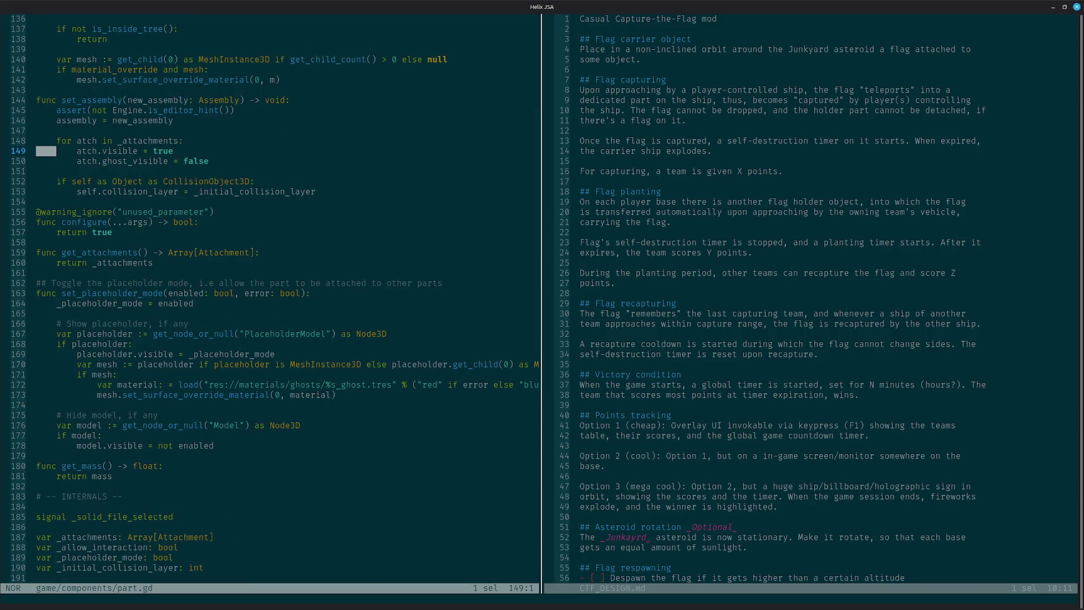
Open seat_part.gd in the right split and look through its symbols
{"action": "key", "text": "ctrl+w"}
{"action": "key", "text": "l"}
{"action": "key", "text": "space"}
{"action": "key", "text": "f"}
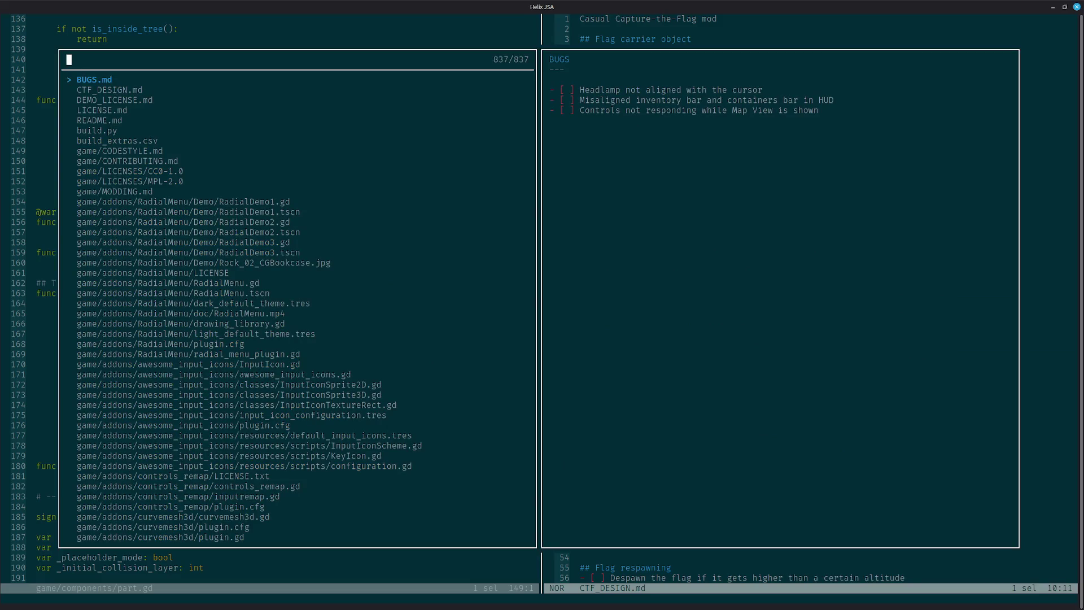
{"action": "key", "text": "Escape"}
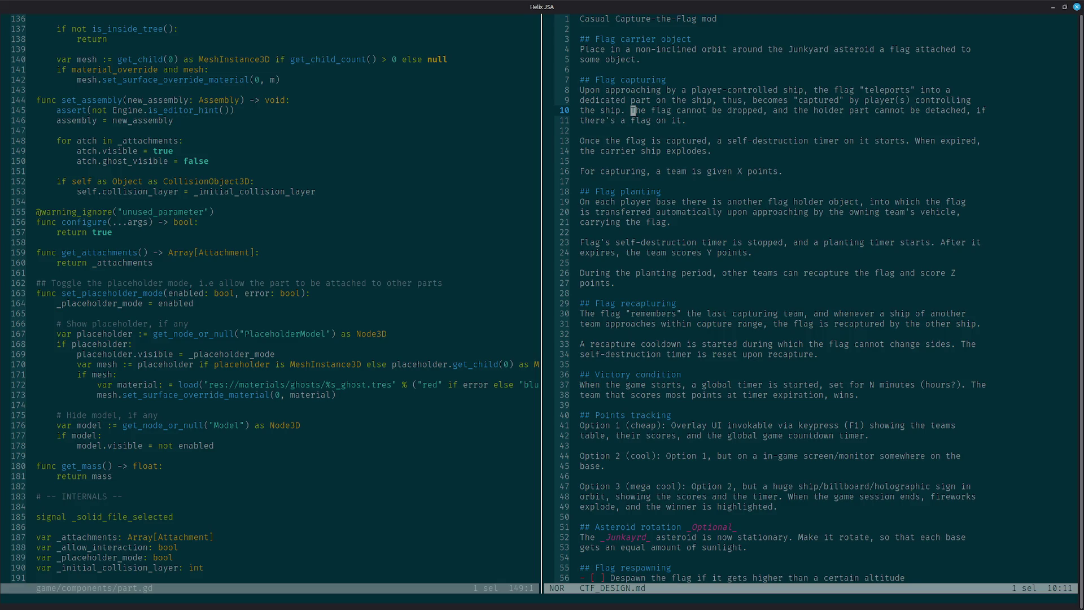
{"action": "key", "text": "space"}
{"action": "type", "text": "fseat_part"}
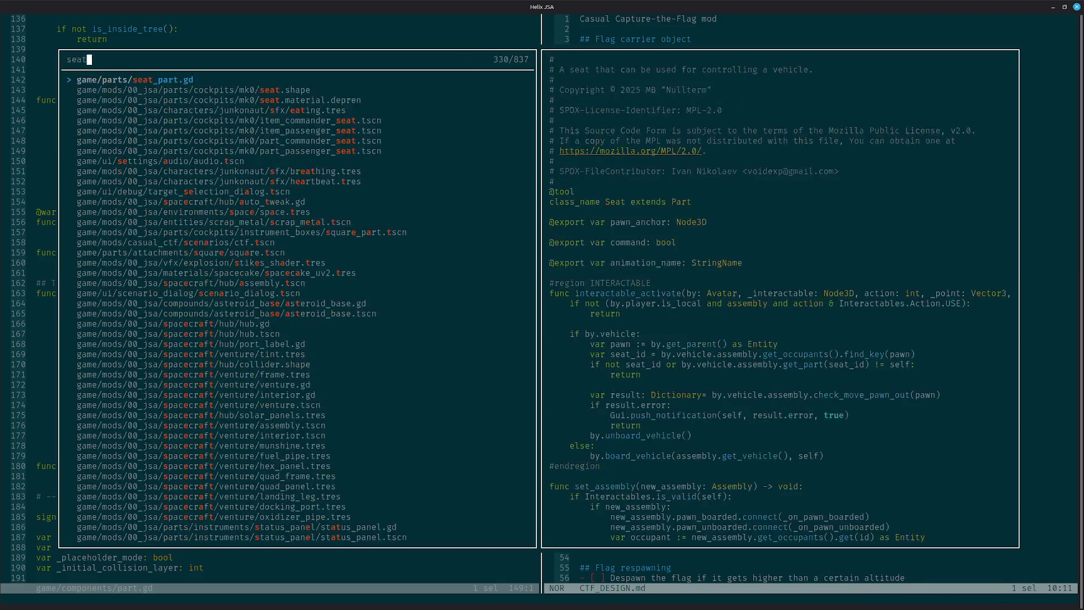
{"action": "key", "text": "Return"}
{"action": "key", "text": "space"}
{"action": "type", "text": "sin"}
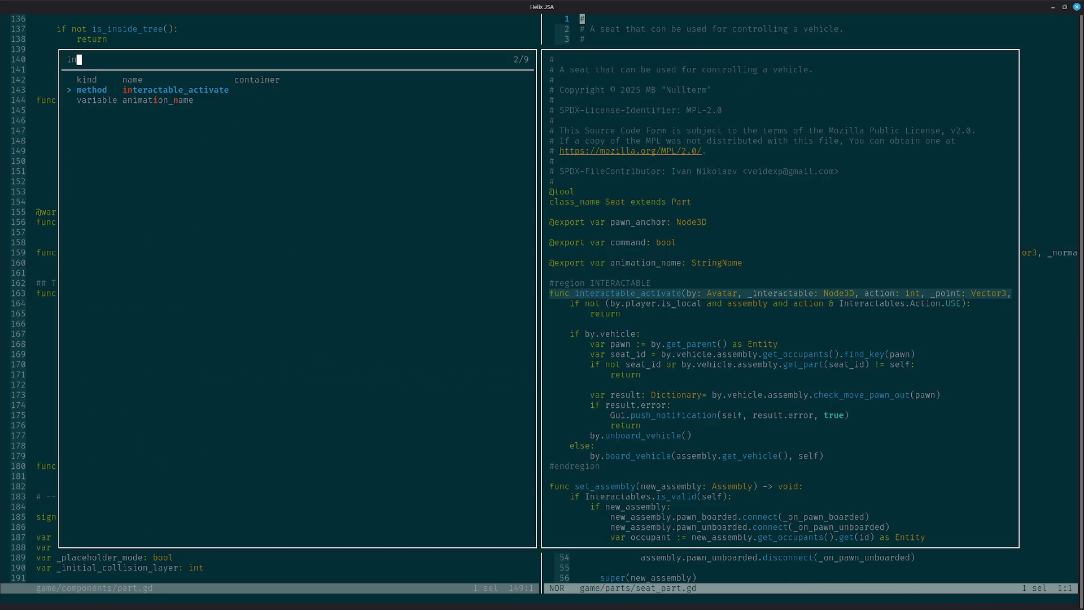
{"action": "key", "text": "Escape"}
Reload part.gd from disk in the left pane with :re
{"action": "key", "text": "ctrl+w"}
{"action": "type", "text": "h"}
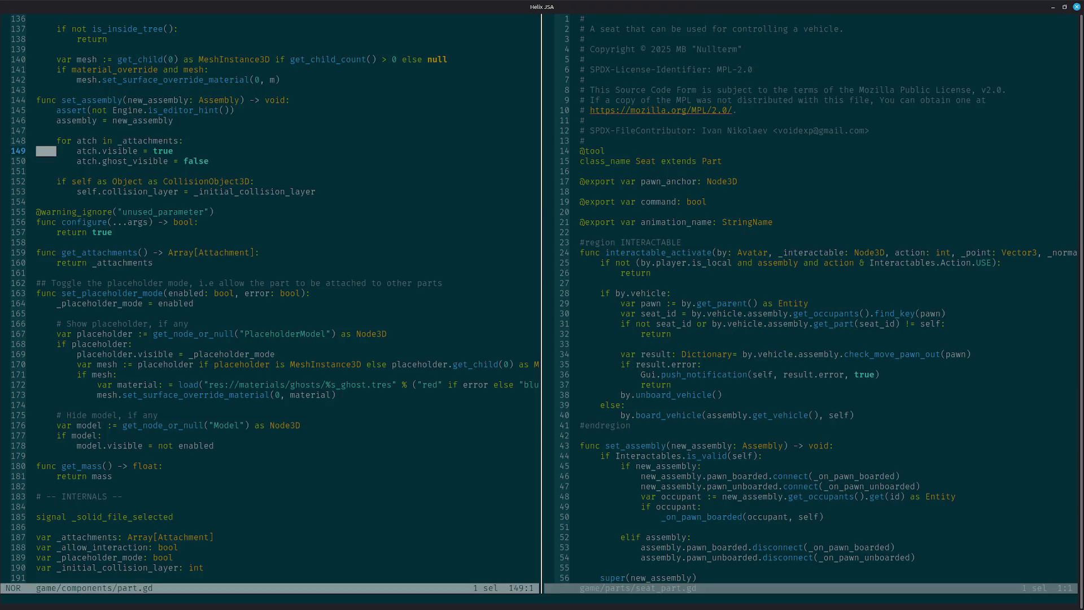
{"action": "type", "text": ":re"}
{"action": "key", "text": "Return"}
Search the whole project for _on_entity_spawning, which finds no matches
{"action": "key", "text": "ctrl+u"}
{"action": "key", "text": "ctrl+u"}
{"action": "key", "text": "space"}
{"action": "key", "text": "s"}
{"action": "key", "text": "Escape"}
{"action": "key", "text": "space"}
{"action": "key", "text": "/"}
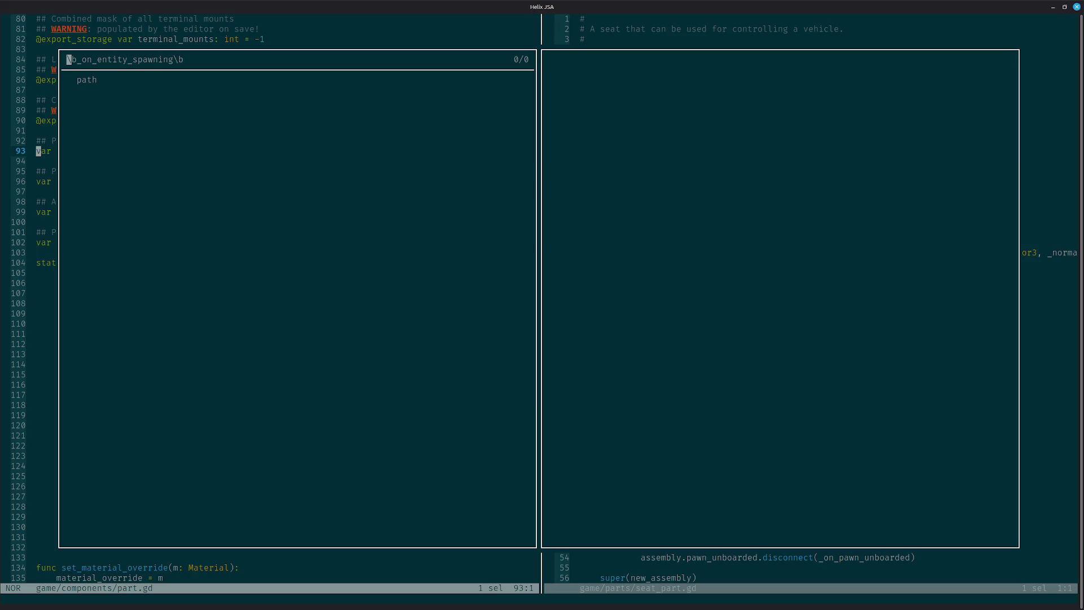
Open input_handler.gd in the right pane at its _unhandled_input function
{"action": "key", "text": "Escape"}
{"action": "key", "text": "ctrl+w"}
{"action": "key", "text": "l"}
{"action": "key", "text": "space"}
{"action": "type", "text": "finputhanl"}
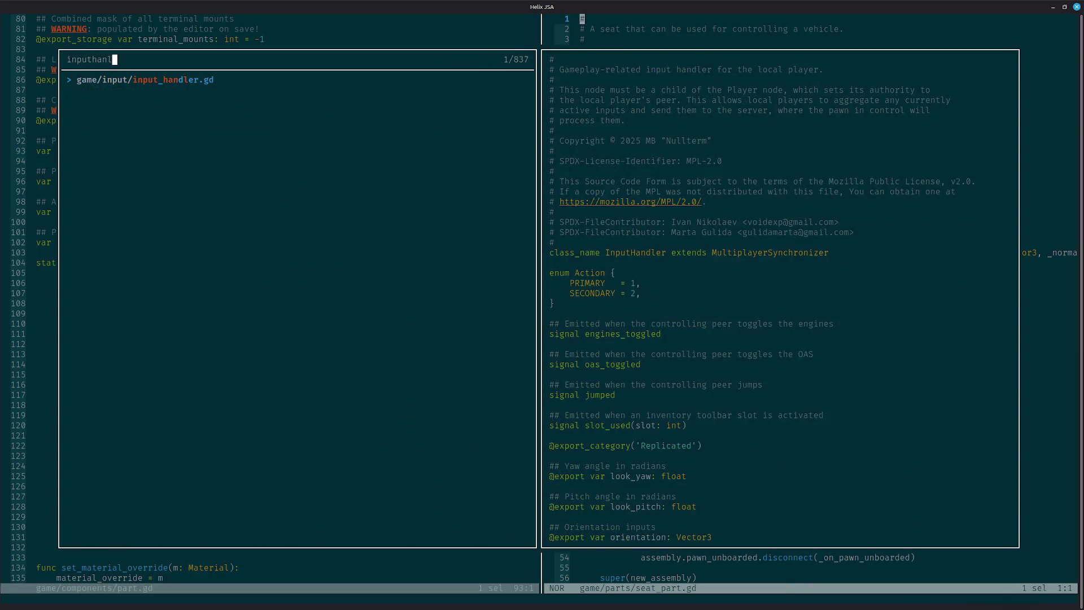
{"action": "key", "text": "Return"}
{"action": "key", "text": "ctrl+d"}
{"action": "key", "text": "ctrl+d"}
{"action": "key", "text": "space"}
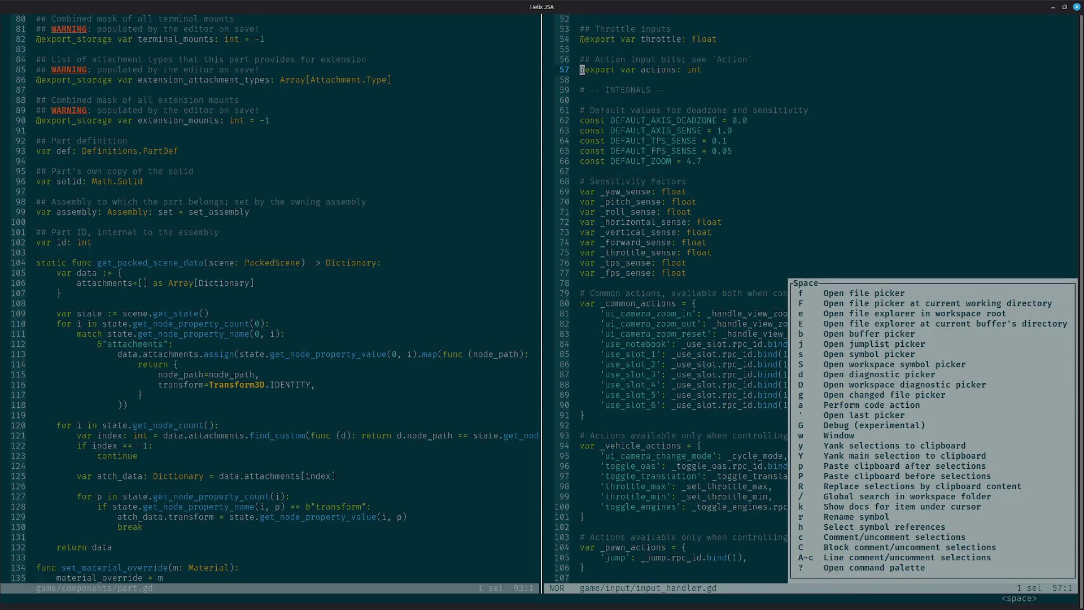
{"action": "type", "text": "s_unh"}
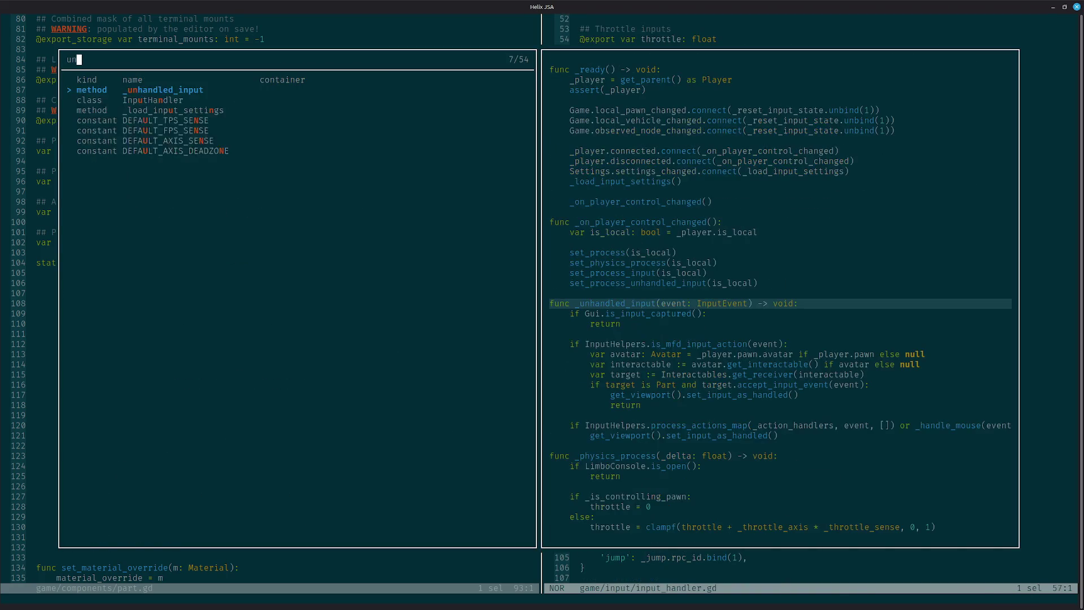
{"action": "key", "text": "Return"}
Search the project for the accept_input_event call and open the mfd_panel.gd:74 match
{"action": "key", "text": "j"}
{"action": "key", "text": "j"}
{"action": "key", "text": "j"}
{"action": "key", "text": "j"}
{"action": "key", "text": "j"}
{"action": "key", "text": "j"}
{"action": "key", "text": "l"}
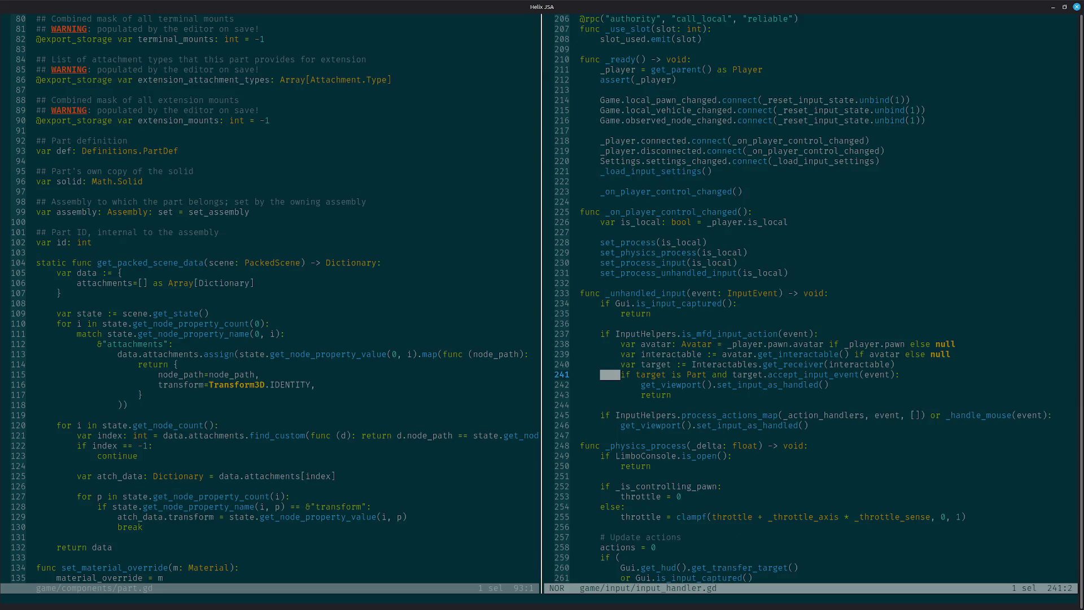
{"action": "key", "text": "w"}
{"action": "key", "text": "w"}
{"action": "key", "text": "w"}
{"action": "key", "text": "asterisk"}
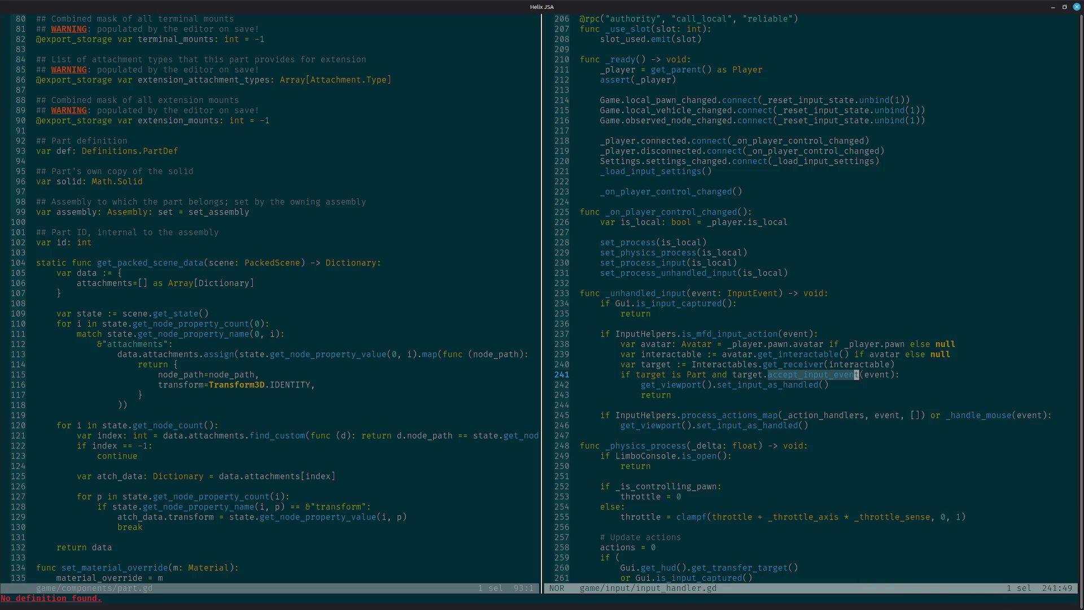
{"action": "key", "text": "space"}
{"action": "key", "text": "slash"}
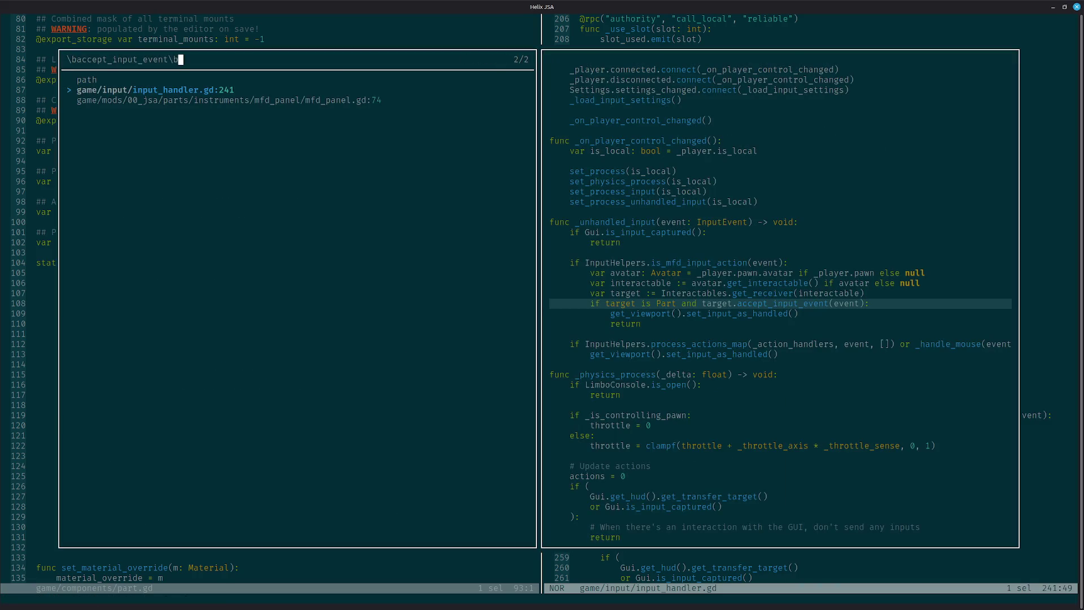
{"action": "key", "text": "Down"}
{"action": "key", "text": "Return"}
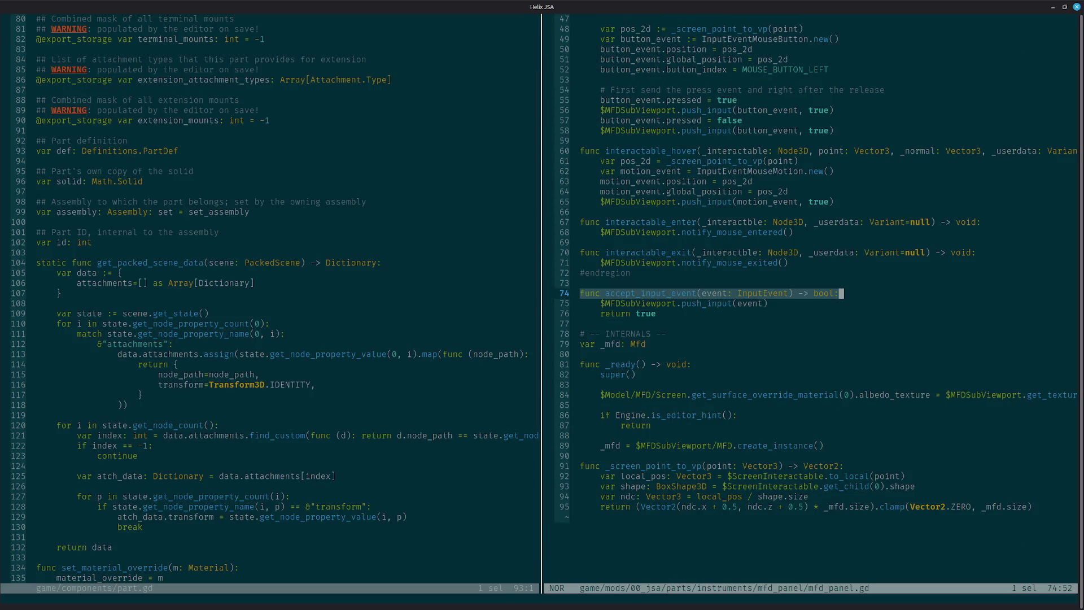
Copy the accept_input_event function on lines 74-76, then return to part.gd line 149
{"action": "key", "text": "x"}
{"action": "key", "text": "x"}
{"action": "key", "text": "y"}
{"action": "key", "text": "ctrl+w"}
{"action": "key", "text": "h"}
{"action": "key", "text": "space"}
{"action": "key", "text": "Escape"}
{"action": "key", "text": "ctrl+d"}
{"action": "key", "text": "ctrl+d"}
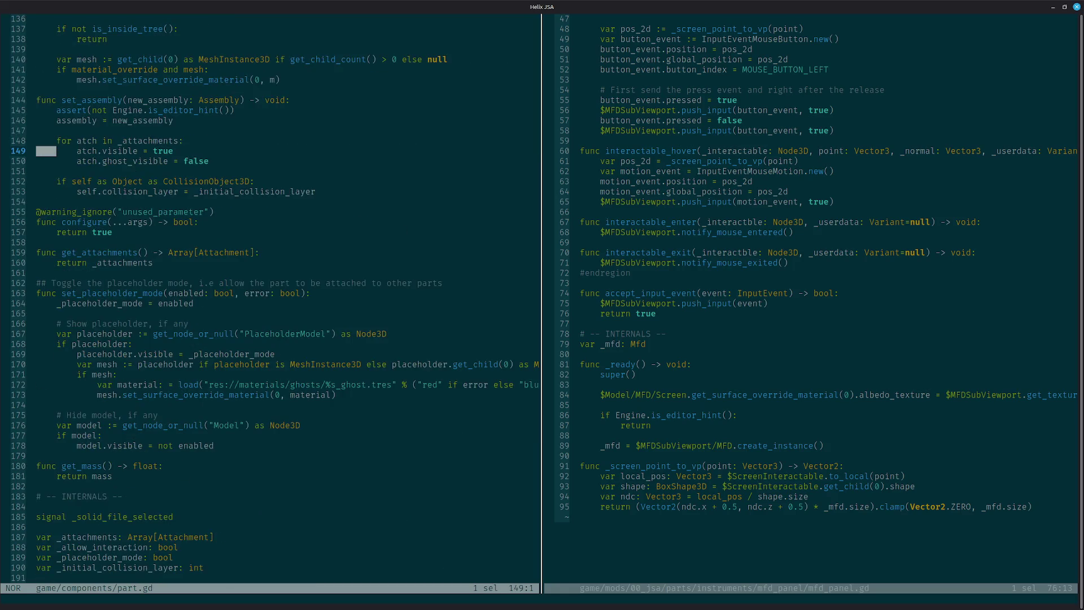
Paste accept_input_event after get_mass in part.gd with its body changed to 'return false'
{"action": "key", "text": "j"}
{"action": "key", "text": "j"}
{"action": "key", "text": "j"}
{"action": "key", "text": "j"}
{"action": "key", "text": "j"}
{"action": "key", "text": "p"}
{"action": "key", "text": "j"}
{"action": "key", "text": "j"}
{"action": "key", "text": "w"}
{"action": "key", "text": "x"}
{"action": "key", "text": "x"}
{"action": "key", "text": "c"}
{"action": "key", "text": "Tab"}
{"action": "type", "text": "return false"}
{"action": "key", "text": "Escape"}
{"action": "key", "text": "k"}
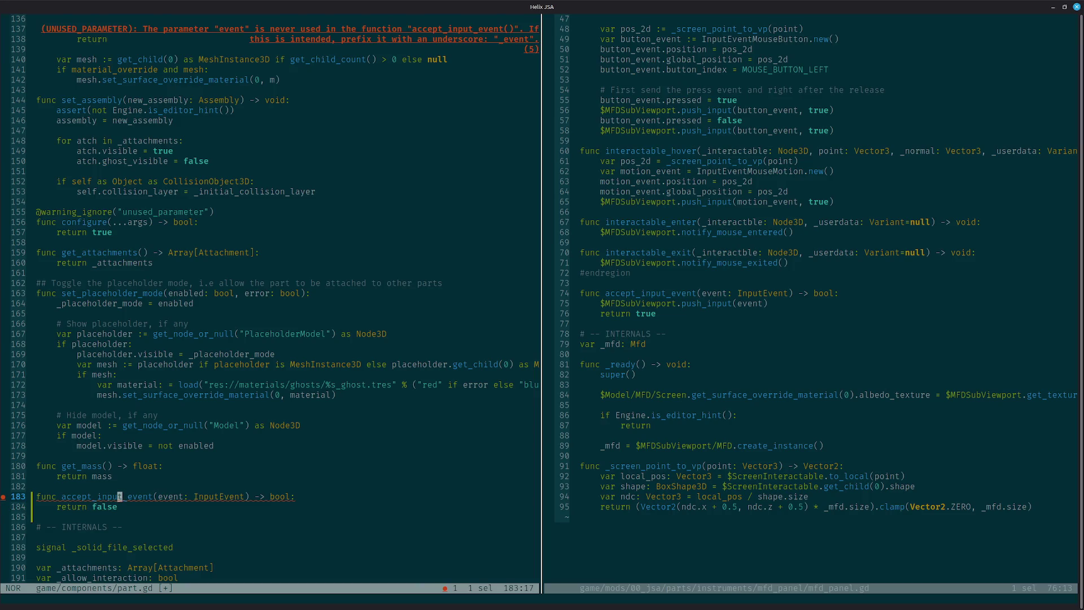
Rename the event parameter to _event and save part.gd with :w
{"action": "key", "text": "f"}
{"action": "key", "text": "parenleft"}
{"action": "type", "text": "a_"}
{"action": "key", "text": "Escape"}
{"action": "type", "text": ":w"}
{"action": "key", "text": "Return"}
Run git status in the left terminal pane
{"action": "key", "text": "alt+Tab"}
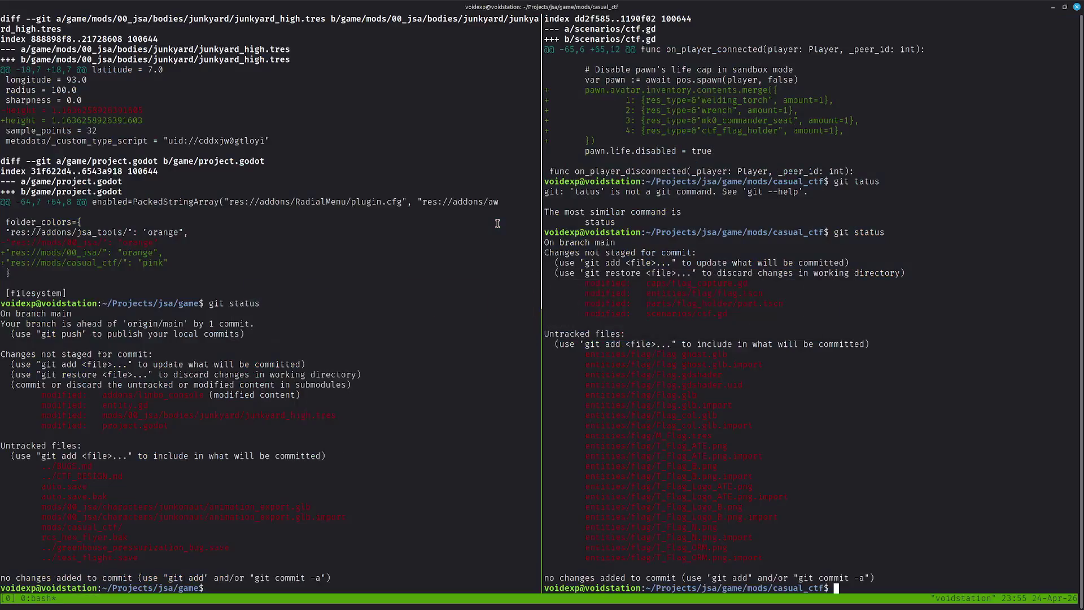
{"action": "key", "text": "ctrl+b"}
{"action": "key", "text": "Left"}
{"action": "type", "text": "git stat"}
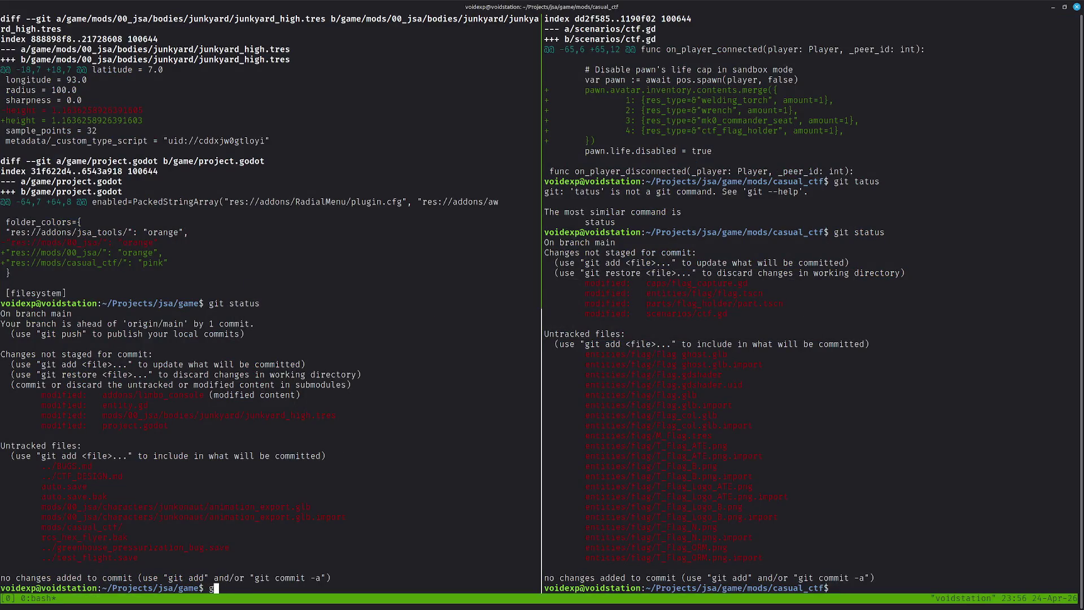
{"action": "type", "text": "us"}
{"action": "key", "text": "Return"}
Use git add -p . to stage the part.gd hunk and quit before entity.gd
{"action": "type", "text": "git add -p ."}
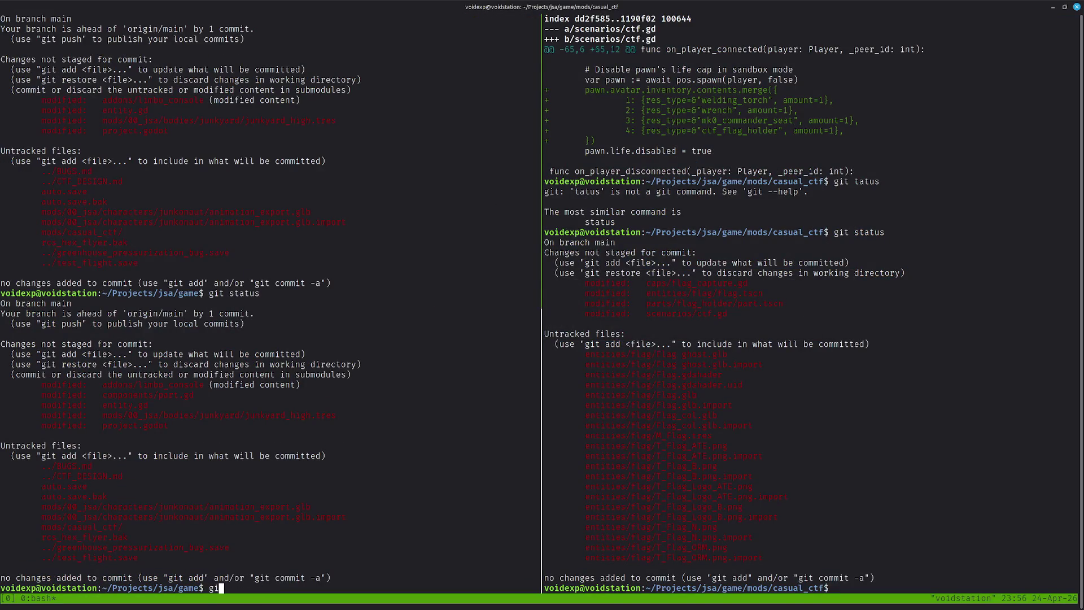
{"action": "key", "text": "Return"}
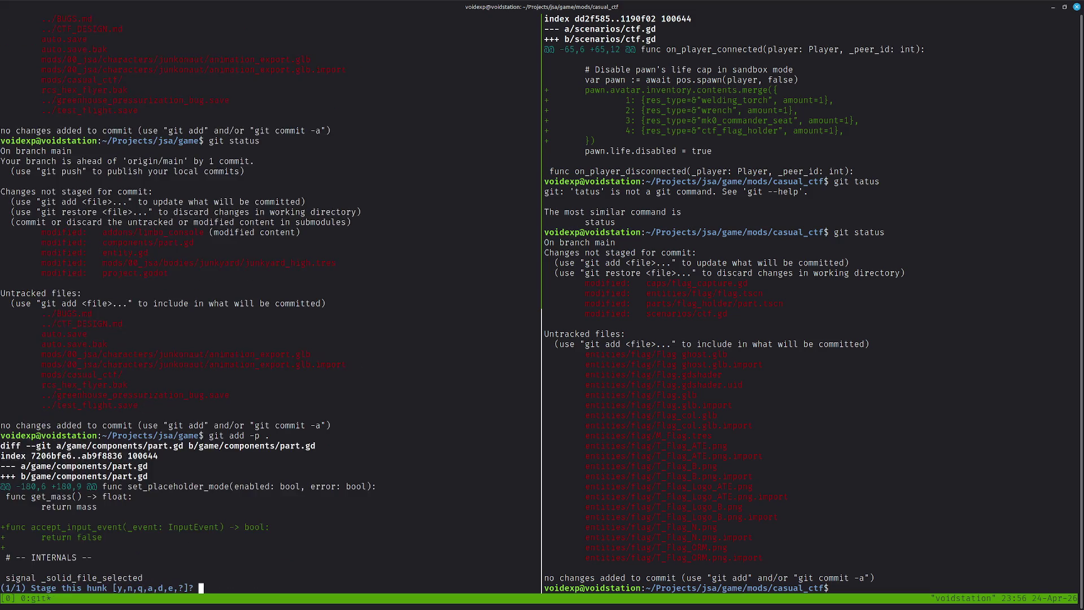
{"action": "type", "text": "y"}
{"action": "key", "text": "Return"}
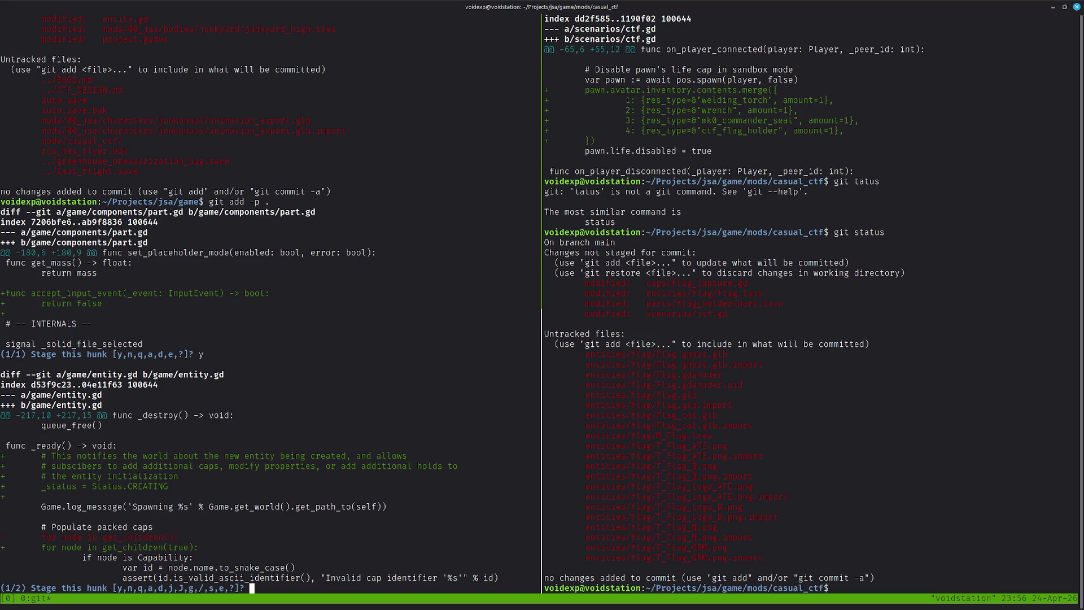
{"action": "type", "text": "q"}
{"action": "key", "text": "Return"}
Confirm part.gd is staged with git status, then start git commit
{"action": "type", "text": "git status"}
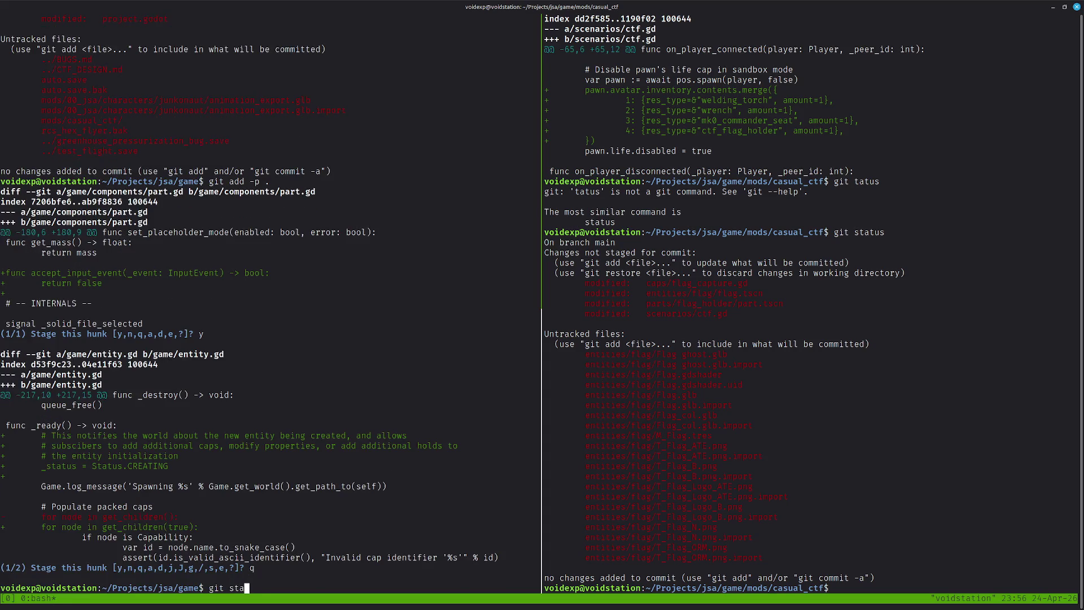
{"action": "key", "text": "Return"}
{"action": "type", "text": "git d"}
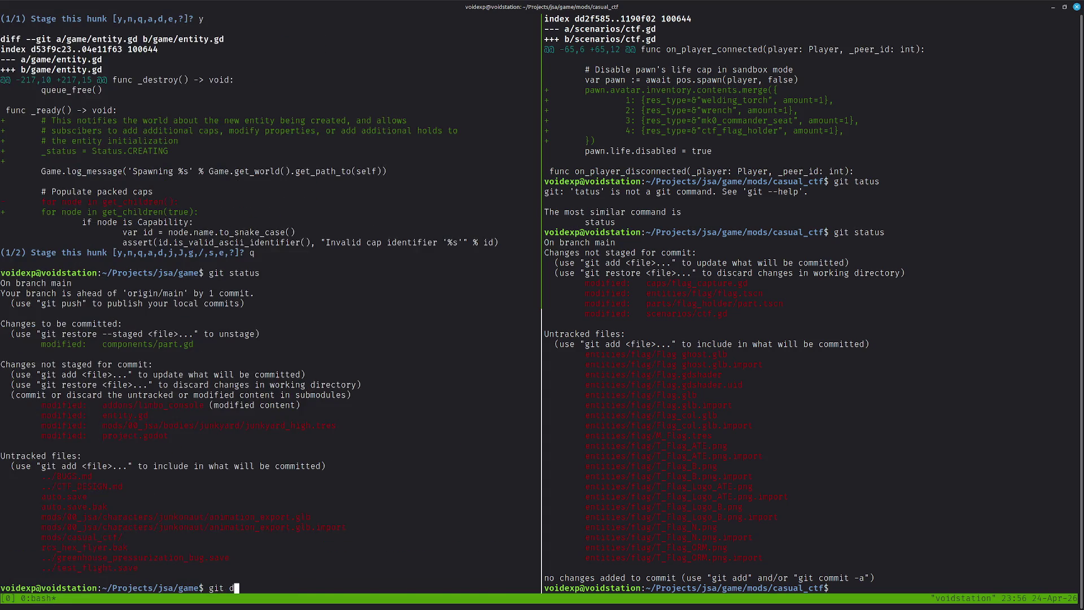
{"action": "key", "text": "BackSpace"}
{"action": "type", "text": "commit"}
{"action": "key", "text": "Return"}
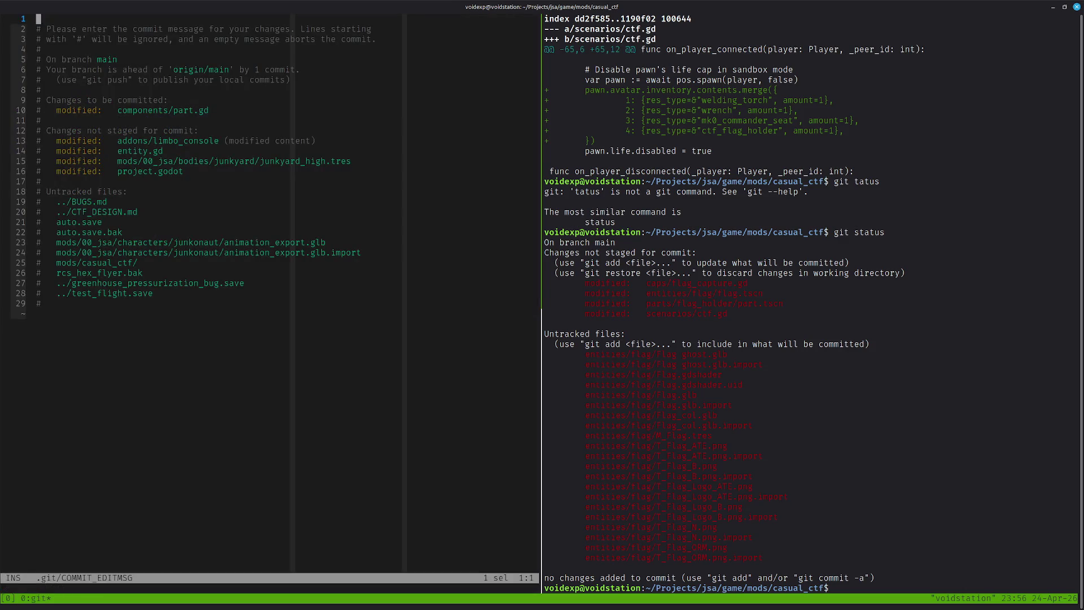
Write the commit message 'Fix missing Part.accept_input_event() in base class', fixing the typos
{"action": "type", "text": "Fix "}
{"action": "type", "text": "missing "}
{"action": "type", "text": "Part."}
{"action": "type", "text": "accept_"}
{"action": "type", "text": "input_event() ase"}
{"action": "key", "text": "BackSpace"}
{"action": "key", "text": "BackSpace"}
{"action": "key", "text": "BackSpace"}
{"action": "type", "text": "base method"}
{"action": "key", "text": "ctrl+w"}
{"action": "key", "text": "ctrl+w"}
{"action": "type", "text": "in base calss"}
{"action": "key", "text": "ctrl+w"}
{"action": "type", "text": "class"}
Save the message with :wq to complete the commit, then check git status
{"action": "key", "text": "Escape"}
{"action": "type", "text": ":wq"}
{"action": "key", "text": "Return"}
{"action": "type", "text": "git status"}
{"action": "key", "text": "Return"}
{"action": "type", "text": "git add -p ."}
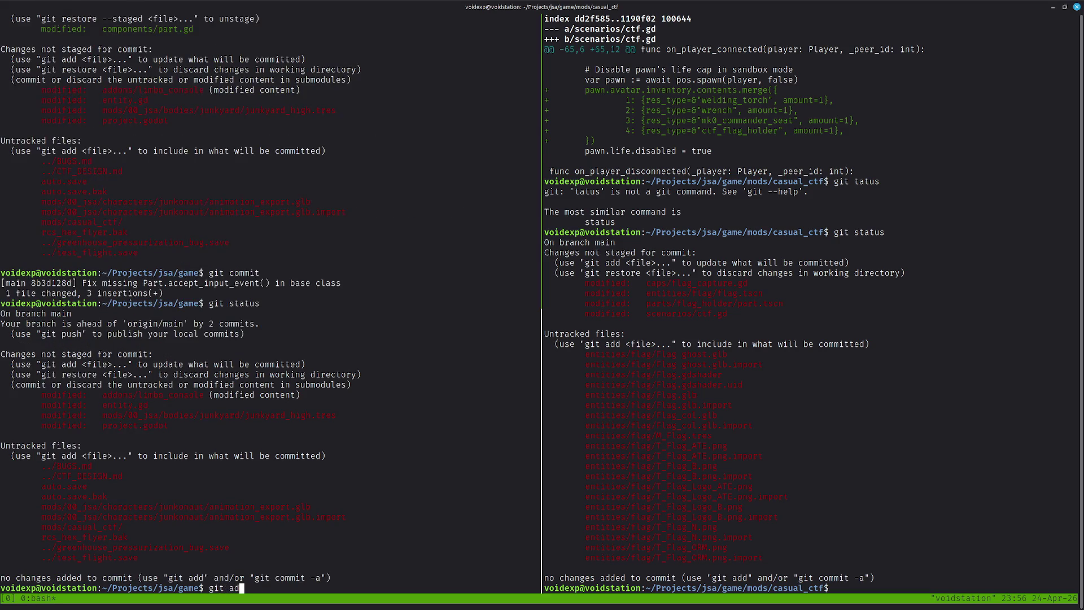
Stage both entity.gd hunks, skipping the junkyard_high.tres and project.godot hunks
{"action": "key", "text": "Return"}
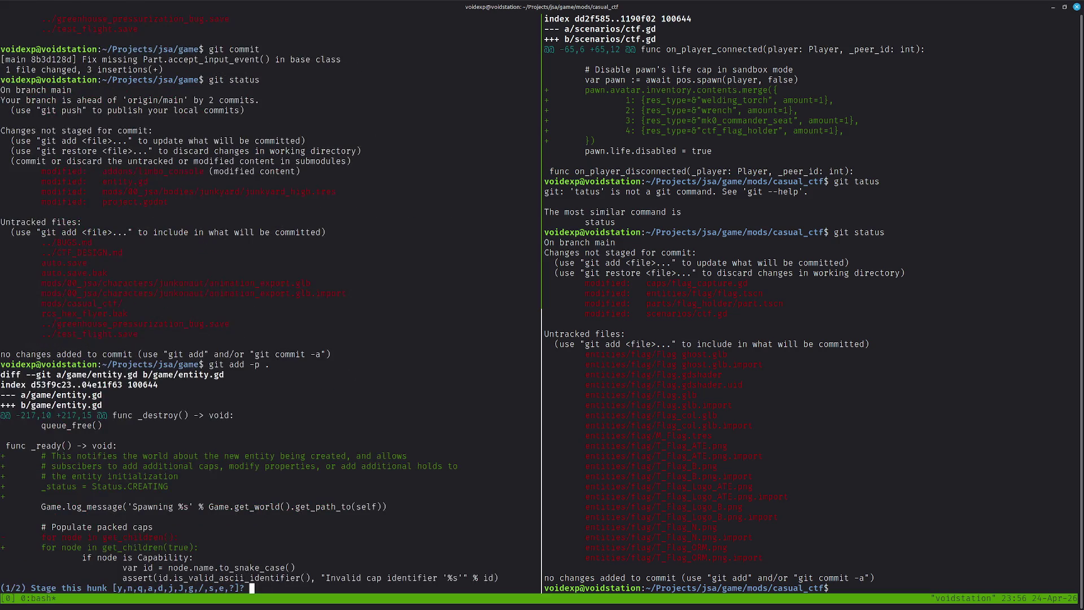
{"action": "type", "text": "y"}
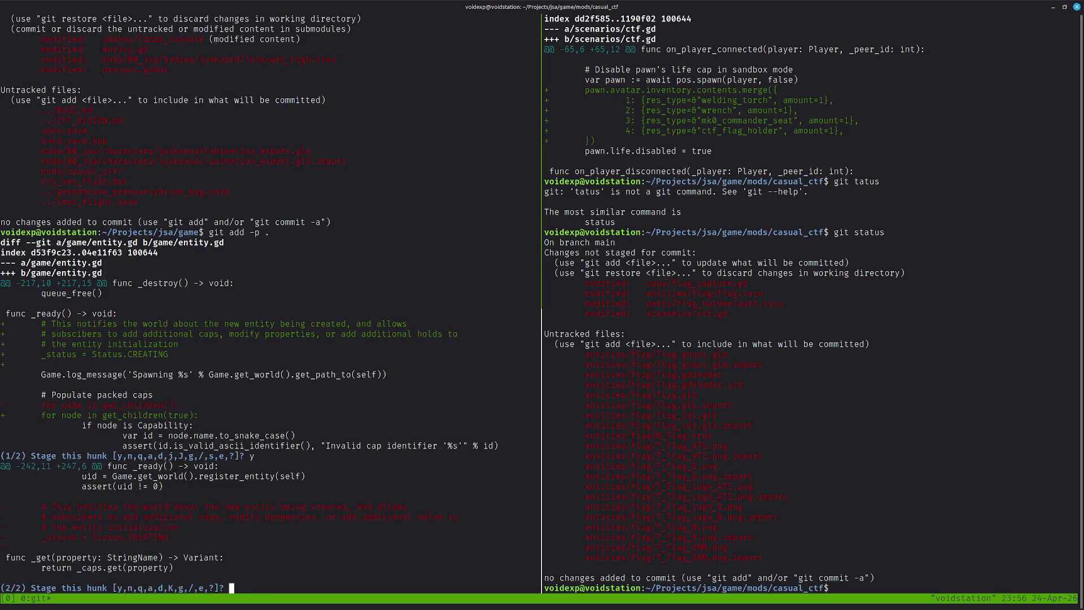
{"action": "type", "text": "y"}
{"action": "key", "text": "Return"}
{"action": "type", "text": "n"}
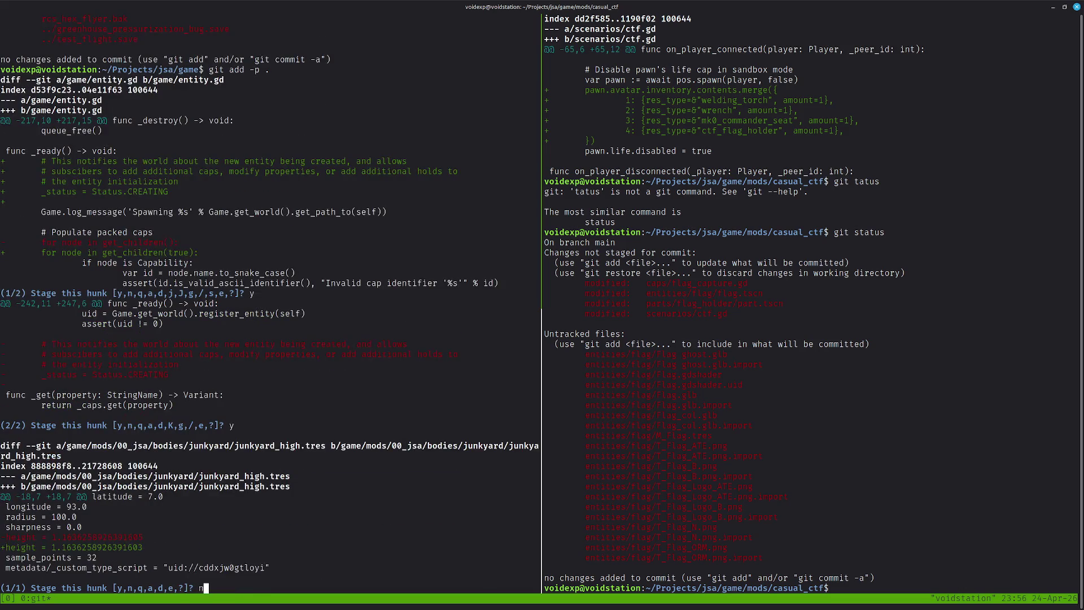
{"action": "key", "text": "Return"}
{"action": "type", "text": "n"}
{"action": "key", "text": "Return"}
Run git commit and write 'Allow adding capabilities as children before Entity initializes'
{"action": "type", "text": "git commit"}
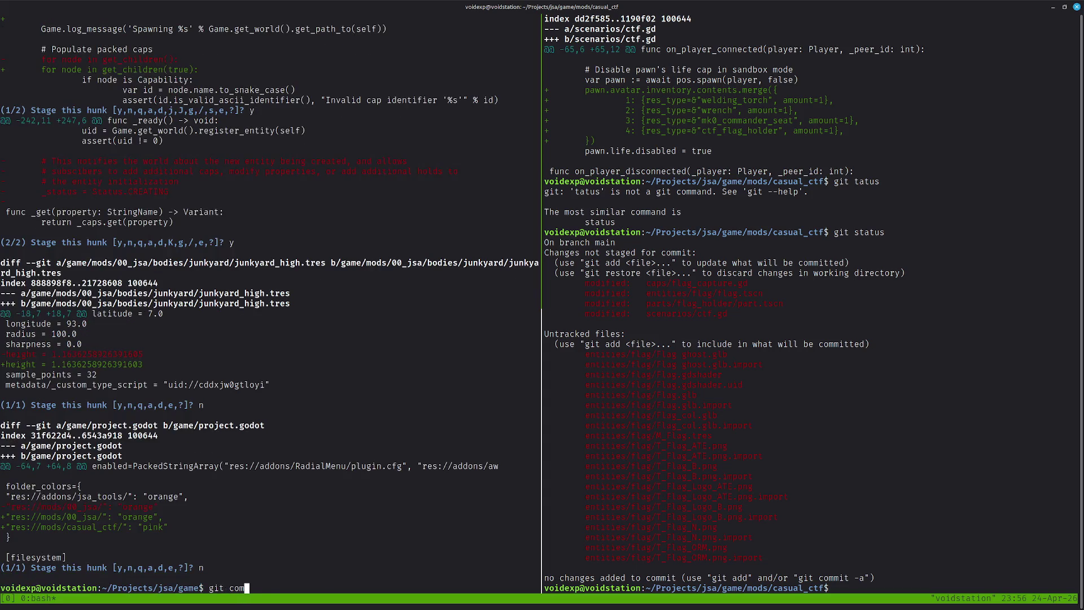
{"action": "key", "text": "Return"}
{"action": "key", "text": "i"}
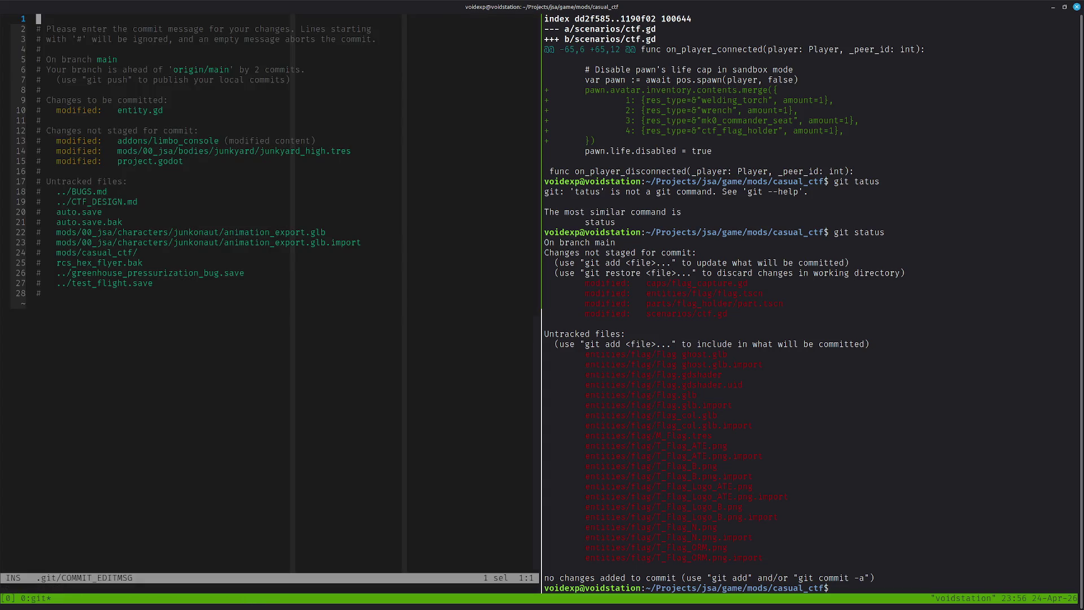
{"action": "type", "text": "Allow pla"}
{"action": "key", "text": "BackSpace"}
{"action": "key", "text": "BackSpace"}
{"action": "key", "text": "BackSpace"}
{"action": "type", "text": "adding chil"}
{"action": "type", "text": "dren"}
{"action": "key", "text": "ctrl+w"}
{"action": "type", "text": "capabilities a"}
{"action": "type", "text": "s children be"}
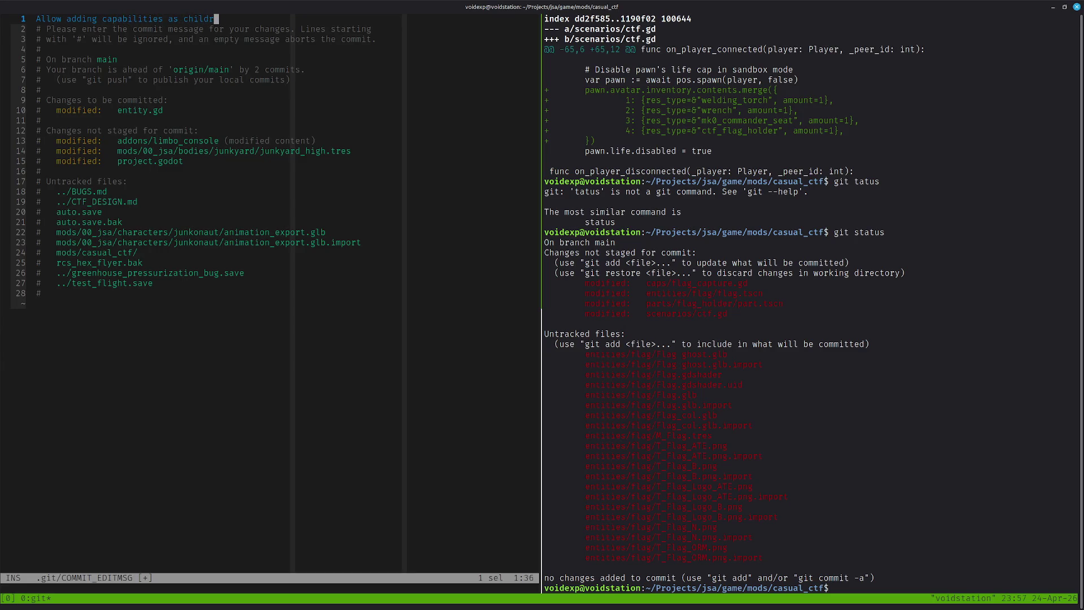
{"action": "type", "text": "fore E"}
{"action": "type", "text": "ntity initial"}
{"action": "type", "text": "izes"}
Save the message with :wq to finish the commit, then check git status
{"action": "key", "text": "Escape"}
{"action": "type", "text": ":wq"}
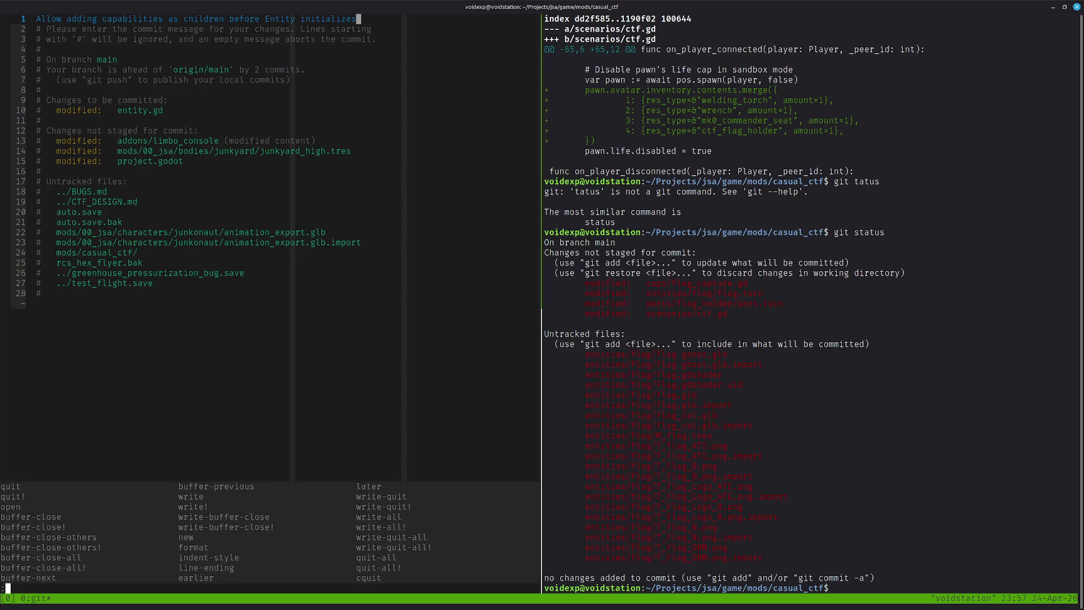
{"action": "key", "text": "Return"}
{"action": "type", "text": "git status"}
{"action": "key", "text": "Return"}
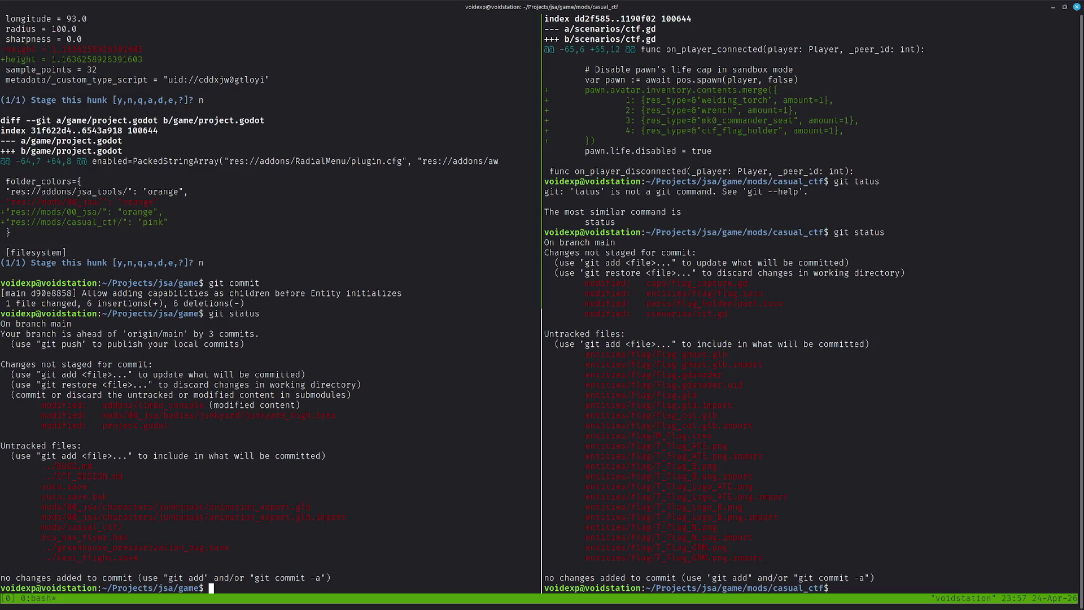
{"action": "key", "text": "alt+Tab"}
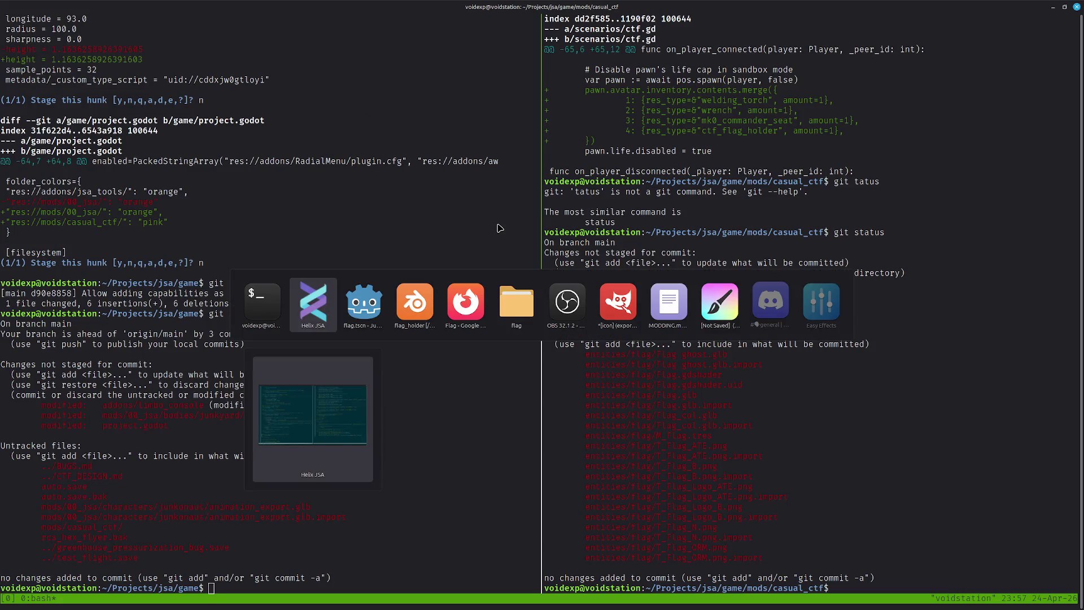
Add a check_remove() -> String function returning "" to part.gd and save it
{"action": "key", "text": "j"}
{"action": "key", "text": "j"}
{"action": "key", "text": "o"}
{"action": "key", "text": "Return"}
{"action": "key", "text": "Up"}
{"action": "type", "text": "func "}
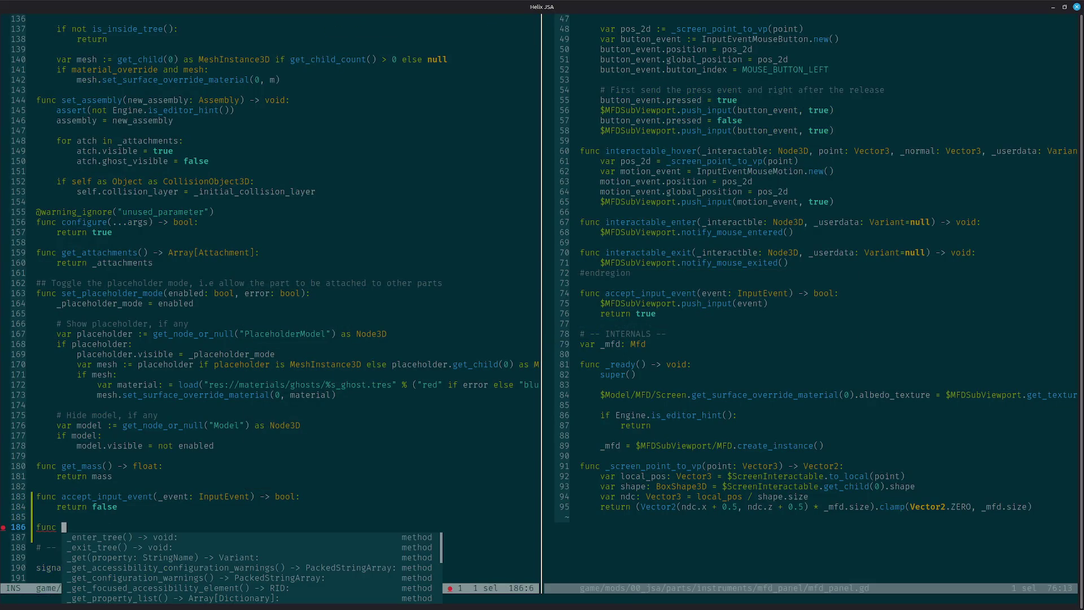
{"action": "type", "text": "check_can_"}
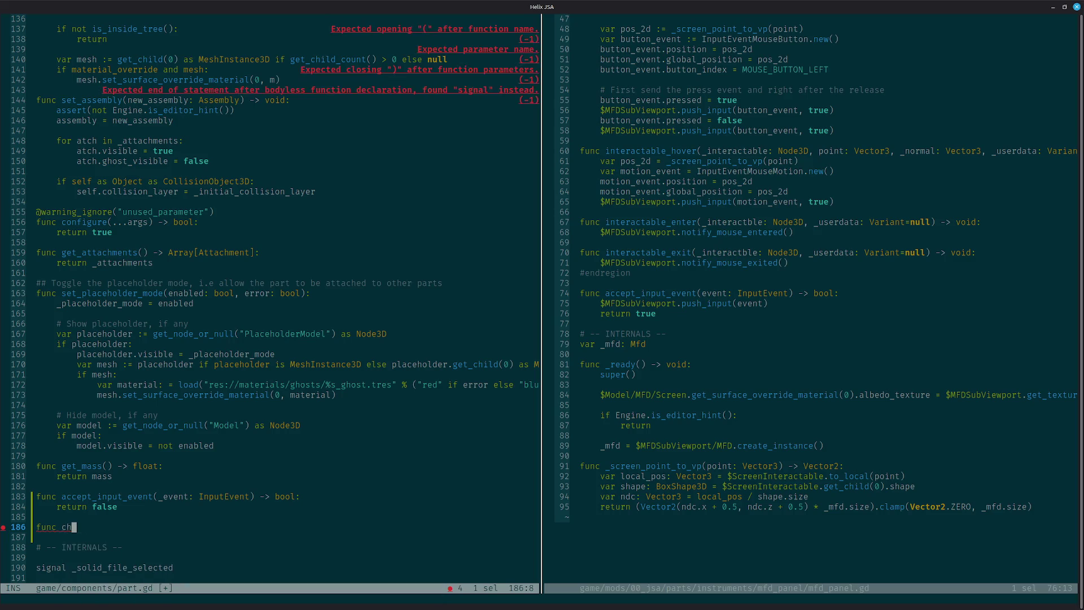
{"action": "key", "text": "BackSpace"}
{"action": "key", "text": "BackSpace"}
{"action": "key", "text": "BackSpace"}
{"action": "type", "text": "remove("}
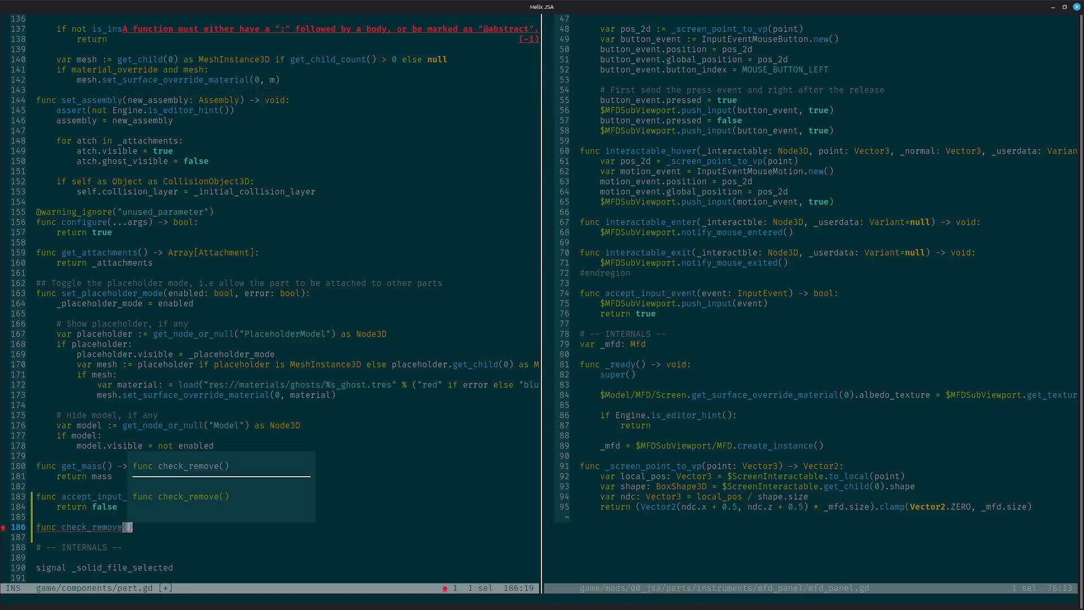
{"action": "type", "text": ") -> String:"}
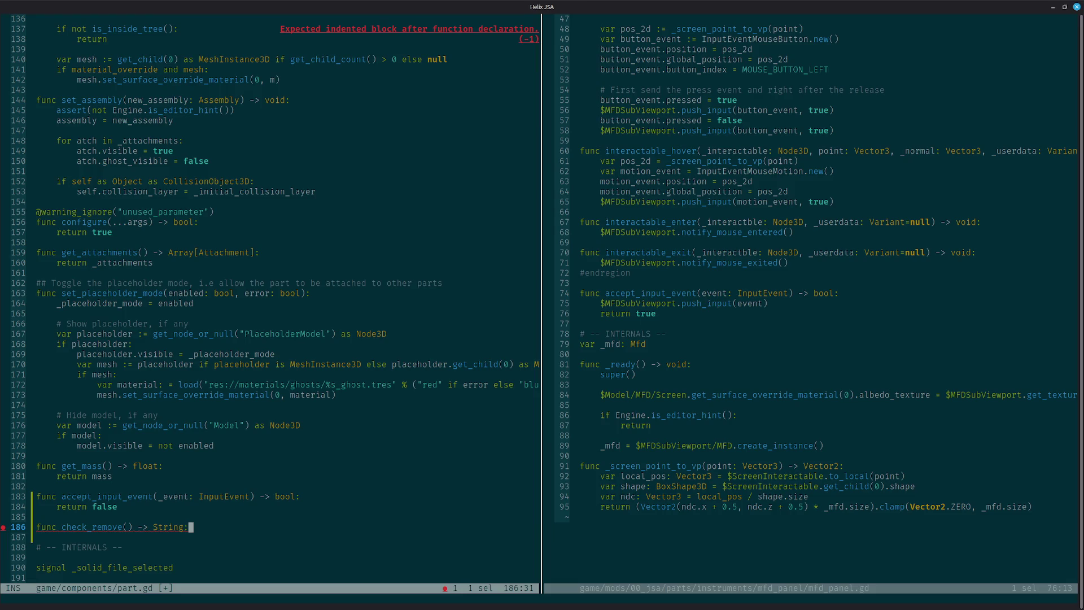
{"action": "key", "text": "Return"}
{"action": "type", "text": "return \""}
{"action": "key", "text": "Escape"}
{"action": "type", "text": "j:w"}
{"action": "key", "text": "Return"}
Open assembly.gd in the right-hand split and scroll down through it
{"action": "key", "text": "ctrl+w"}
{"action": "key", "text": "w"}
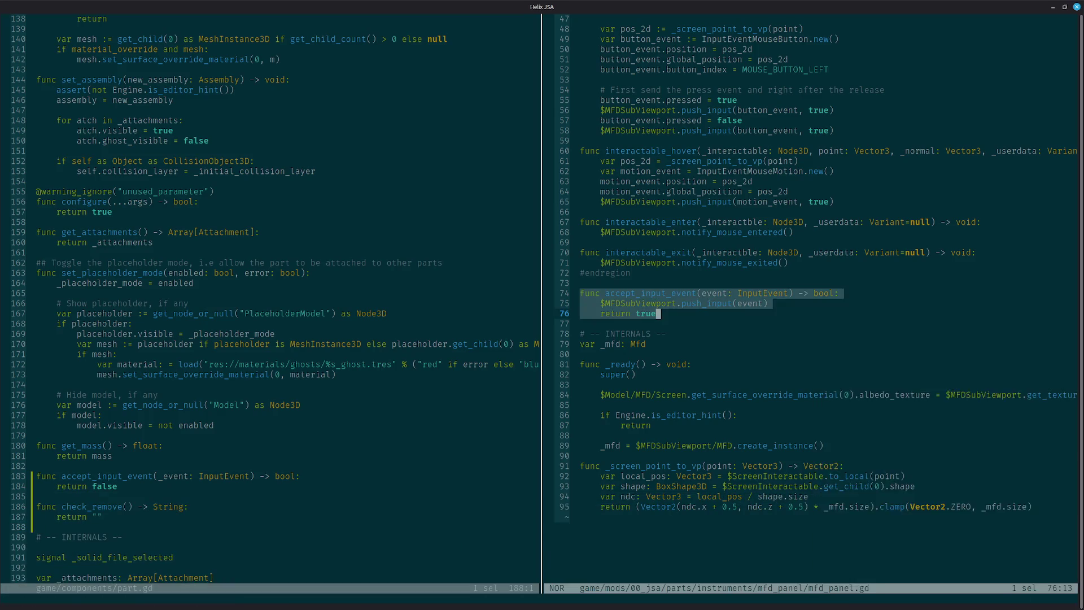
{"action": "key", "text": "space"}
{"action": "type", "text": "fassembly"}
{"action": "key", "text": "Return"}
{"action": "scroll", "coordinate": [813, 299], "scroll_direction": "down", "scroll_amount": 20}
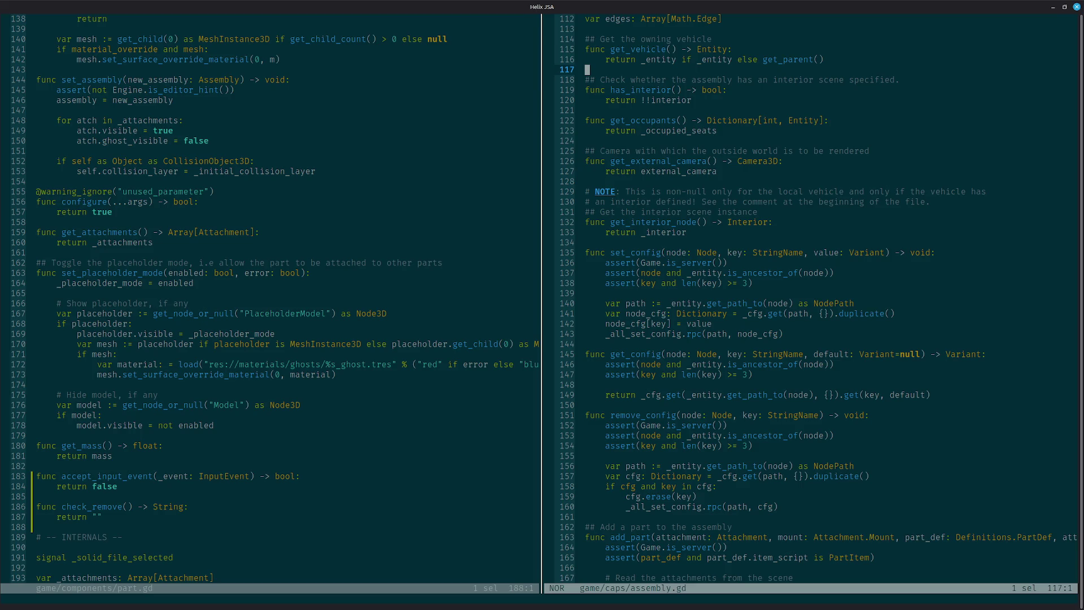
{"action": "key", "text": "alt+Tab"}
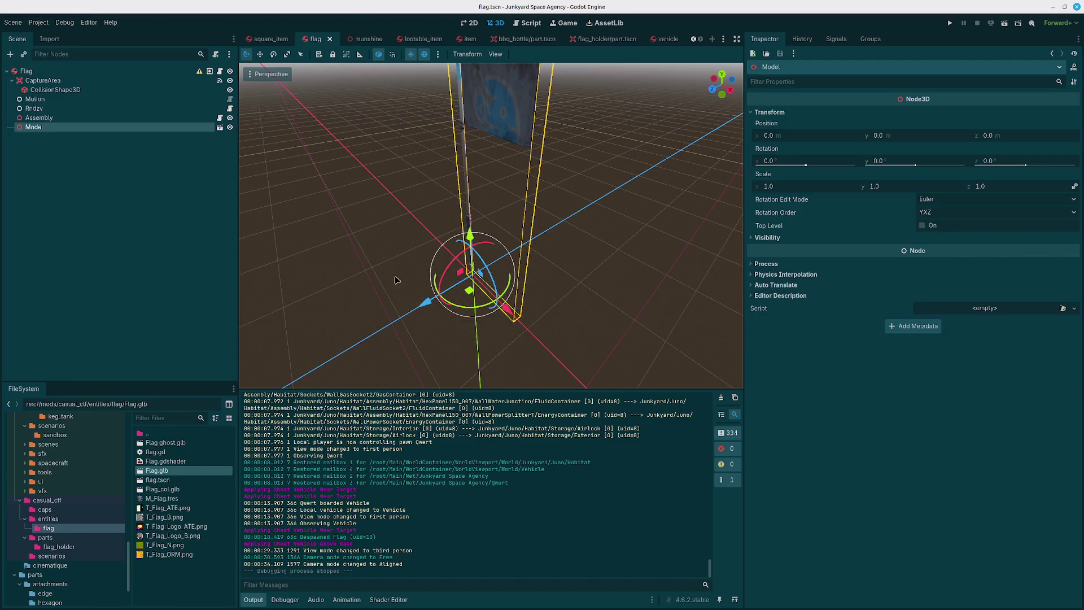
Select the Assembly node to inspect its properties, orbiting the 3D view around the flag
{"action": "mouse_move", "coordinate": [382, 232]}
{"action": "left_mouse_down"}
{"action": "mouse_move", "coordinate": [466, 265]}
{"action": "mouse_move", "coordinate": [576, 252]}
{"action": "mouse_move", "coordinate": [564, 220]}
{"action": "mouse_move", "coordinate": [587, 224]}
{"action": "left_mouse_up"}
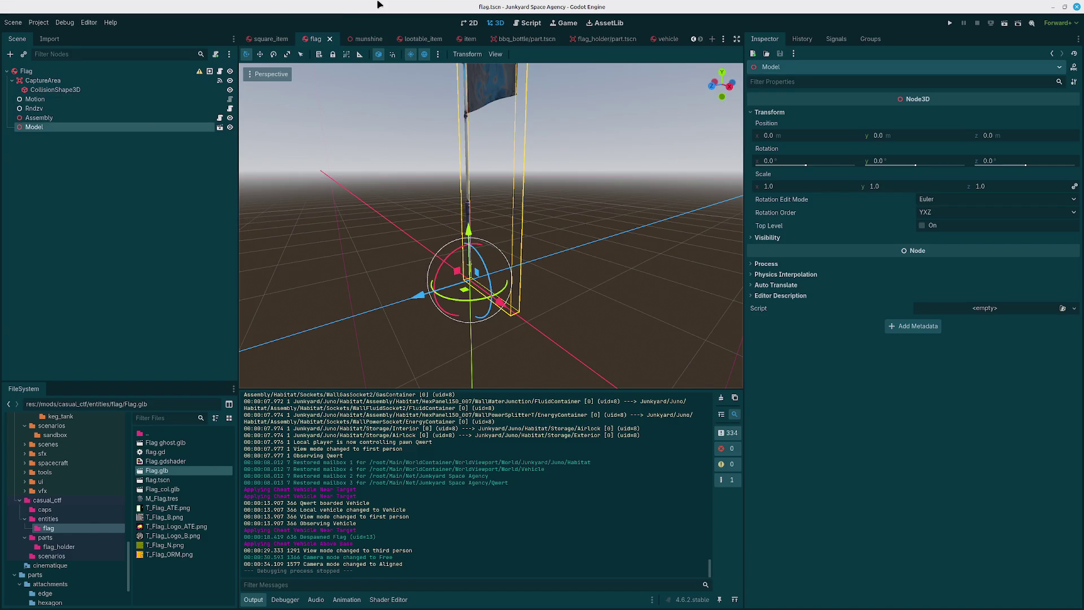
{"action": "left_click", "coordinate": [145, 119]}
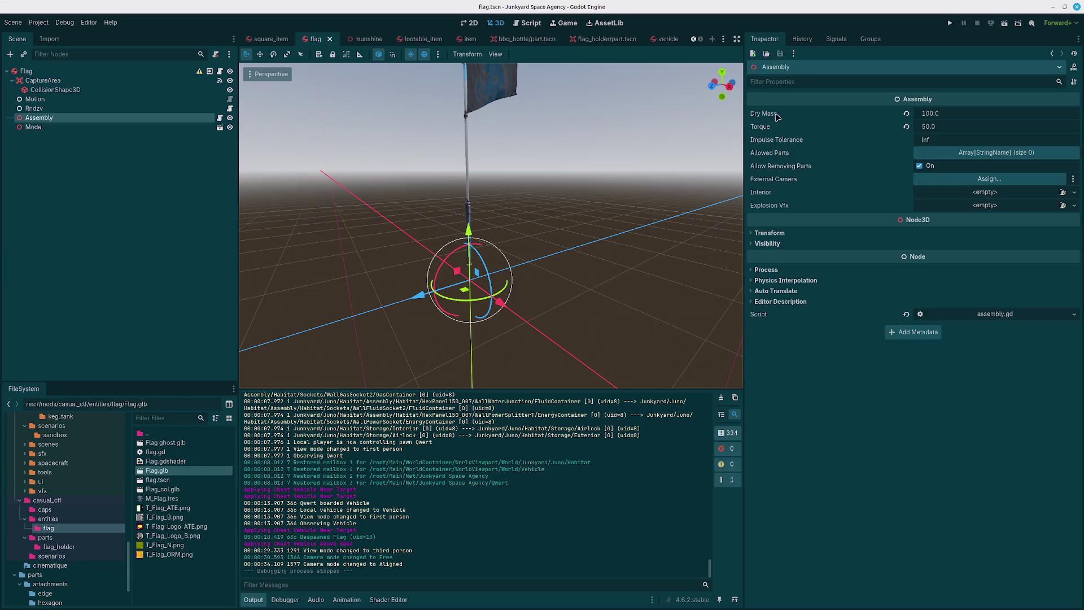
{"action": "mouse_move", "coordinate": [455, 200]}
{"action": "left_mouse_down"}
{"action": "mouse_move", "coordinate": [487, 211]}
{"action": "mouse_move", "coordinate": [494, 191]}
{"action": "mouse_move", "coordinate": [593, 196]}
{"action": "mouse_move", "coordinate": [484, 166]}
{"action": "mouse_move", "coordinate": [542, 185]}
{"action": "mouse_move", "coordinate": [712, 175]}
{"action": "left_mouse_up"}
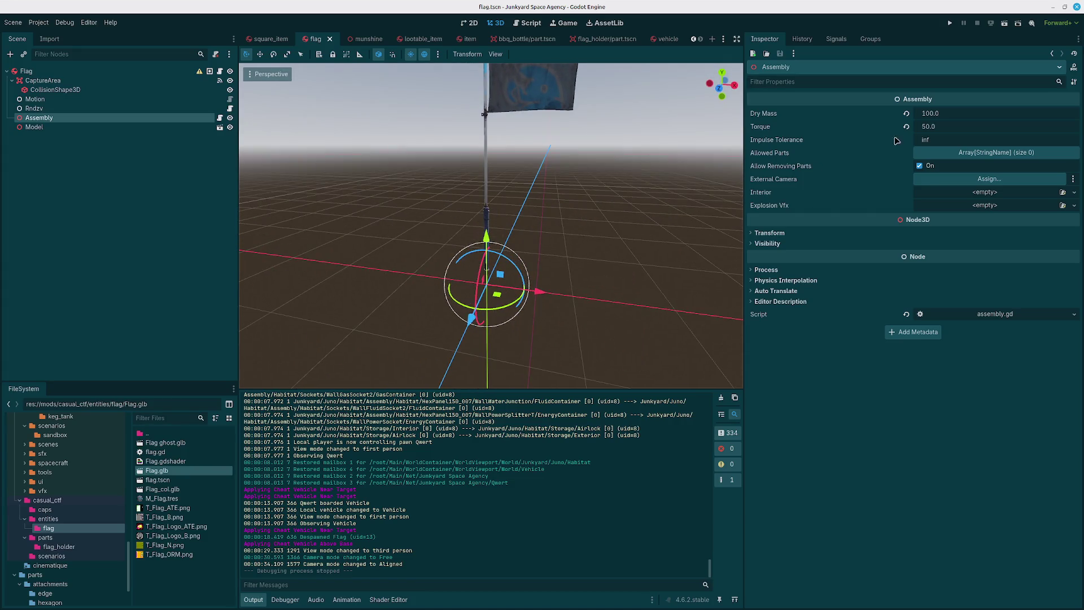
{"action": "mouse_move", "coordinate": [784, 144]}
{"action": "mouse_move", "coordinate": [670, 198]}
{"action": "left_mouse_down"}
{"action": "mouse_move", "coordinate": [702, 179]}
{"action": "mouse_move", "coordinate": [603, 193]}
{"action": "mouse_move", "coordinate": [608, 202]}
{"action": "left_mouse_up"}
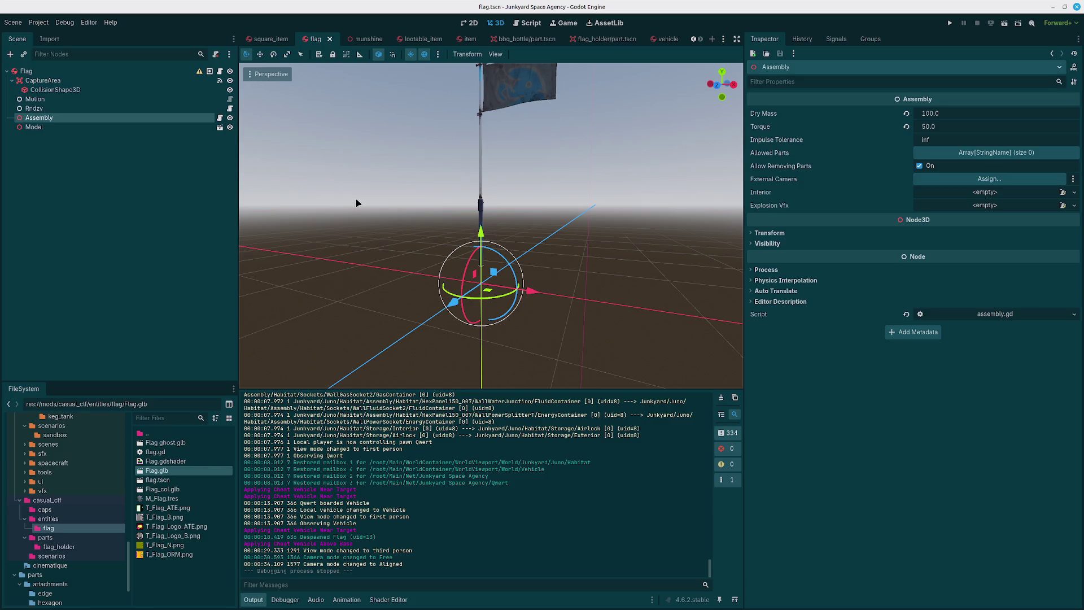
{"action": "key", "text": "alt+Tab"}
Move from the has_interior line to the end of assembly.gd and scroll back up
{"action": "key", "text": "j"}
{"action": "key", "text": "k"}
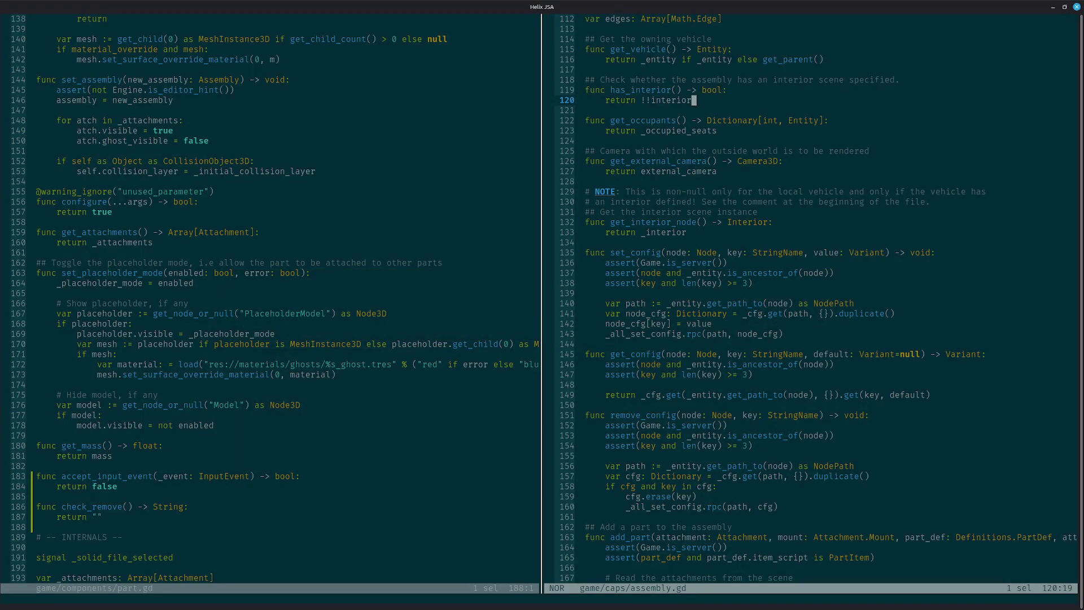
{"action": "key", "text": "g"}
{"action": "key", "text": "e"}
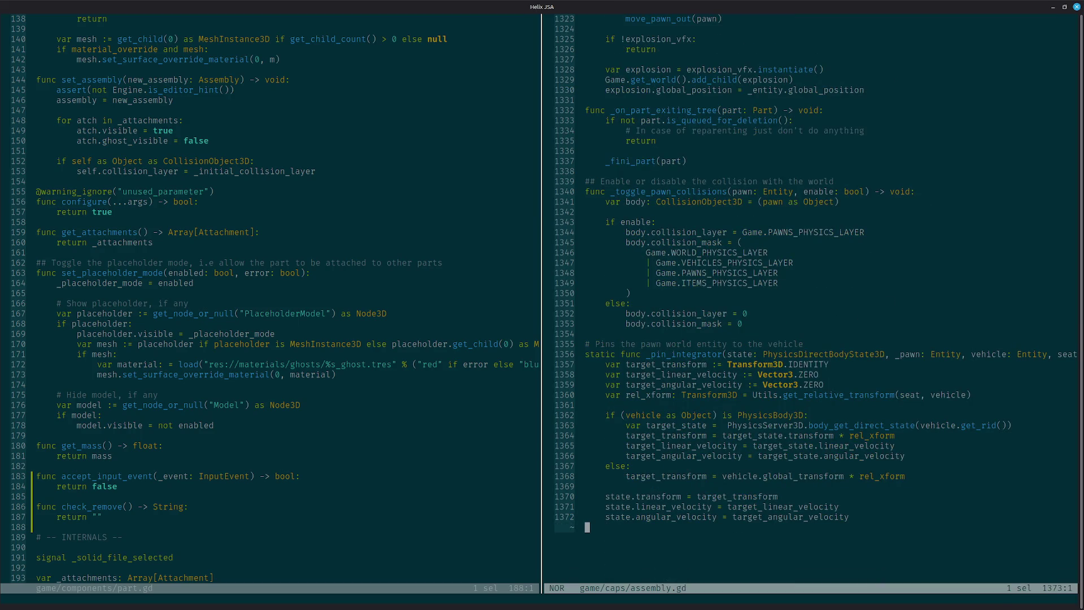
{"action": "scroll", "coordinate": [813, 299], "scroll_direction": "up", "scroll_amount": 20}
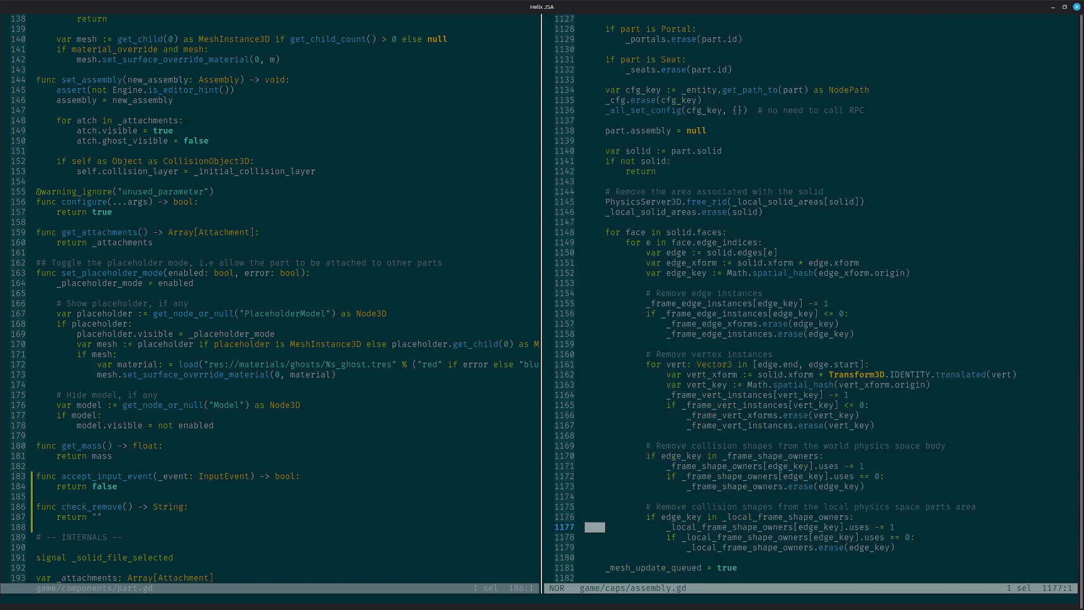
{"action": "scroll", "coordinate": [814, 299], "scroll_direction": "up", "scroll_amount": 9}
Jump to the check_remove_part function in assembly.gd and page through its code
{"action": "key", "text": "space"}
{"action": "type", "text": "s"}
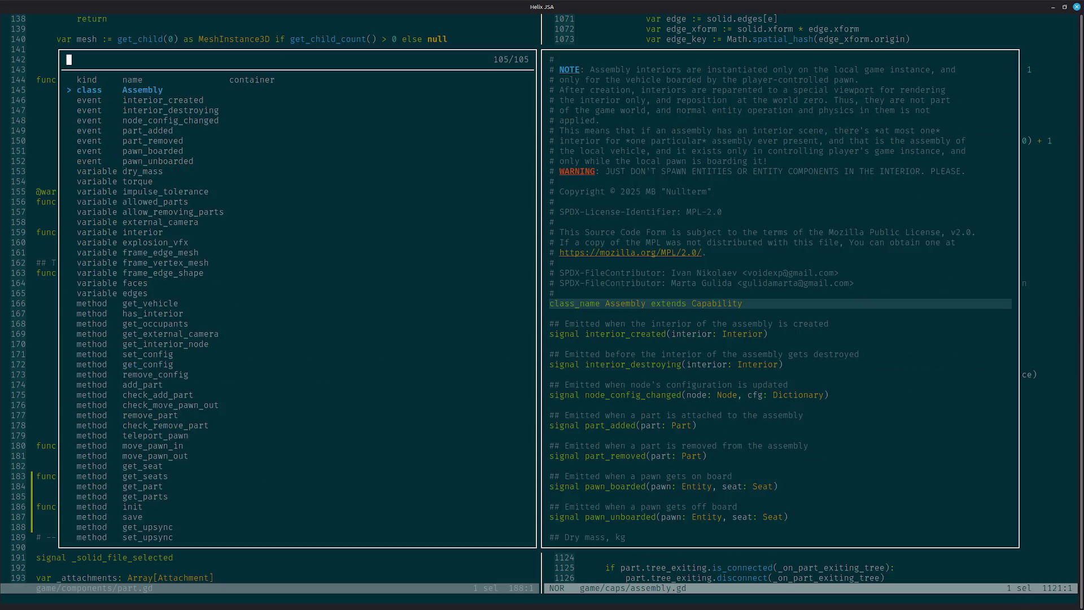
{"action": "type", "text": "check"}
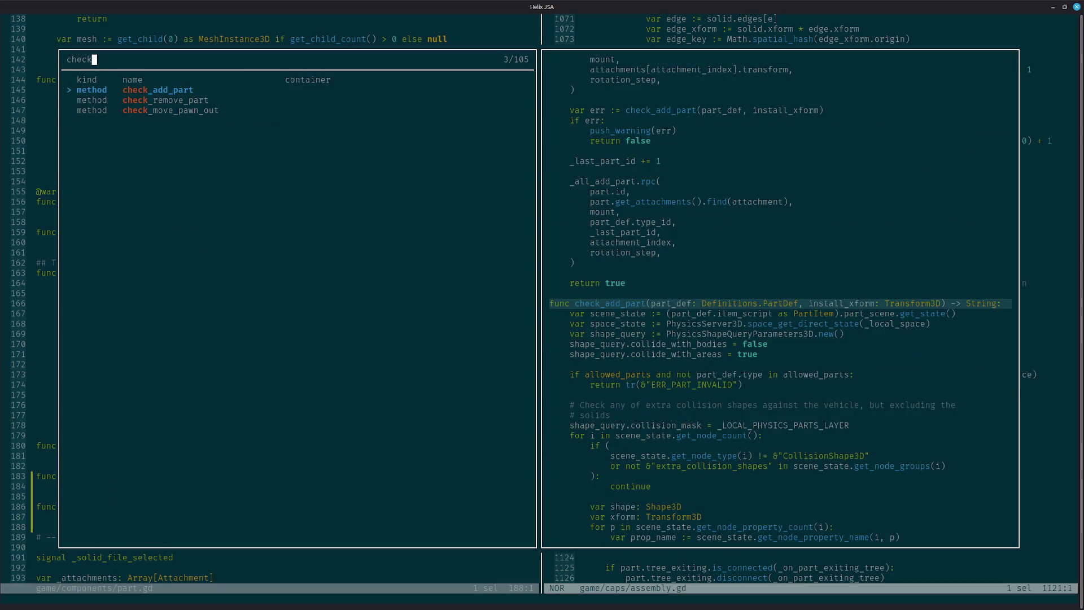
{"action": "key", "text": "Down"}
{"action": "key", "text": "Return"}
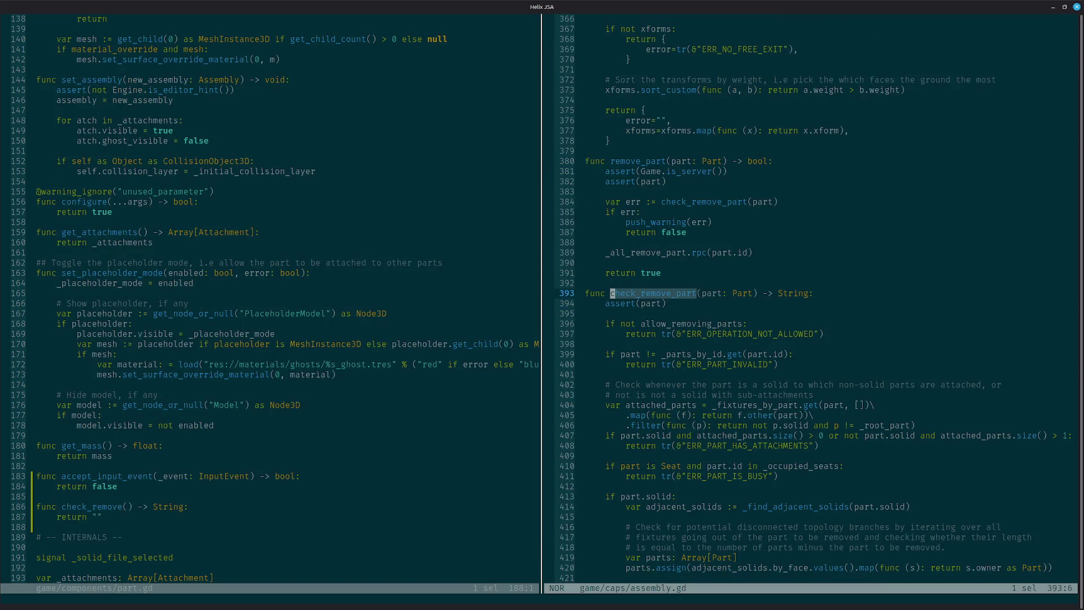
{"action": "key", "text": "ctrl+d"}
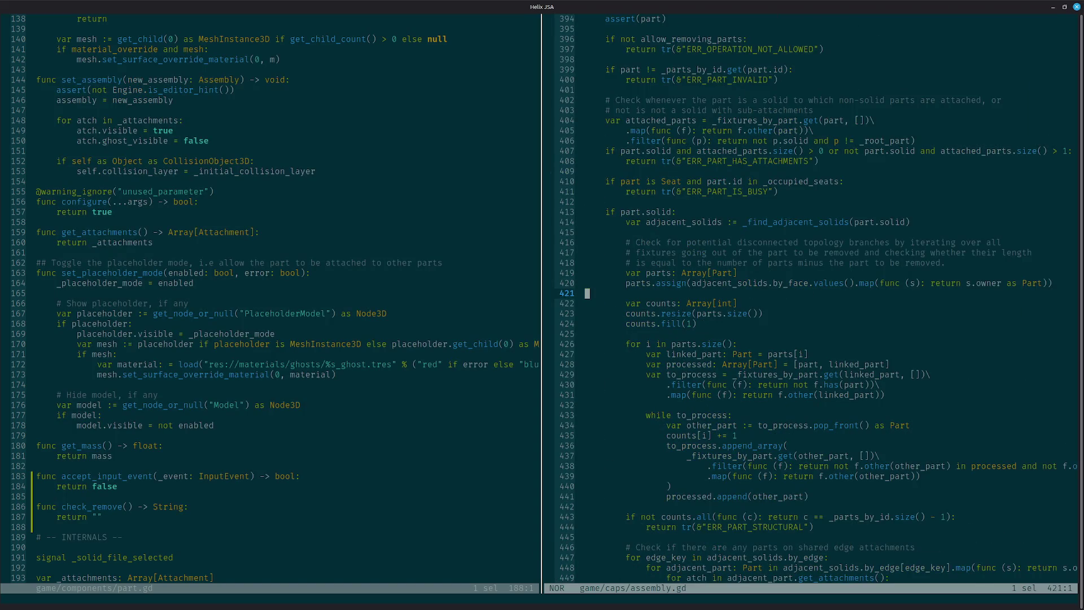
{"action": "key", "text": "ctrl+u"}
{"action": "key", "text": "ctrl+d"}
{"action": "key", "text": "ctrl+d"}
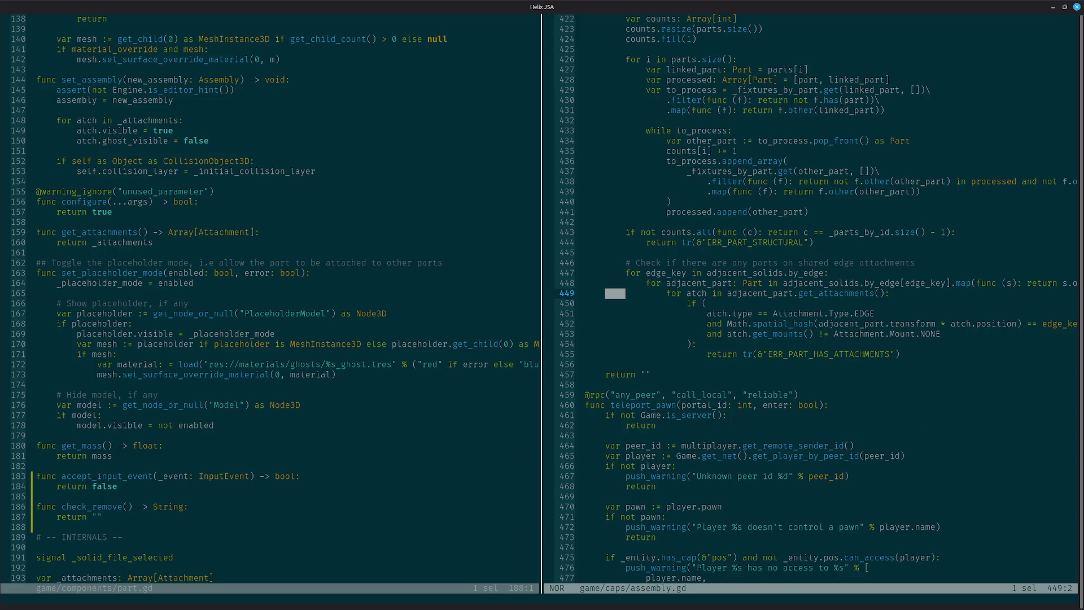
{"action": "key", "text": "ctrl+u"}
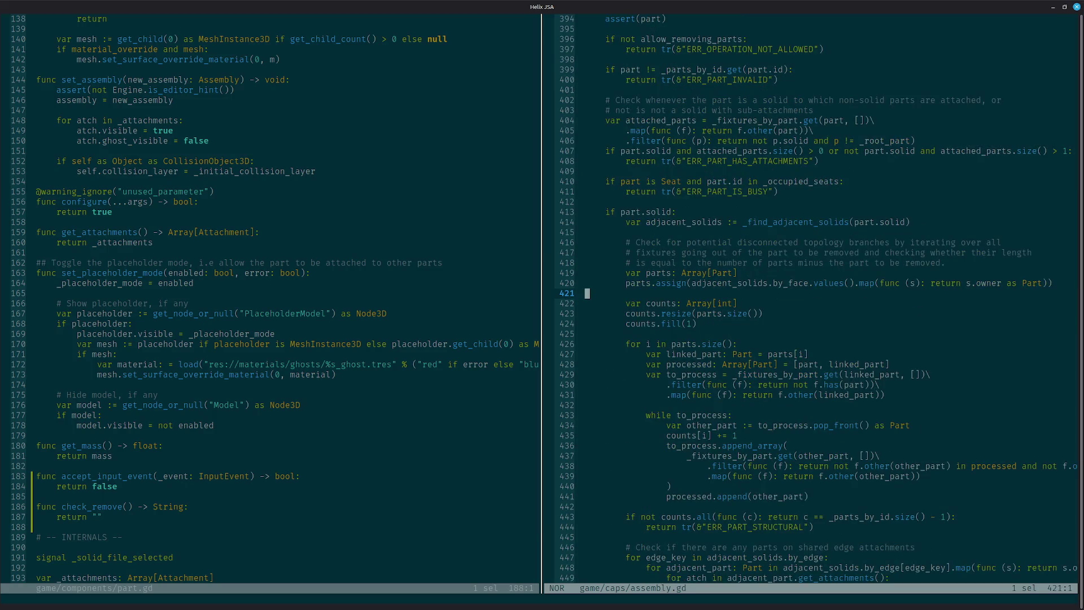
{"action": "key", "text": "ctrl+u"}
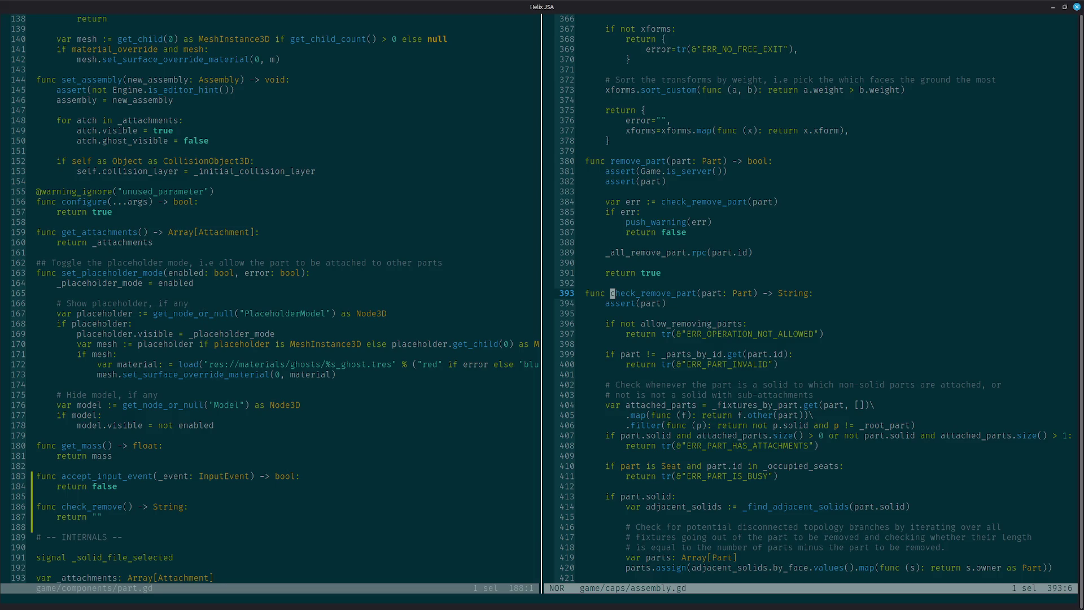
Select the check_remove stub lines in the left-hand part.gd split
{"action": "key", "text": "ctrl+w"}
{"action": "key", "text": "h"}
{"action": "key", "text": "alt+o"}
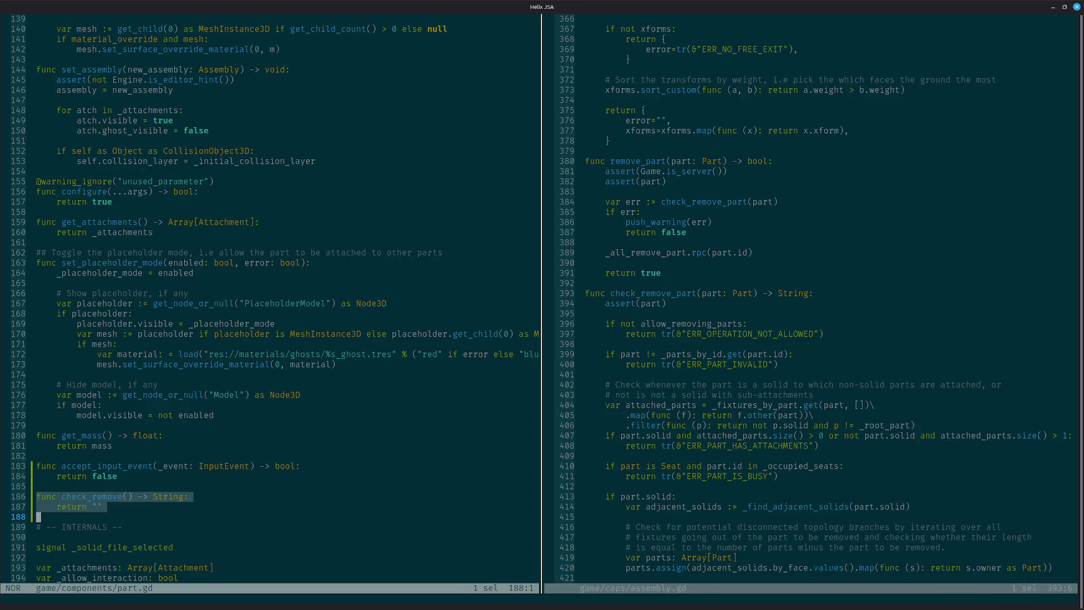
{"action": "key", "text": "space"}
{"action": "key", "text": "f"}
{"action": "key", "text": "Escape"}
{"action": "key", "text": "alt+Tab"}
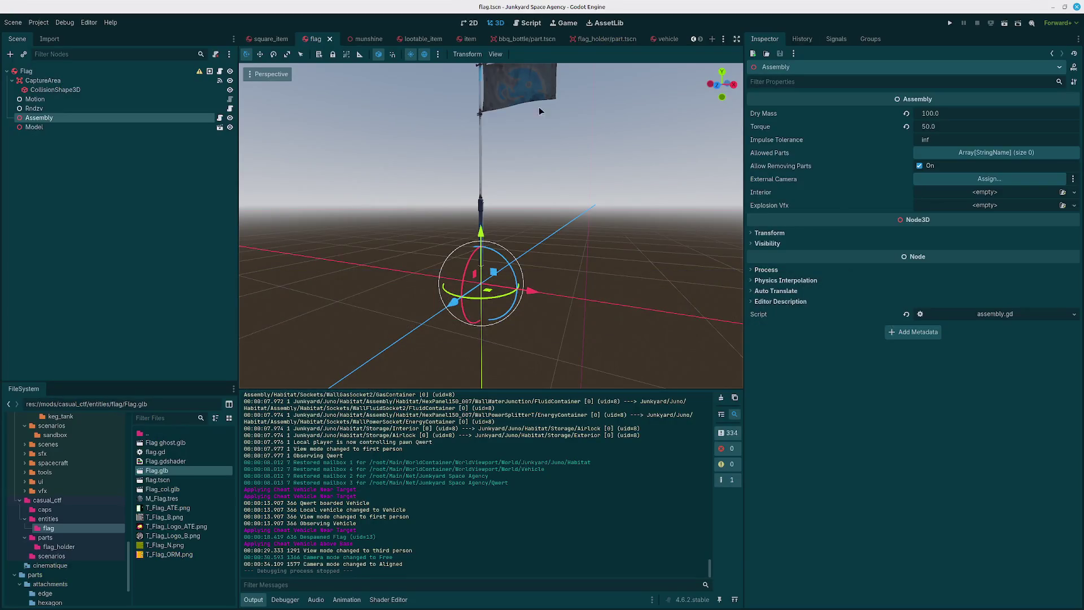
Attach a new part.gd script extending Part to FlagHolderPart in the flag_holder/part.tscn scene
{"action": "left_click", "coordinate": [599, 40]}
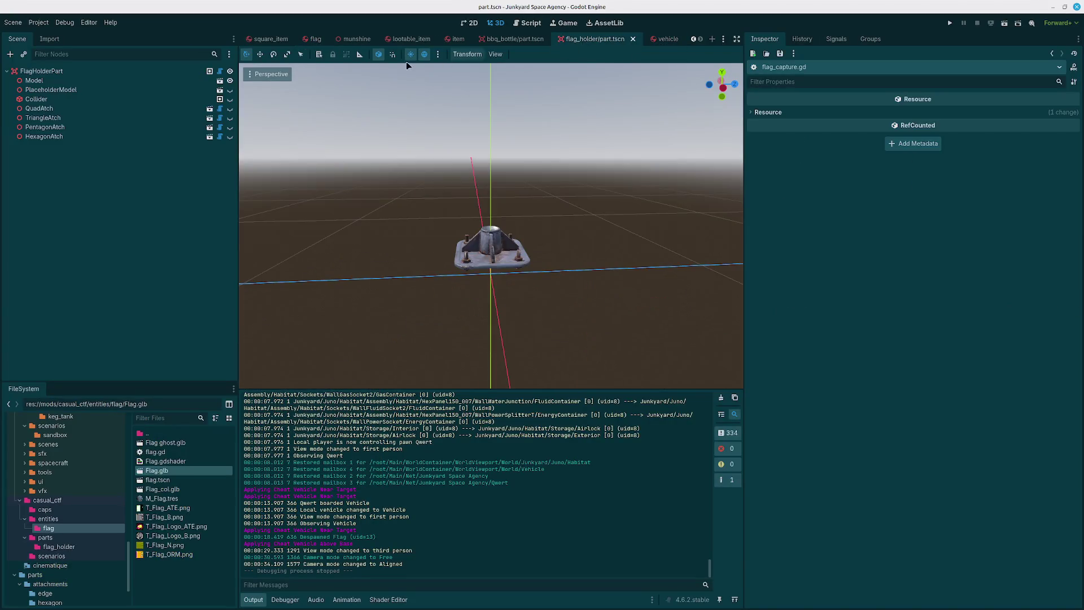
{"action": "right_click", "coordinate": [112, 70]}
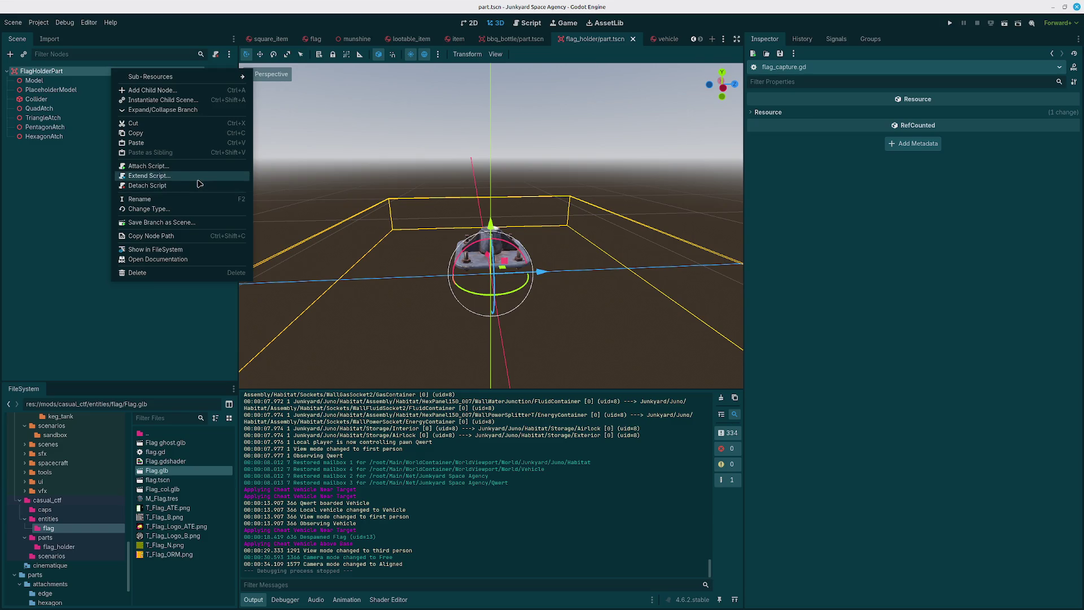
{"action": "left_click", "coordinate": [198, 178]}
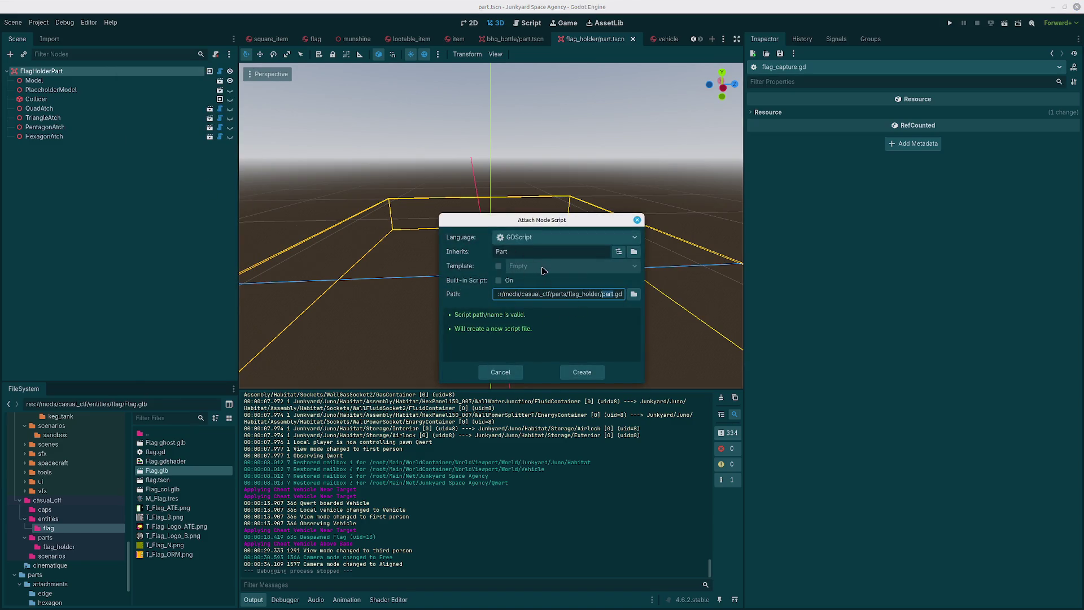
{"action": "left_click", "coordinate": [583, 372]}
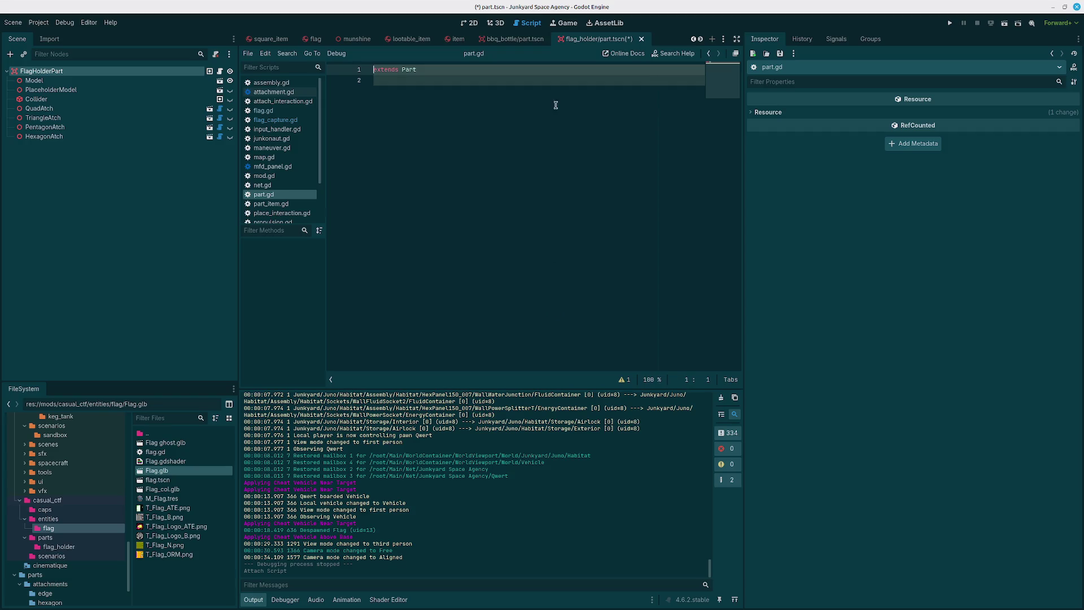
In Helix's right-hand pane, search the file finder for the flag holder script with 'flap'
{"action": "key", "text": "alt+Tab"}
{"action": "key", "text": "space"}
{"action": "key", "text": "Escape"}
{"action": "key", "text": "ctrl+w"}
{"action": "key", "text": "l"}
{"action": "key", "text": "space"}
{"action": "type", "text": "f"}
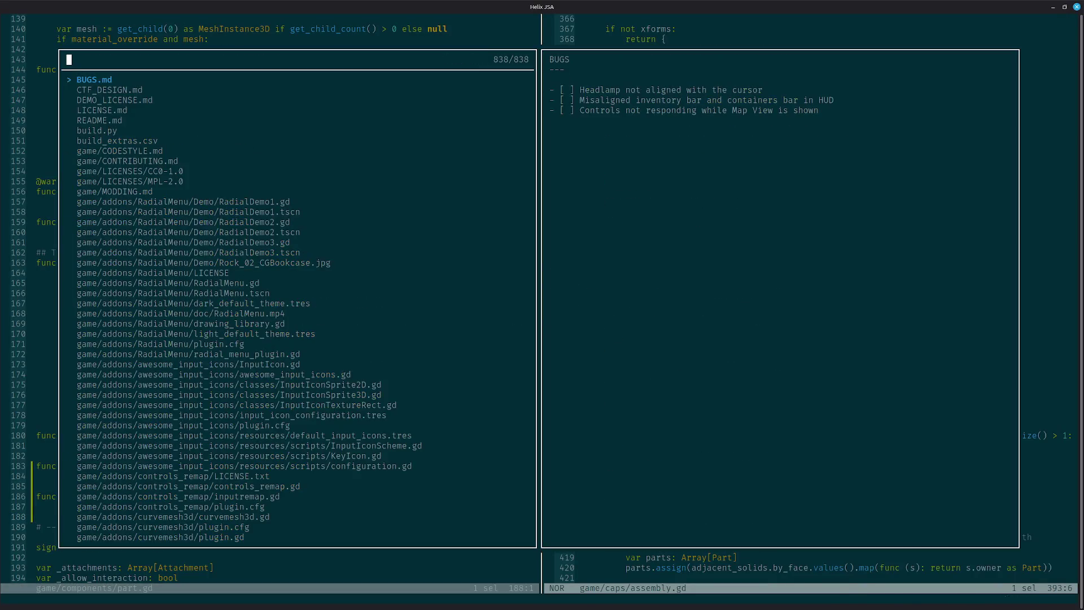
{"action": "type", "text": "flap"}
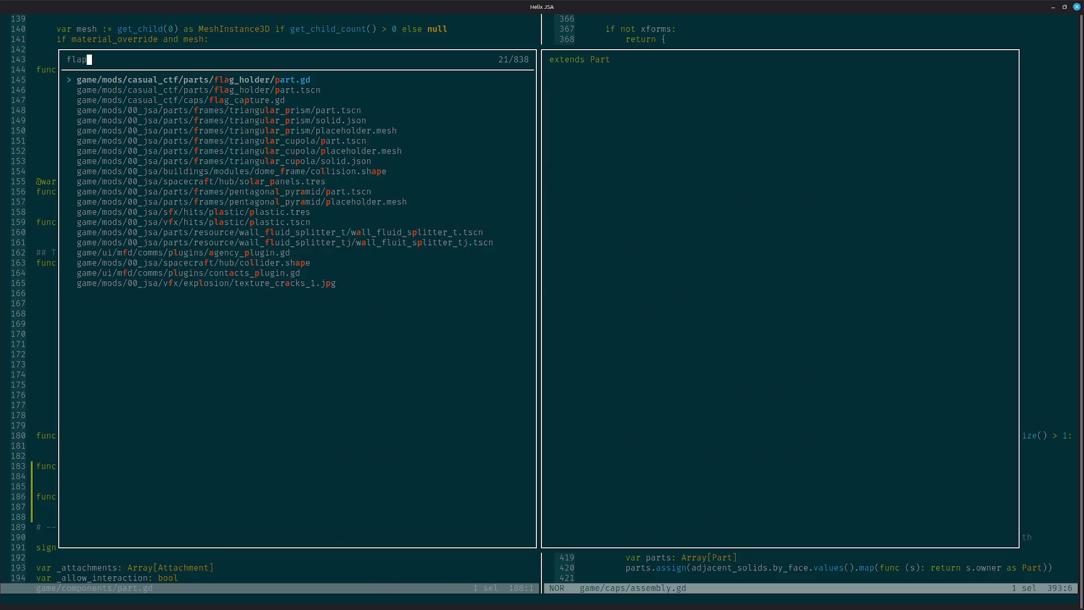
Open flag_holder/part.gd and add a header comment: flag holder, a part used to carry the flag on vehicles
{"action": "key", "text": "Return"}
{"action": "type", "text": "O#"}
{"action": "key", "text": "Return"}
{"action": "type", "text": "#"}
{"action": "key", "text": "BackSpace"}
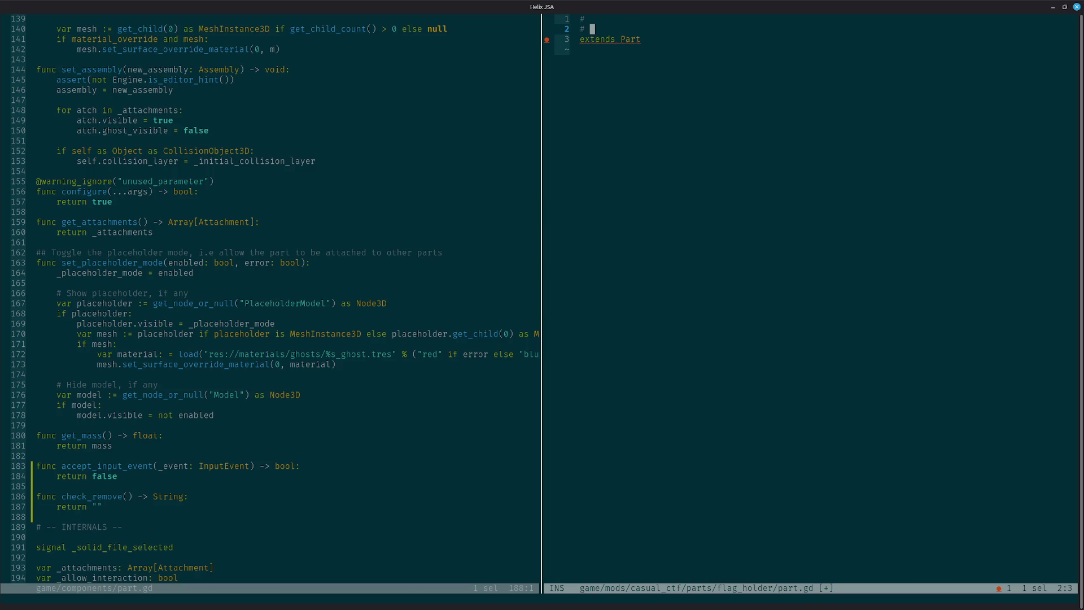
{"action": "type", "text": "Fla"}
{"action": "type", "text": "g holder;"}
{"action": "key", "text": "BackSpace"}
{"action": "key", "text": "BackSpace"}
{"action": "type", "text": ", used to carry t"}
{"action": "type", "text": "he flag b"}
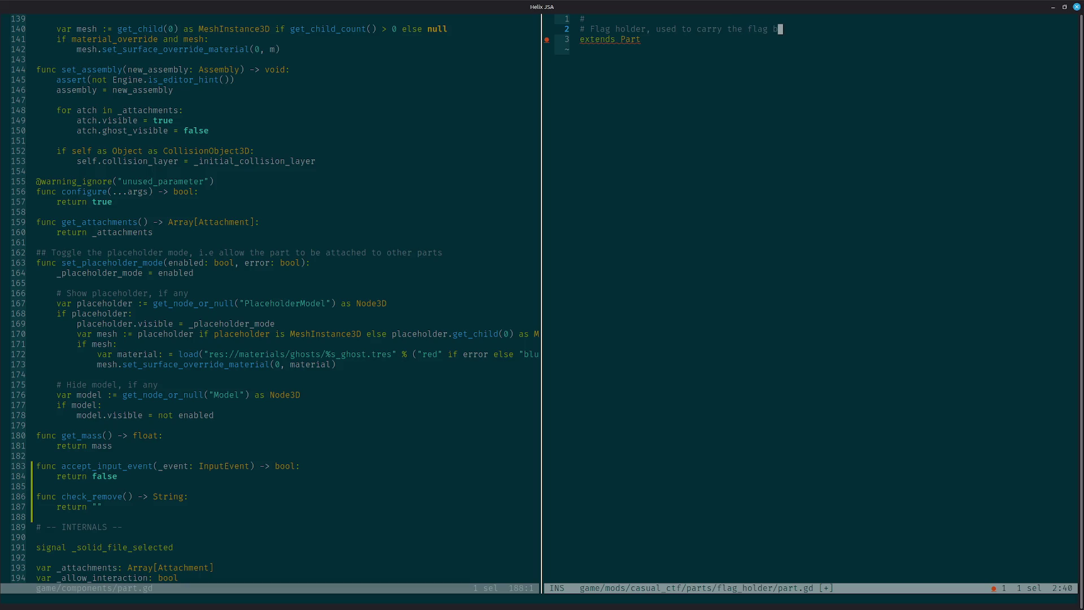
{"action": "key", "text": "BackSpace"}
{"action": "key", "text": "BackSpace"}
{"action": "type", "text": "on vehicles."}
{"action": "key", "text": "Return"}
{"action": "key", "text": "Escape"}
{"action": "key", "text": "k"}
{"action": "key", "text": "w"}
{"action": "key", "text": "w"}
{"action": "type", "text": "a part"}
{"action": "key", "text": "Escape"}
{"action": "key", "text": "j"}
{"action": "key", "text": "j"}
{"action": "key", "text": "j"}
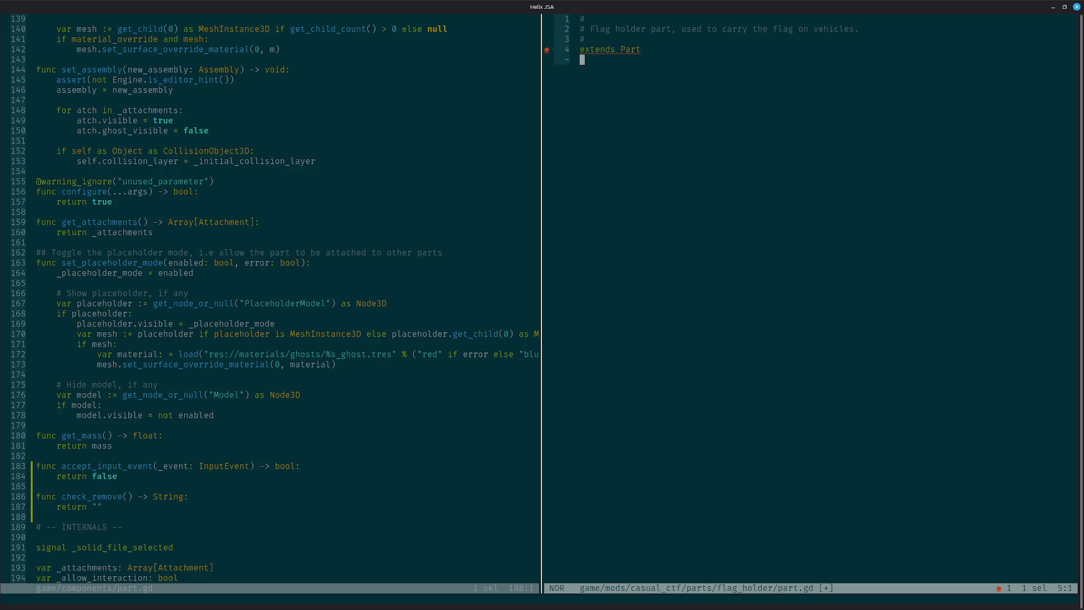
{"action": "key", "text": "i"}
{"action": "key", "text": "Up"}
{"action": "type", "text": "@tool"}
{"action": "key", "text": "Return"}
{"action": "key", "text": "Down"}
{"action": "key", "text": "Return"}
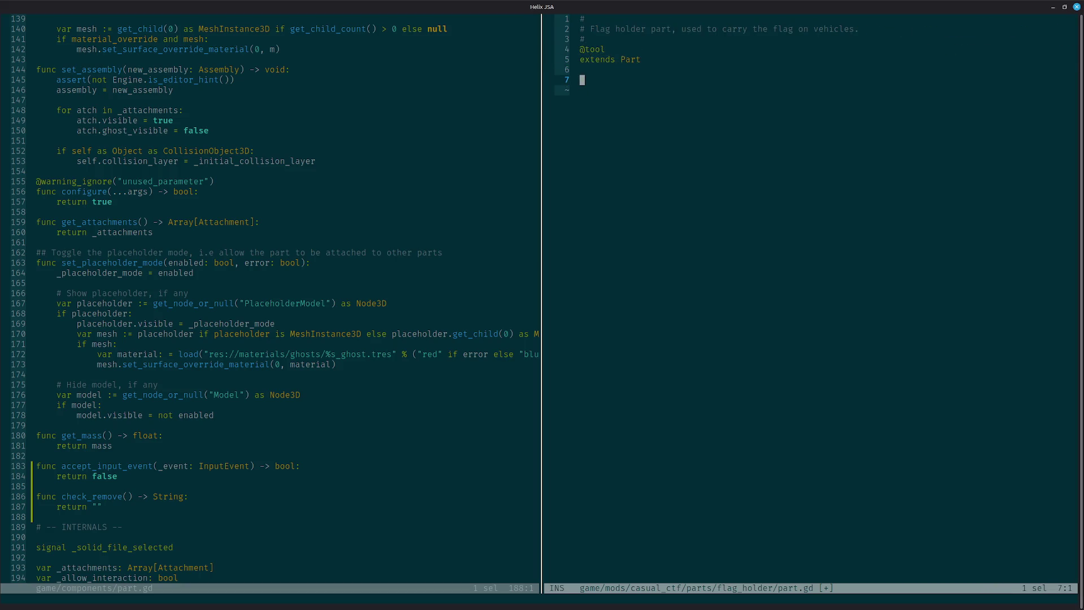
{"action": "type", "text": "func "}
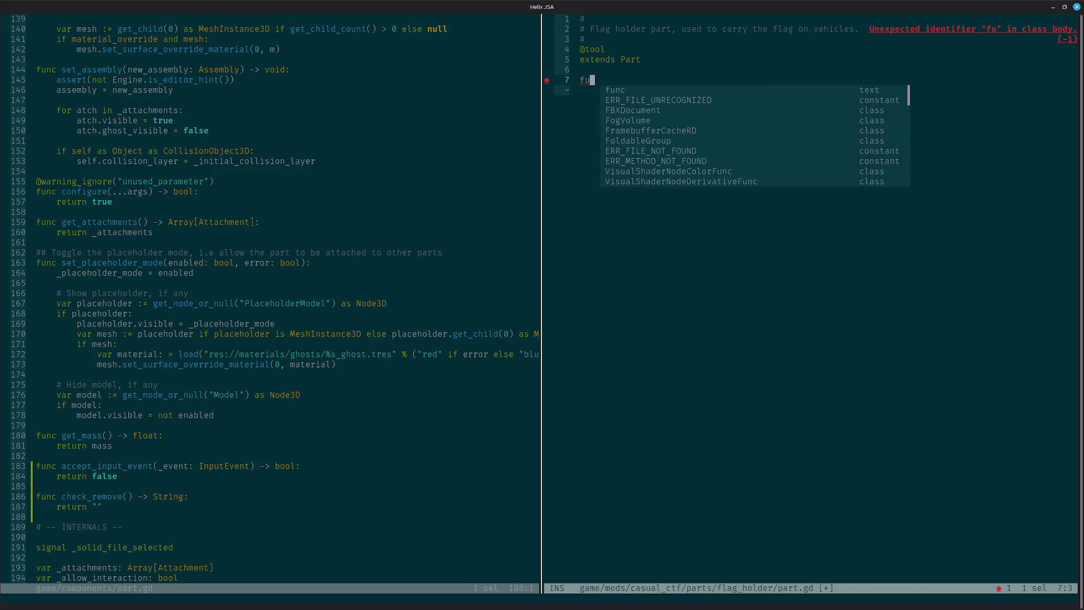
{"action": "type", "text": "check"}
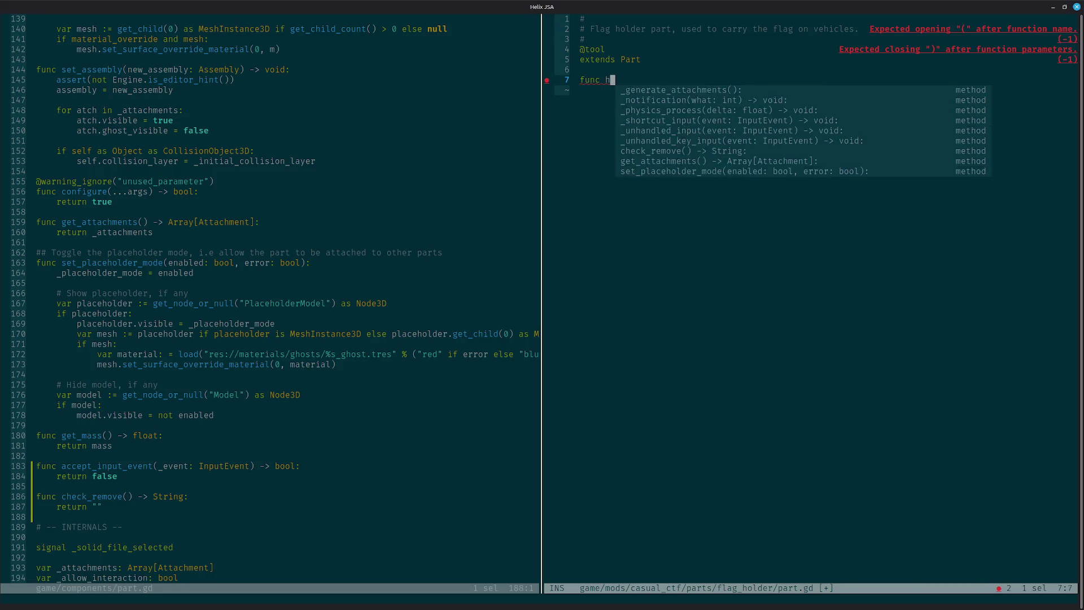
{"action": "key", "text": "Tab"}
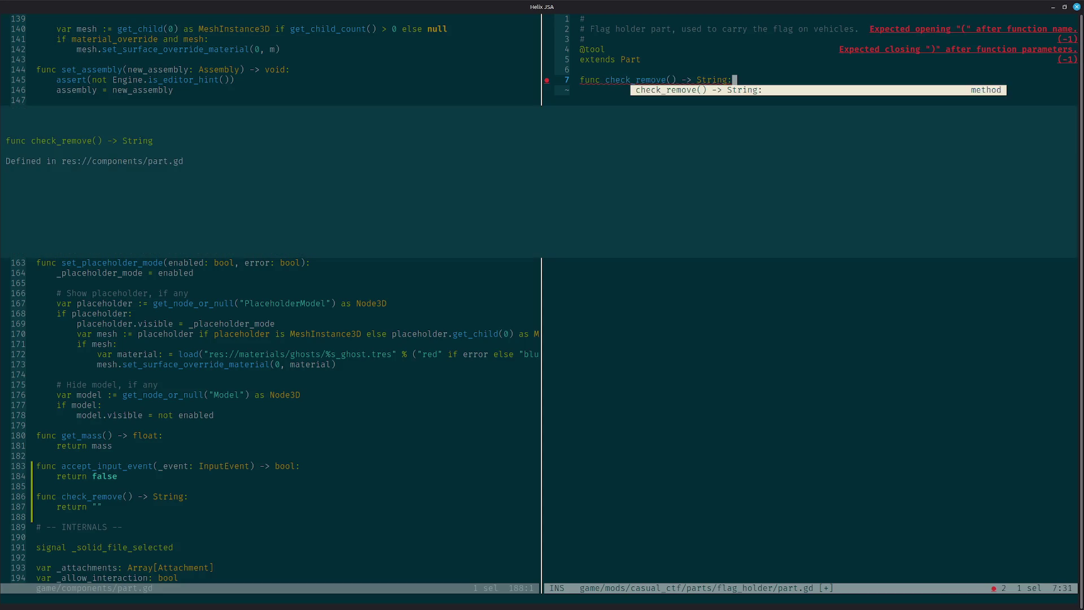
{"action": "key", "text": "Return"}
{"action": "key", "text": "Escape"}
{"action": "type", "text": "cpass"}
{"action": "key", "text": "Escape"}
Declare var holds_flag: bool above the function and clear the pass placeholder
{"action": "key", "text": "k"}
{"action": "key", "text": "k"}
{"action": "key", "text": "o"}
{"action": "key", "text": "Return"}
{"action": "key", "text": "Up"}
{"action": "type", "text": "var"}
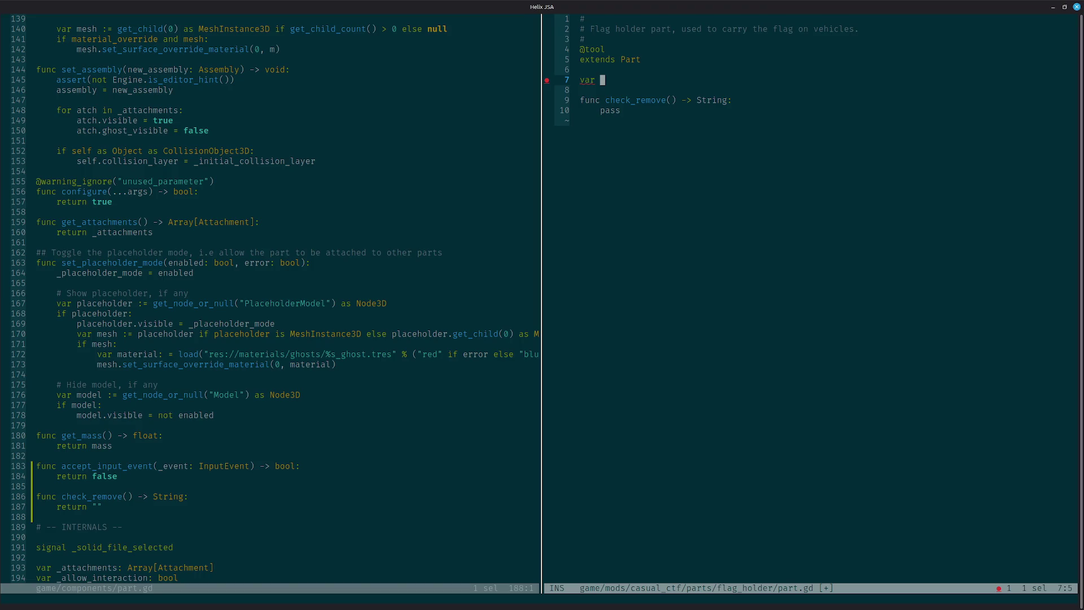
{"action": "type", "text": "holds_flag: bo"}
{"action": "type", "text": "ol"}
{"action": "key", "text": "Escape"}
{"action": "key", "text": "j"}
{"action": "key", "text": "j"}
{"action": "key", "text": "j"}
{"action": "key", "text": "b"}
{"action": "key", "text": "c"}
{"action": "key", "text": "Escape"}
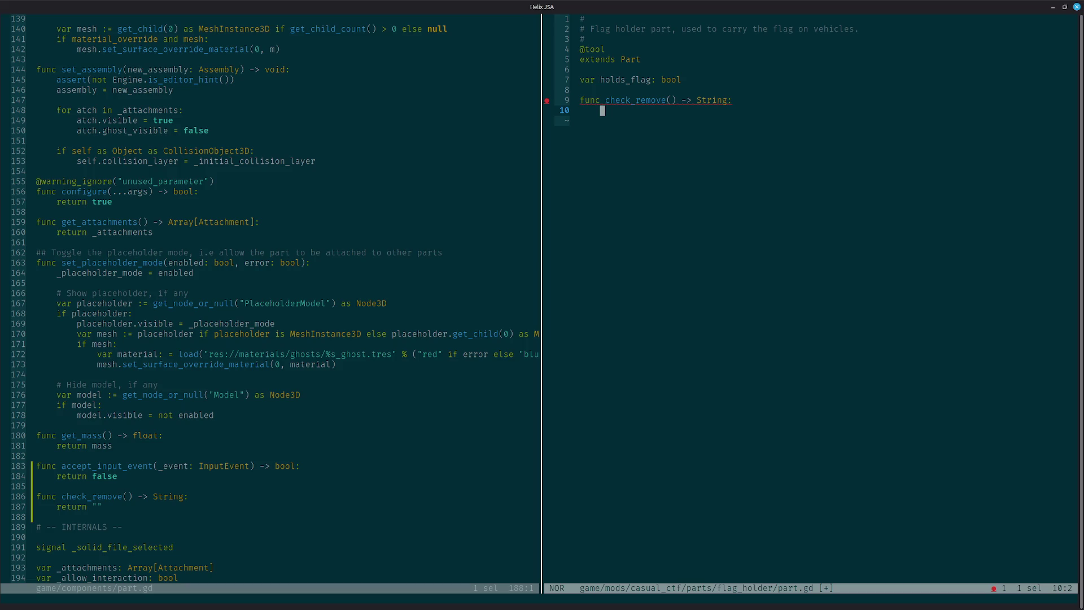
Make check_remove return "Can't remove the holder with the flag in it!" when holds_flag is true
{"action": "key", "text": "i"}
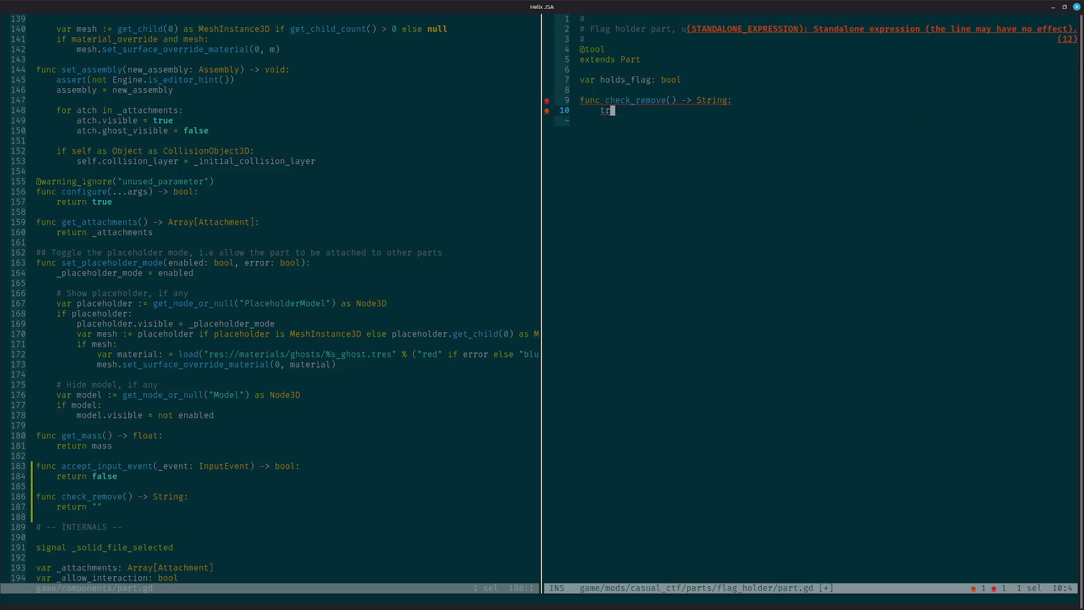
{"action": "type", "text": "if ho"}
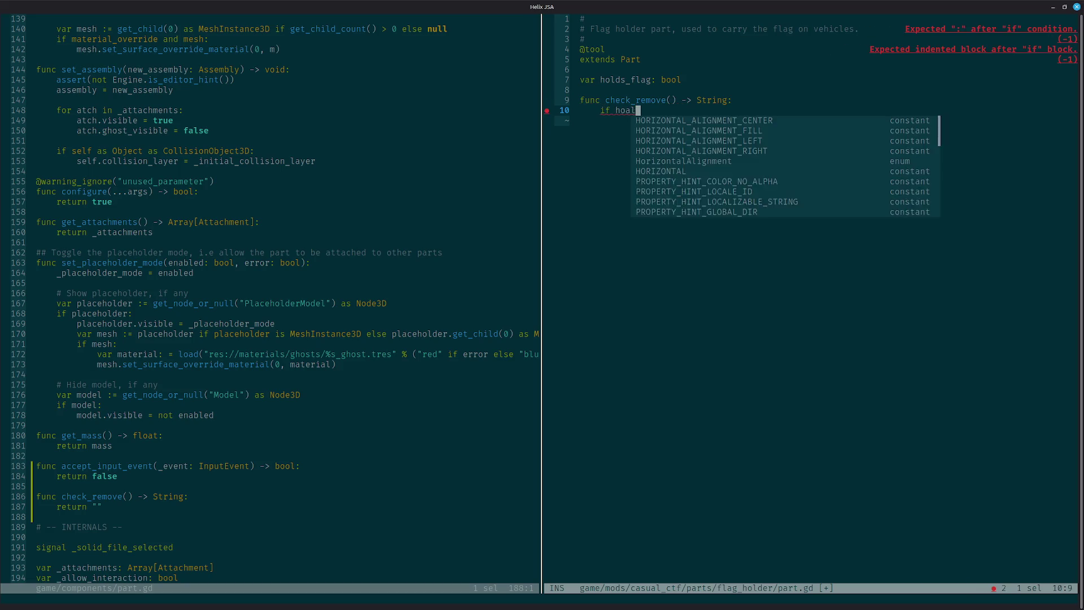
{"action": "type", "text": "lds_flag:"}
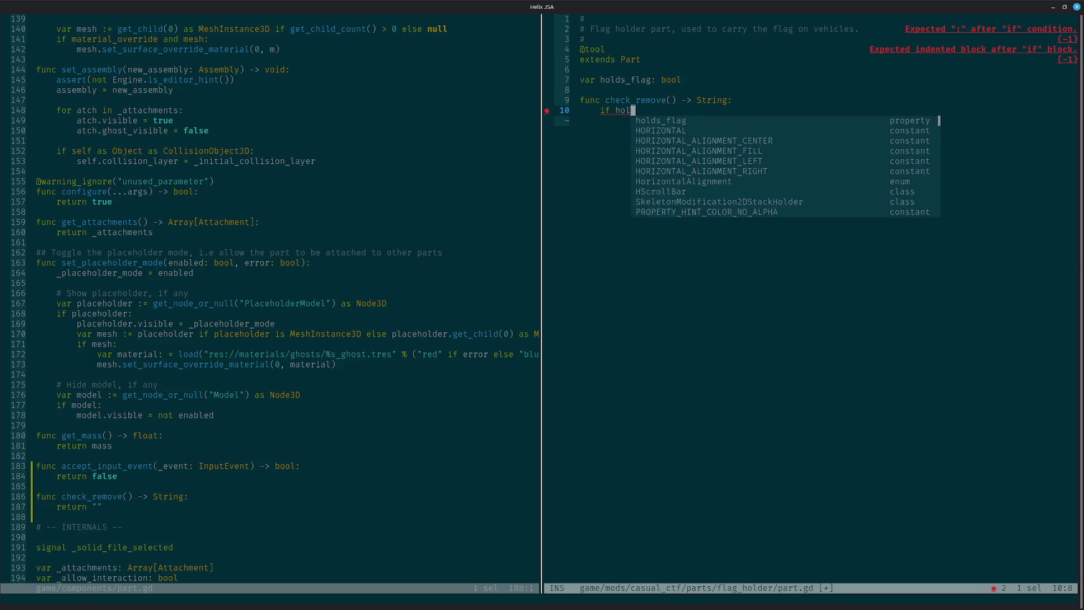
{"action": "key", "text": "Return"}
{"action": "type", "text": "return "}
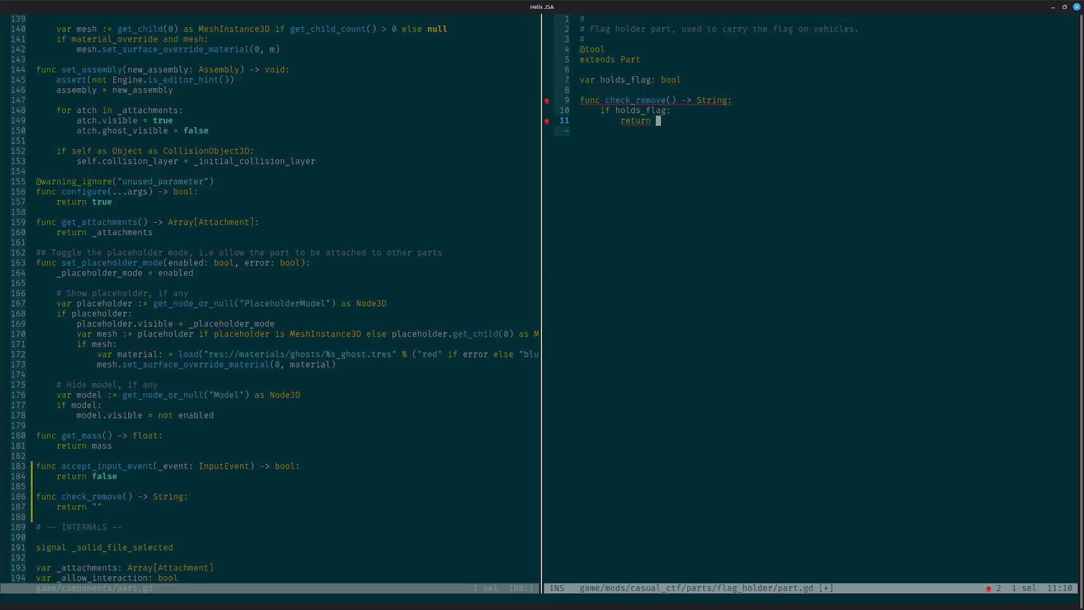
{"action": "type", "text": "tr(&\""}
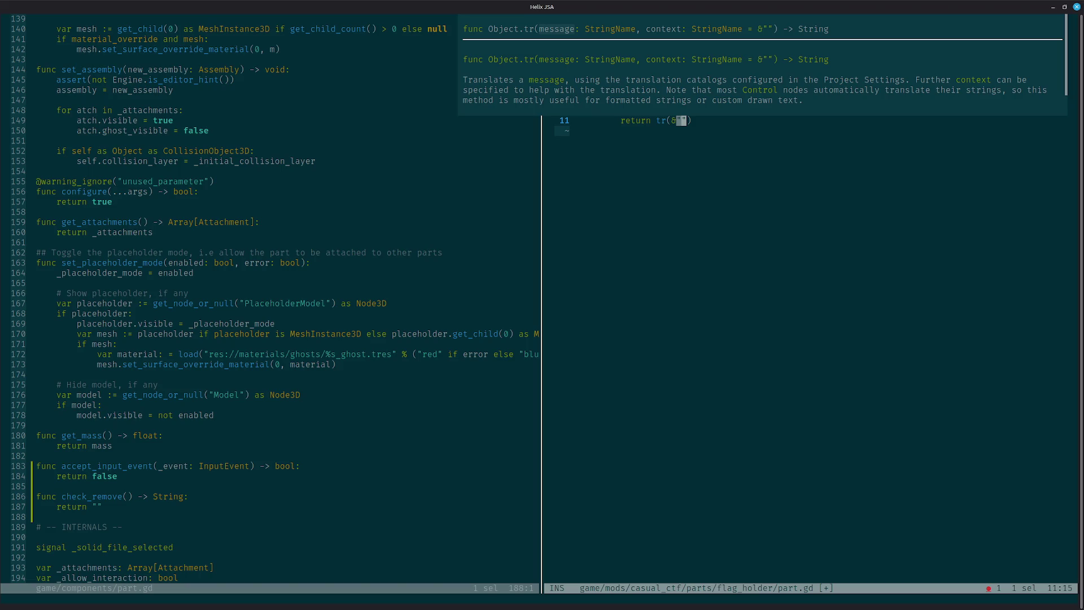
{"action": "key", "text": "Escape"}
{"action": "key", "text": "b"}
{"action": "key", "text": "b"}
{"action": "type", "text": "i"}
{"action": "type", "text": "\""}
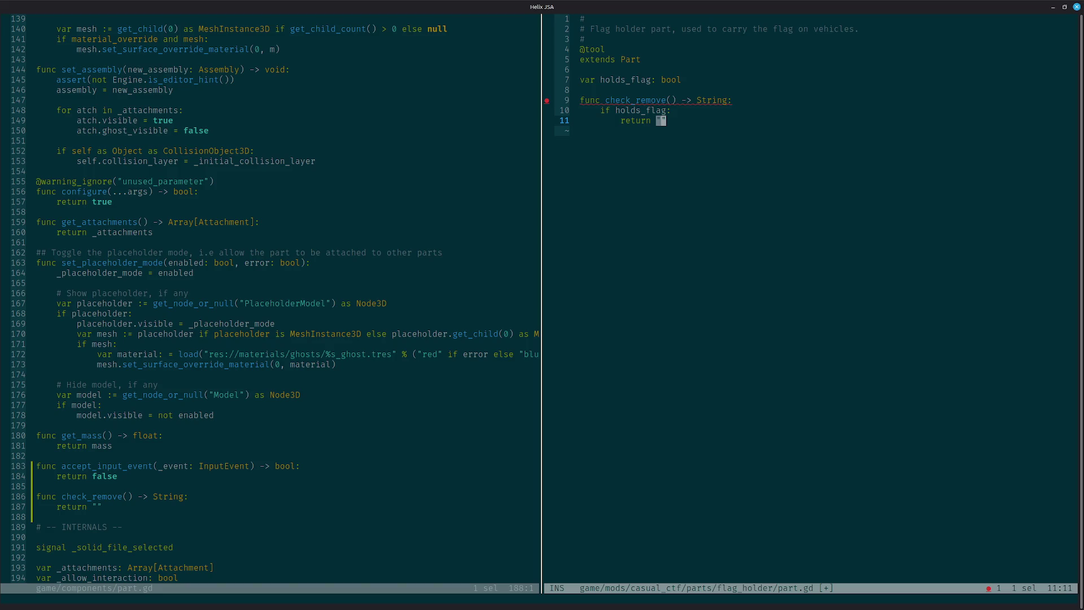
{"action": "type", "text": "Can't remove "}
{"action": "type", "text": "the holder with "}
{"action": "type", "text": "the flag in it"}
{"action": "type", "text": "!"}
{"action": "key", "text": "Escape"}
Add the fallback return "" to the flag holder script and save it
{"action": "type", "text": "oreturn \"\""}
{"action": "key", "text": "Escape"}
{"action": "type", "text": ":w"}
{"action": "key", "text": "Return"}
Open assembly.gd and start a new line after assert(part) in check_remove_part
{"action": "key", "text": "space"}
{"action": "type", "text": "fasse"}
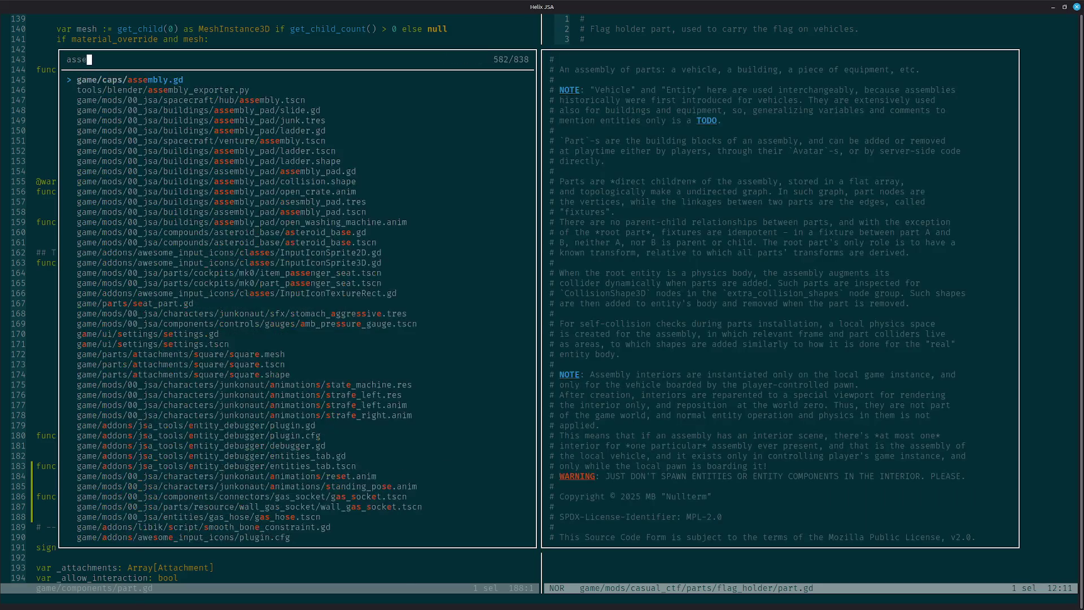
{"action": "key", "text": "Return"}
{"action": "key", "text": "j"}
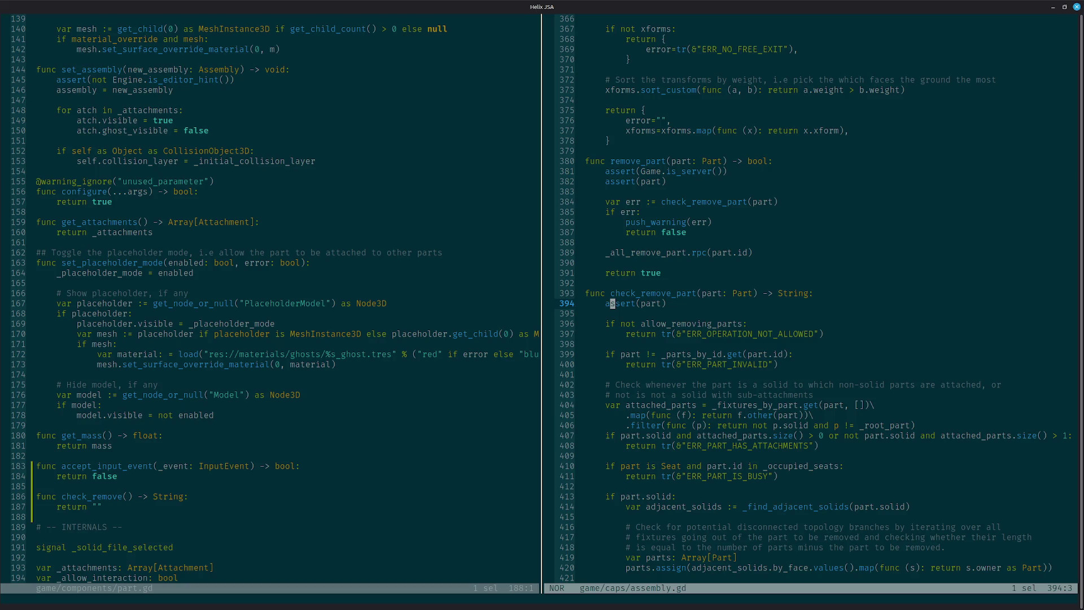
{"action": "key", "text": "o"}
{"action": "key", "text": "Return"}
{"action": "type", "text": "if not part."}
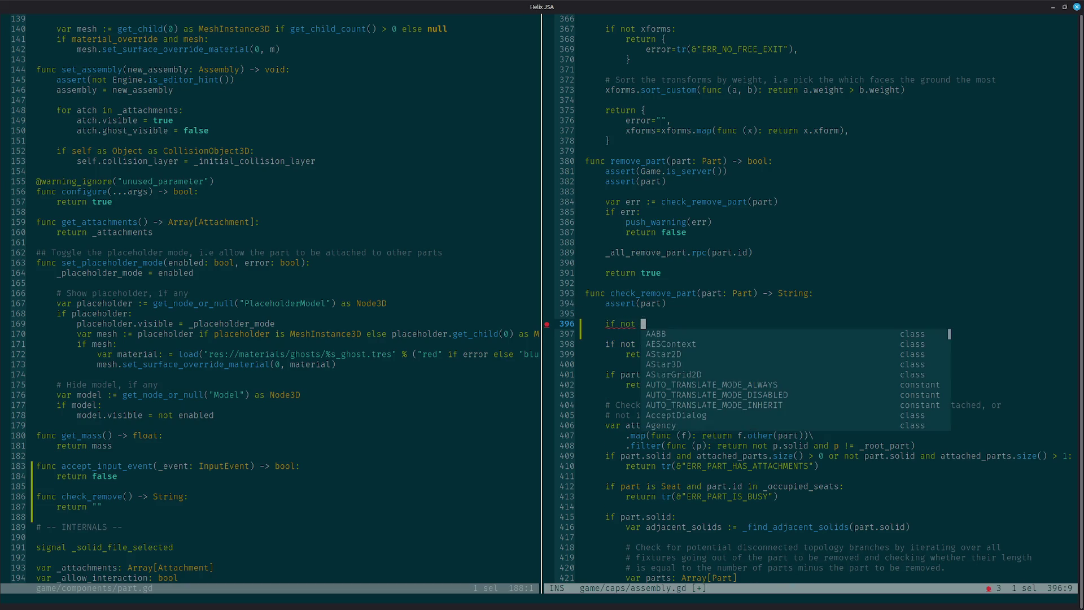
{"action": "type", "text": "check"}
{"action": "key", "text": "Escape"}
{"action": "key", "text": "g"}
{"action": "key", "text": "s"}
{"action": "key", "text": "w"}
Turn that line into var error := part.check_remove()
{"action": "type", "text": "ecerror"}
{"action": "key", "text": "Home"}
{"action": "type", "text": "var"}
{"action": "key", "text": "Right"}
{"action": "key", "text": "Right"}
{"action": "key", "text": "Right"}
{"action": "type", "text": ":="}
{"action": "key", "text": "Delete"}
{"action": "key", "text": "Escape"}
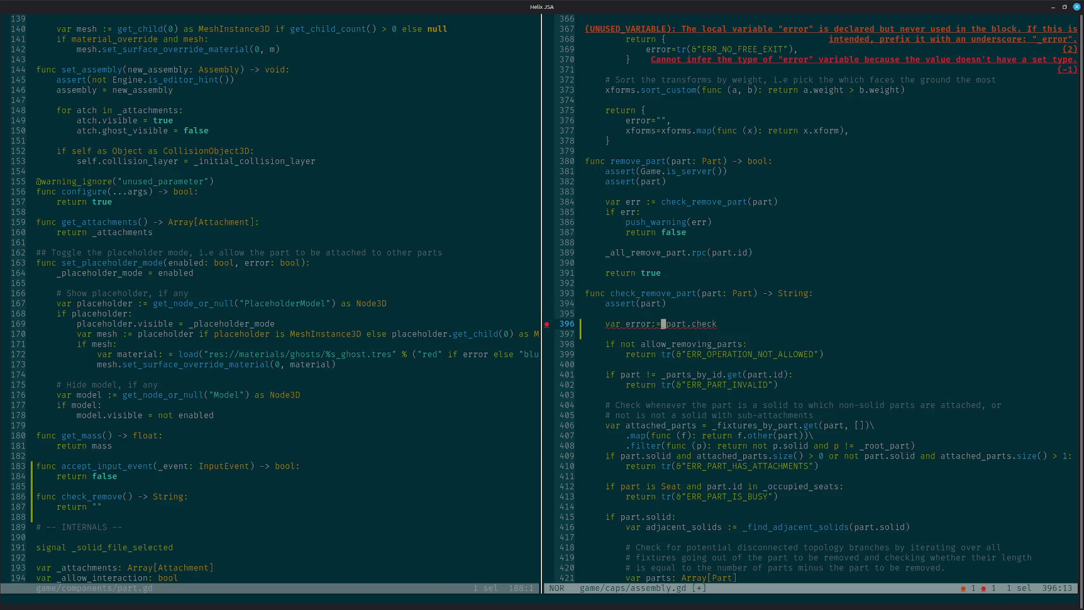
{"action": "key", "text": "End"}
{"action": "type", "text": "_c"}
{"action": "key", "text": "Tab"}
Add 'if error: return error' below it and save assembly.gd
{"action": "key", "text": "Return"}
{"action": "key", "text": "Return"}
{"action": "type", "text": "re"}
{"action": "key", "text": "BackSpace"}
{"action": "key", "text": "BackSpace"}
{"action": "type", "text": "if err"}
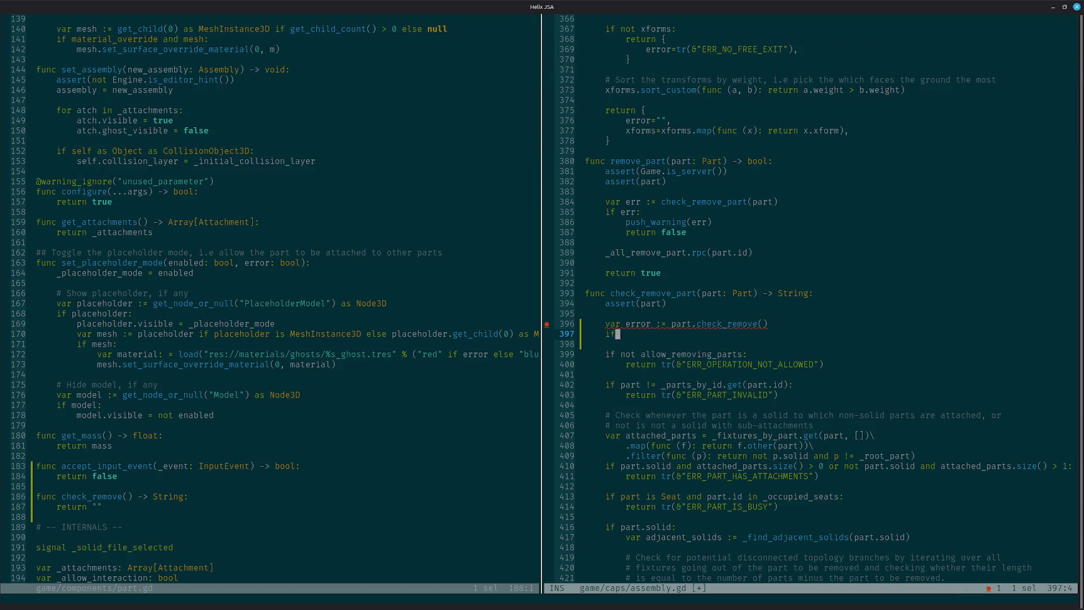
{"action": "type", "text": "or:"}
{"action": "key", "text": "Return"}
{"action": "type", "text": "return erro"}
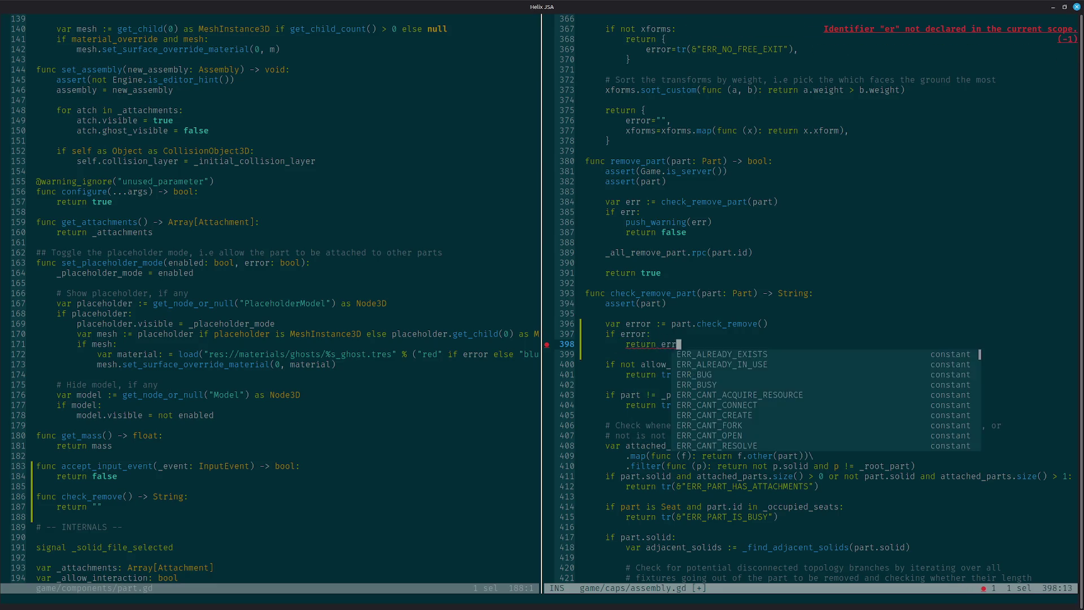
{"action": "type", "text": "r"}
{"action": "key", "text": "Escape"}
{"action": "type", "text": "j:w"}
{"action": "key", "text": "Return"}
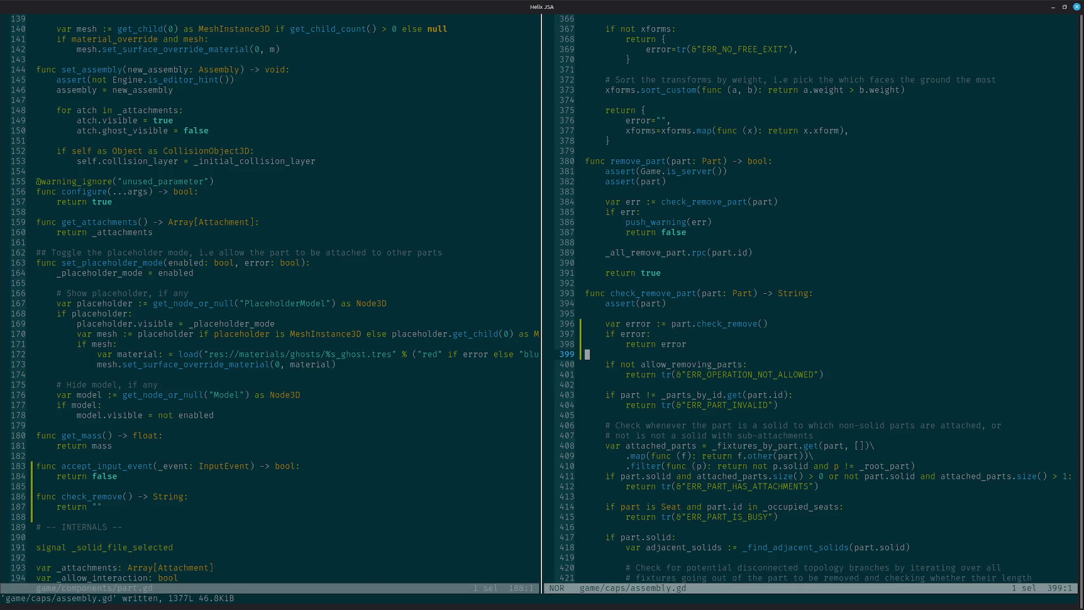
{"action": "key", "text": "alt+Tab"}
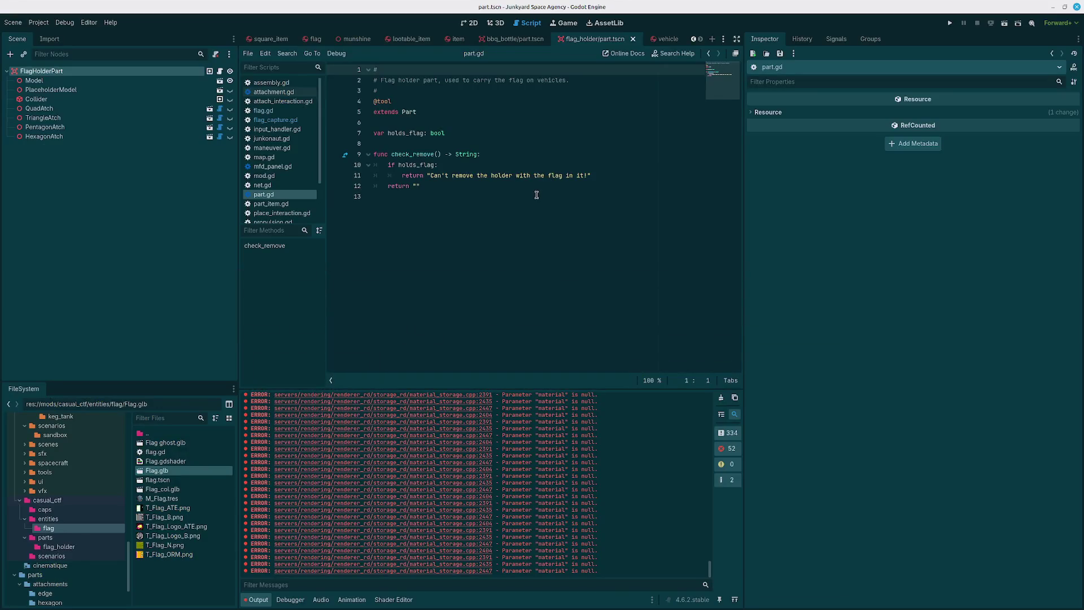
Launch the Junkyard Space Agency project from the Godot editor with F5
{"action": "key", "text": "F5"}
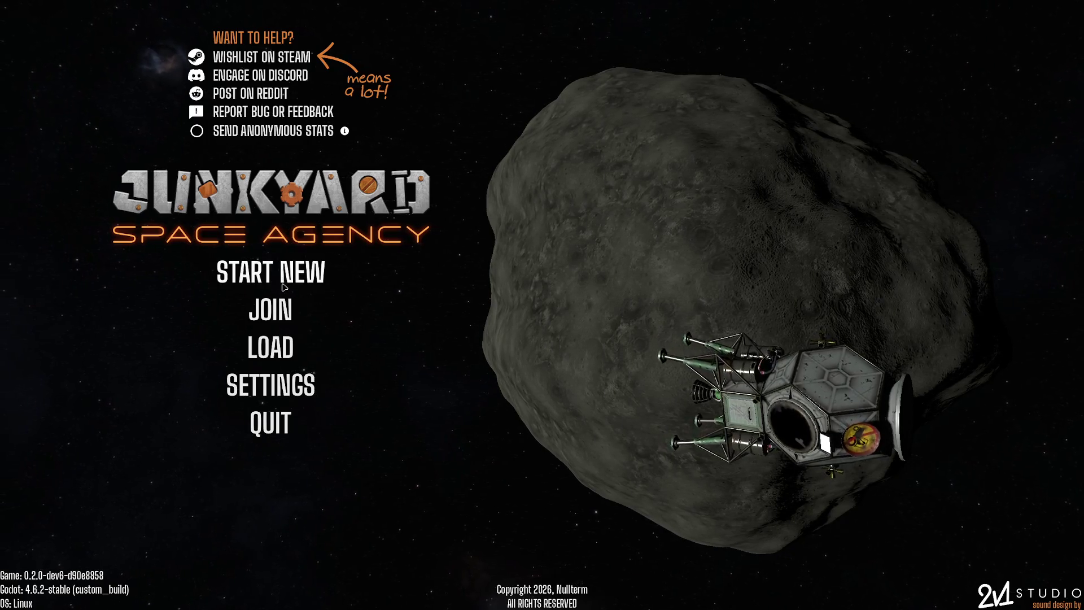
Load ctf.save and remove the existing flag holder with the wrench
{"action": "left_click", "coordinate": [271, 347]}
{"action": "left_click", "coordinate": [368, 272]}
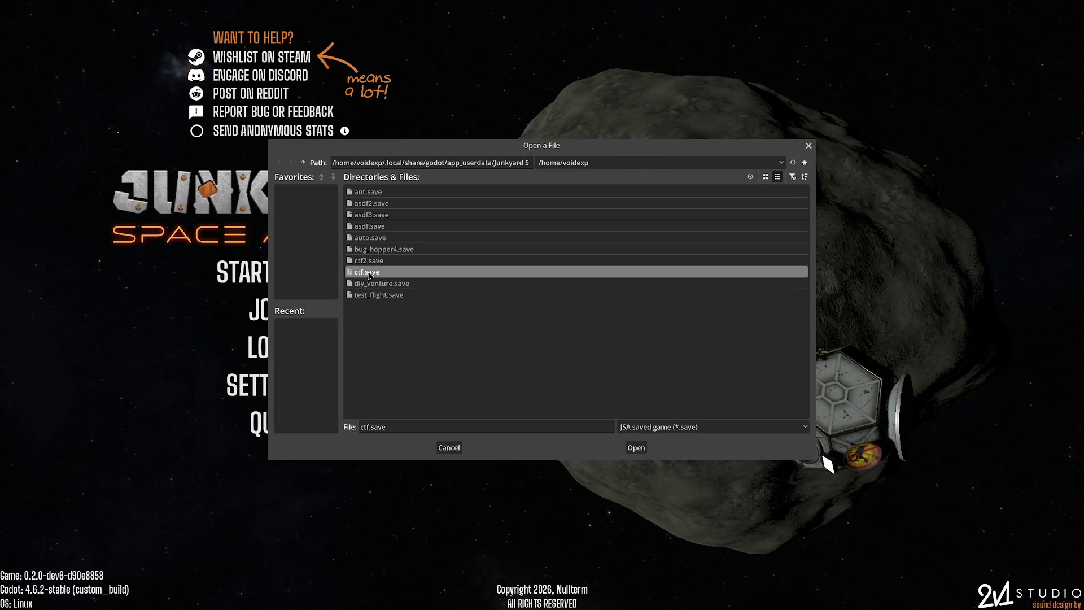
{"action": "key", "text": "Return"}
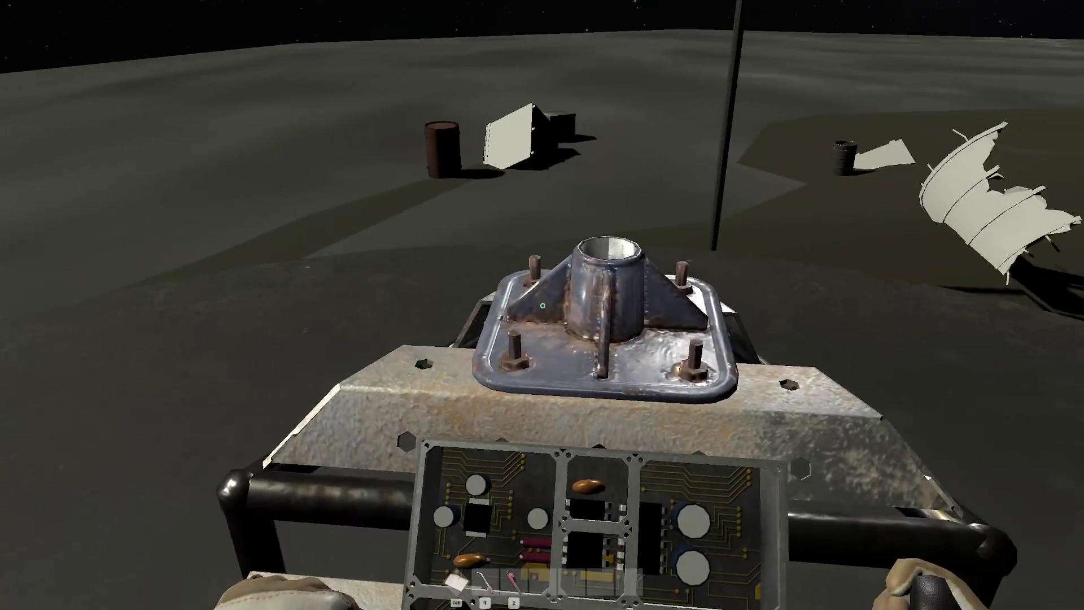
{"action": "key", "text": "2"}
{"action": "left_click", "coordinate": [543, 306]}
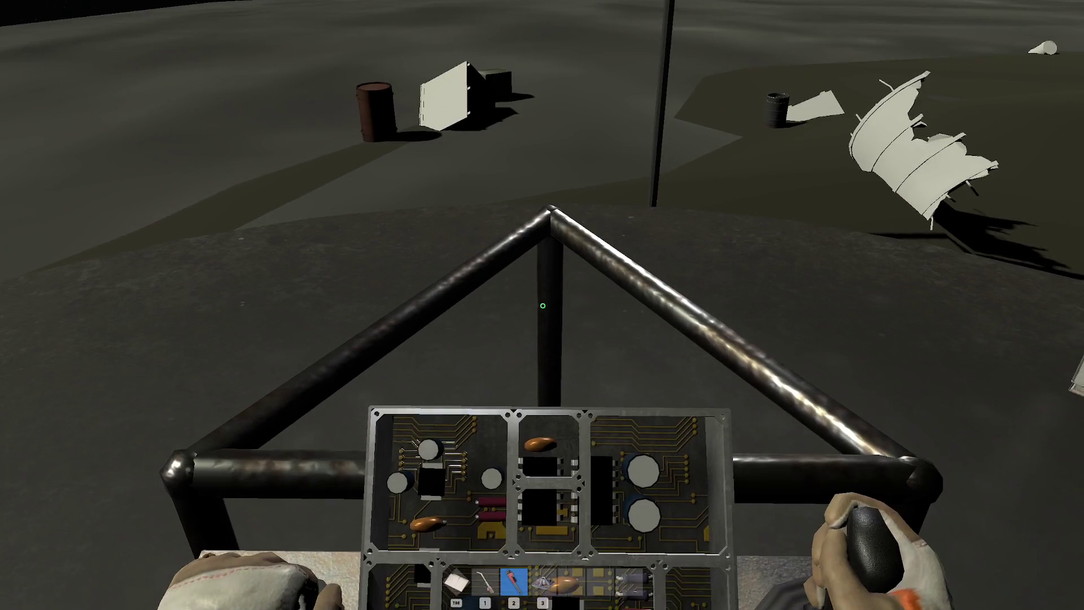
Mount a new flag holder and put the Flag into it as its target
{"action": "key", "text": "3"}
{"action": "left_click", "coordinate": [542, 306]}
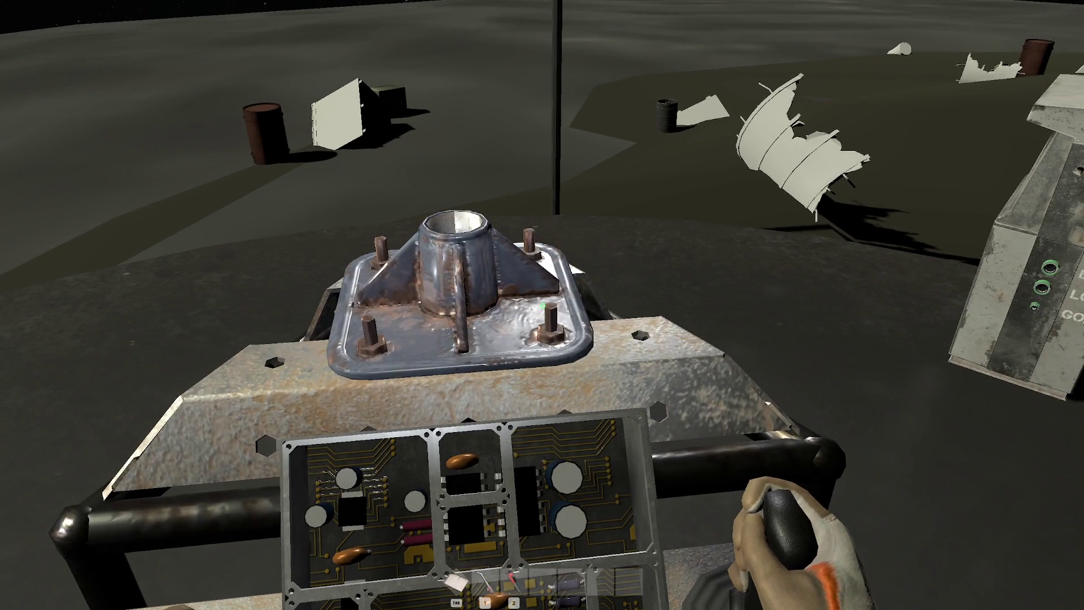
{"action": "left_click", "coordinate": [542, 305]}
{"action": "left_click", "coordinate": [537, 254]}
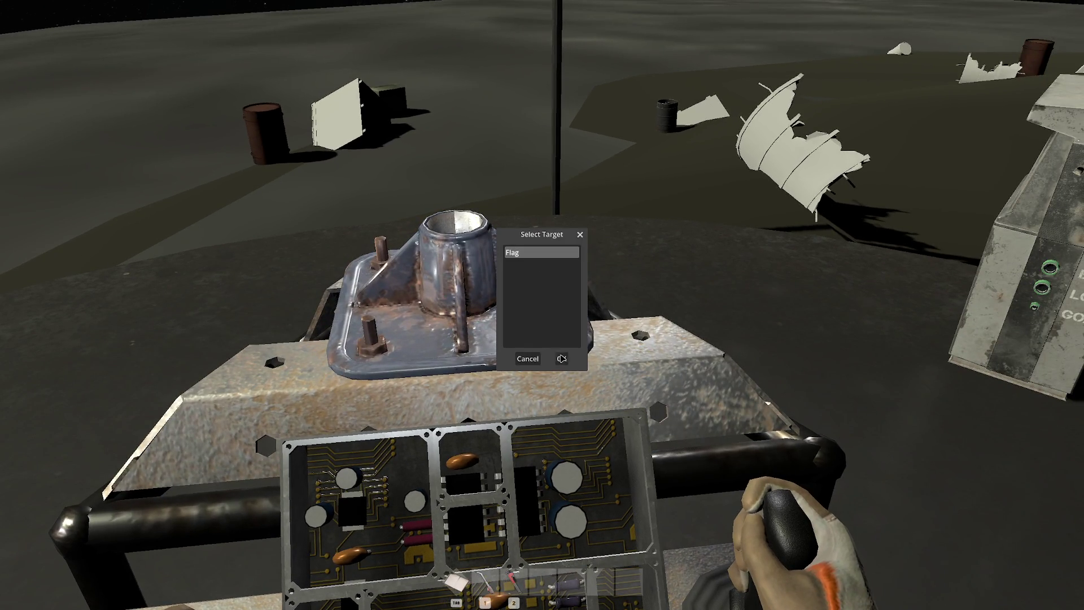
{"action": "left_click", "coordinate": [561, 359]}
Try removing the flag-carrying holder with the wrench, then quit to the main menu
{"action": "key", "text": "2"}
{"action": "left_click", "coordinate": [542, 305]}
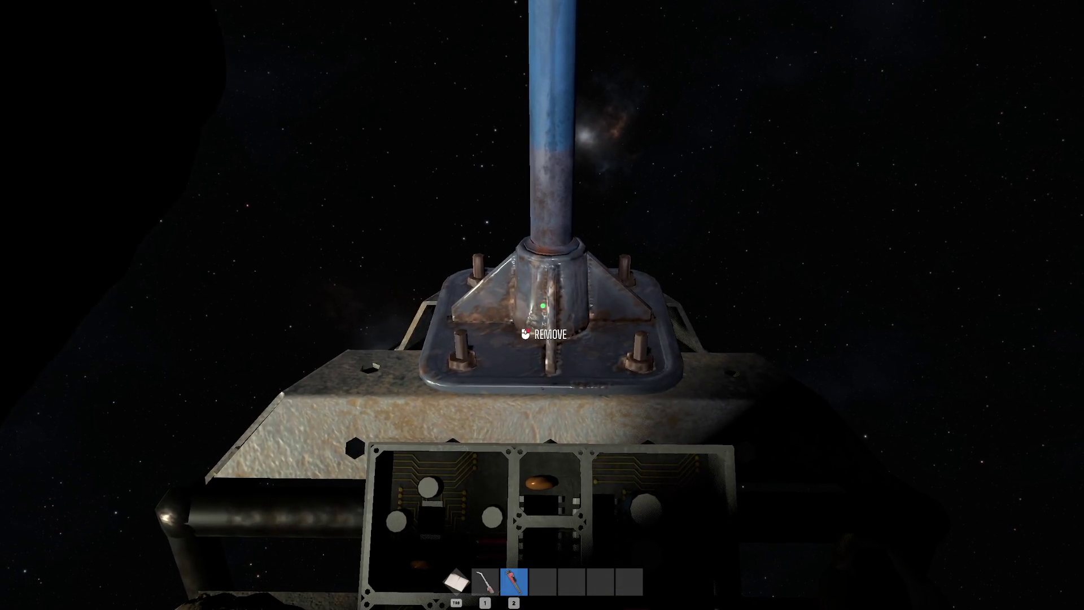
{"action": "key", "text": "alt+Tab"}
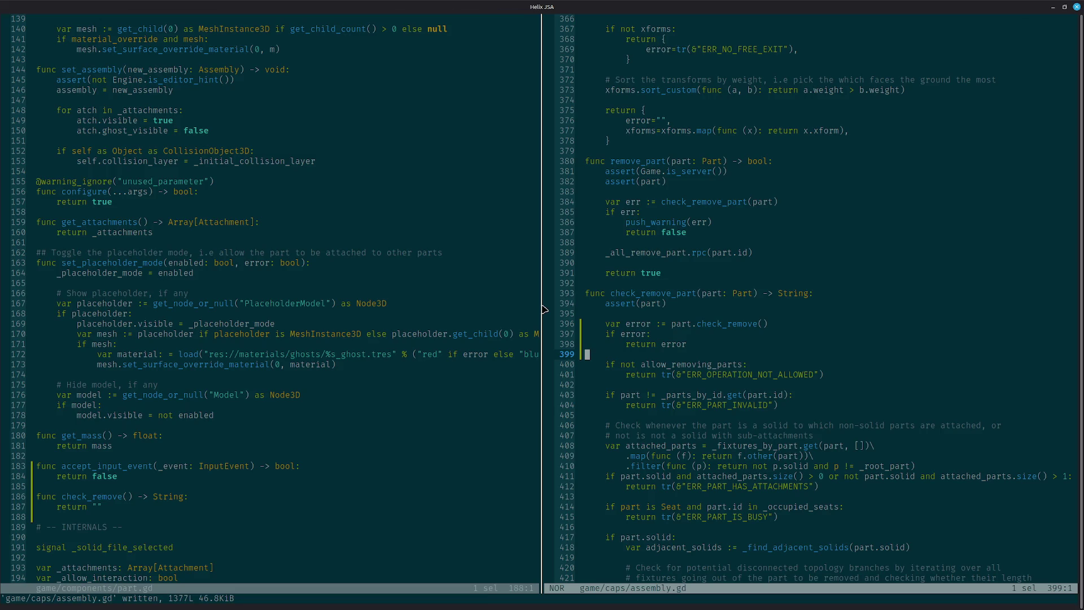
{"action": "key", "text": "alt+Tab"}
{"action": "key", "text": "Escape"}
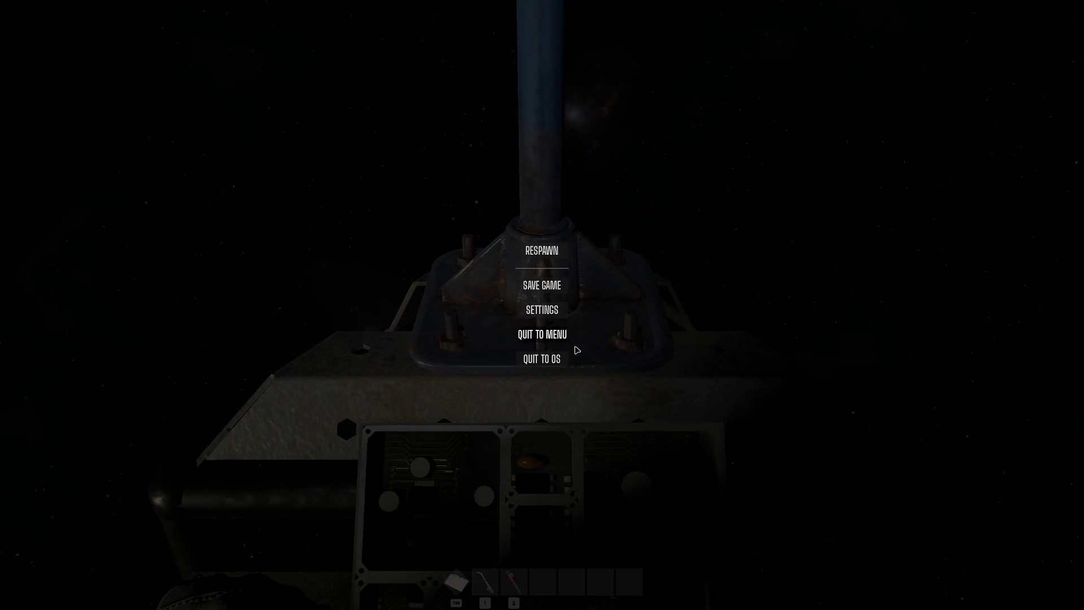
{"action": "left_click", "coordinate": [543, 334]}
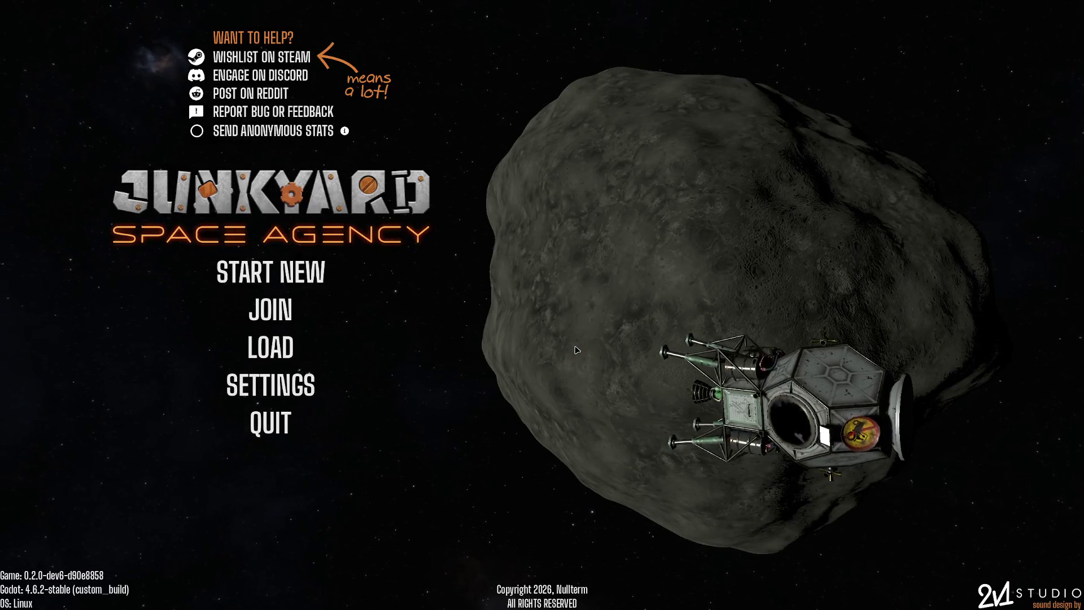
{"action": "key", "text": "alt+Tab"}
Open flag_capture.gd in the left editor pane
{"action": "key", "text": "ctrl+w"}
{"action": "key", "text": "h"}
{"action": "key", "text": "space"}
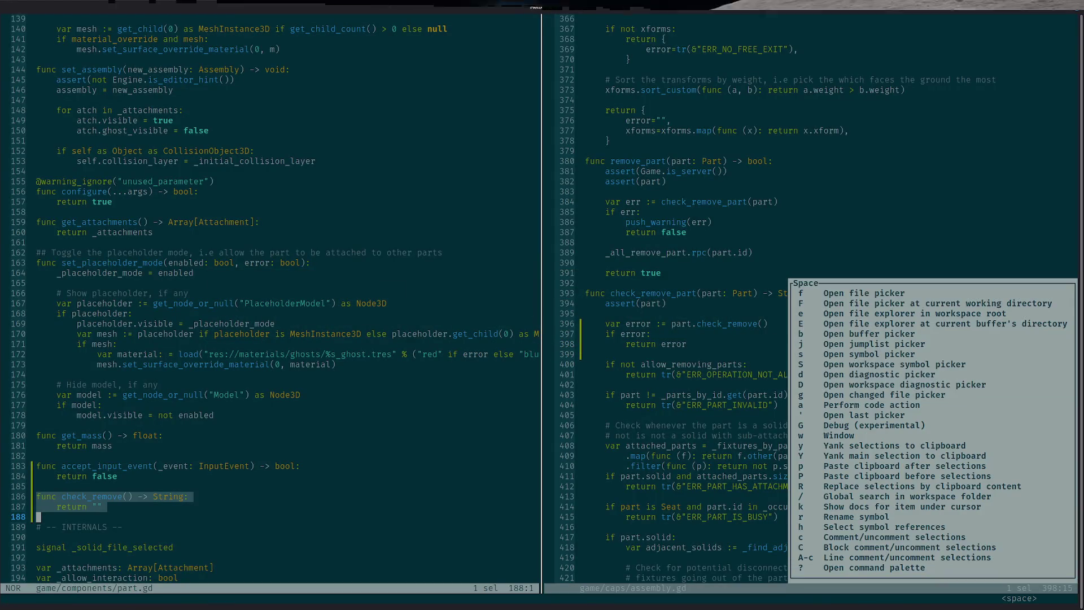
{"action": "key", "text": "Escape"}
{"action": "key", "text": "k"}
{"action": "key", "text": "space"}
{"action": "type", "text": "f"}
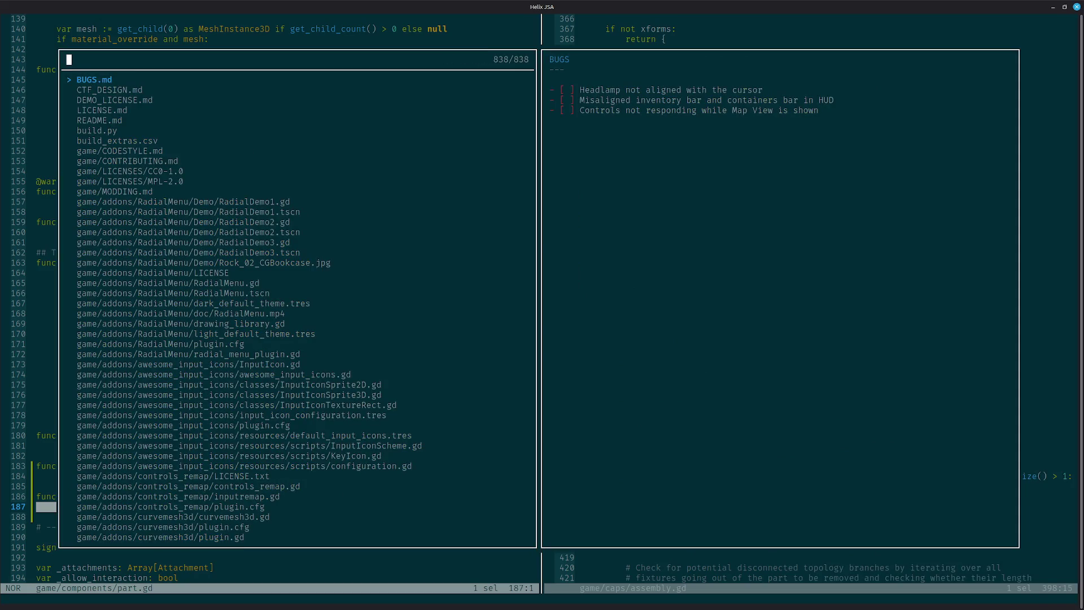
{"action": "type", "text": "flag"}
{"action": "key", "text": "Return"}
Begin a new line after the holder assignment with holder.holds_
{"action": "key", "text": "k"}
{"action": "key", "text": "k"}
{"action": "key", "text": "k"}
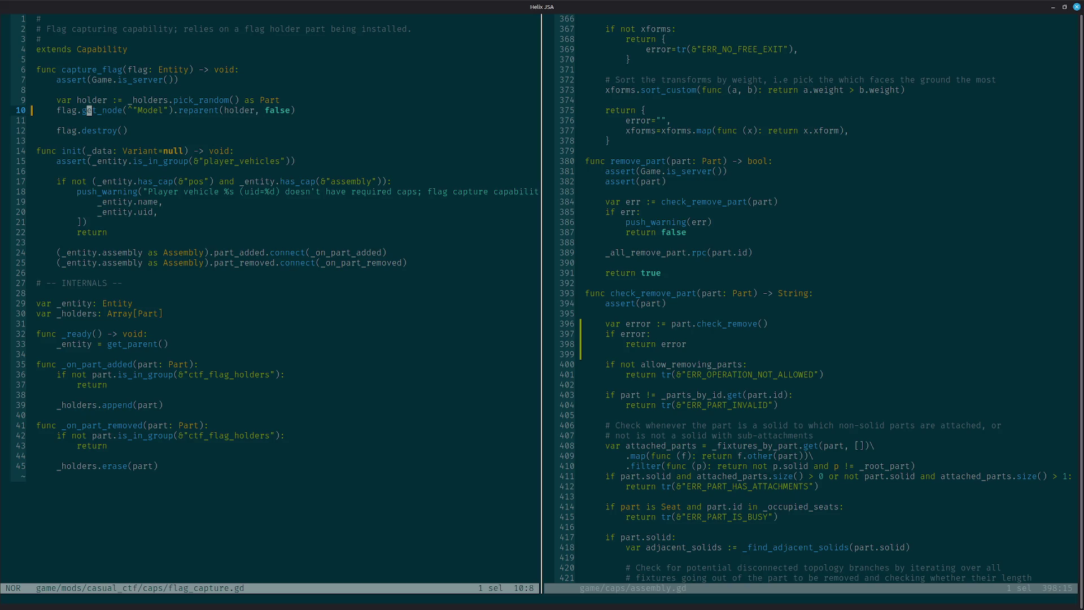
{"action": "key", "text": "k"}
{"action": "key", "text": "o"}
{"action": "key", "text": "Escape"}
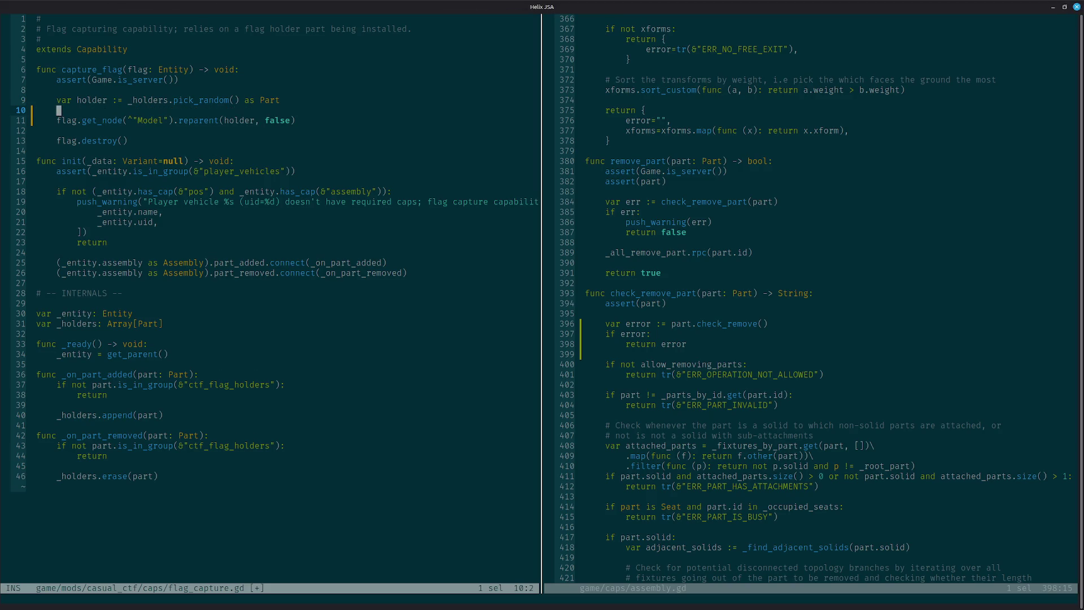
{"action": "type", "text": "h"}
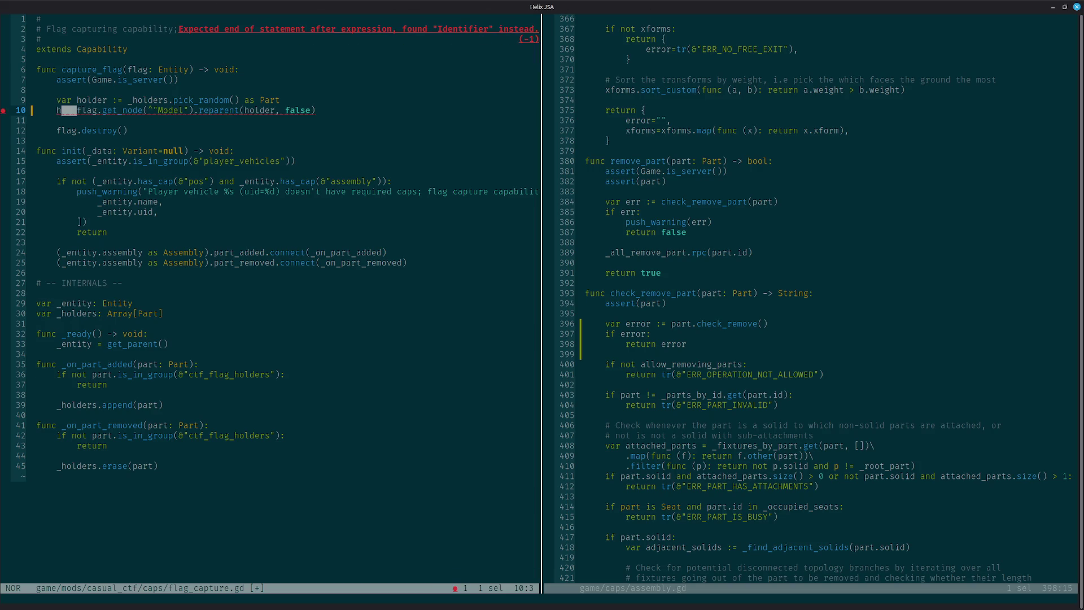
{"action": "type", "text": "older."}
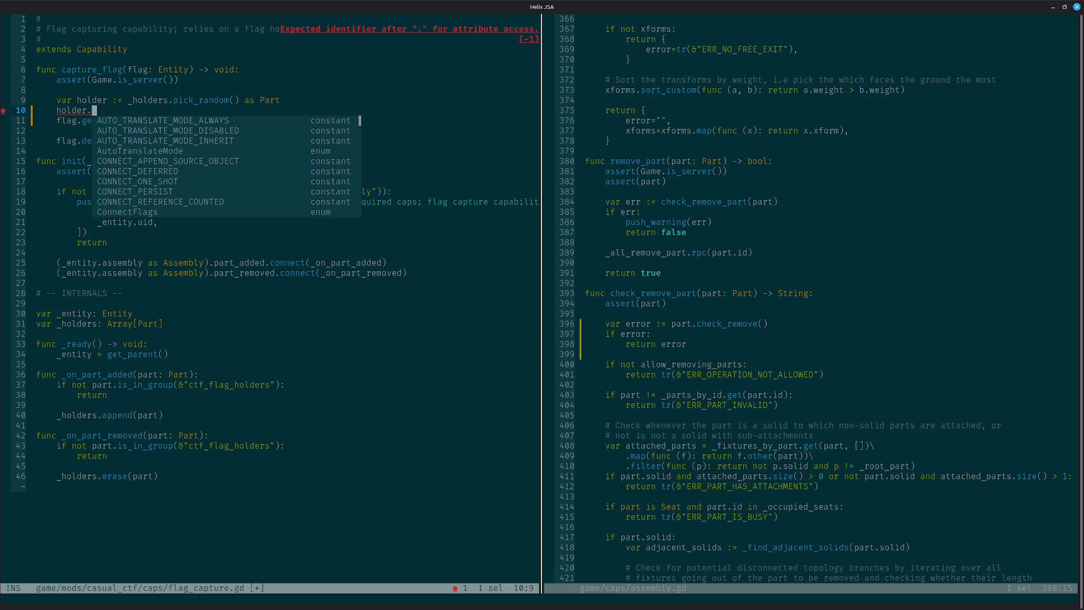
{"action": "type", "text": "holds_"}
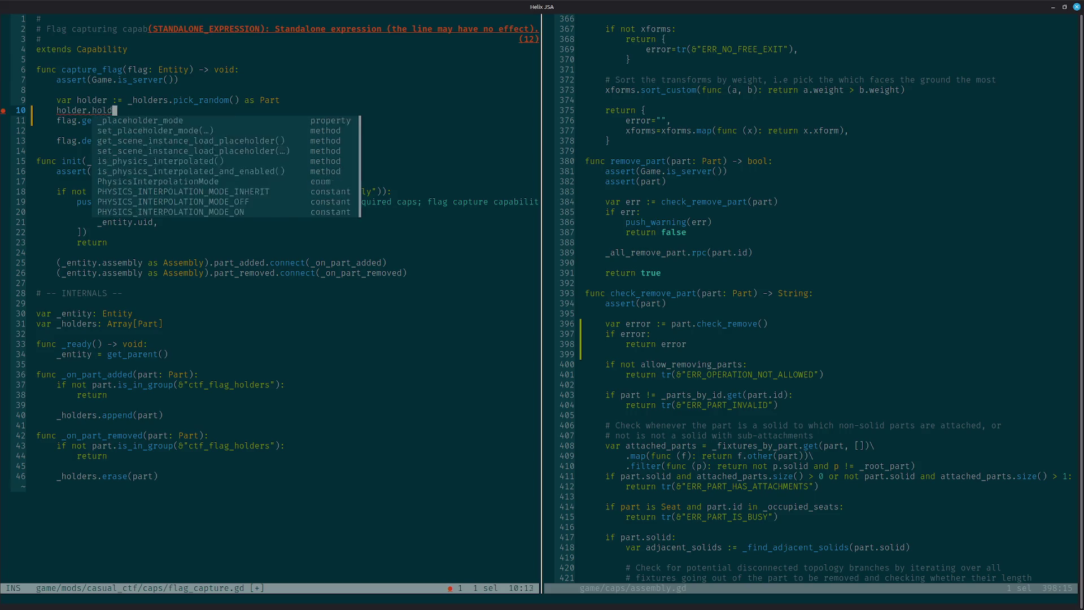
Show the flag holder's part.gd in the right pane
{"action": "key", "text": "ctrl+w"}
{"action": "key", "text": "l"}
{"action": "key", "text": "space"}
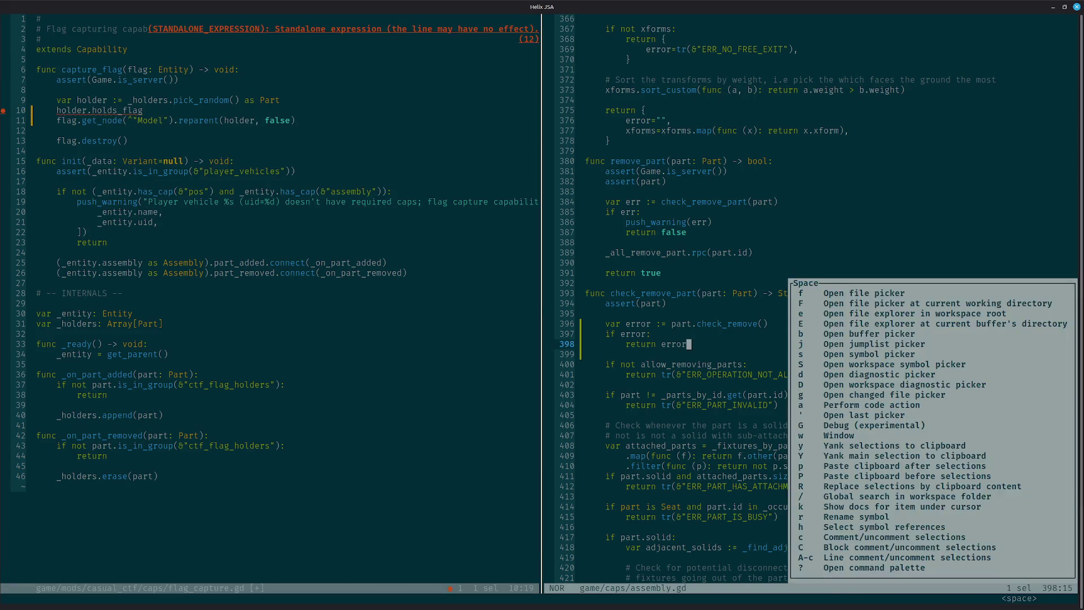
{"action": "key", "text": "b"}
{"action": "key", "text": "Down"}
{"action": "key", "text": "Down"}
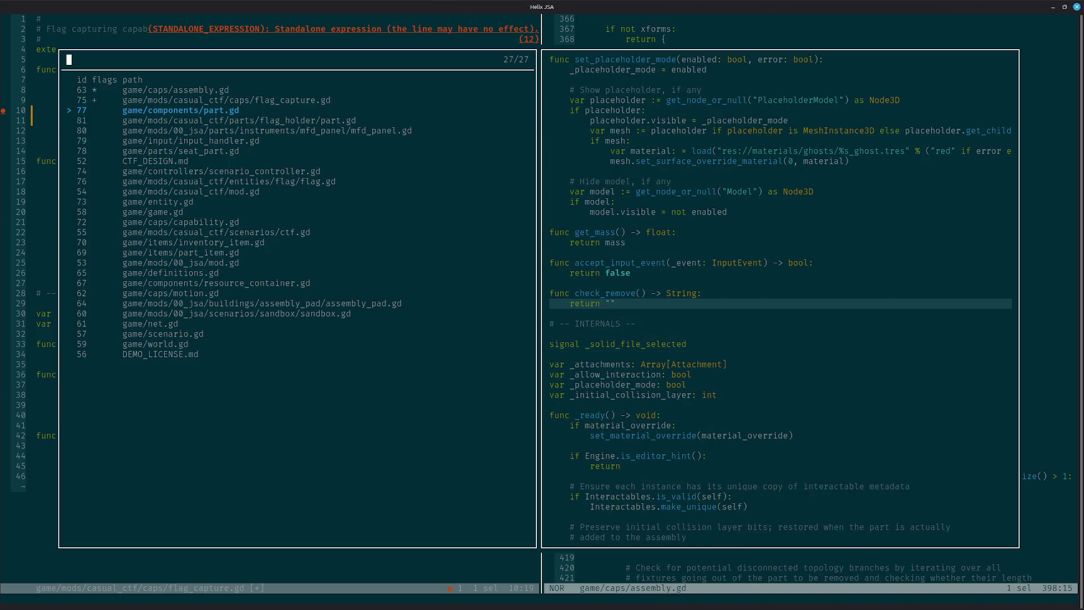
{"action": "key", "text": "Return"}
{"action": "key", "text": "space"}
{"action": "key", "text": "b"}
{"action": "key", "text": "Down"}
{"action": "key", "text": "Down"}
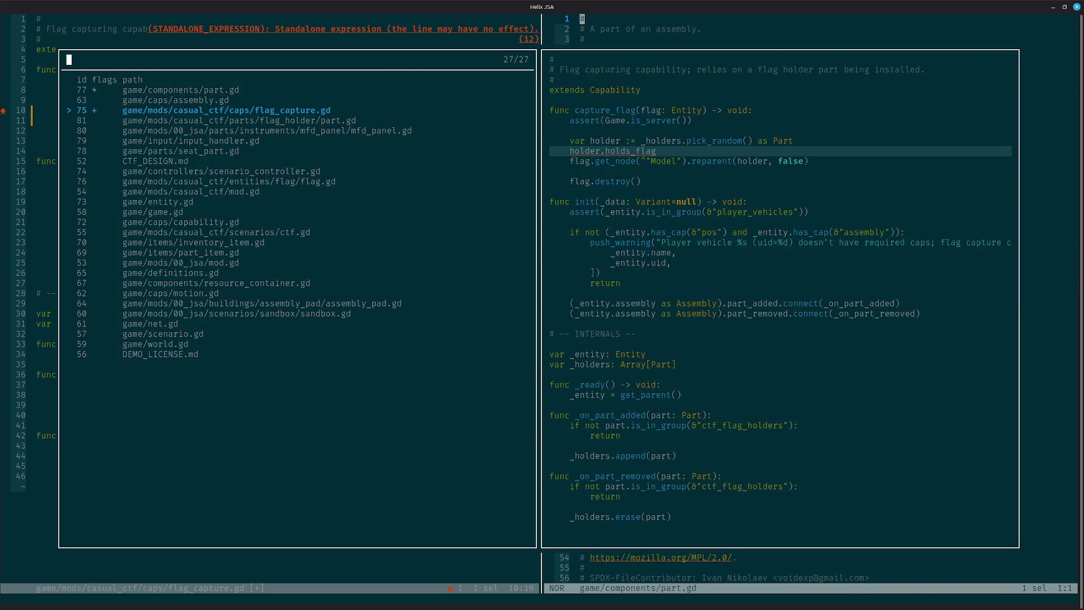
{"action": "key", "text": "Down"}
{"action": "key", "text": "Return"}
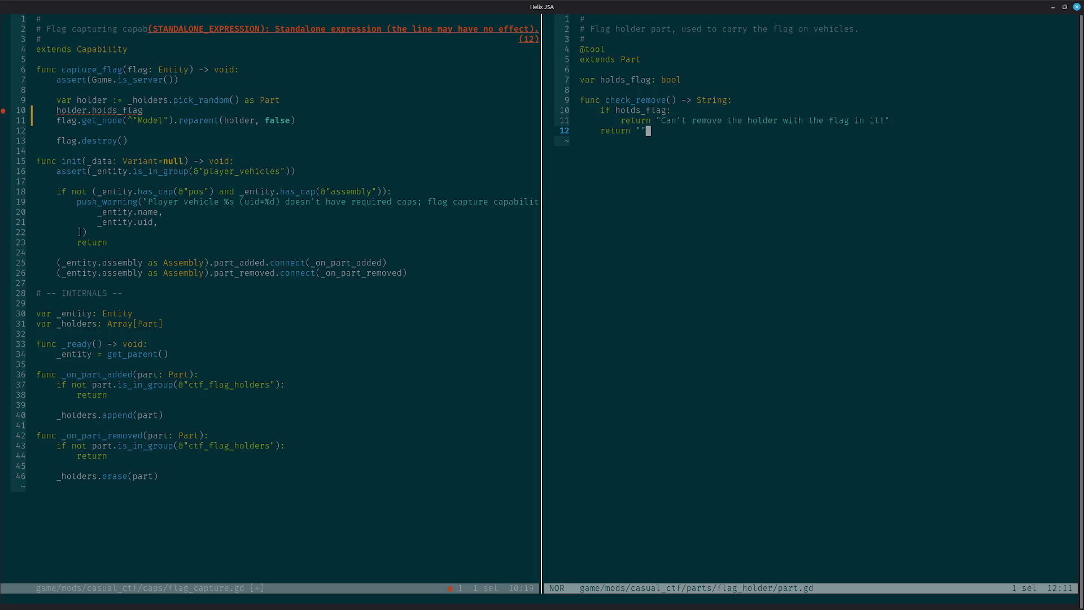
Complete the line as holder.holds_flag = true and save flag_capture.gd
{"action": "key", "text": "ctrl+w"}
{"action": "type", "text": "hi = true"}
{"action": "key", "text": "Escape"}
{"action": "type", "text": ":w"}
{"action": "key", "text": "Return"}
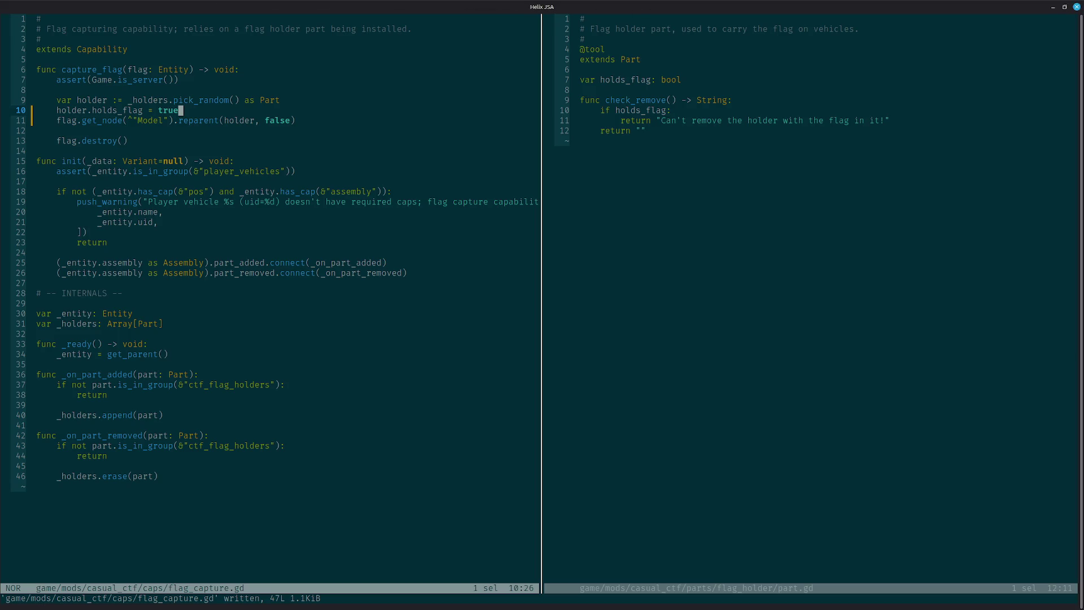
Compare part.gd around line 9 with the holds_flag line in flag_capture.gd
{"action": "key", "text": "ctrl+w"}
{"action": "key", "text": "l"}
{"action": "key", "text": "k"}
{"action": "key", "text": "k"}
{"action": "key", "text": "k"}
{"action": "key", "text": "ctrl+w"}
{"action": "key", "text": "h"}
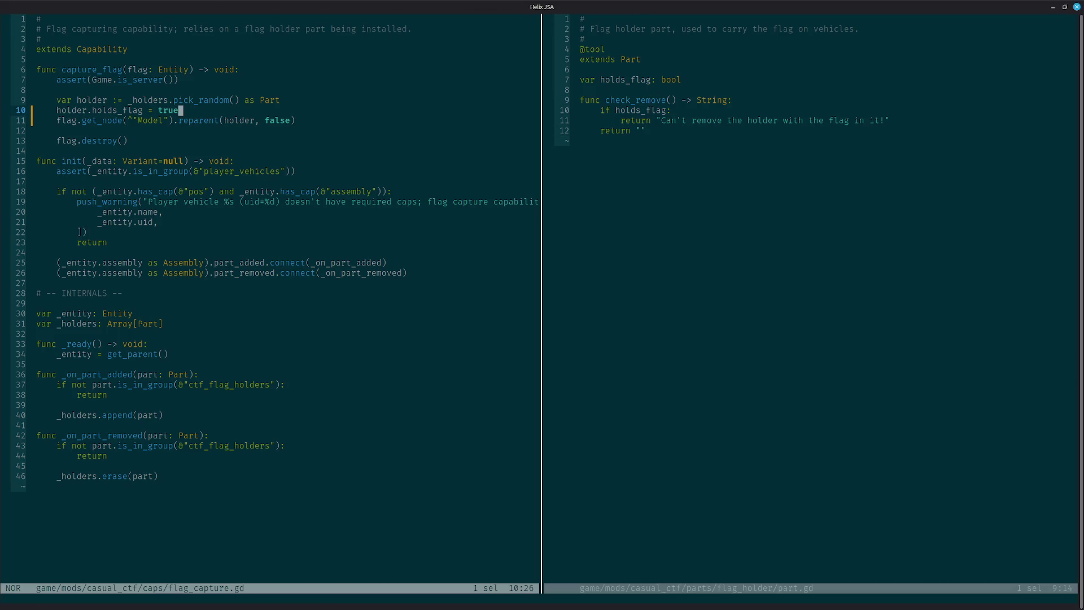
{"action": "key", "text": "k"}
{"action": "key", "text": "ctrl+w"}
{"action": "key", "text": "l"}
Start an add_model function in part.gd, then discard it
{"action": "key", "text": "k"}
{"action": "key", "text": "k"}
{"action": "key", "text": "o"}
{"action": "key", "text": "Return"}
{"action": "type", "text": "func p"}
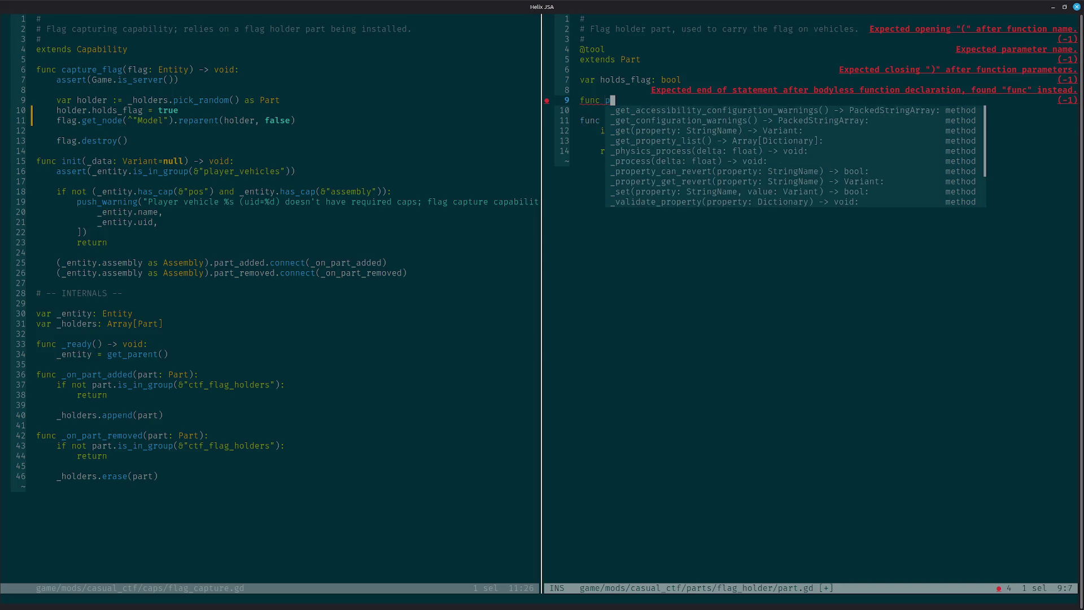
{"action": "key", "text": "Escape"}
{"action": "type", "text": "add_model"}
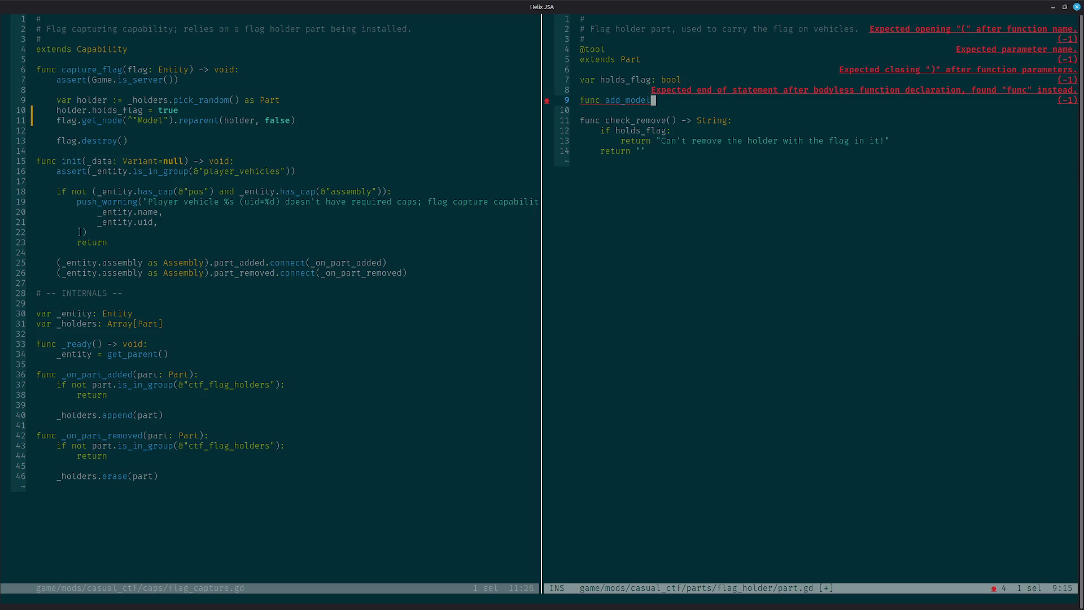
{"action": "key", "text": "Escape"}
{"action": "key", "text": "x"}
{"action": "key", "text": "x"}
{"action": "key", "text": "d"}
Save all modified files with :wa and save flag_capture.gd again
{"action": "key", "text": "ctrl+w"}
{"action": "key", "text": "h"}
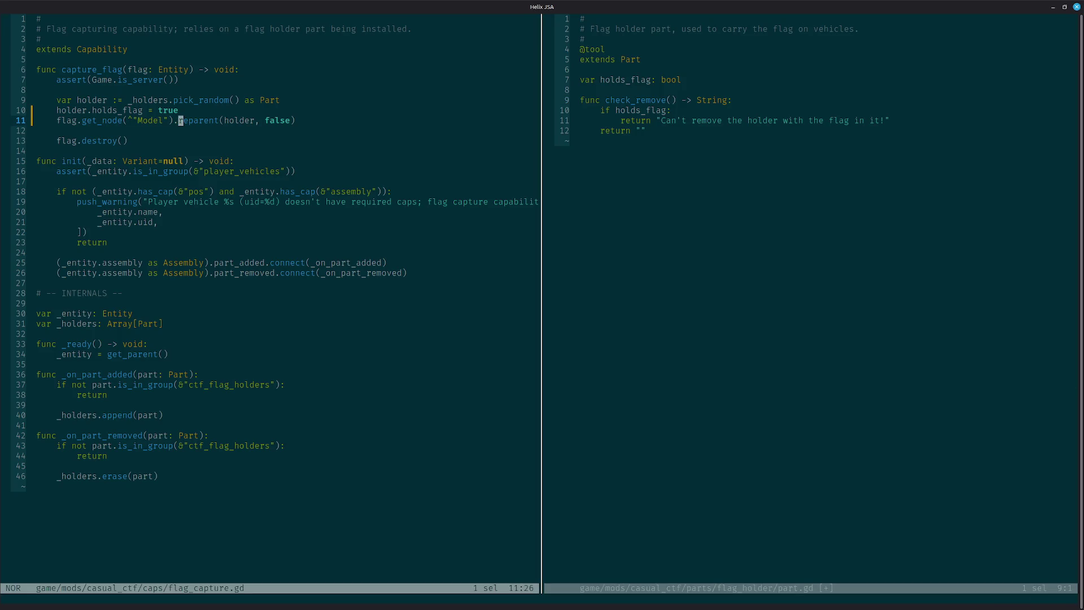
{"action": "type", "text": "j:wa"}
{"action": "key", "text": "Return"}
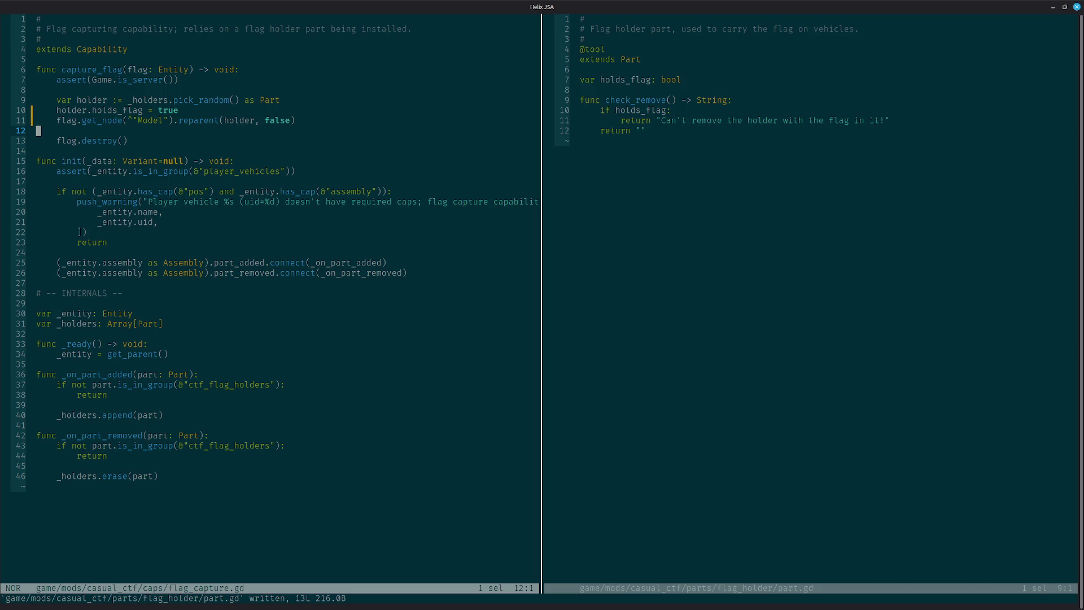
{"action": "left_click", "coordinate": [180, 100]}
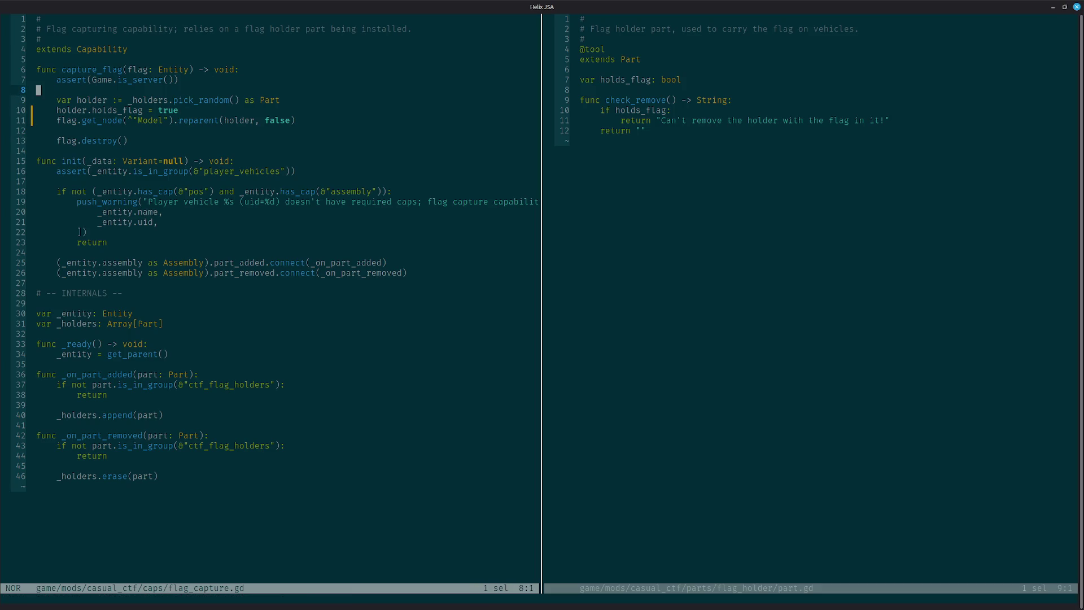
{"action": "key", "text": "j"}
{"action": "key", "text": "j"}
{"action": "key", "text": "j"}
{"action": "type", "text": ":w"}
{"action": "key", "text": "Return"}
Load ctf.save in the game
{"action": "key", "text": "alt+Tab"}
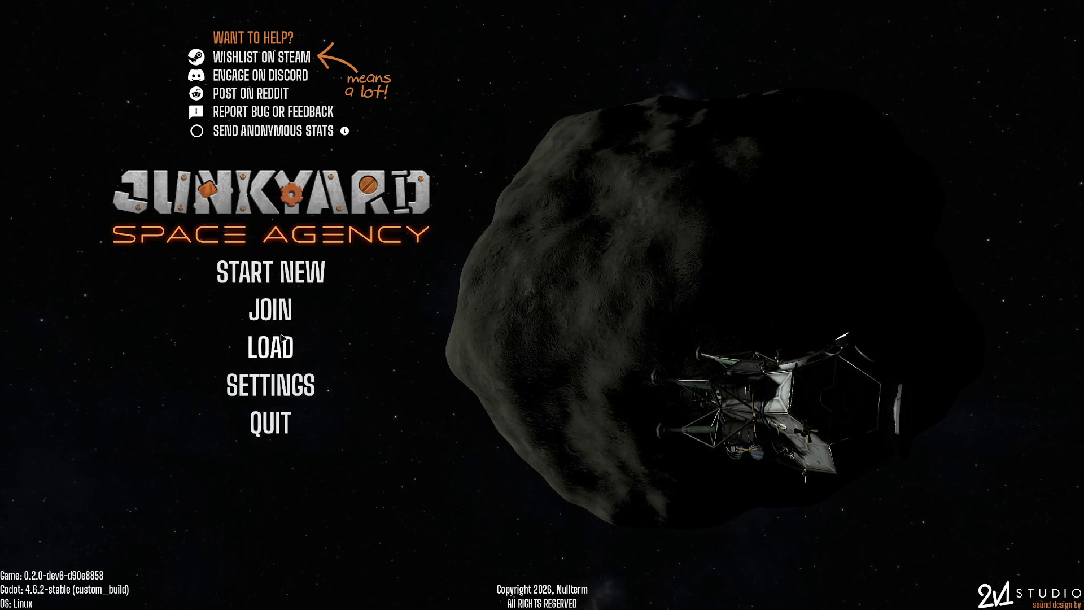
{"action": "left_click", "coordinate": [317, 345]}
{"action": "left_click", "coordinate": [371, 275]}
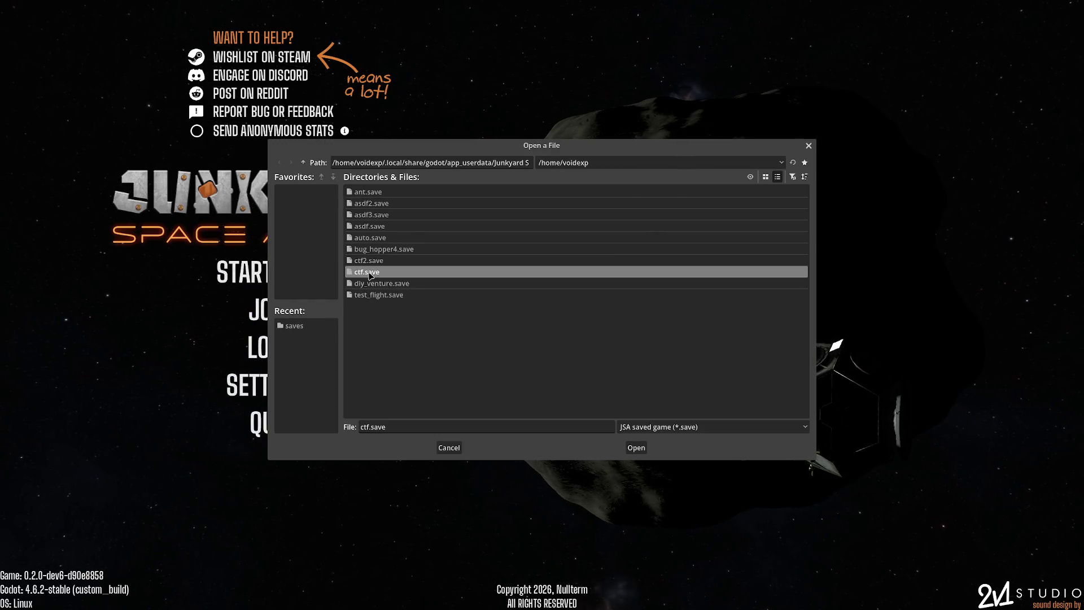
{"action": "double_click", "coordinate": [371, 275]}
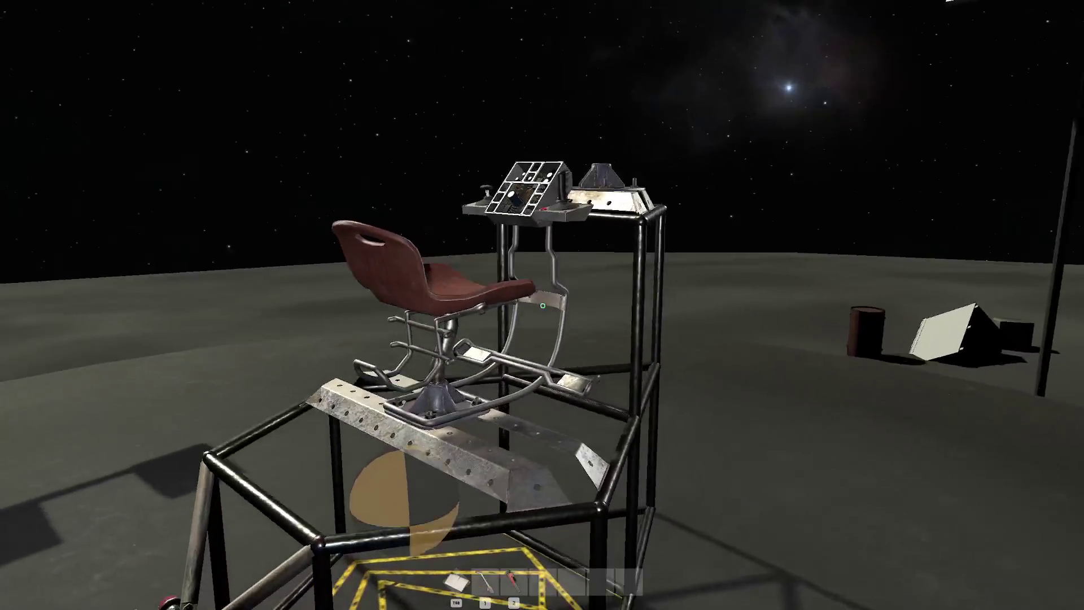
Try removing the flag holder and commander seat, cancelling each, then sit in the seat
{"action": "key", "text": "2"}
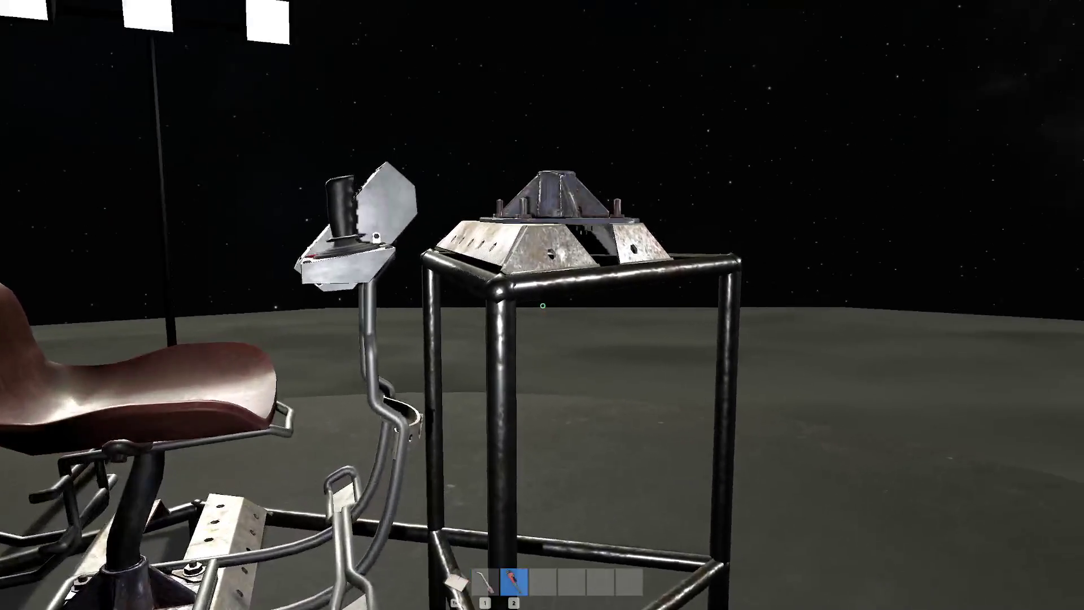
{"action": "left_click", "coordinate": [543, 305]}
{"action": "key", "text": "1"}
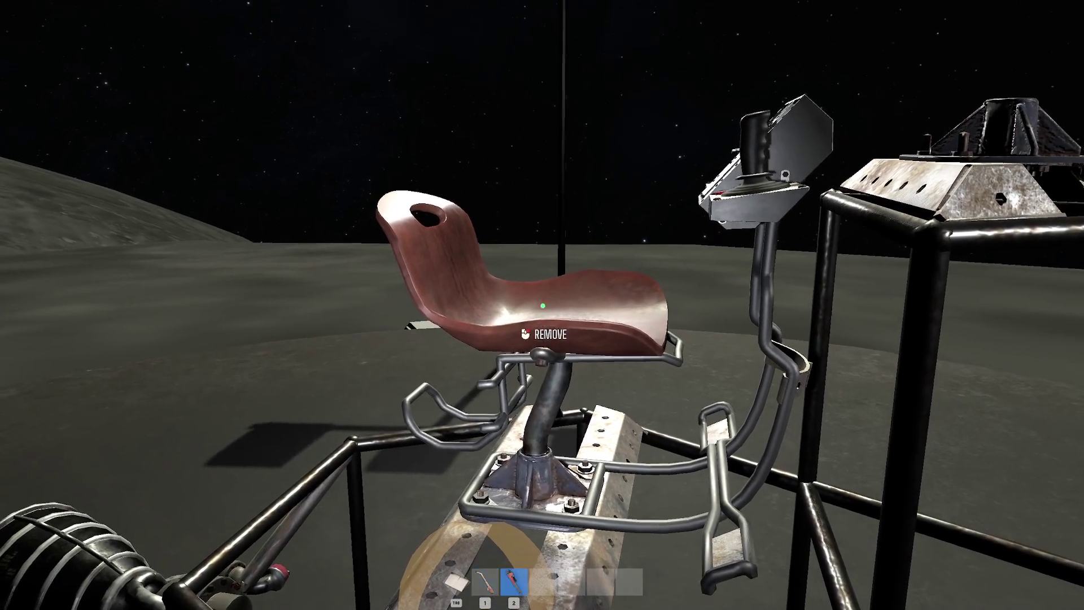
{"action": "key", "text": "2"}
{"action": "left_click", "coordinate": [543, 306]}
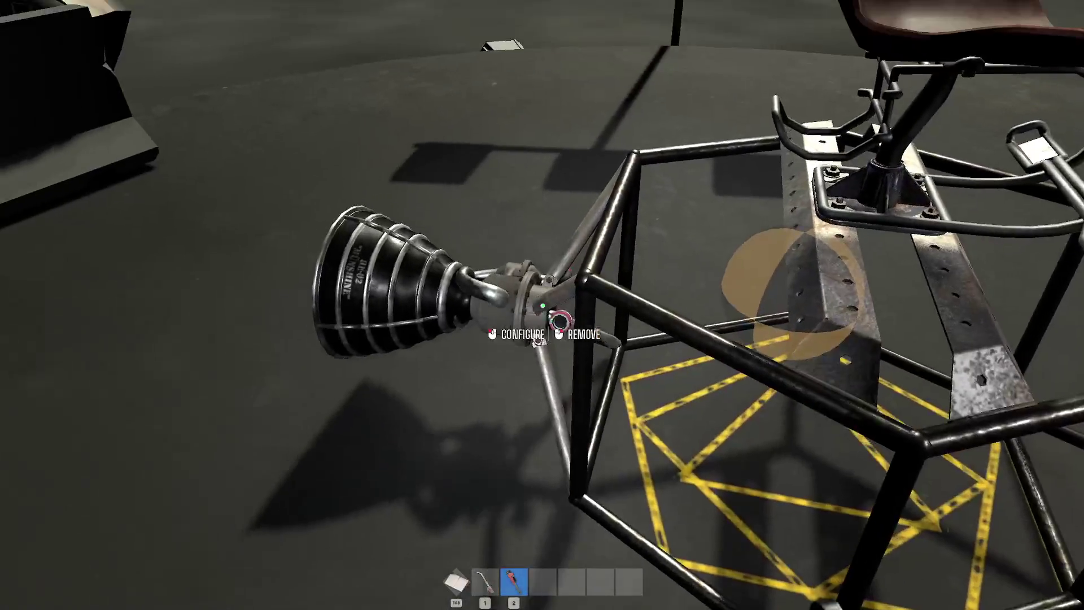
{"action": "key", "text": "1"}
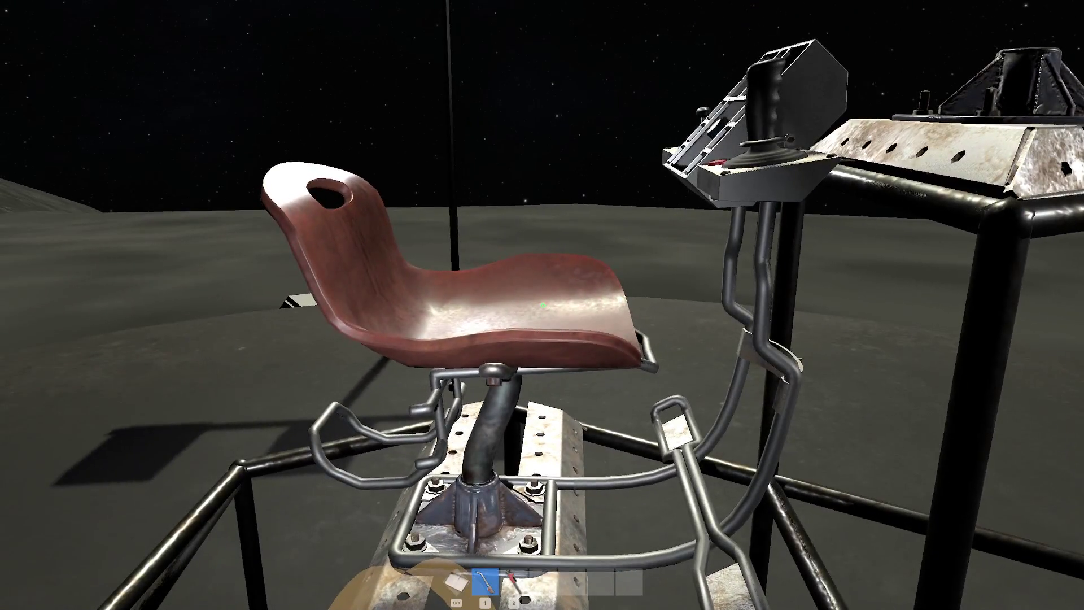
{"action": "key", "text": "2"}
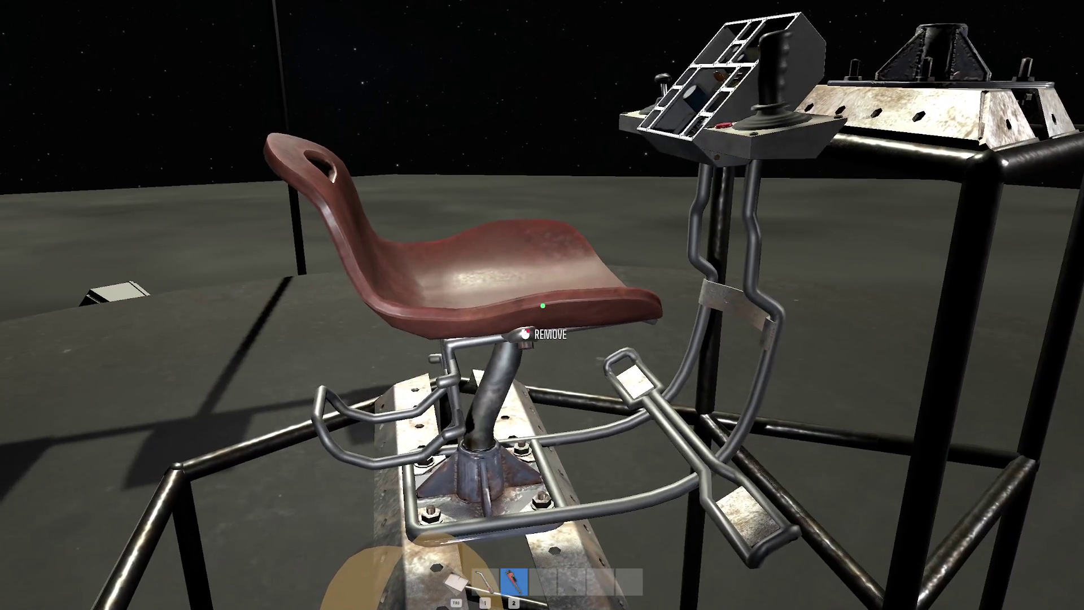
{"action": "key", "text": "e"}
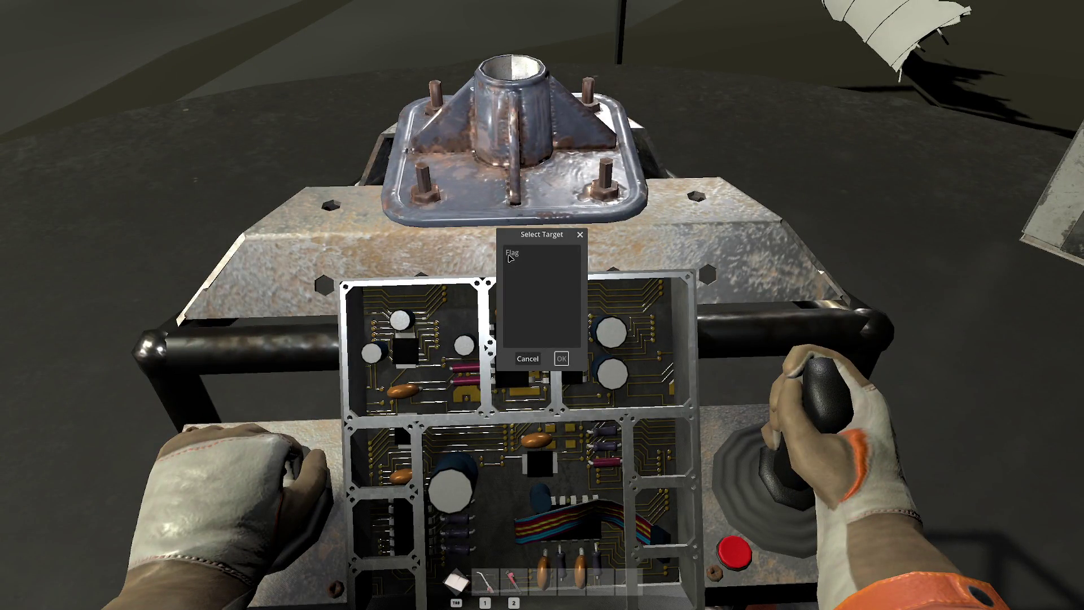
Dismiss target selection and check that the flag-carrying holder refuses removal
{"action": "left_click", "coordinate": [561, 358]}
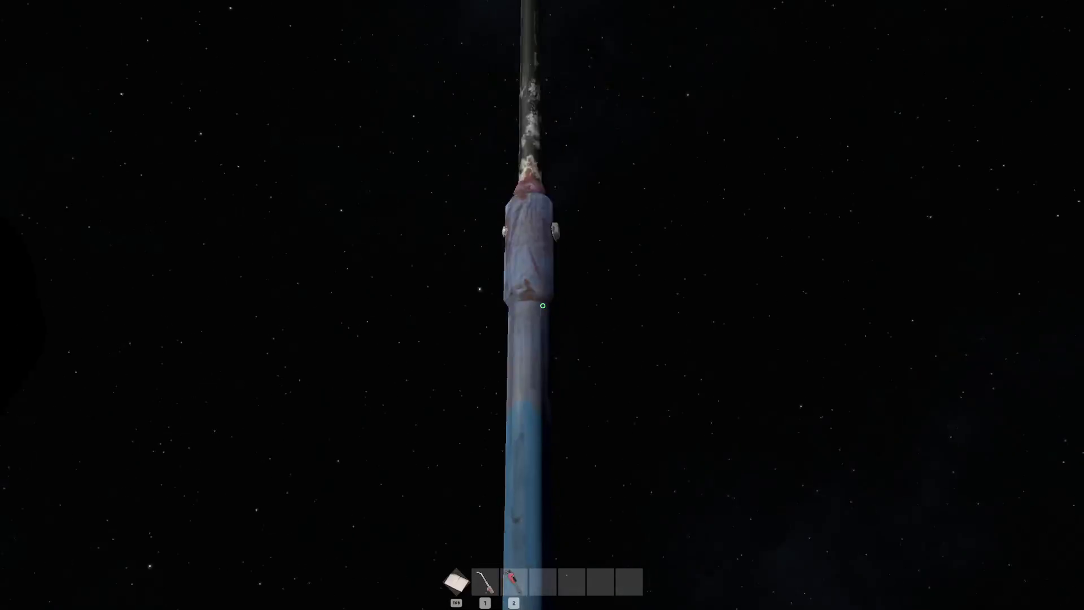
{"action": "left_click", "coordinate": [542, 306]}
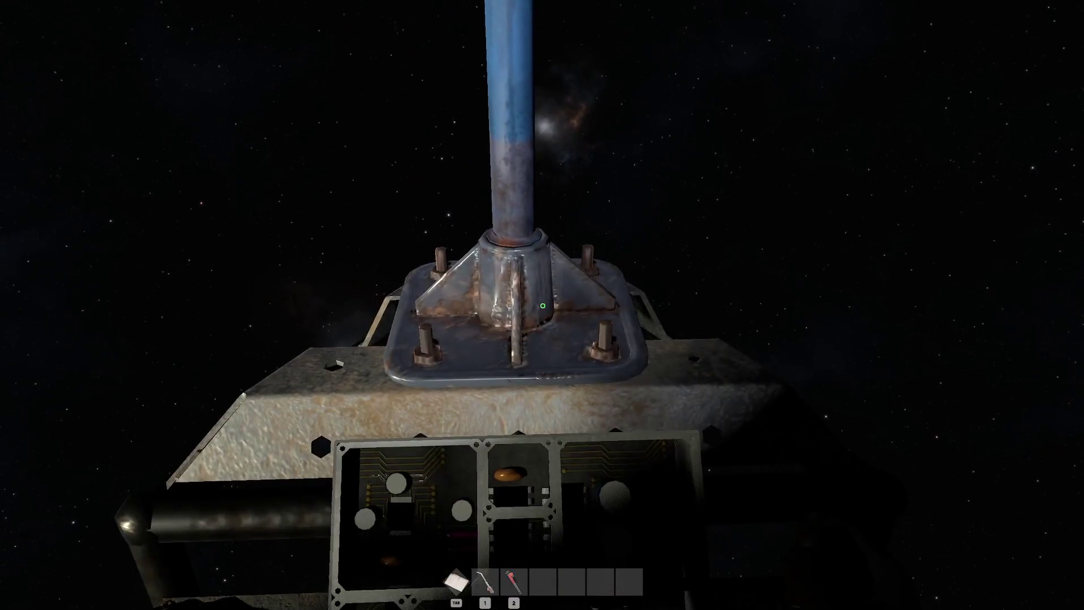
{"action": "key", "text": "Escape"}
{"action": "key", "text": "Escape"}
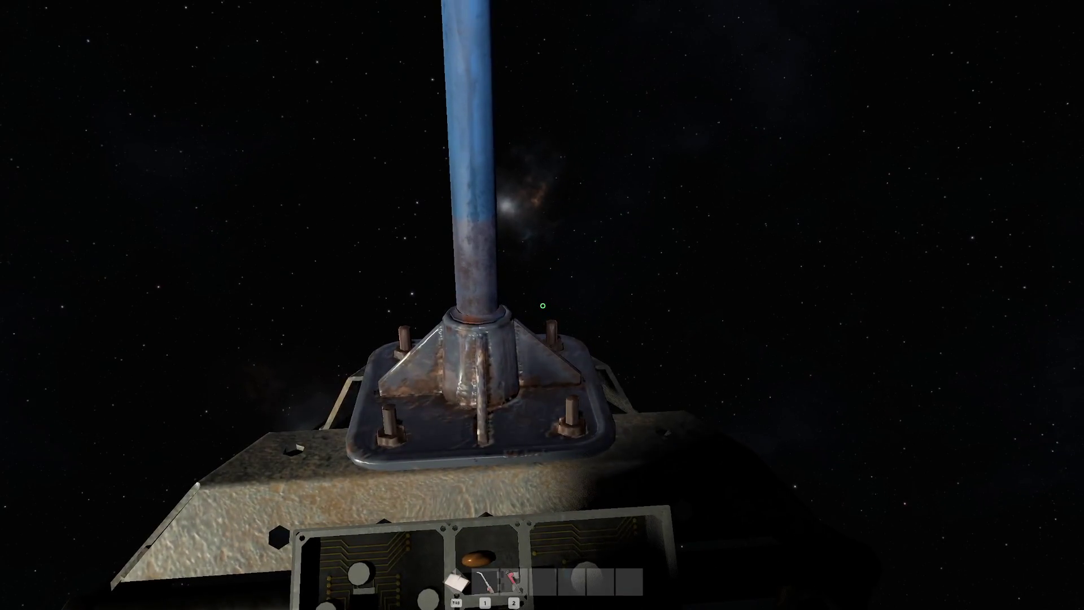
{"action": "key", "text": "Escape"}
{"action": "key", "text": "Escape"}
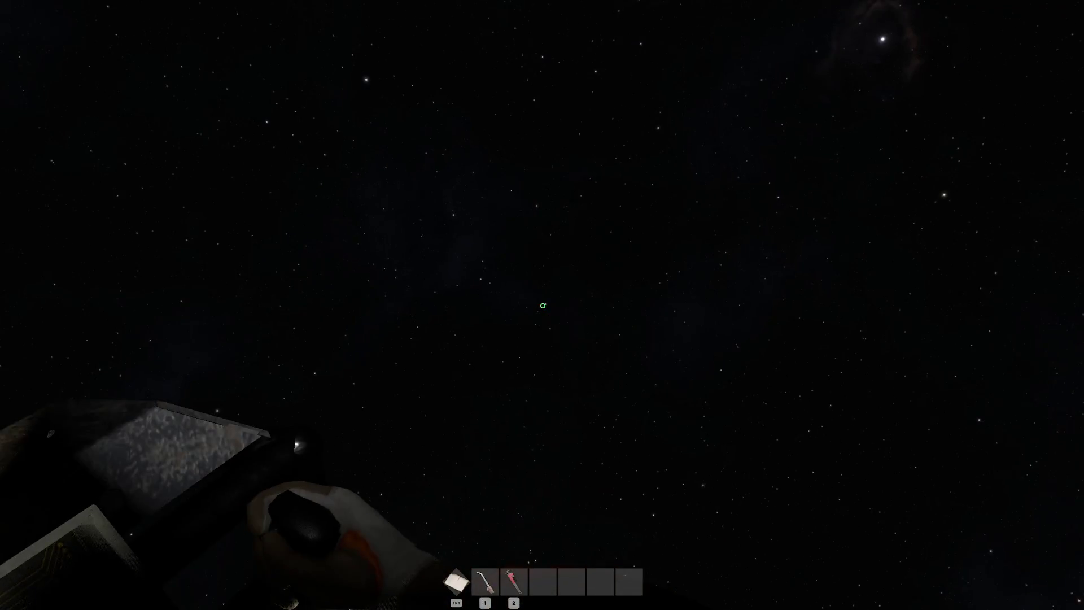
Open the orbital map around Juno and tilt between top-down and edge-on views
{"action": "key", "text": "m"}
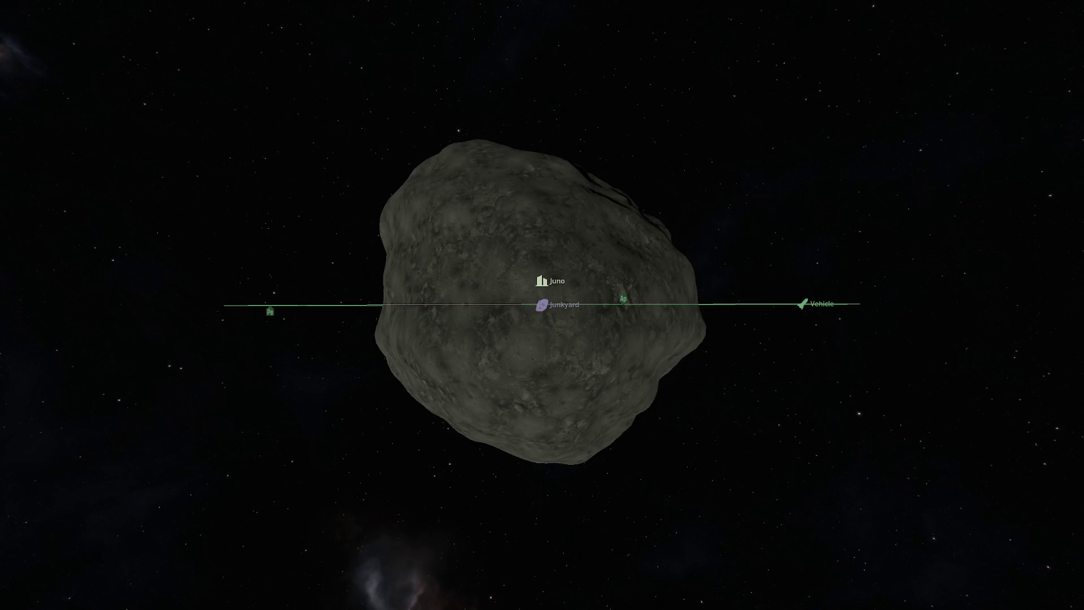
{"action": "left_click_drag", "start_coordinate": [734, 451], "coordinate": [674, 452]}
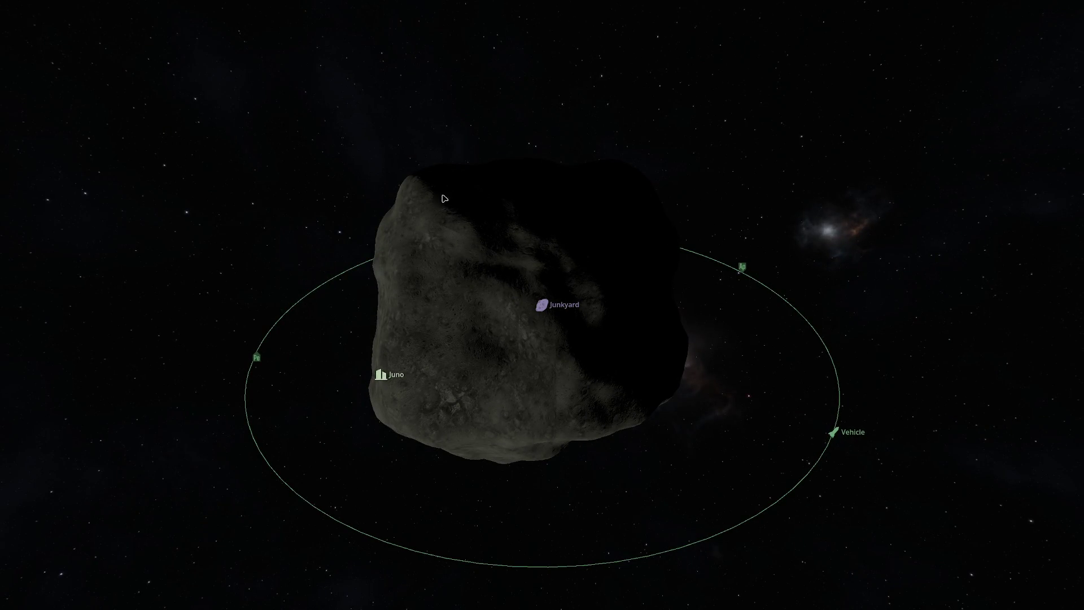
{"action": "left_click_drag", "start_coordinate": [629, 457], "coordinate": [544, 309]}
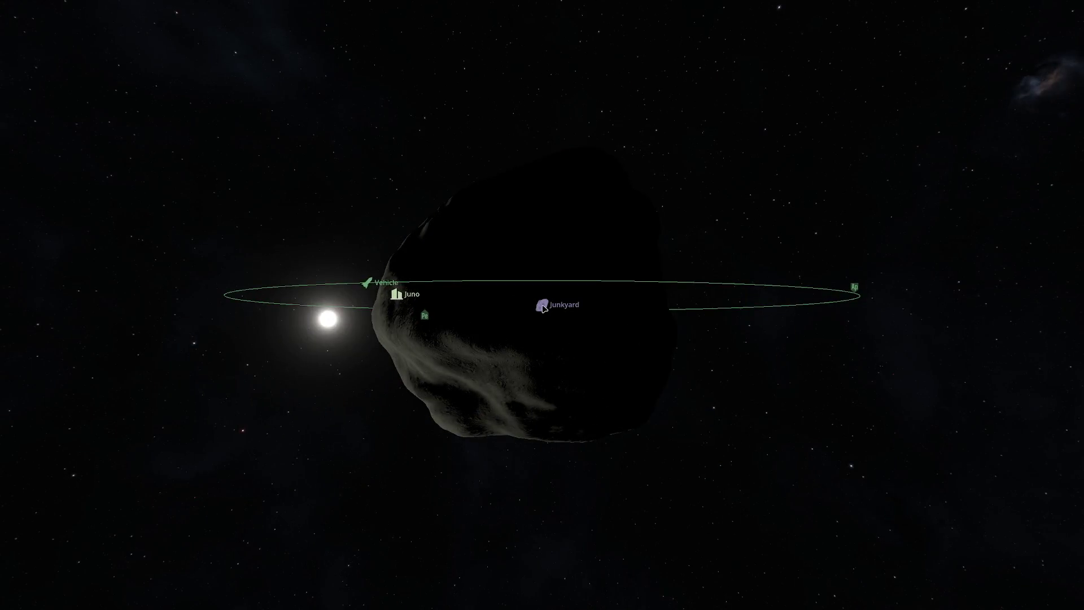
{"action": "key", "text": "m"}
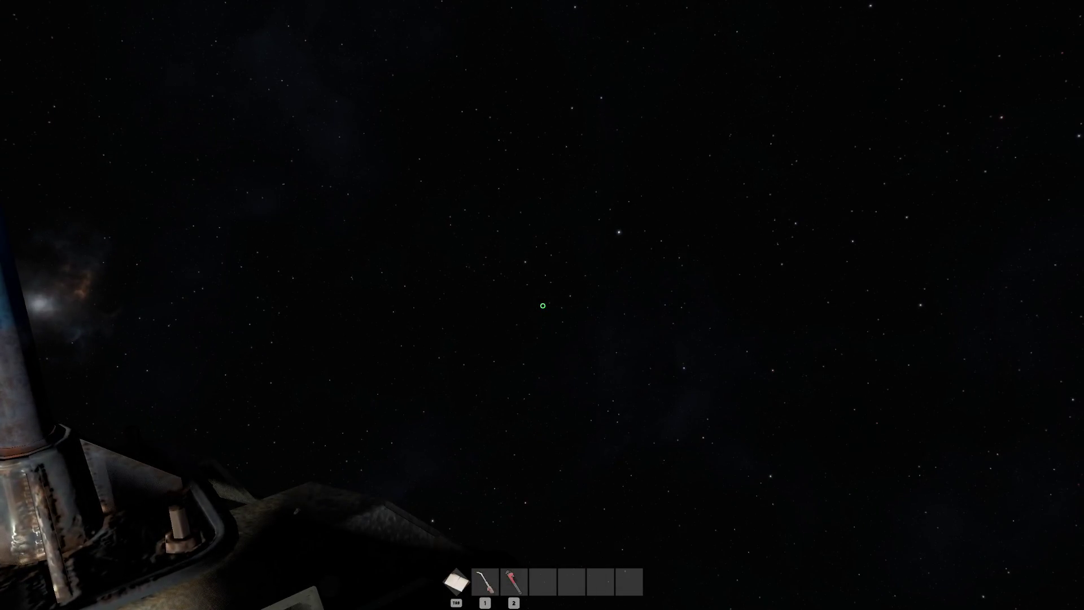
{"action": "key", "text": "m"}
{"action": "left_click_drag", "start_coordinate": [544, 308], "coordinate": [544, 367]}
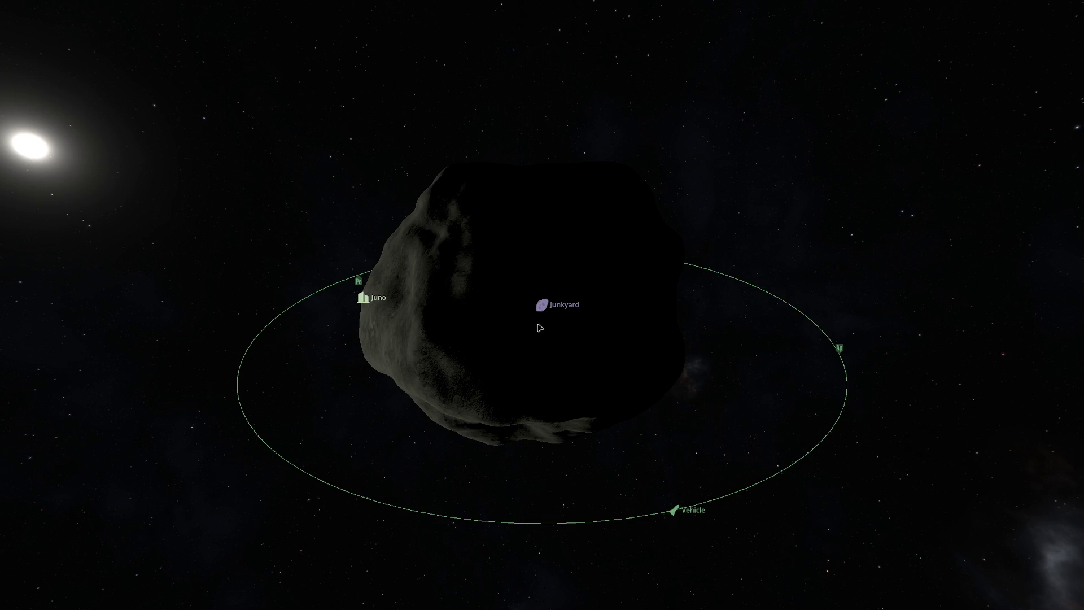
{"action": "left_click_drag", "start_coordinate": [537, 324], "coordinate": [537, 282]}
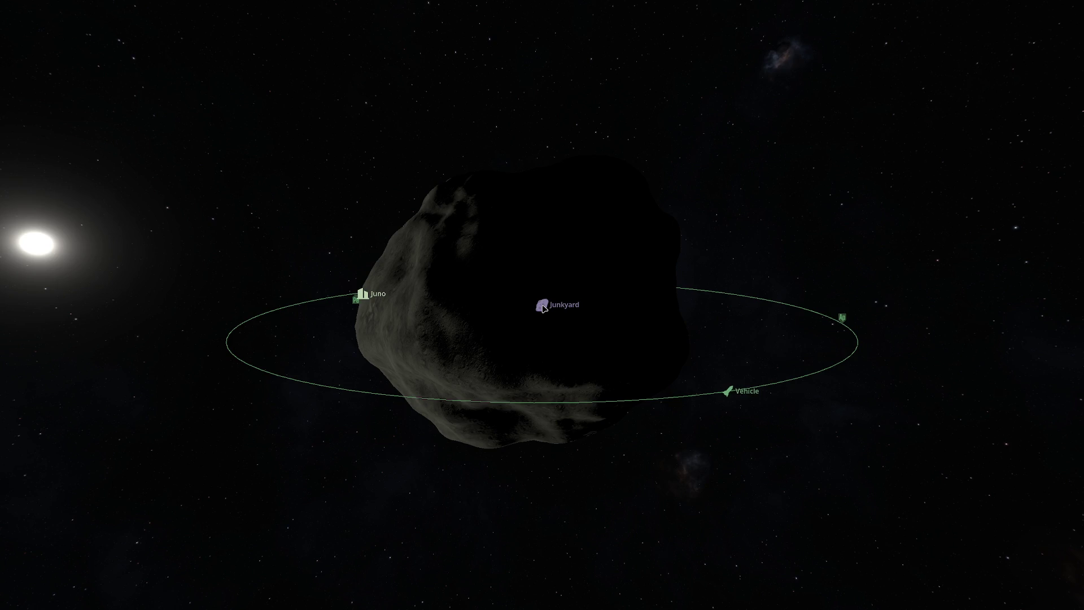
{"action": "mouse_move", "coordinate": [540, 324]}
{"action": "left_mouse_down"}
{"action": "mouse_move", "coordinate": [540, 344]}
{"action": "mouse_move", "coordinate": [639, 395]}
{"action": "mouse_move", "coordinate": [565, 396]}
{"action": "left_mouse_up"}
Switch to Helix and open CTF_DESIGN.md from the buffer list in the right split
{"action": "key", "text": "alt+Tab"}
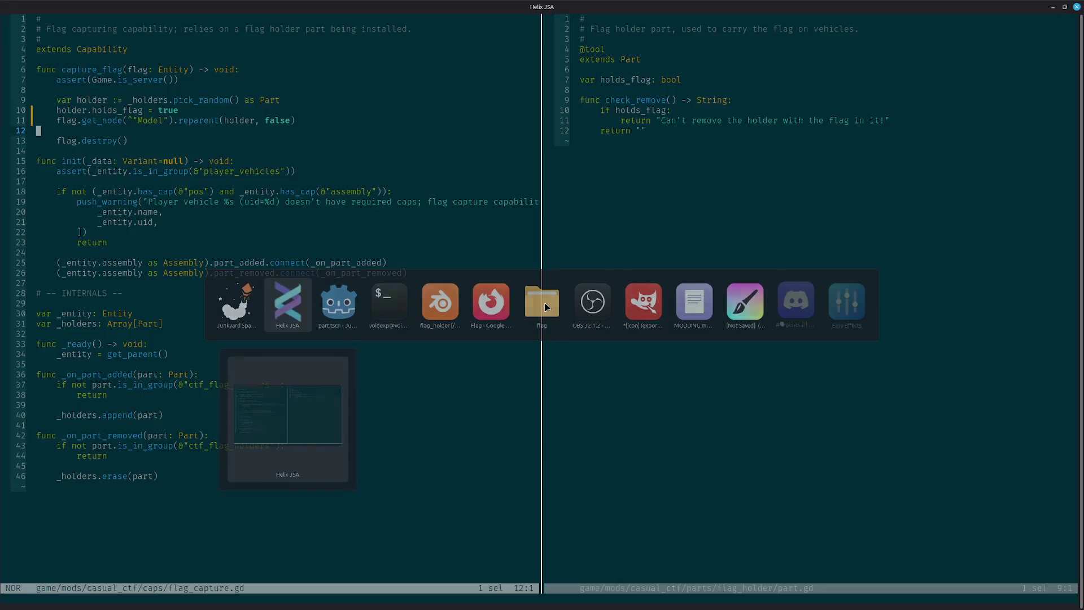
{"action": "key", "text": "space"}
{"action": "key", "text": "f"}
{"action": "key", "text": "Escape"}
{"action": "key", "text": "ctrl+w"}
{"action": "key", "text": "w"}
{"action": "key", "text": "space"}
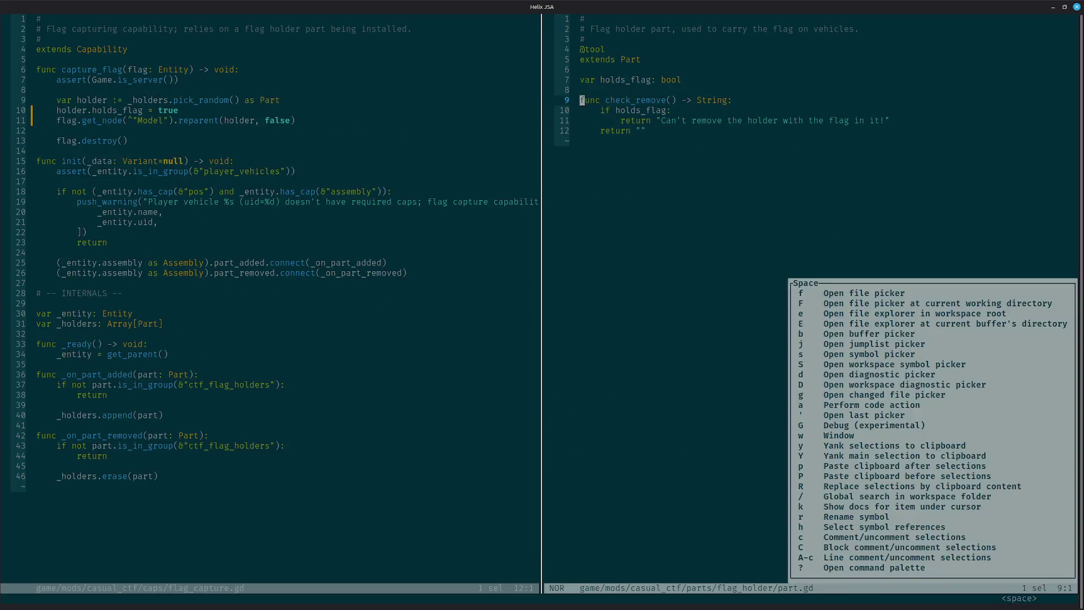
{"action": "key", "text": "b"}
{"action": "key", "text": "Down"}
{"action": "key", "text": "Down"}
{"action": "key", "text": "Down"}
{"action": "key", "text": "Down"}
{"action": "key", "text": "Down"}
{"action": "key", "text": "Return"}
Prefix the self-destruction timer paragraph on line 13 with '>>> ' and review nearby lines
{"action": "key", "text": "j"}
{"action": "key", "text": "j"}
{"action": "key", "text": "j"}
{"action": "key", "text": "Home"}
{"action": "type", "text": "i>> "}
{"action": "type", "text": ">"}
{"action": "key", "text": "Escape"}
{"action": "key", "text": "j"}
{"action": "key", "text": "j"}
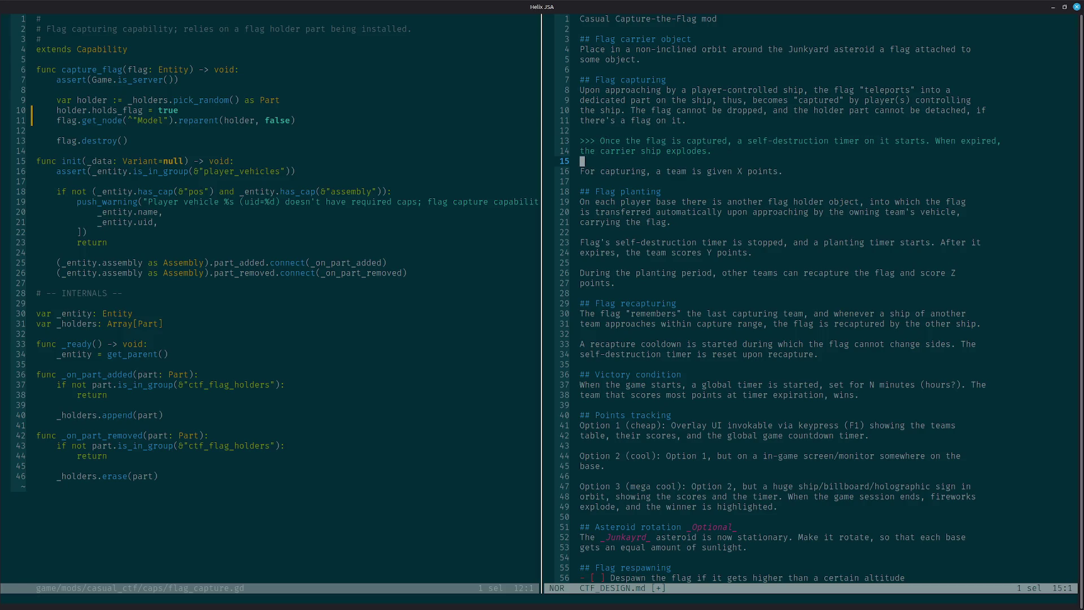
{"action": "key", "text": "k"}
{"action": "key", "text": "k"}
{"action": "key", "text": "k"}
{"action": "key", "text": "j"}
{"action": "key", "text": "j"}
{"action": "key", "text": "j"}
{"action": "key", "text": "j"}
{"action": "key", "text": "j"}
{"action": "key", "text": "alt+Tab"}
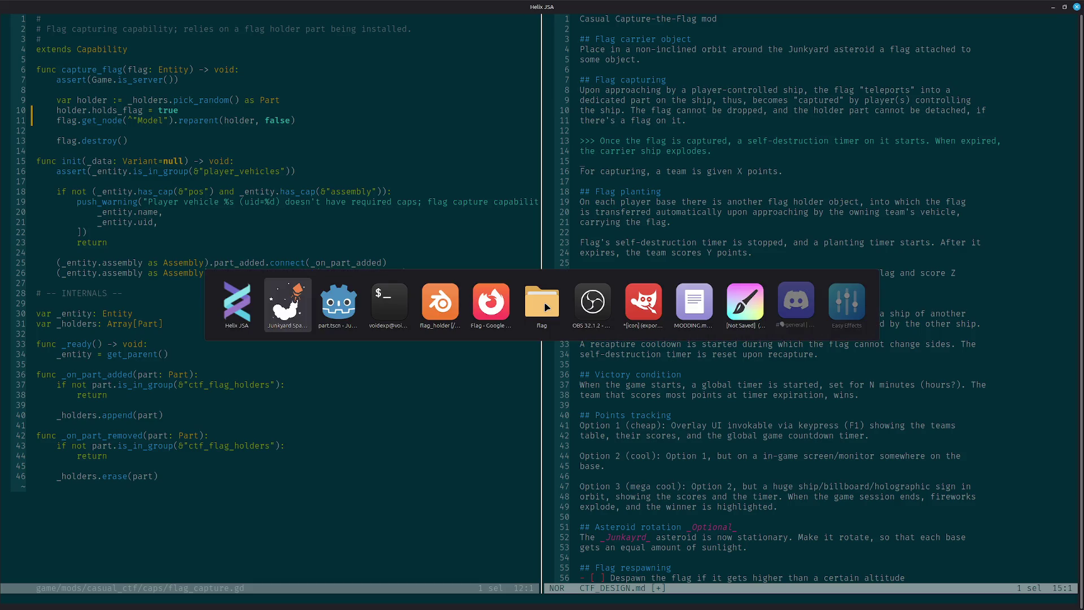
Focus the left split and open game/mods/casual_ctf/parts/flag_holder/part.gd in place of flag_capture.gd
{"action": "key", "text": "Tab"}
{"action": "key", "text": "Escape"}
{"action": "key", "text": "ctrl+w"}
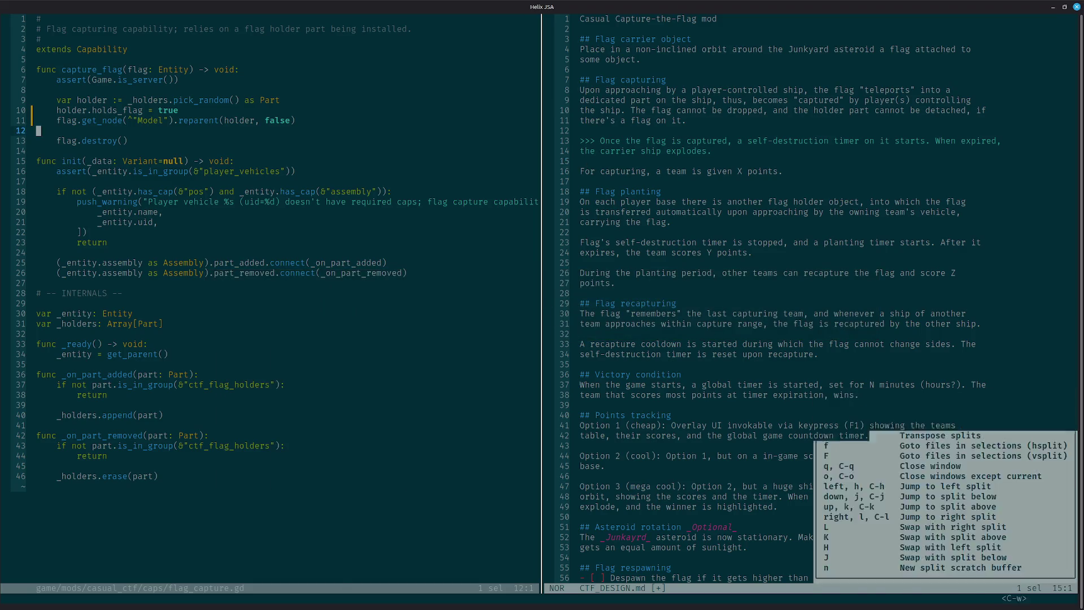
{"action": "key", "text": "h"}
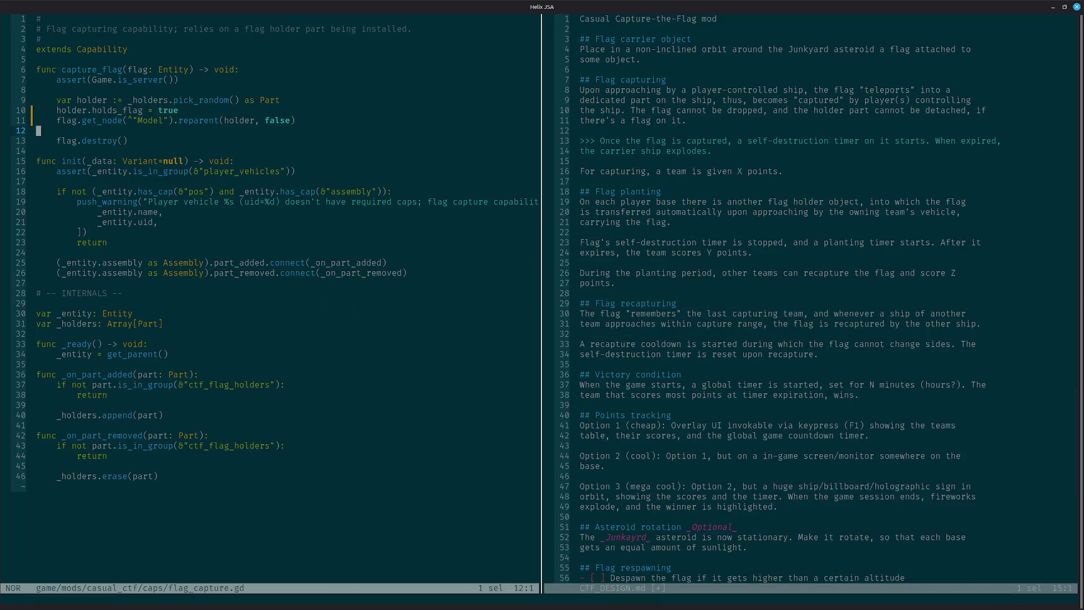
{"action": "left_click", "coordinate": [39, 405]}
{"action": "key", "text": "space"}
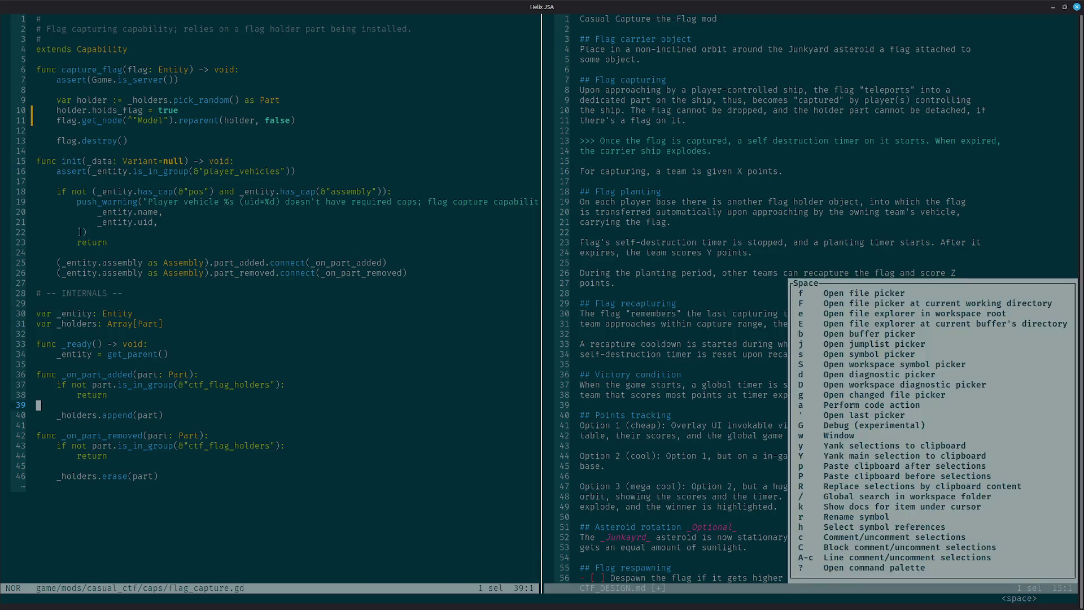
{"action": "key", "text": "b"}
{"action": "key", "text": "Down"}
{"action": "key", "text": "Down"}
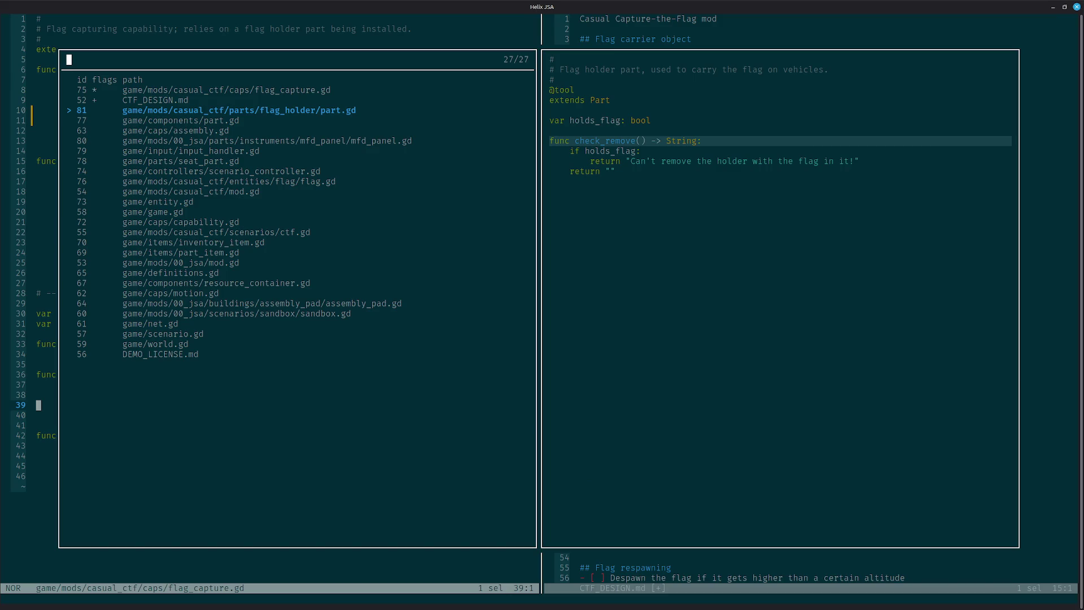
{"action": "key", "text": "Down"}
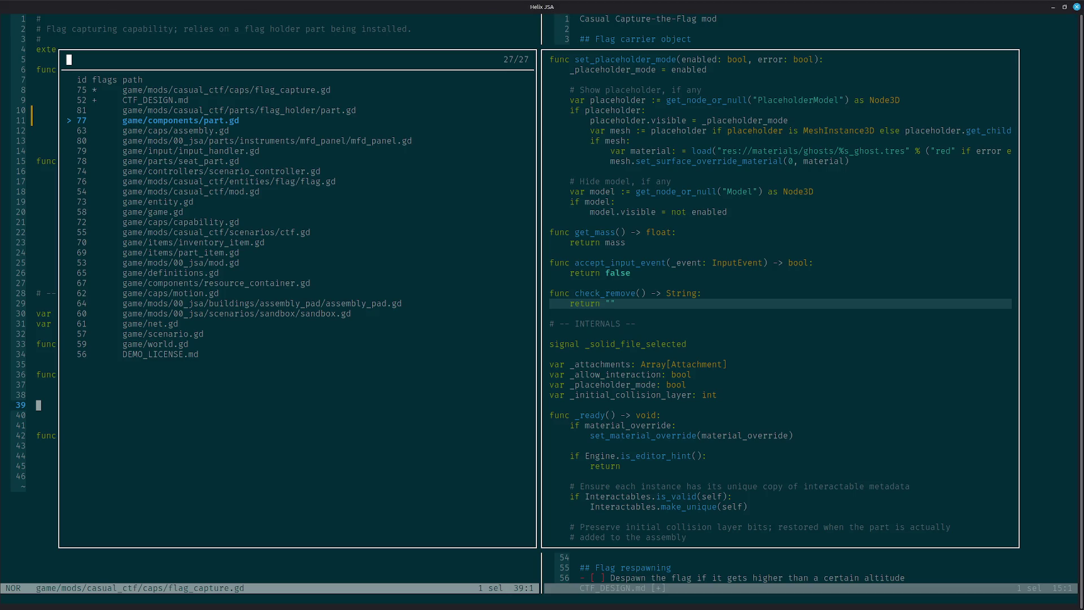
{"action": "key", "text": "Up"}
{"action": "key", "text": "Up"}
{"action": "key", "text": "Up"}
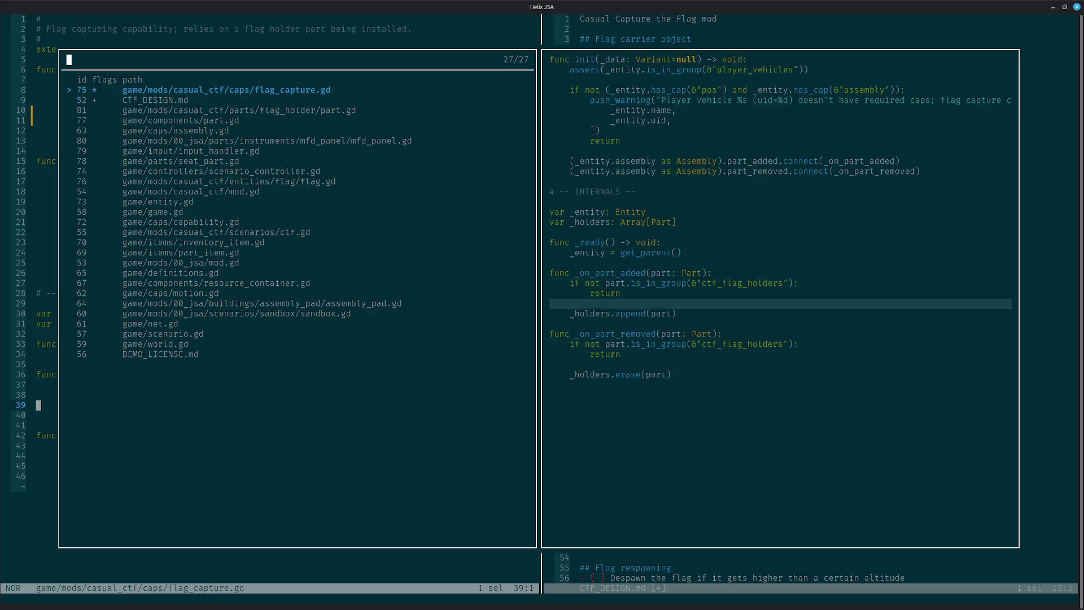
{"action": "key", "text": "Down"}
{"action": "key", "text": "Down"}
{"action": "key", "text": "Return"}
Reopen the open-files list and preview game/components/part.gd
{"action": "key", "text": "space"}
{"action": "key", "text": "b"}
{"action": "key", "text": "Down"}
{"action": "key", "text": "Down"}
{"action": "key", "text": "Down"}
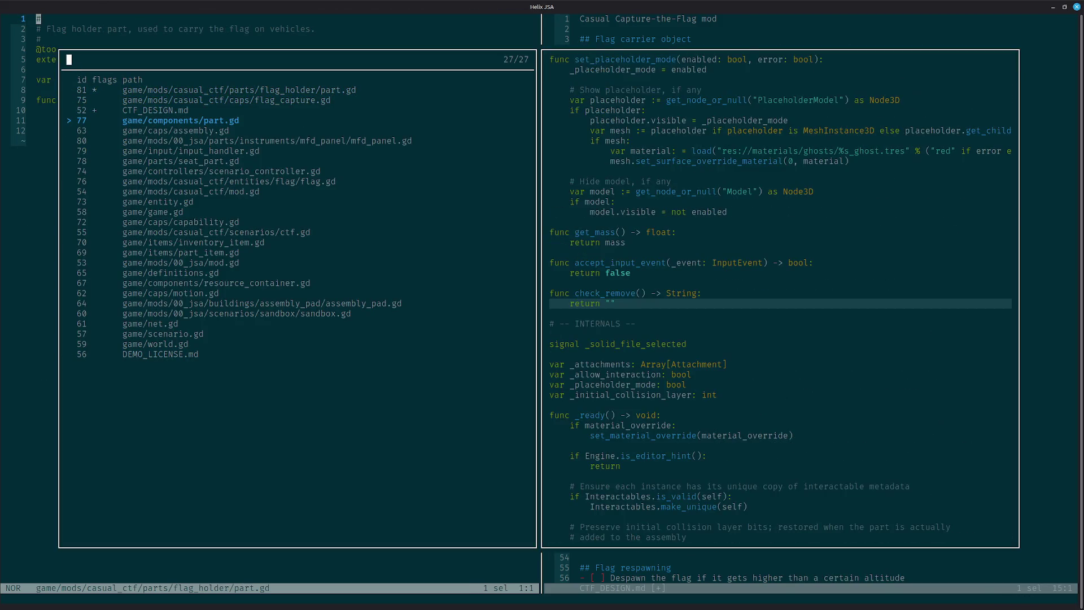